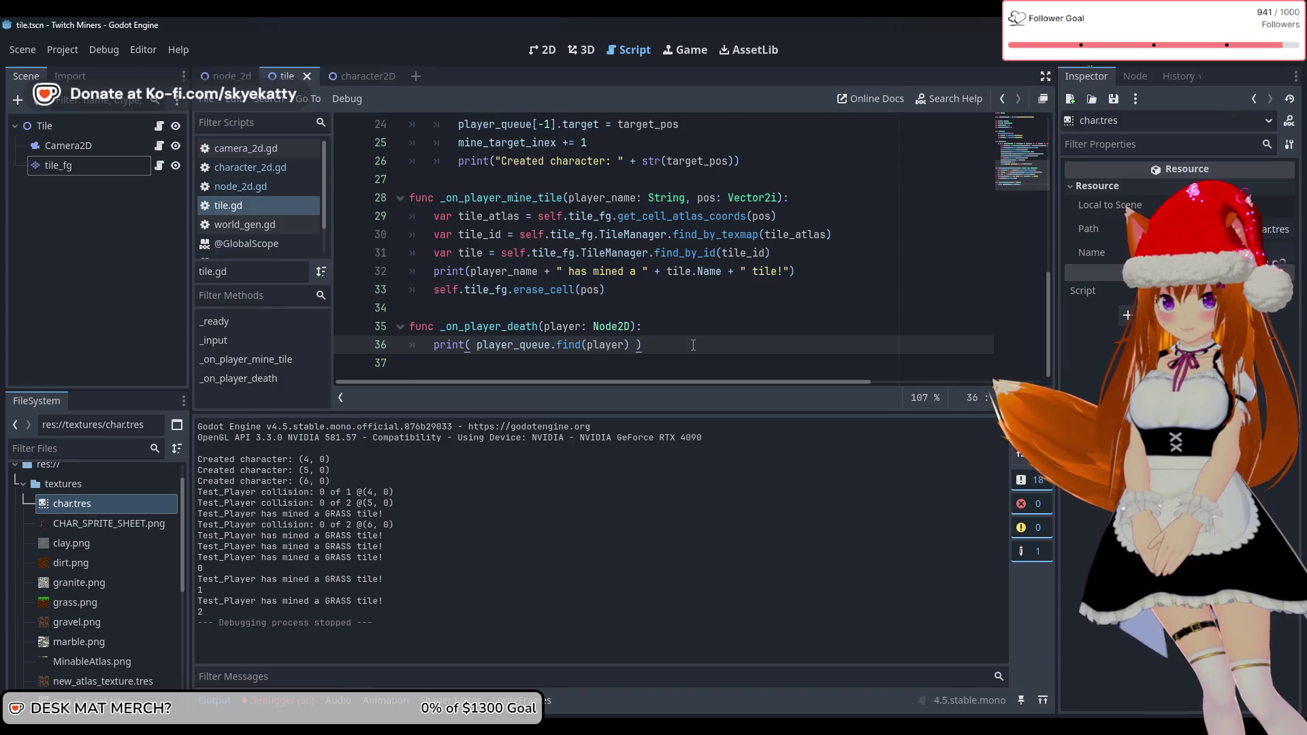
Strip the print wrapper from player_queue.find(player) on line 36 of tile.gd
key(BackSpace)
key(BackSpace)
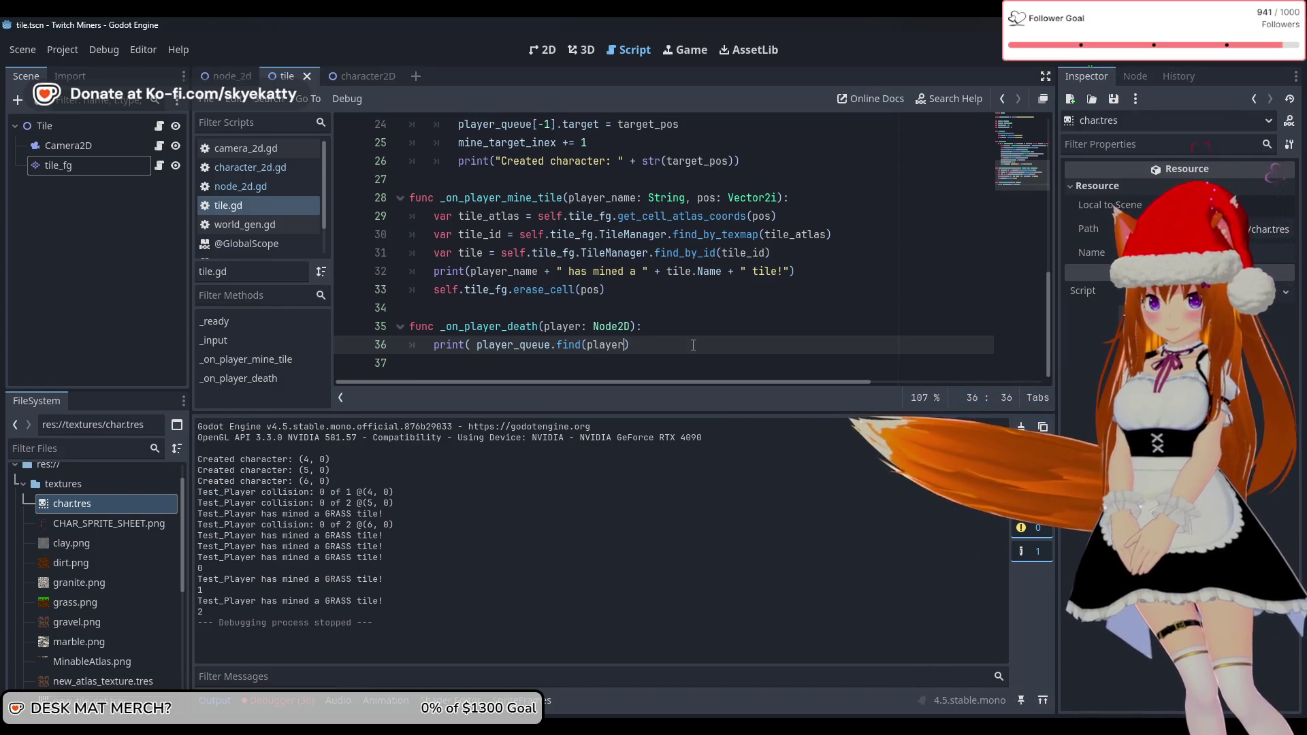
key(ctrl+Left)
key(ctrl+Left)
key(ctrl+Left)
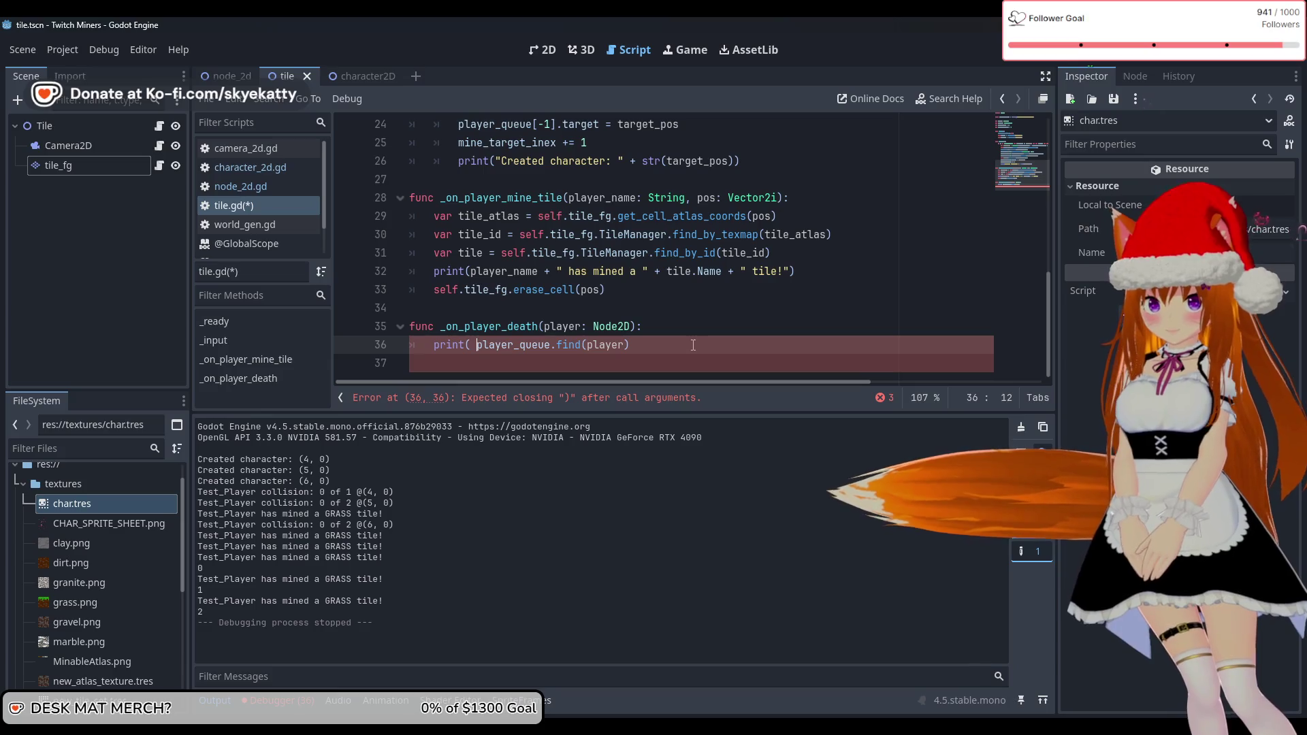
key(BackSpace)
key(BackSpace)
key(BackSpace)
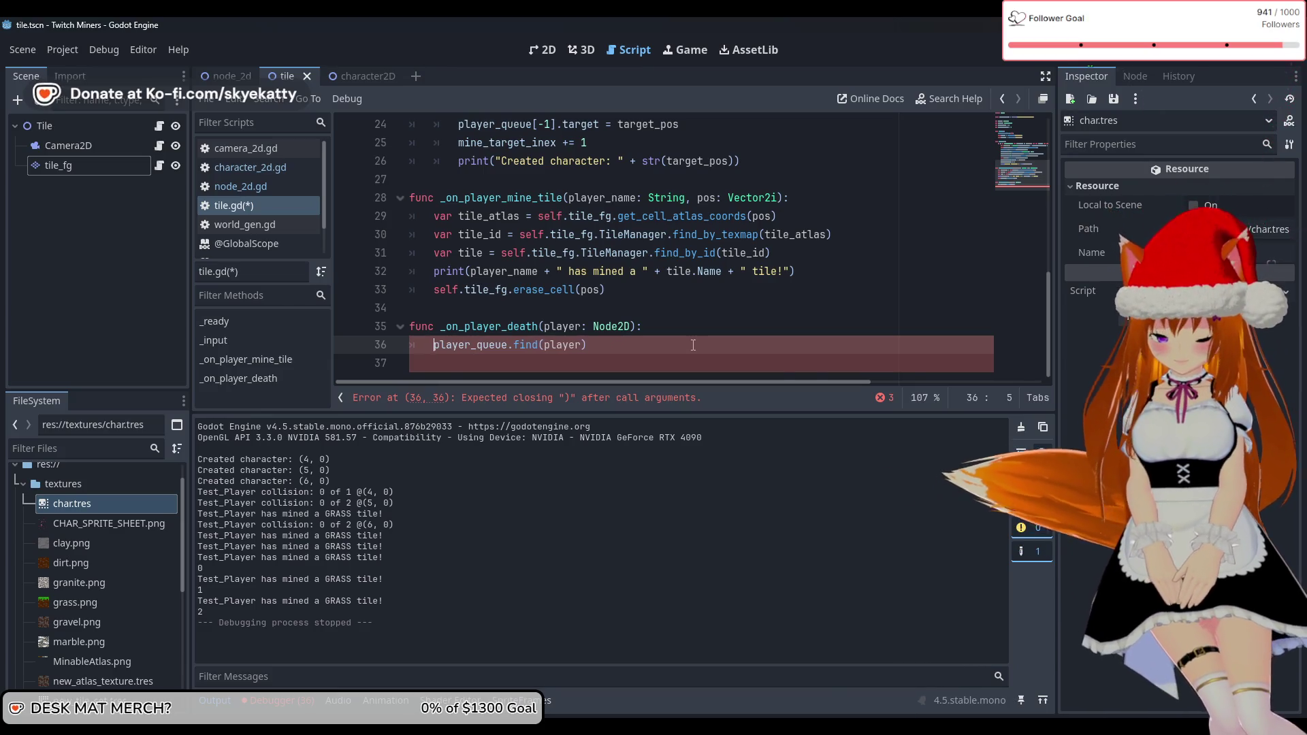
text(player)
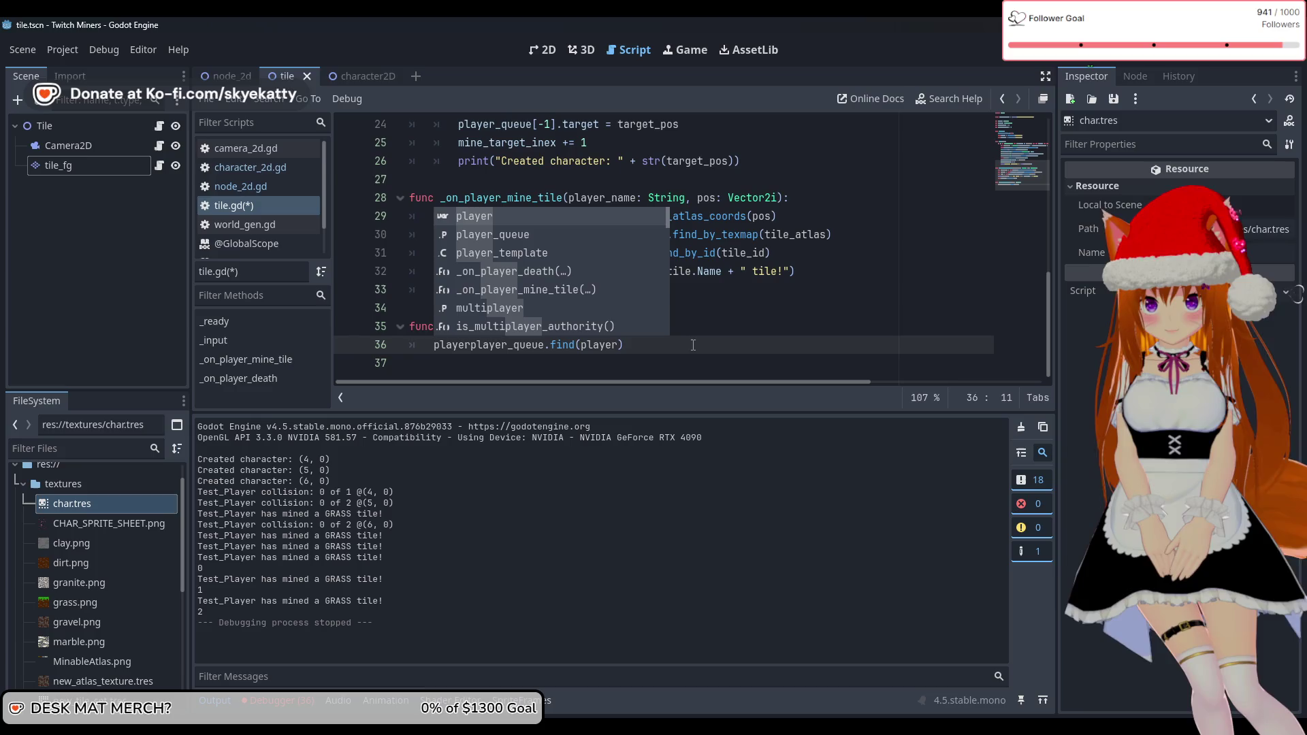
key(Down)
key(Tab)
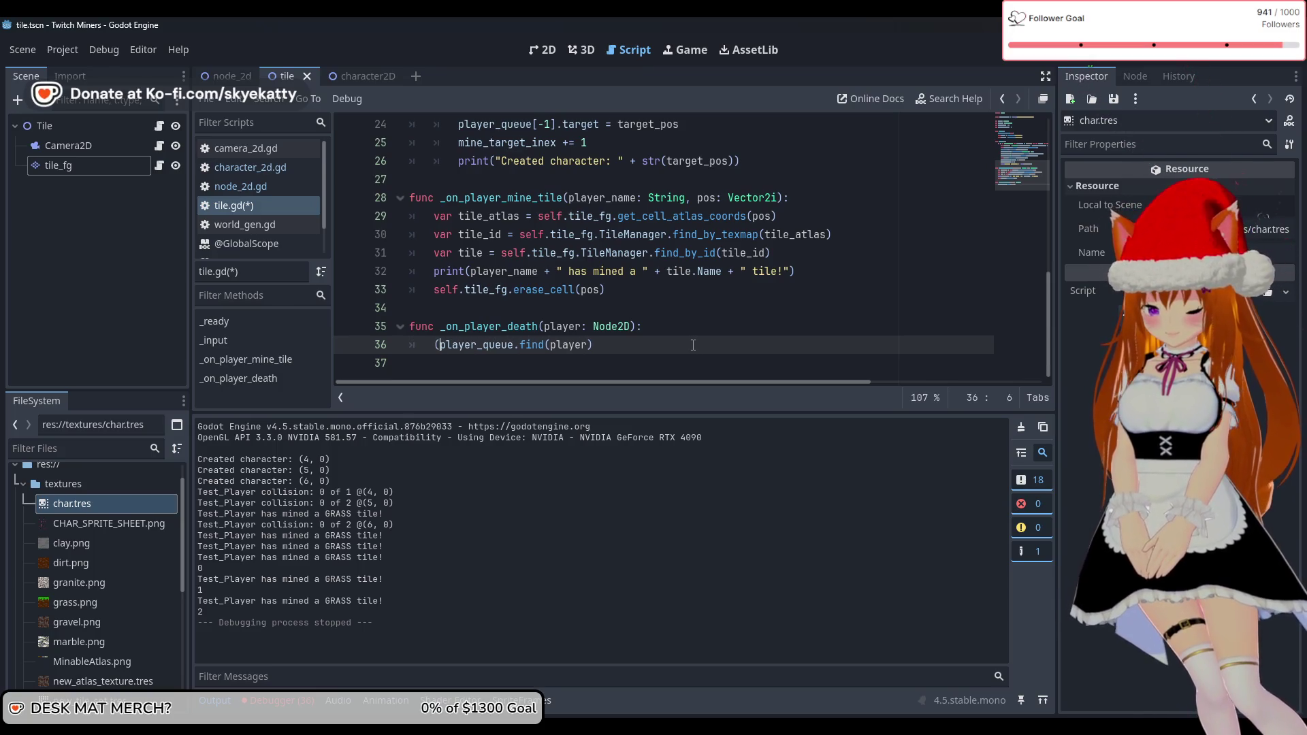
Insert player_queue.remove_at via autocomplete at the start of line 36
key(Right)
key(Right)
key(Right)
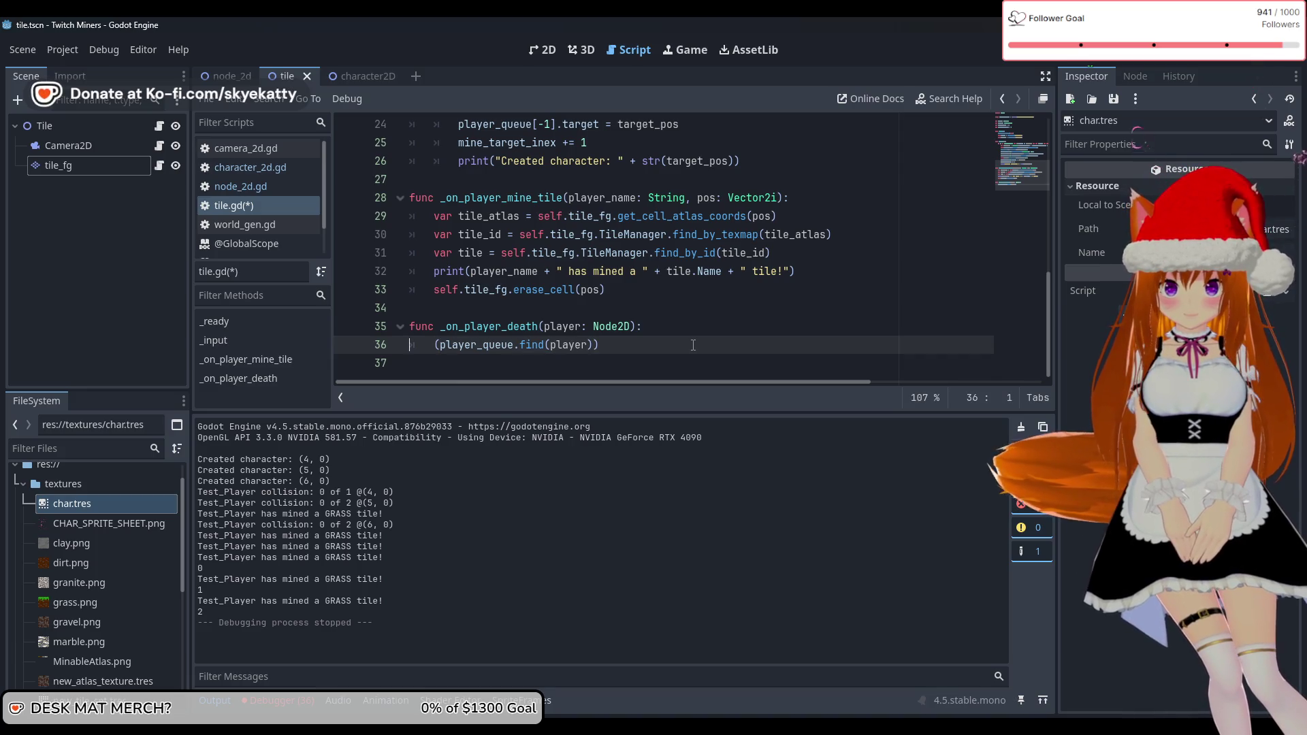
key(Right)
text(player)
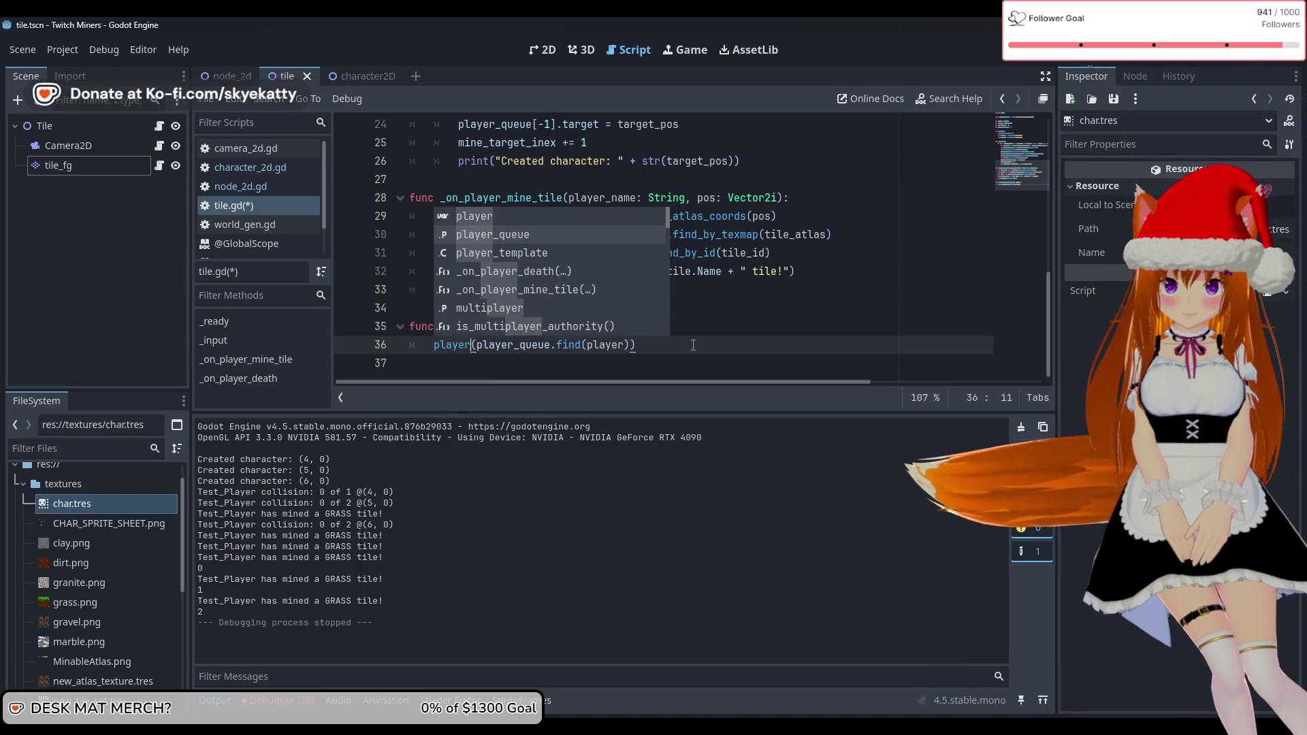
key(Return)
text(.re)
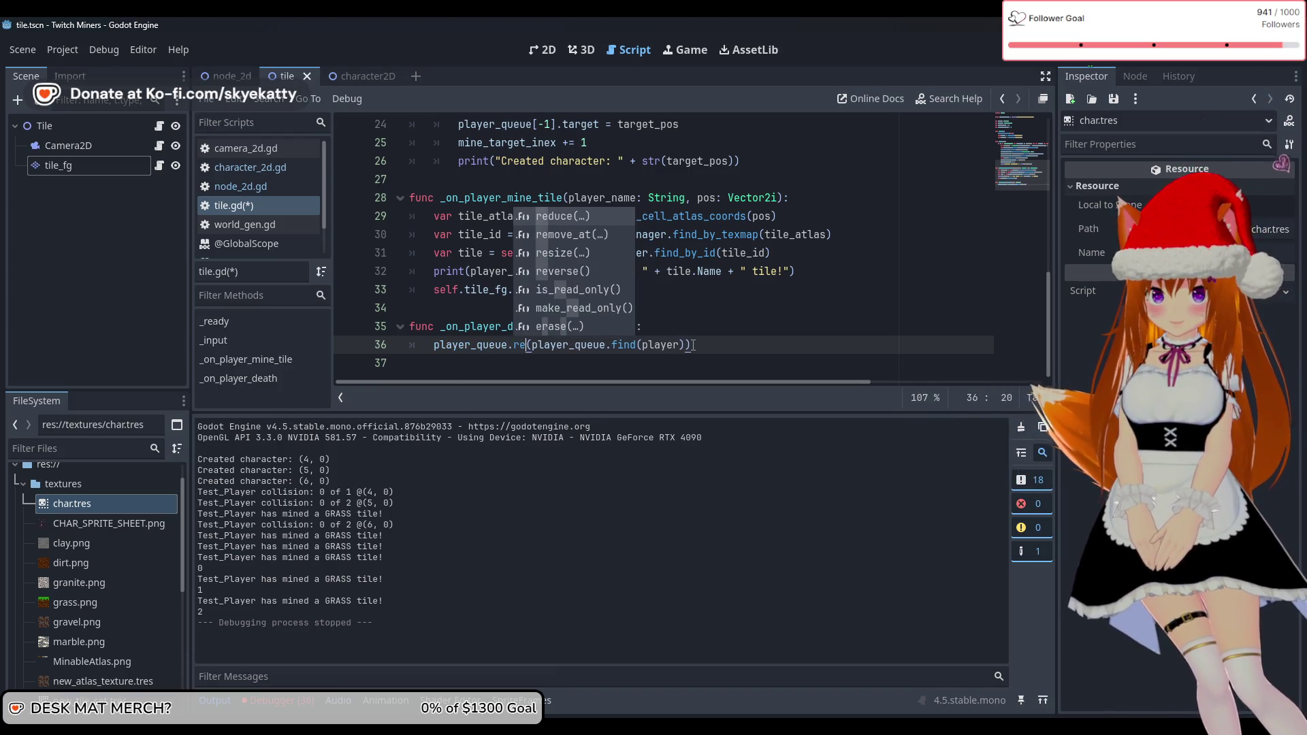
key(Down)
key(Return)
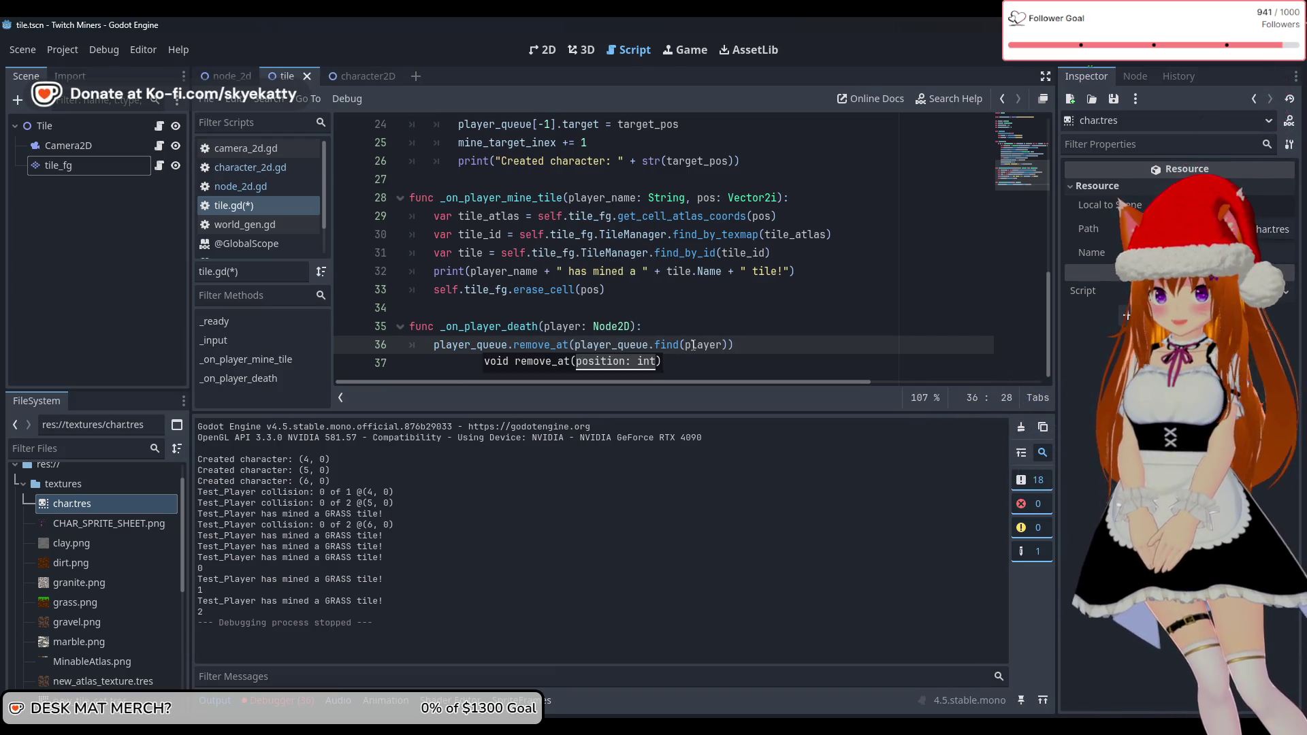
Finish line 36 as player_queue.remove_at(player_queue.find(player)), then save and run the game
click(831, 337)
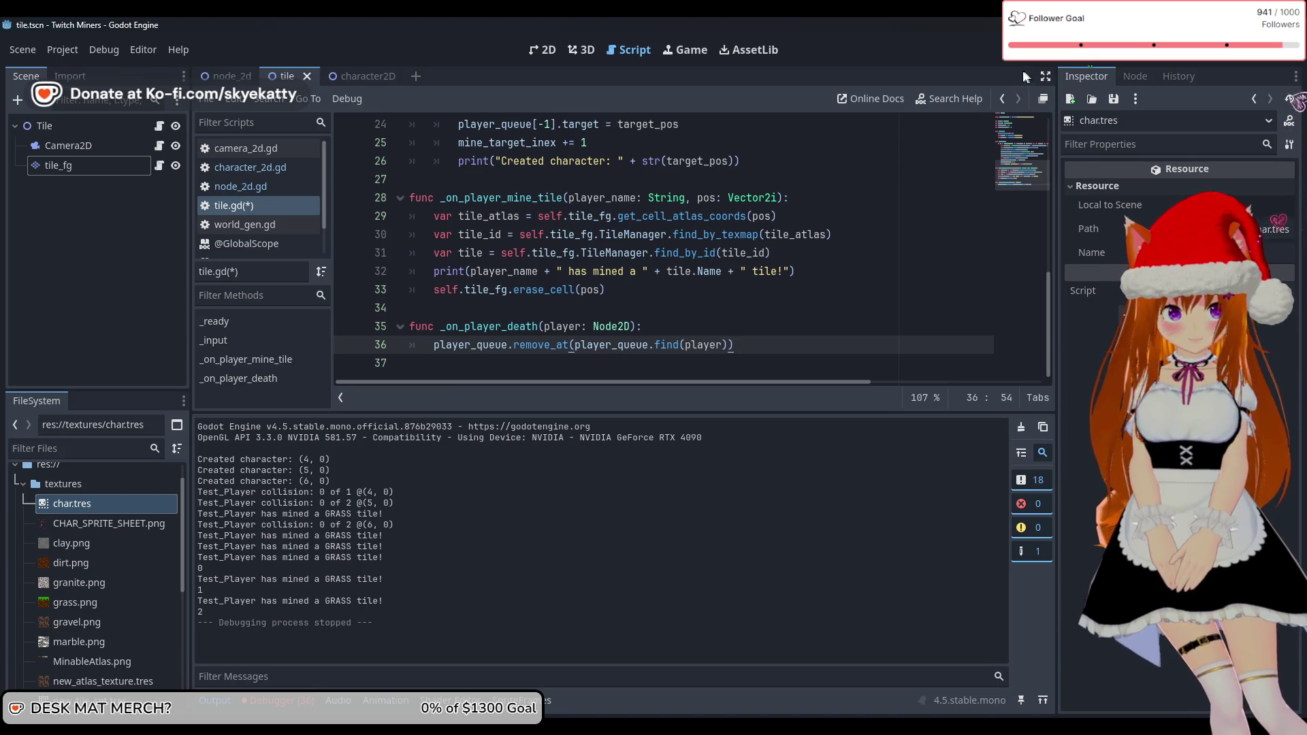
key(Up)
key(Down)
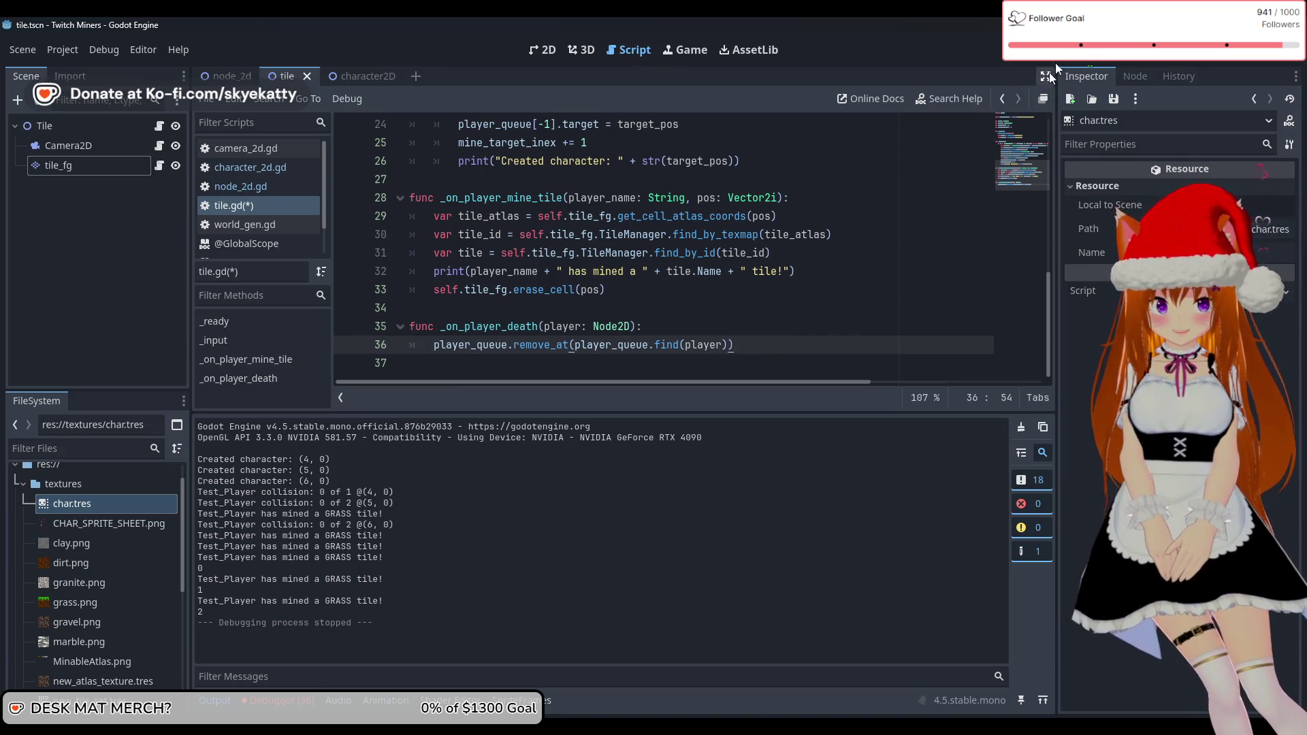
click(1060, 51)
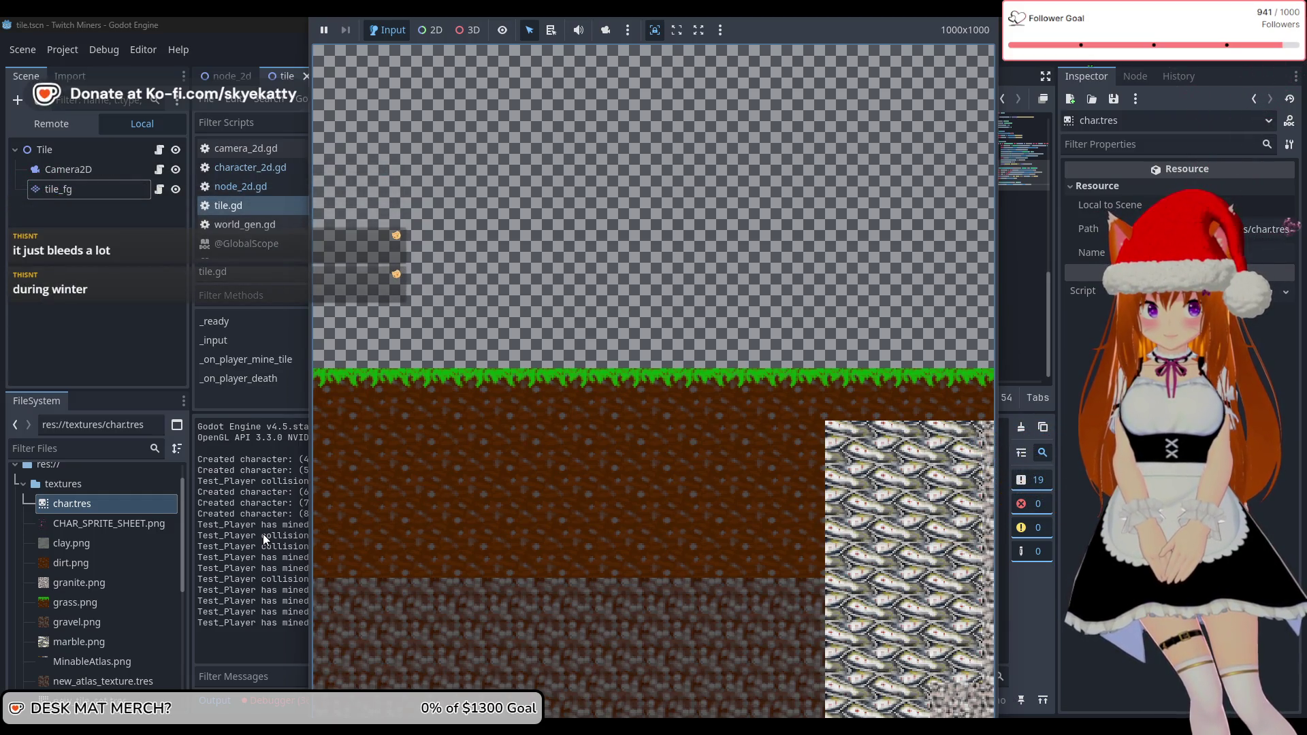
Stop the mining game's test run with F8
key(F8)
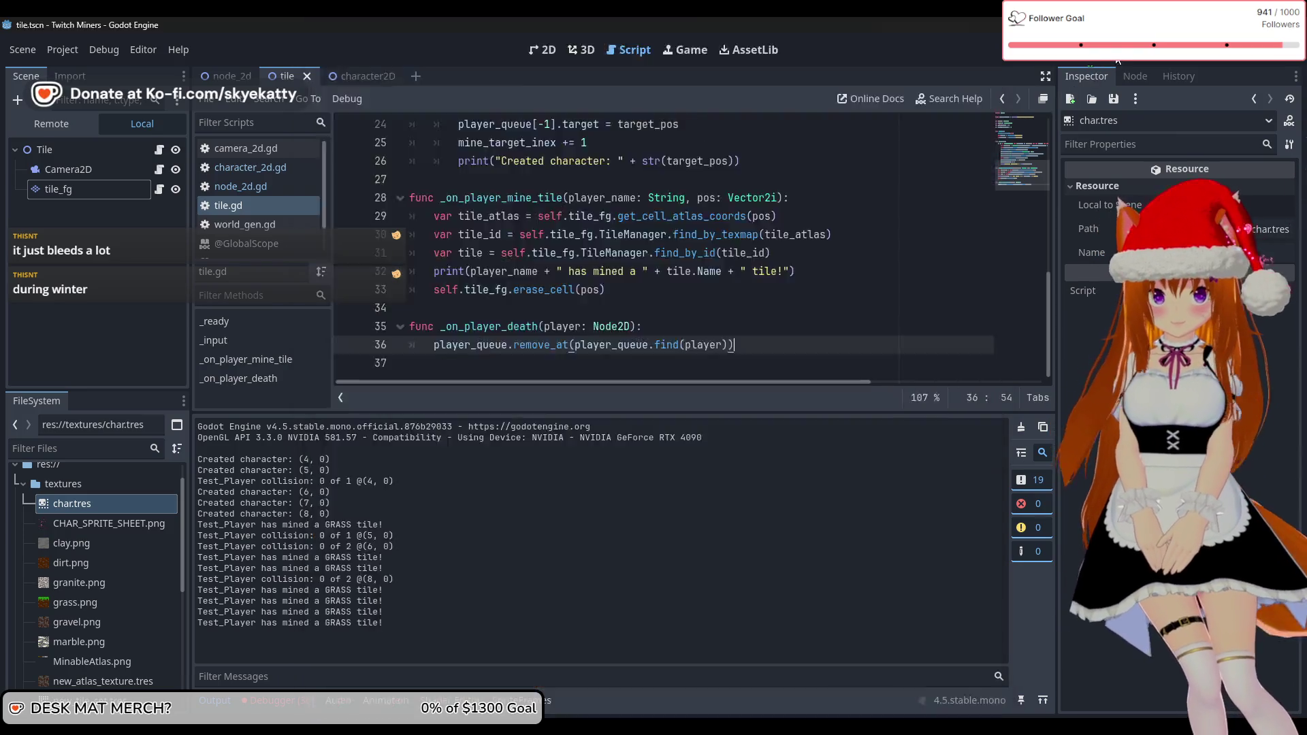
Switch to the node_2d scene tab
click(563, 254)
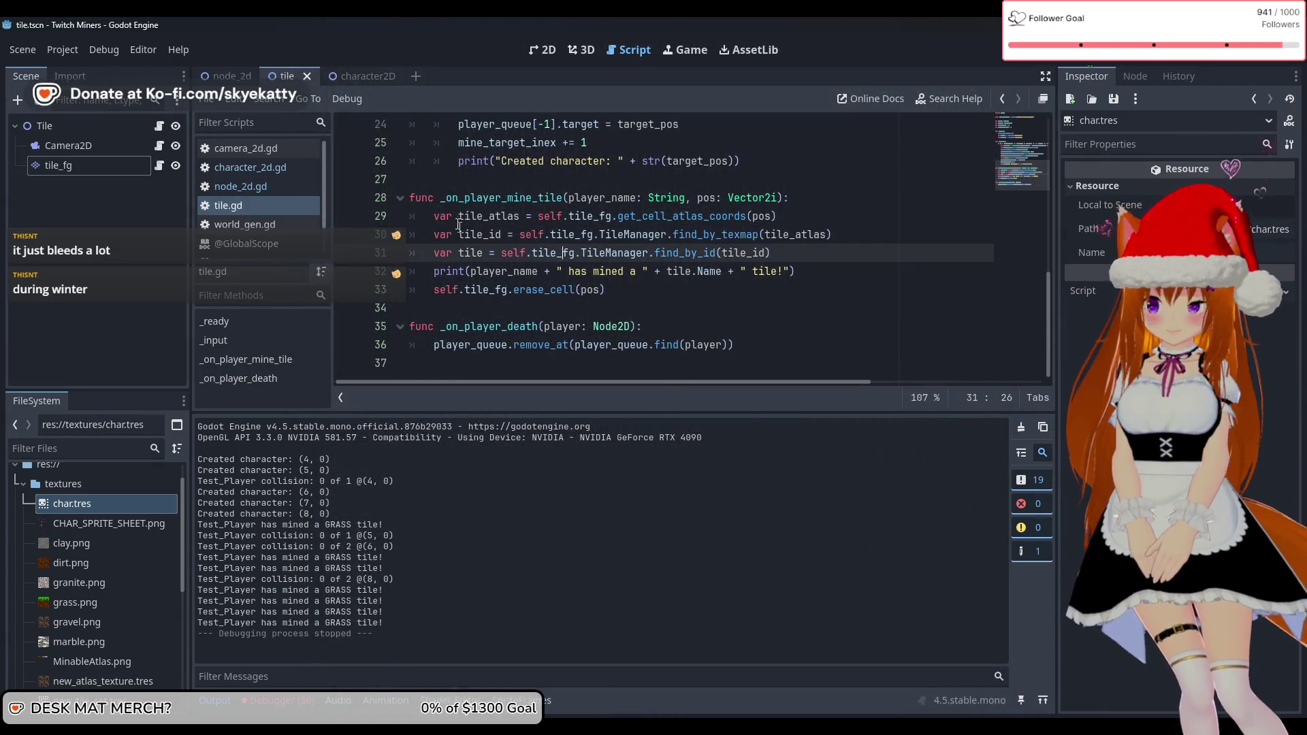
scroll(462, 218, up, 3)
scroll(462, 215, down, 3)
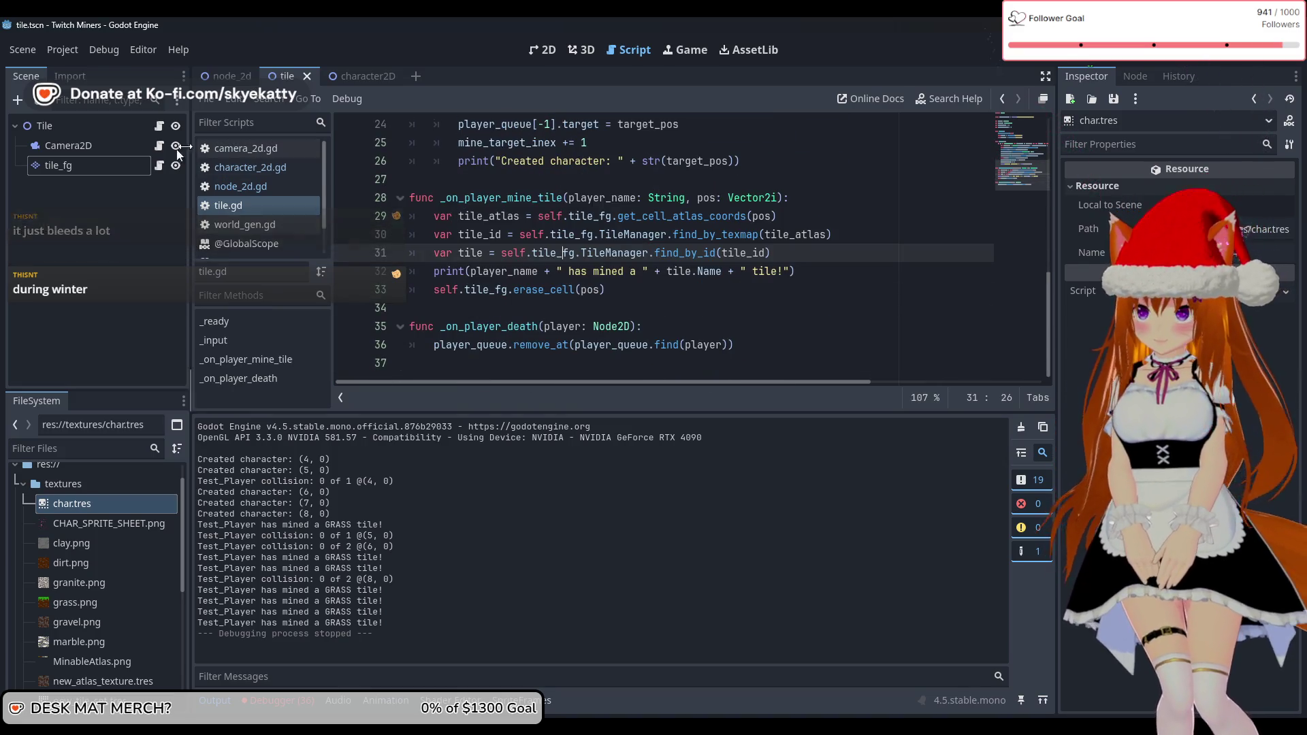
click(230, 75)
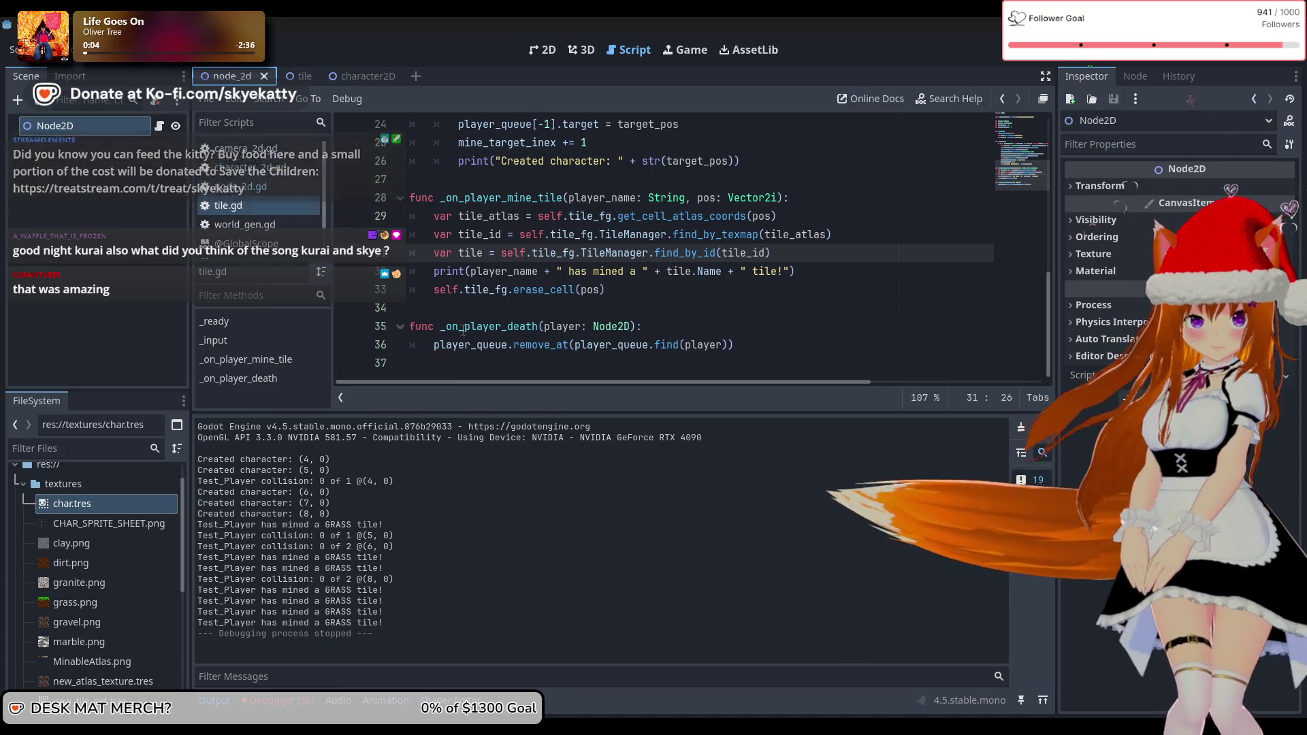
Step through the mine-tile function and the player-death handler around the remove_at line
click(776, 326)
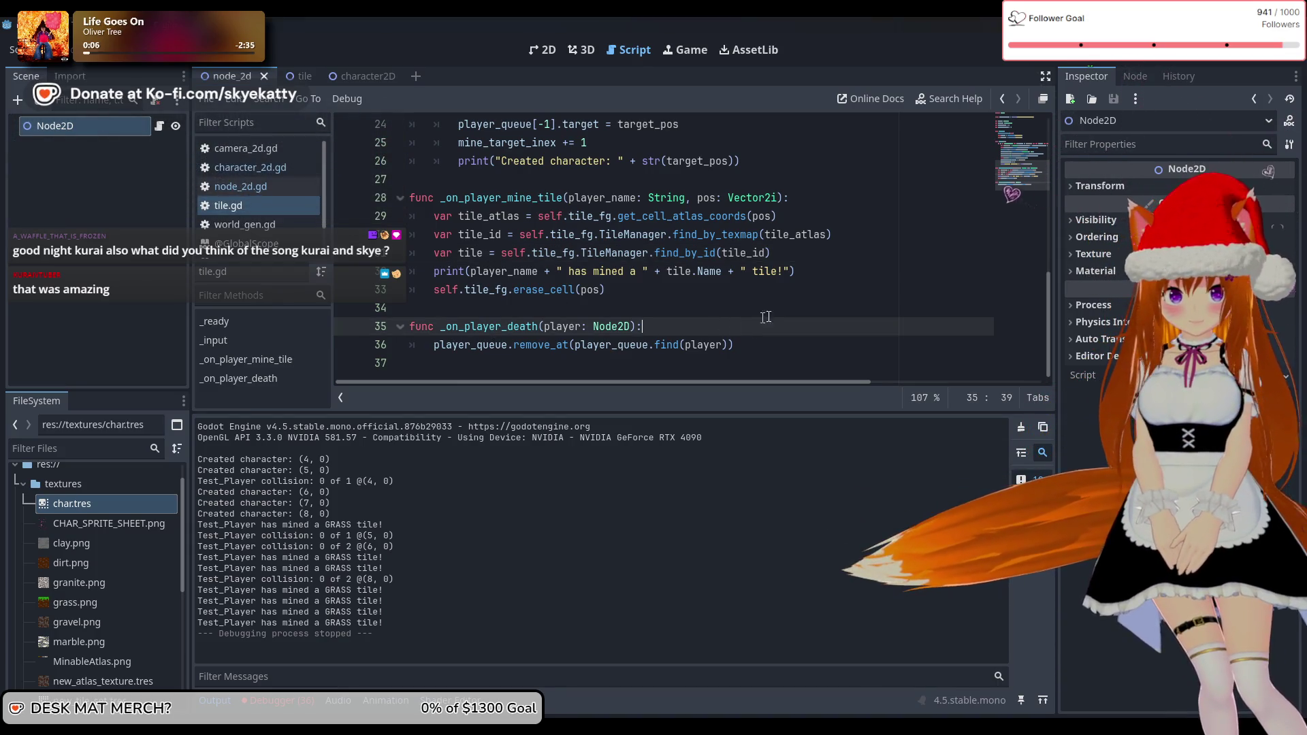
click(780, 340)
click(718, 293)
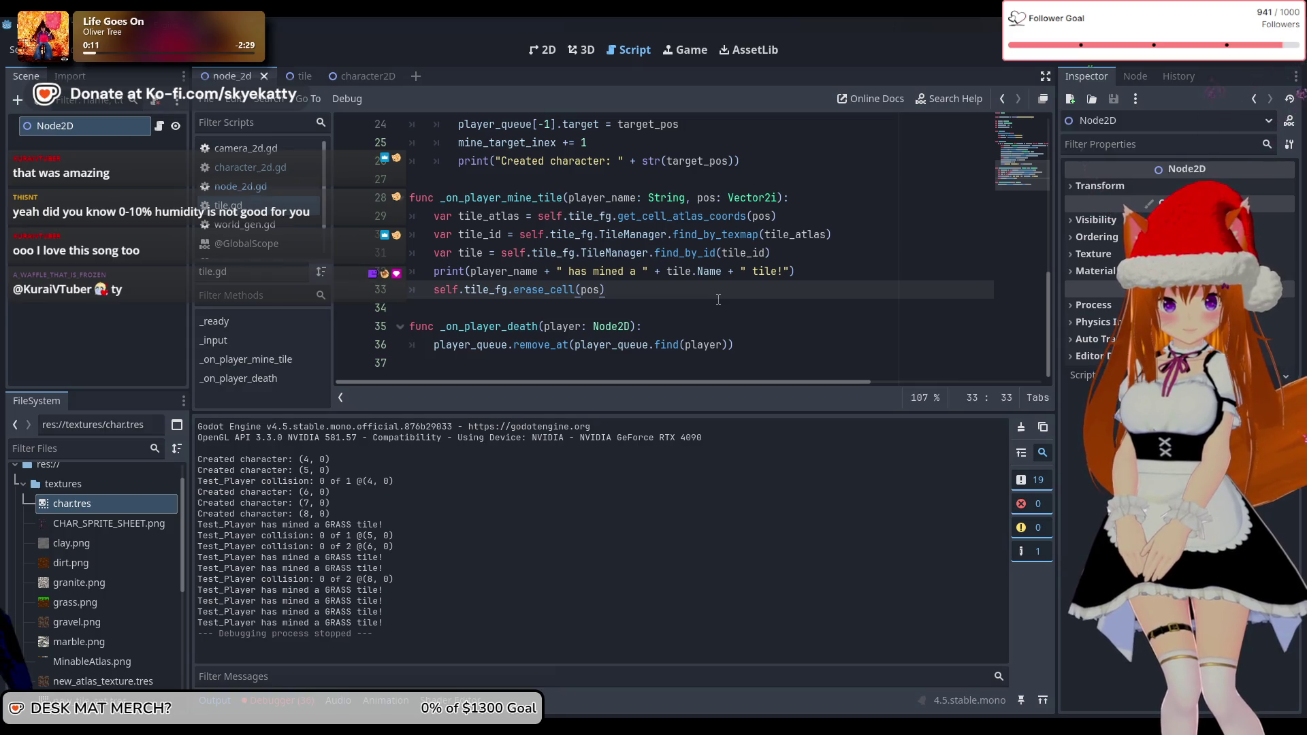
click(705, 308)
click(697, 271)
click(701, 289)
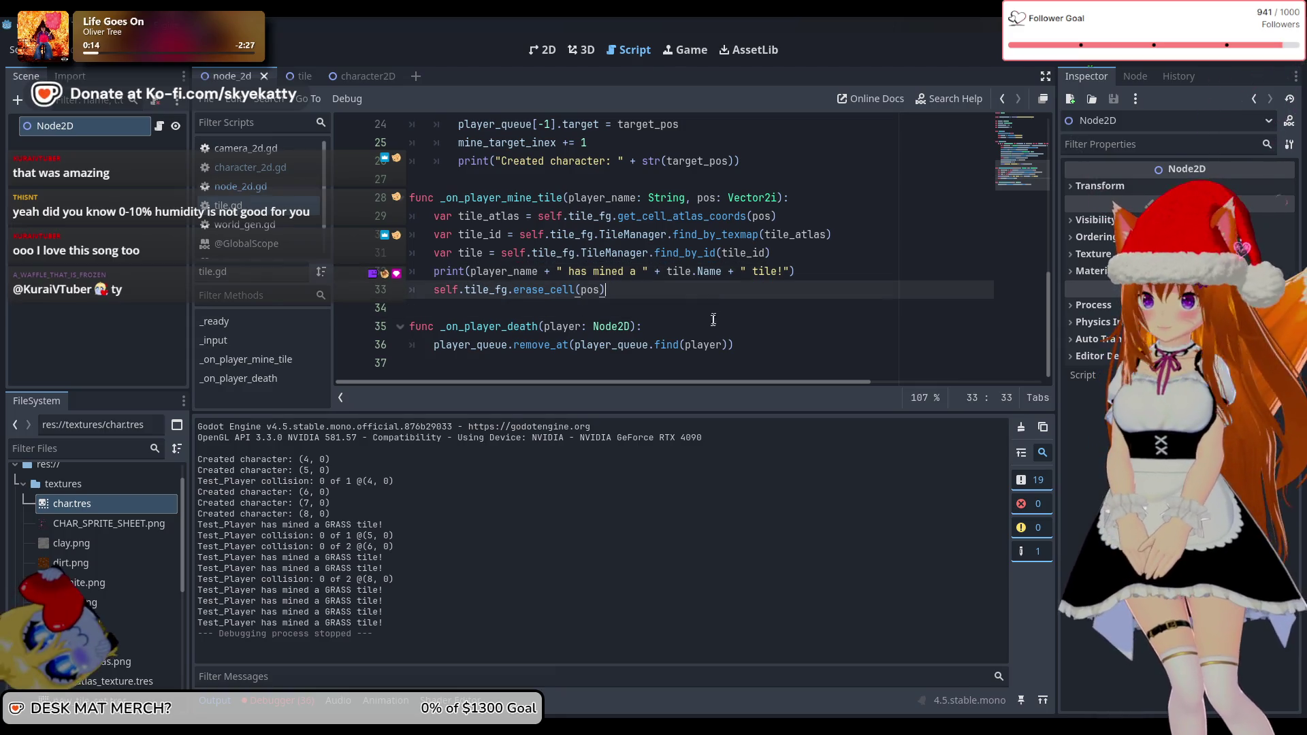
click(704, 328)
click(705, 344)
click(707, 327)
click(783, 270)
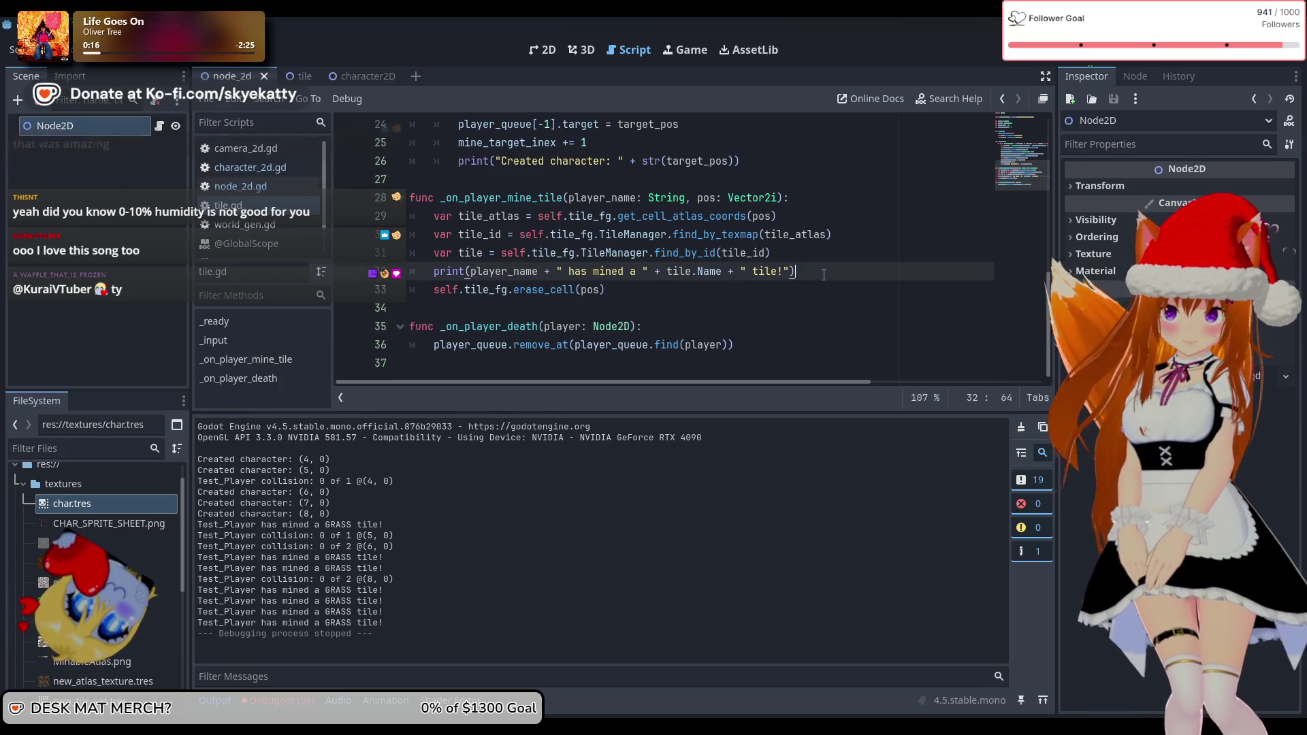
click(817, 252)
Review the character-spawning code, including the line that sets the player's target
click(859, 234)
click(847, 216)
click(834, 198)
scroll(817, 205, up, 1)
click(807, 216)
click(809, 197)
click(807, 179)
scroll(790, 204, up, 3)
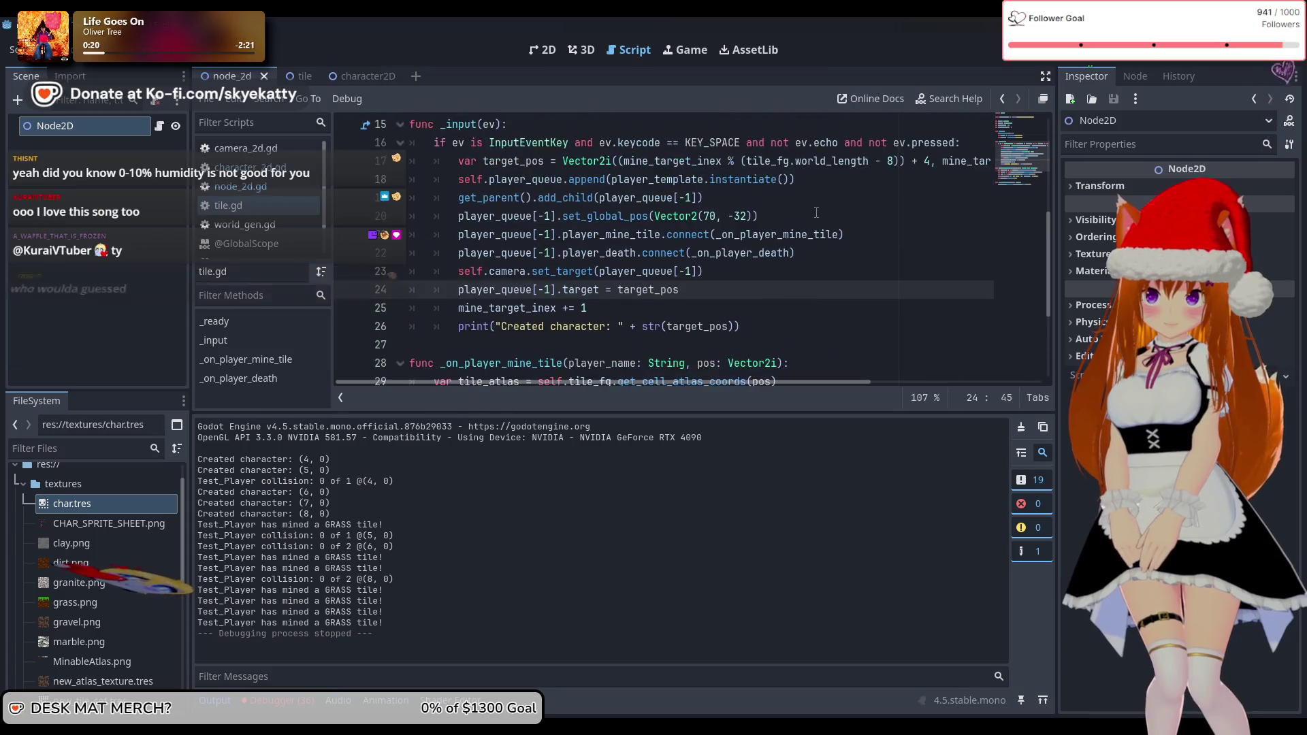
scroll(774, 225, down, 2)
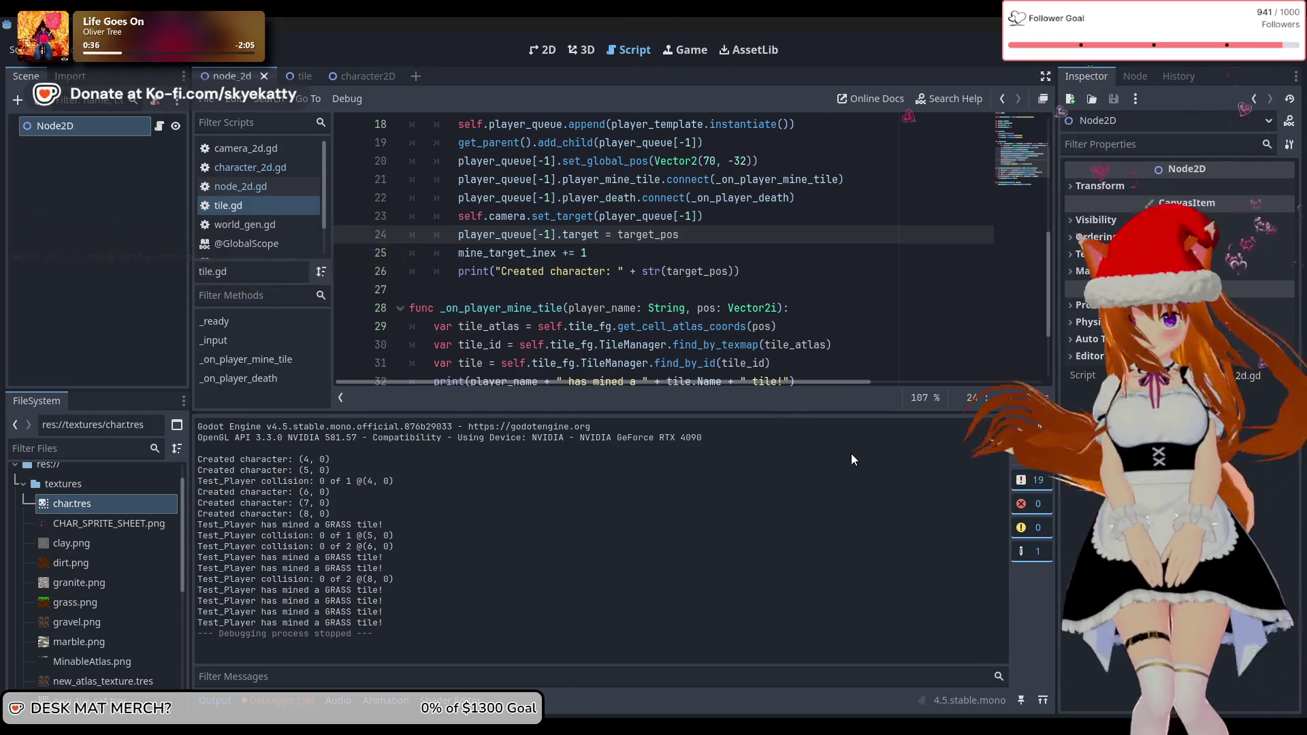
scroll(747, 371, down, 2)
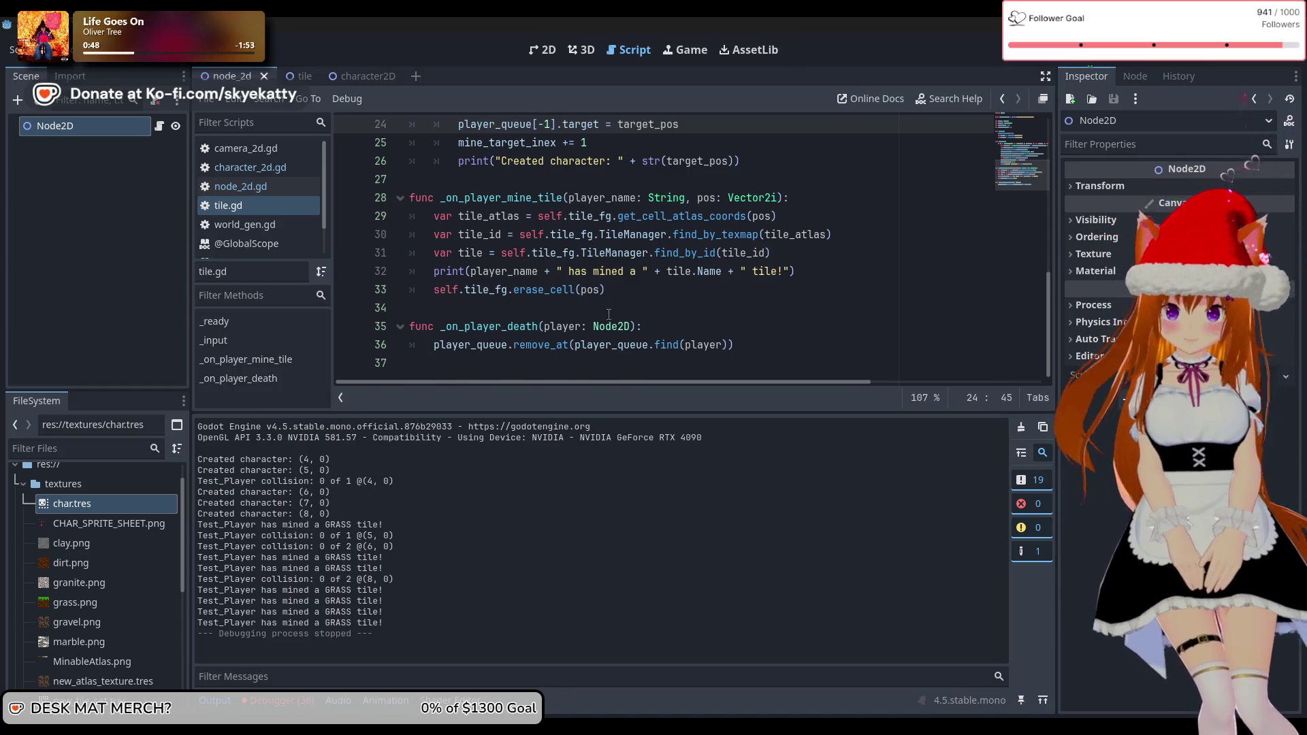
scroll(608, 313, up, 1)
scroll(609, 314, down, 1)
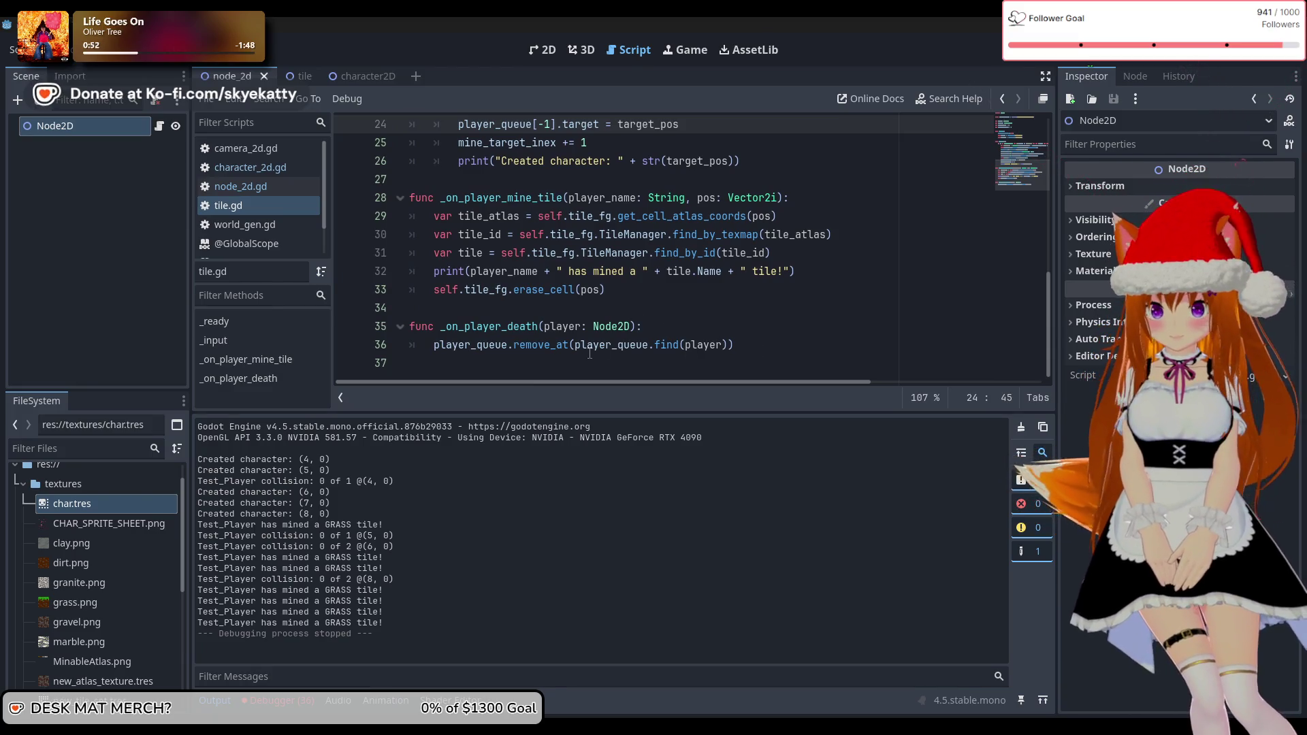
Add print(len(player_queue)) after the remove_at line, then save and run with F5
click(783, 346)
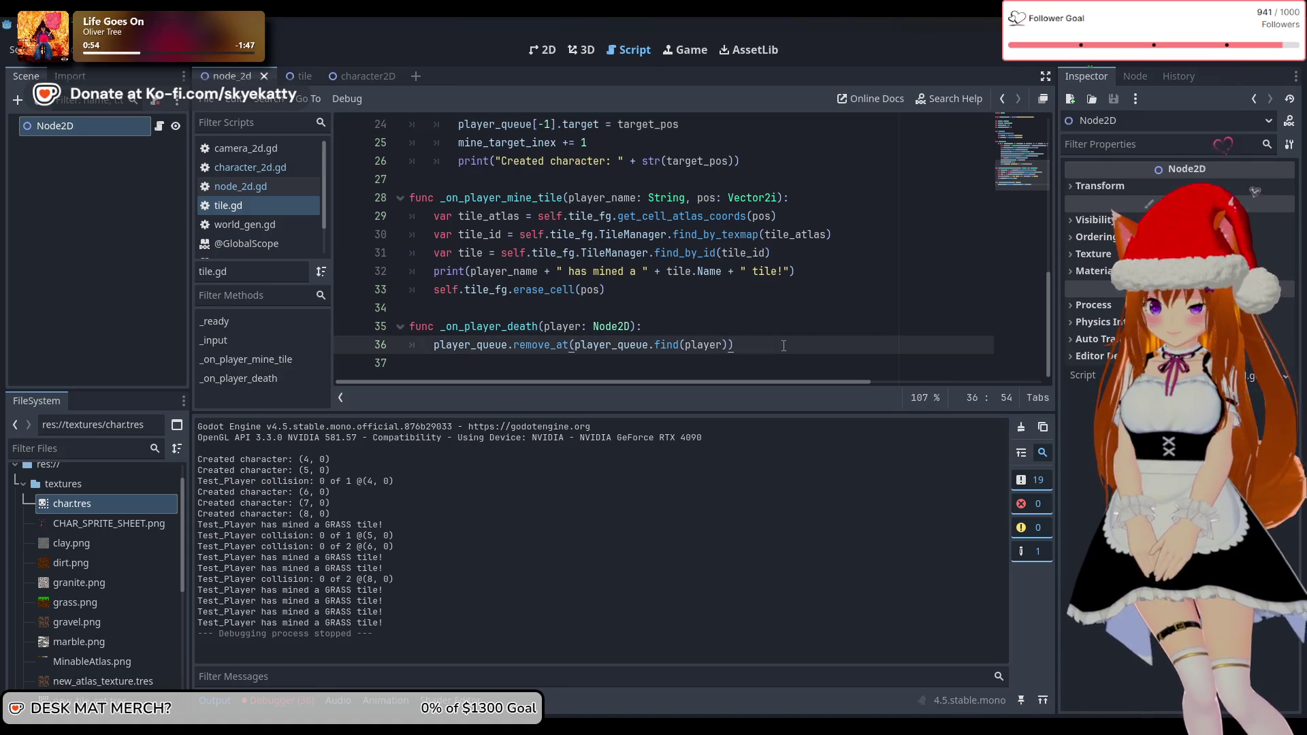
key(Return)
text(print)
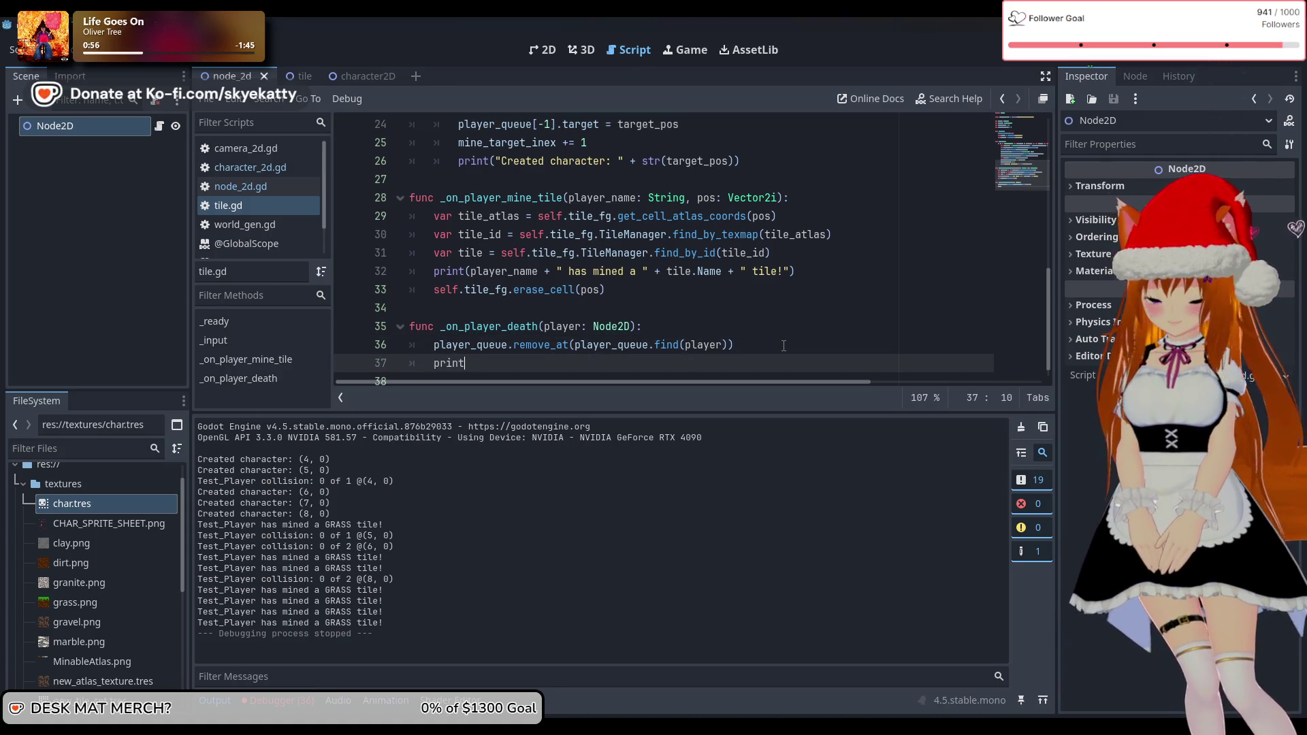
text(())
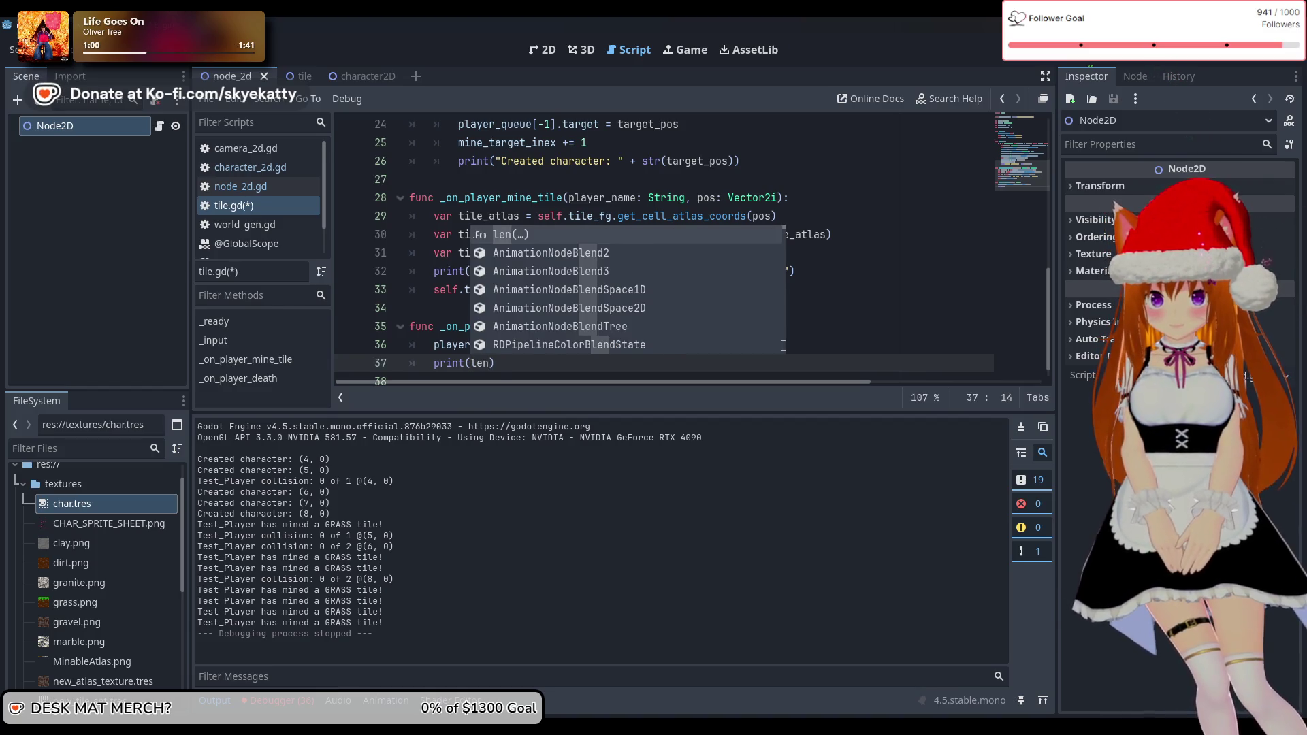
key(Return)
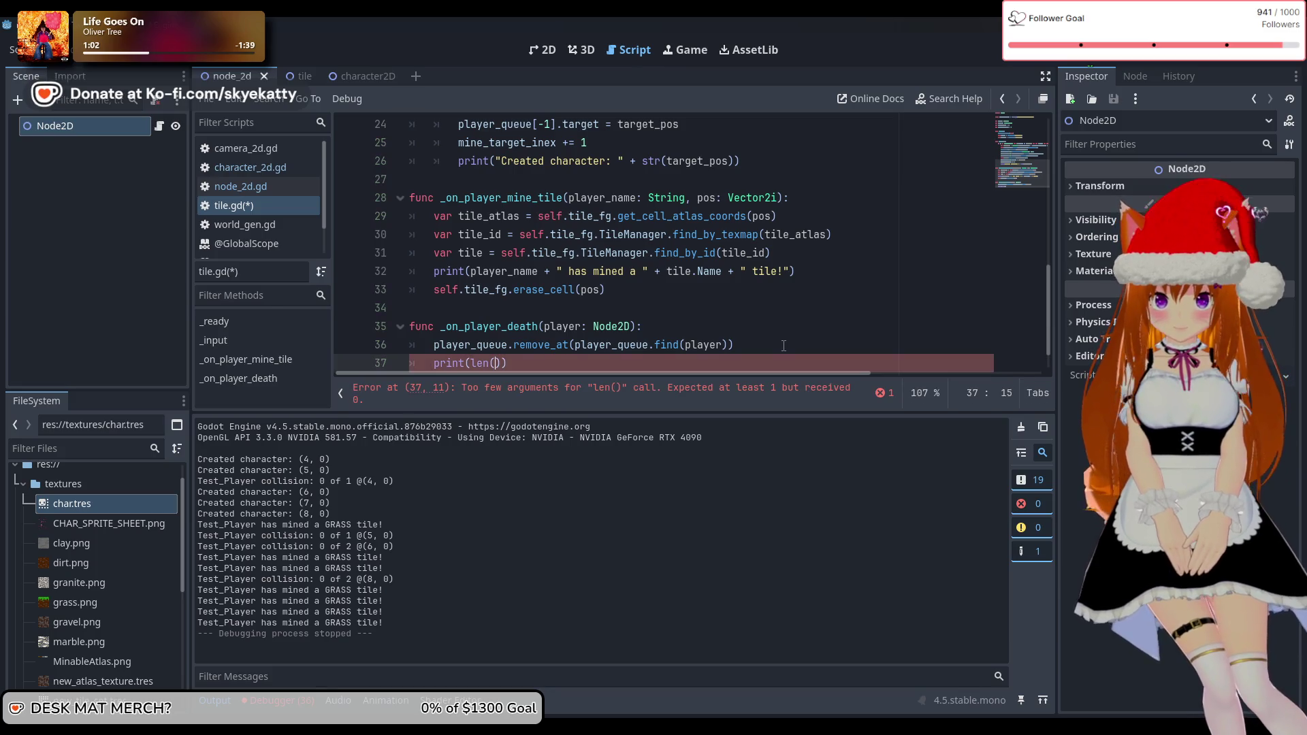
key(BackSpace)
text(pla)
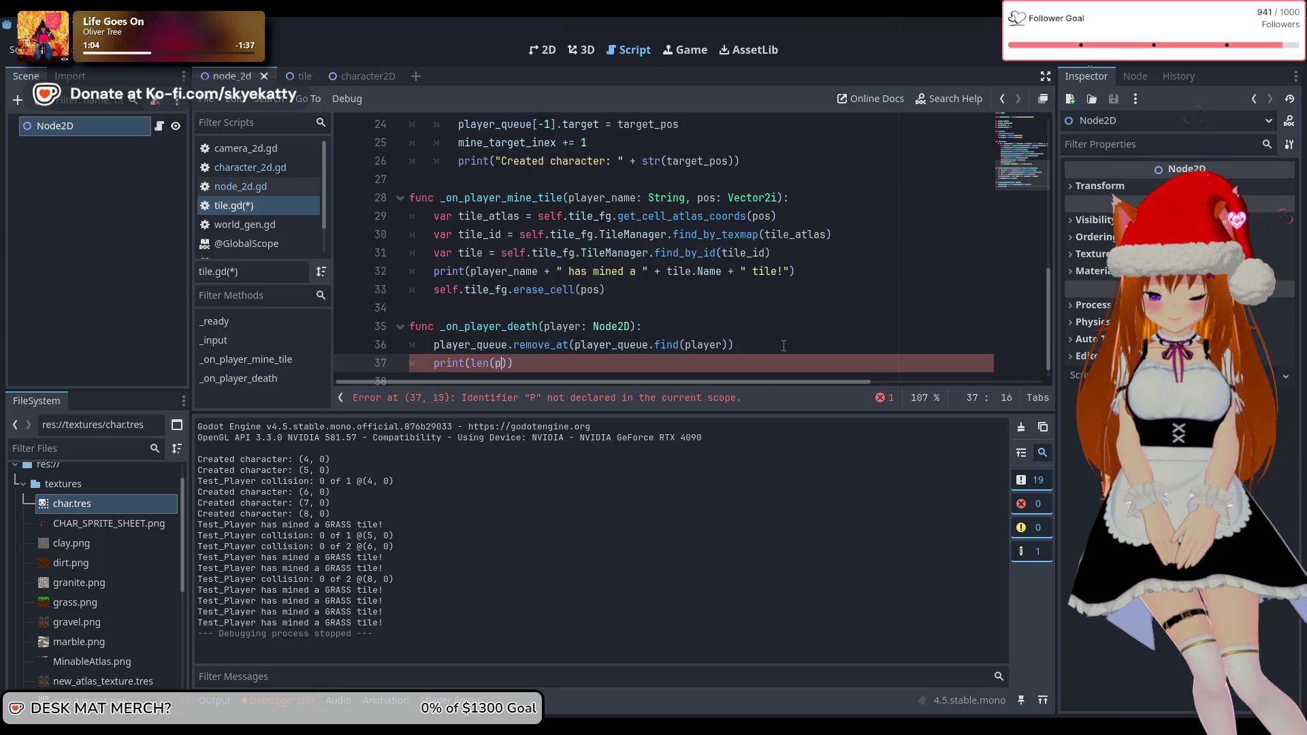
key(Return)
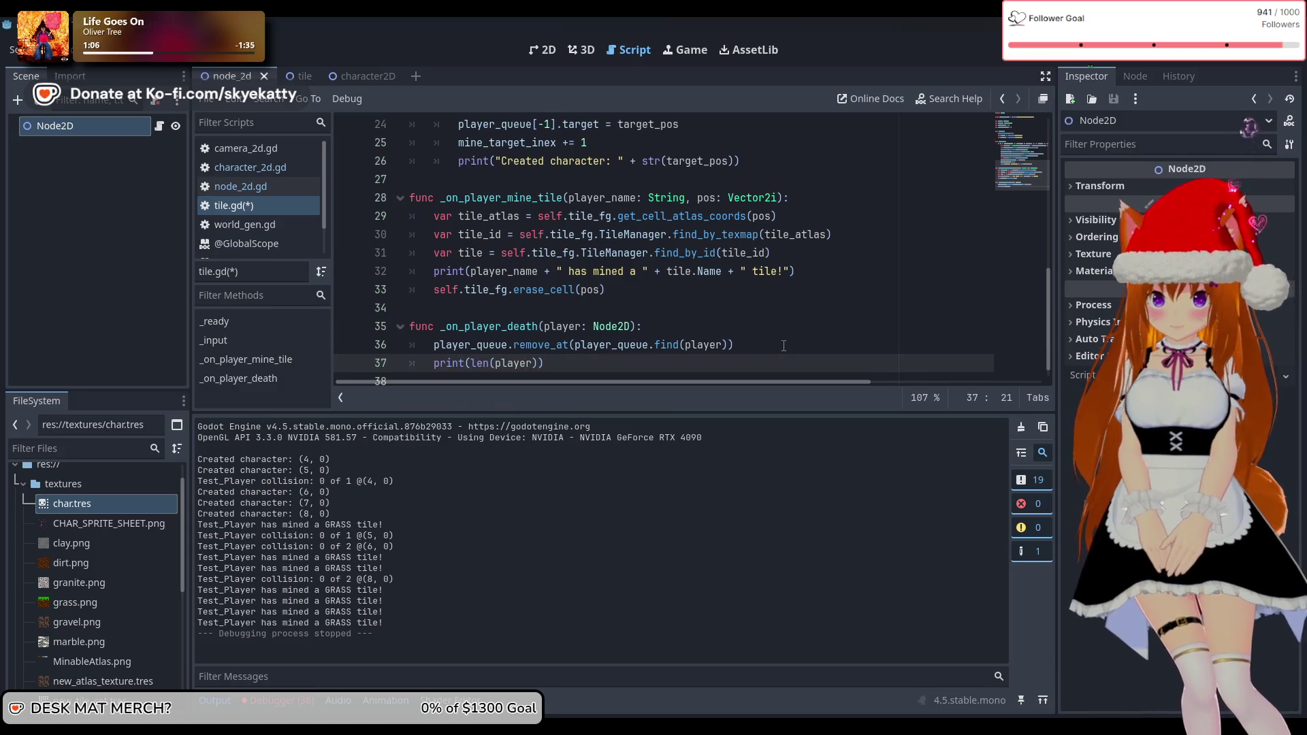
text(_q)
key(Return)
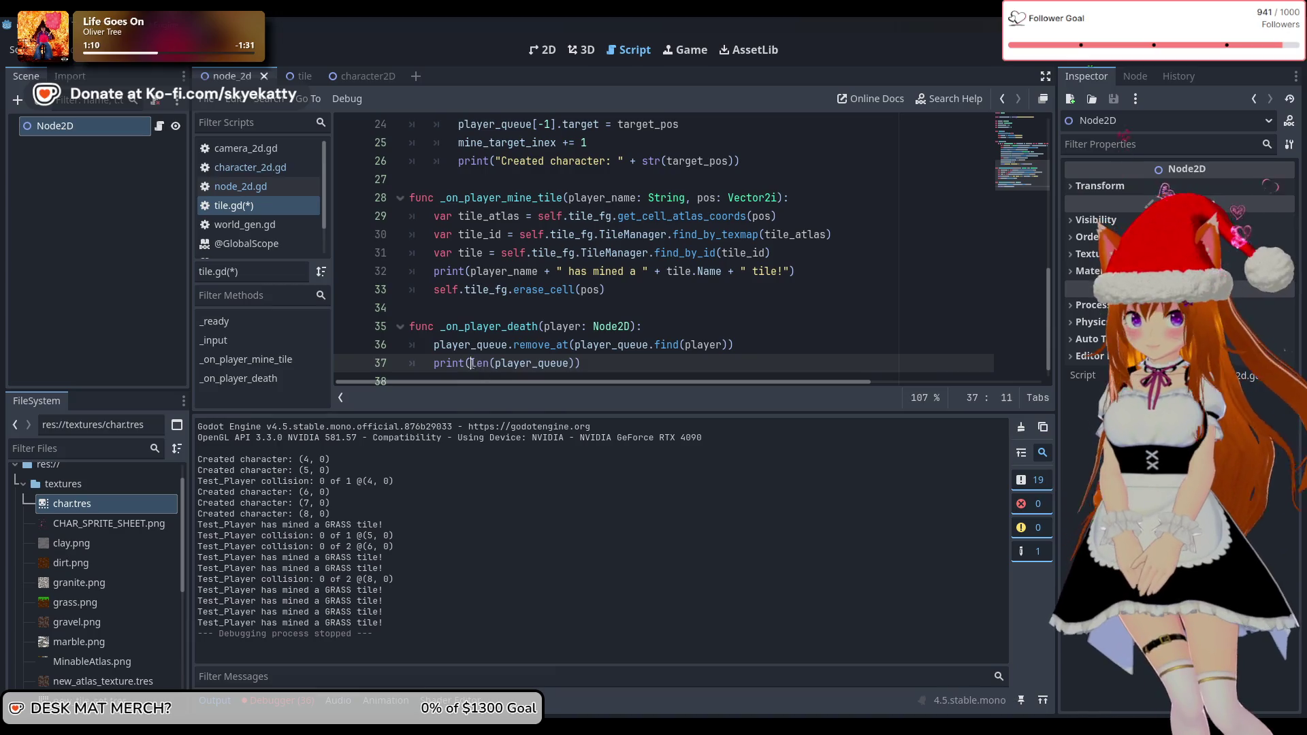
key(F5)
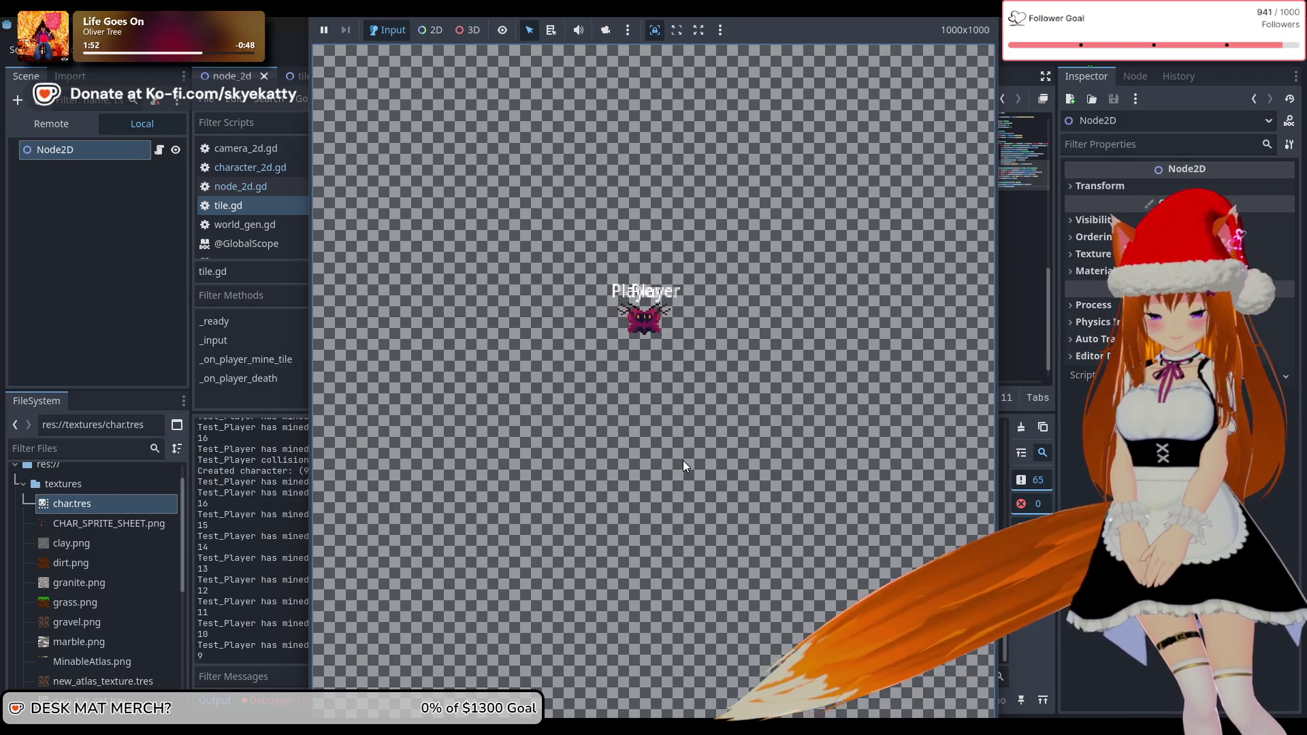
Stop the game with F8 once the printed queue length has dropped to 9
key(F8)
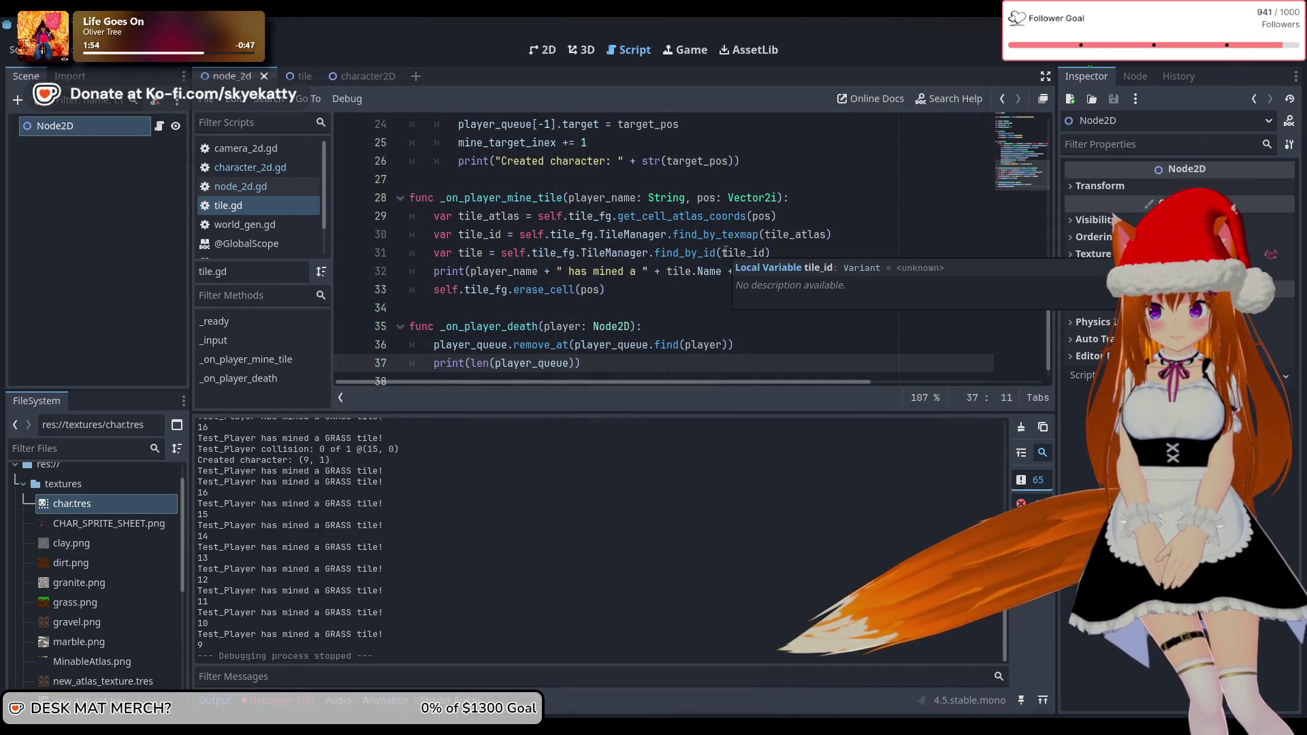
Scroll through tile.gd to review the updated queue and death-handling code
scroll(725, 252, down, 1)
scroll(589, 297, up, 5)
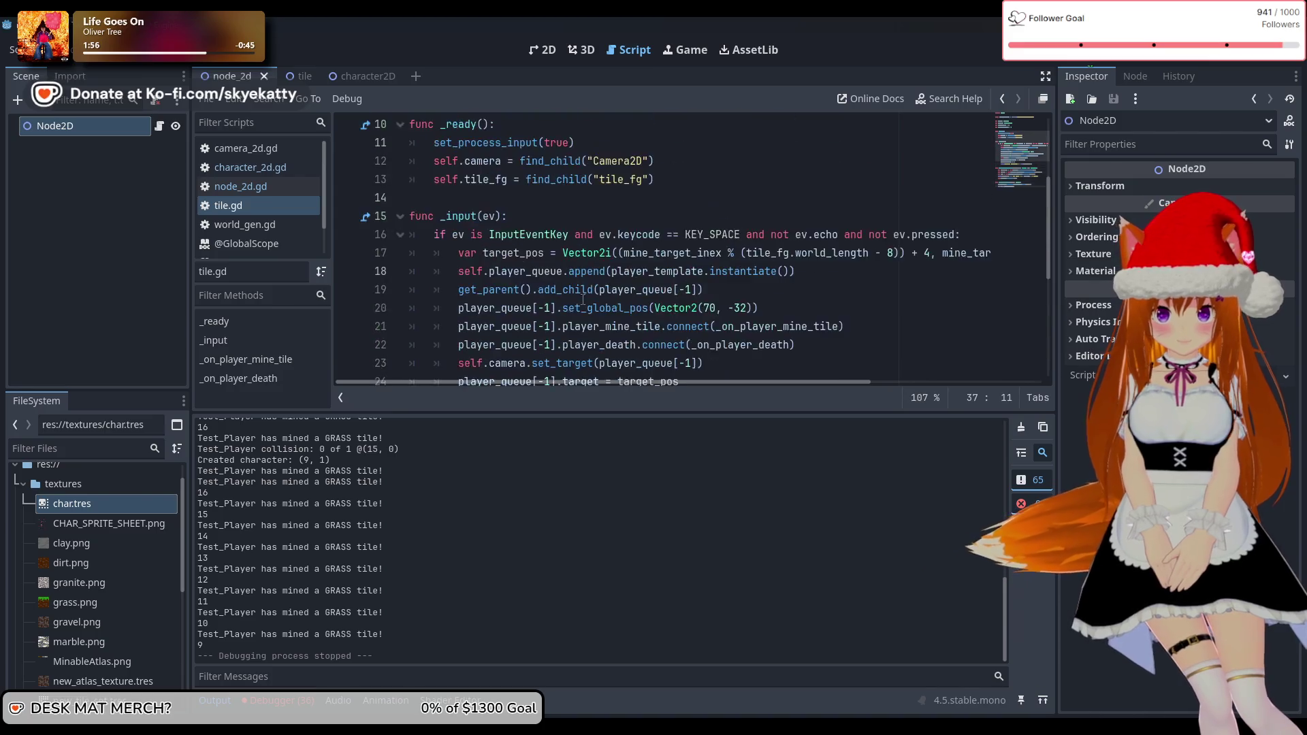
scroll(585, 294, down, 5)
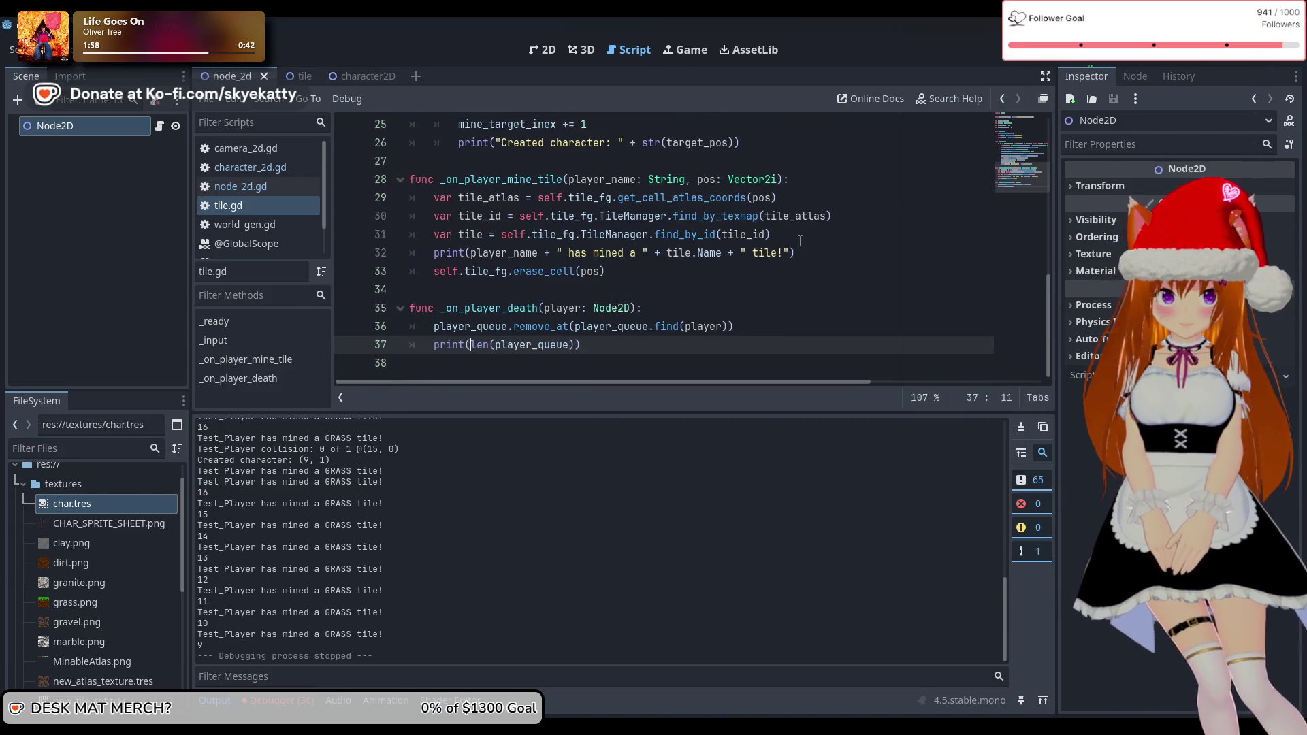
scroll(708, 262, up, 1)
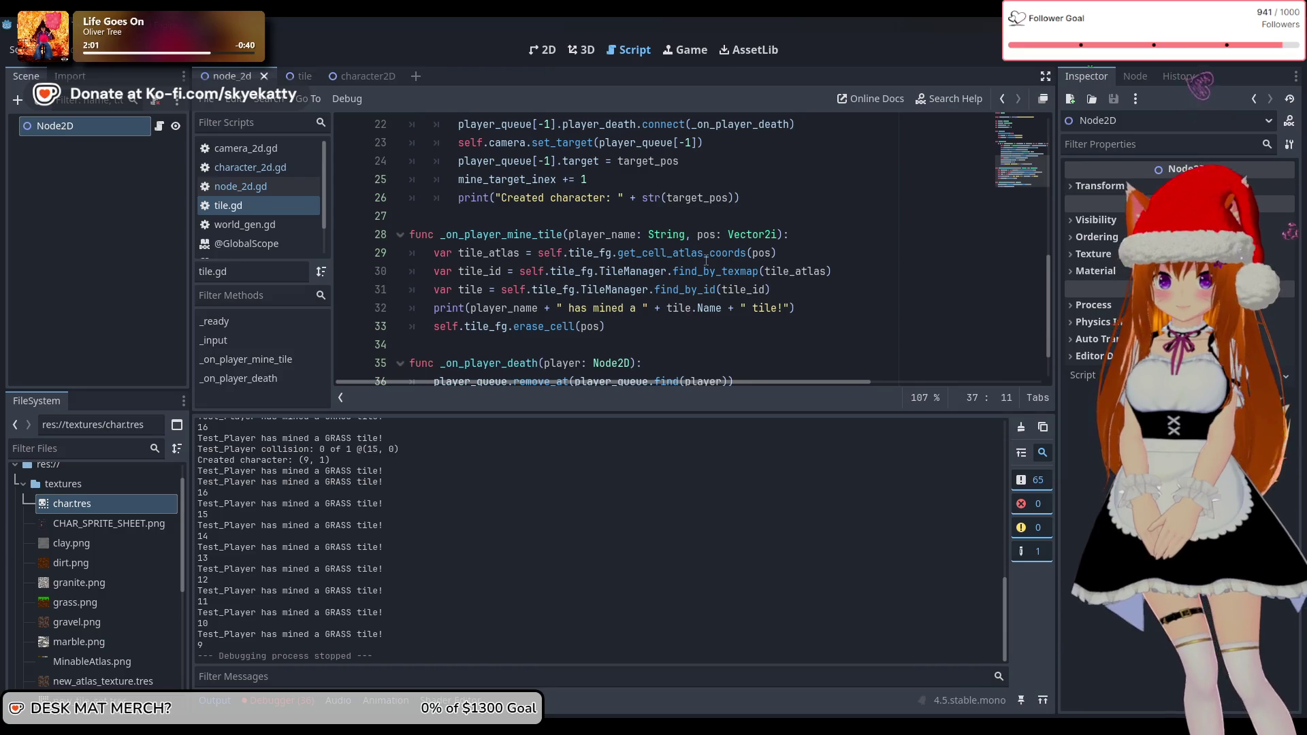
scroll(681, 286, down, 1)
scroll(664, 306, up, 1)
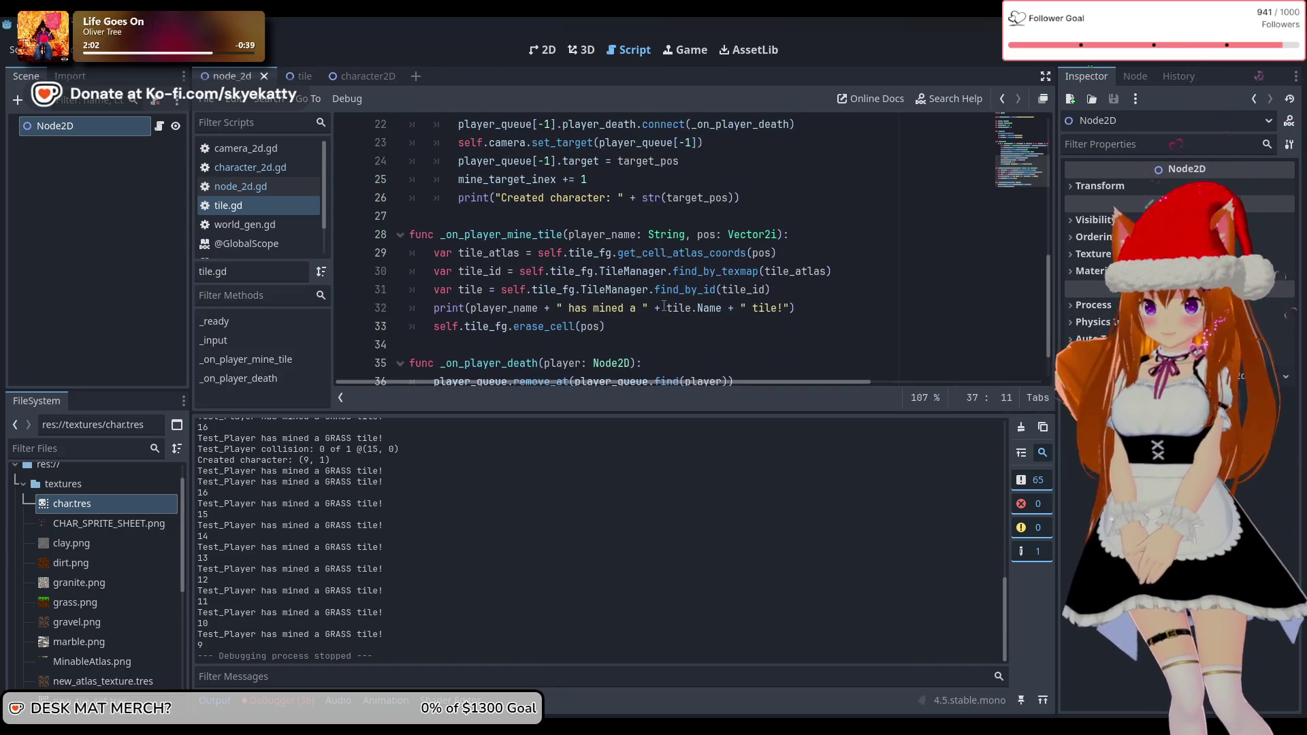
scroll(664, 306, down, 1)
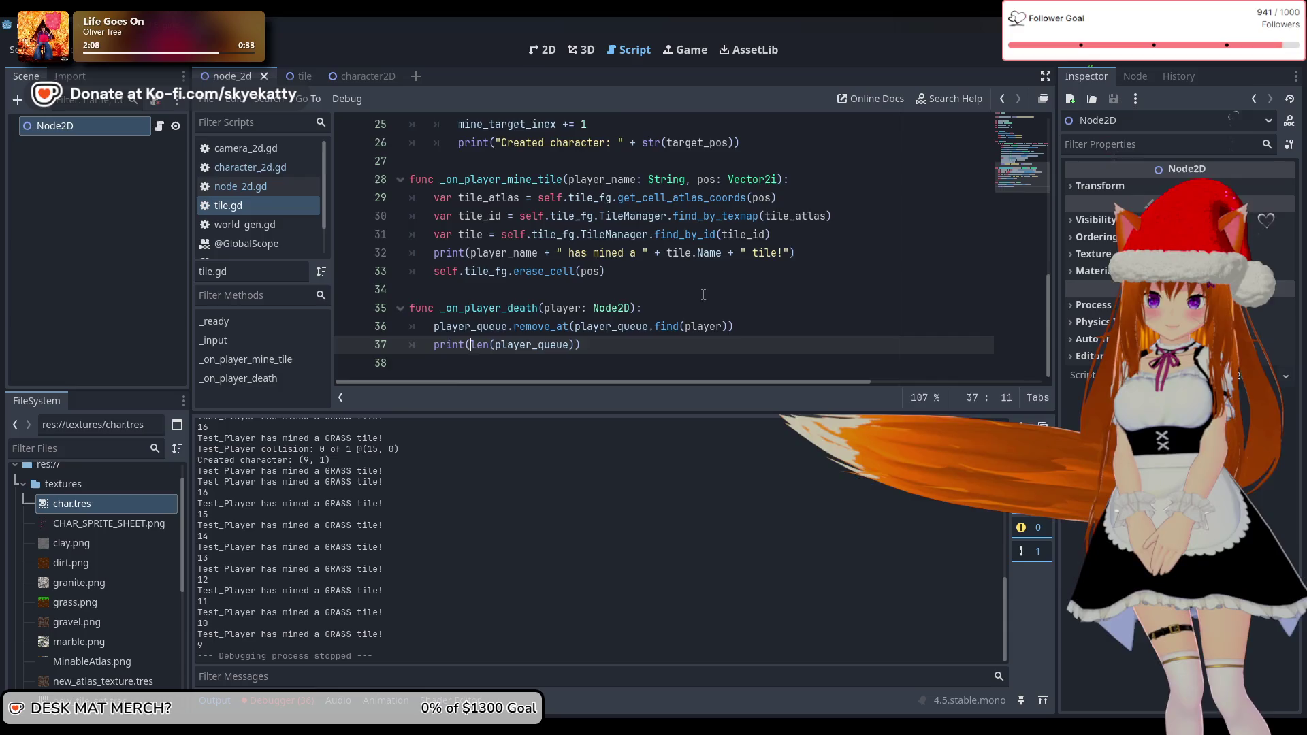
scroll(703, 294, up, 2)
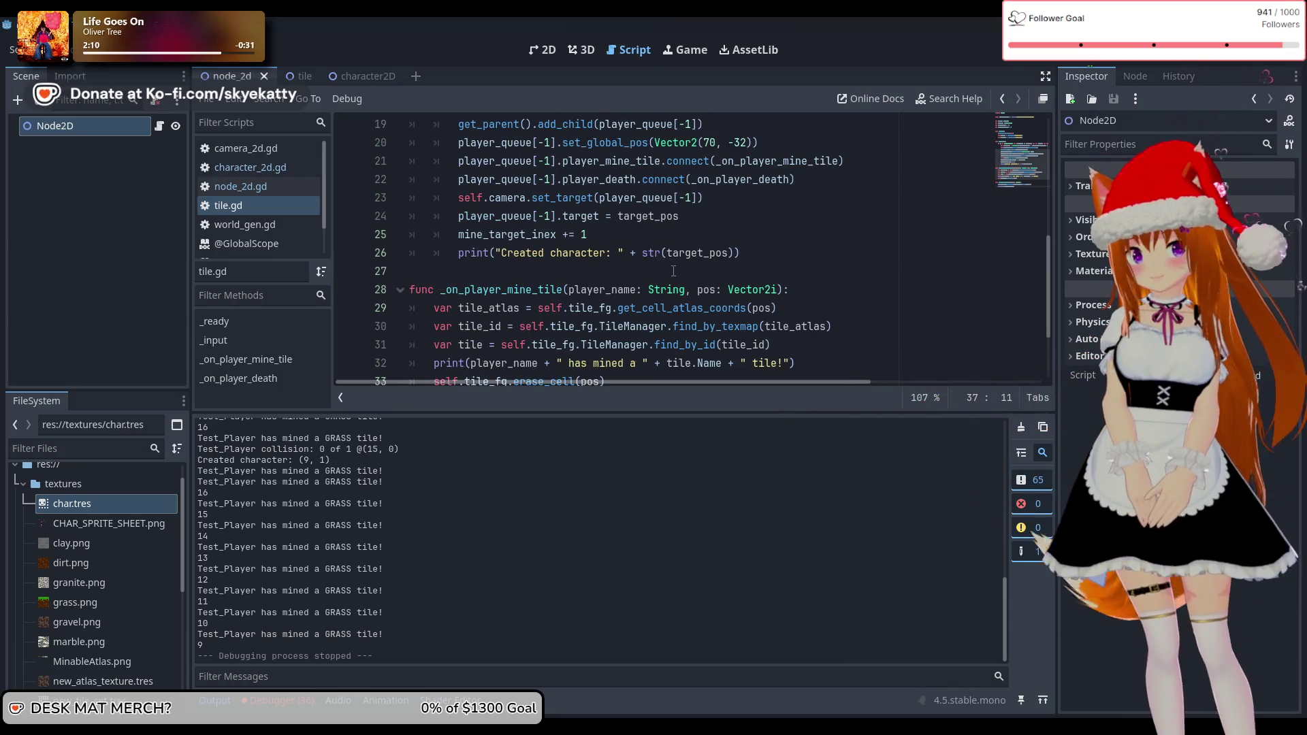
scroll(672, 270, up, 2)
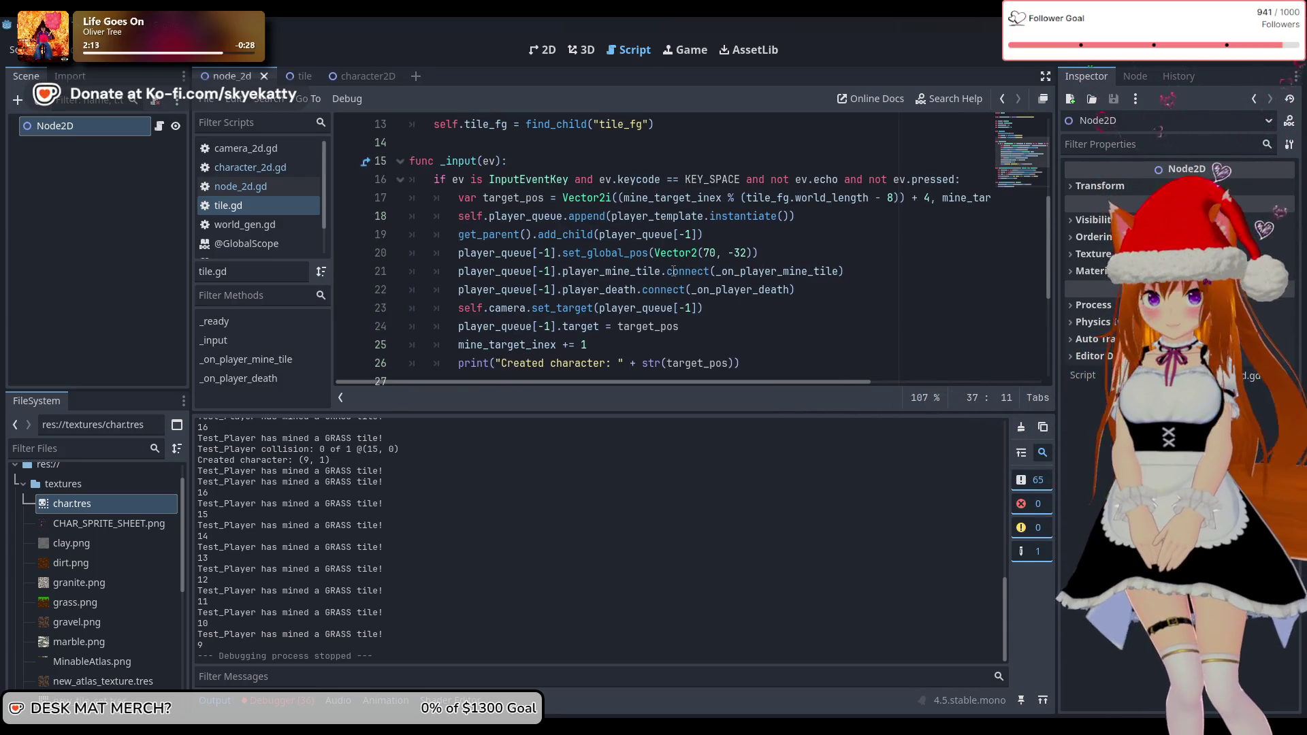
scroll(673, 270, up, 4)
Open camera_2d.gd, then character_2d.gd, from the script list
scroll(672, 271, down, 7)
scroll(674, 280, up, 4)
scroll(674, 280, down, 5)
scroll(674, 280, up, 8)
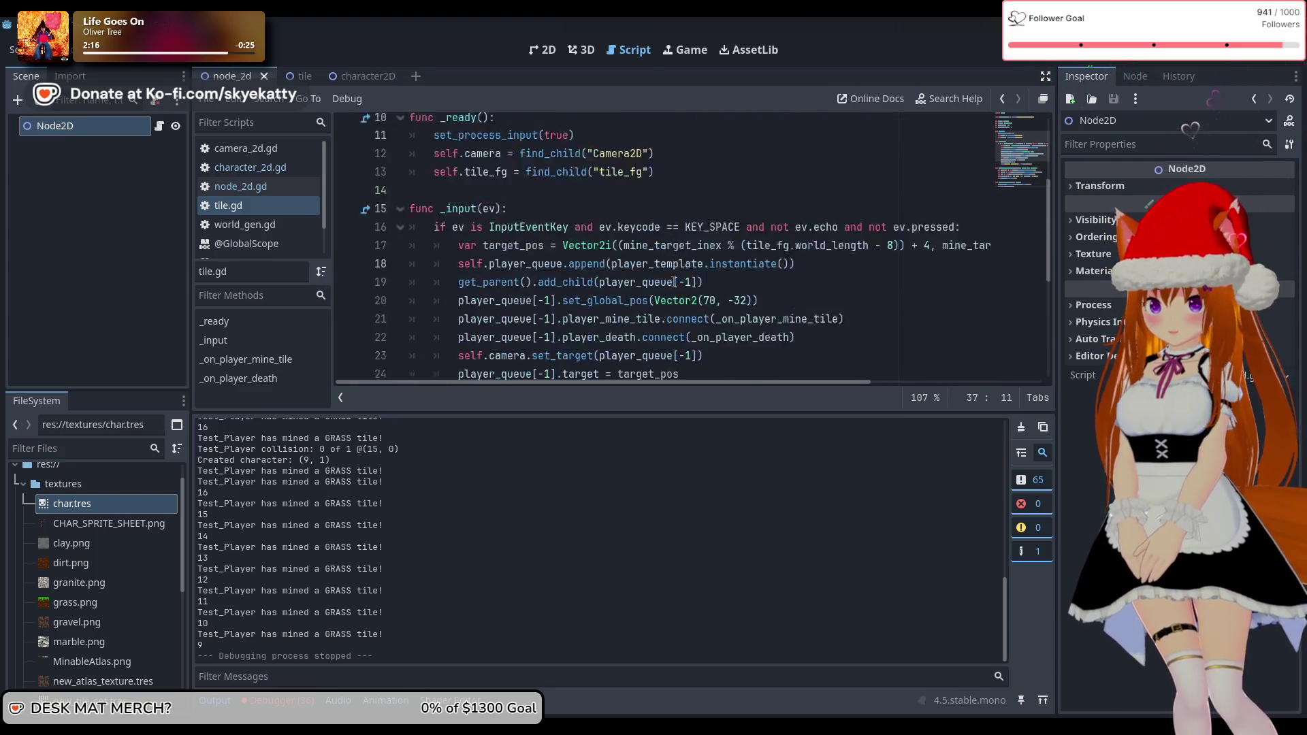
click(262, 153)
click(262, 166)
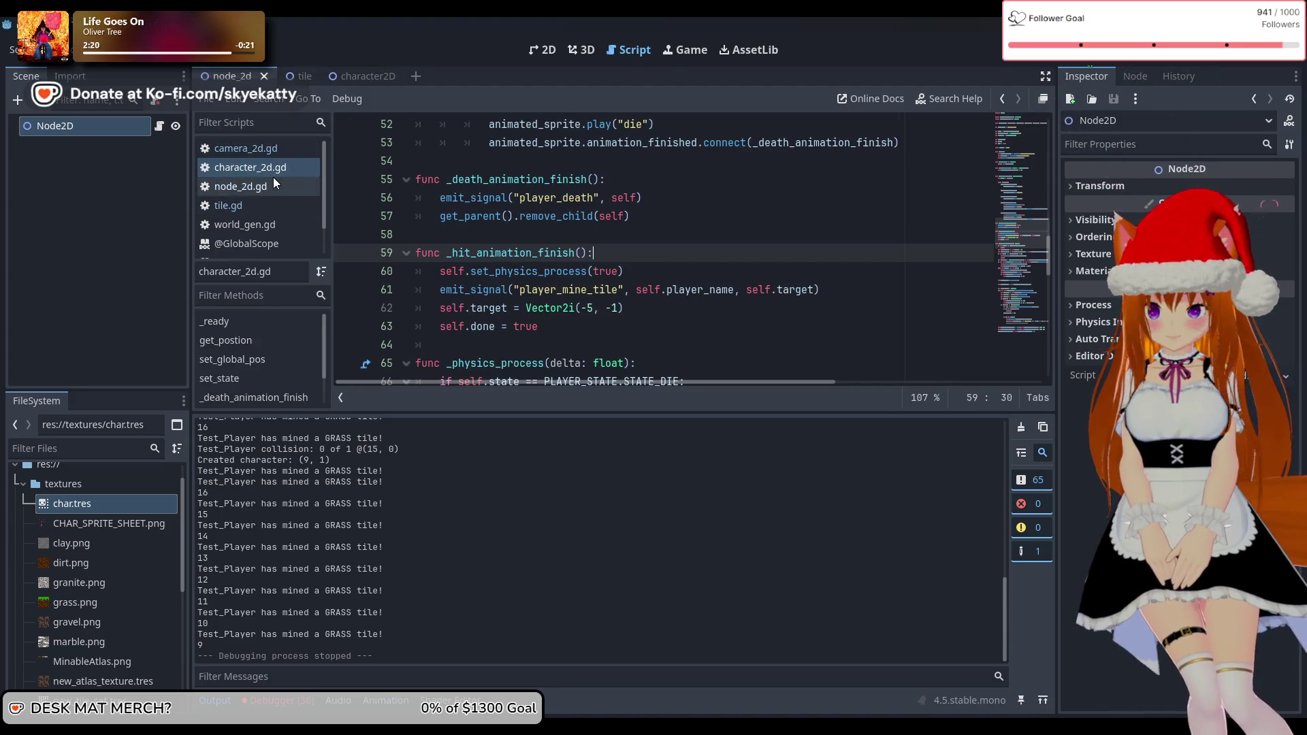
Go to line 92, the CharacterBody2D collision check in character_2d.gd
scroll(621, 247, down, 12)
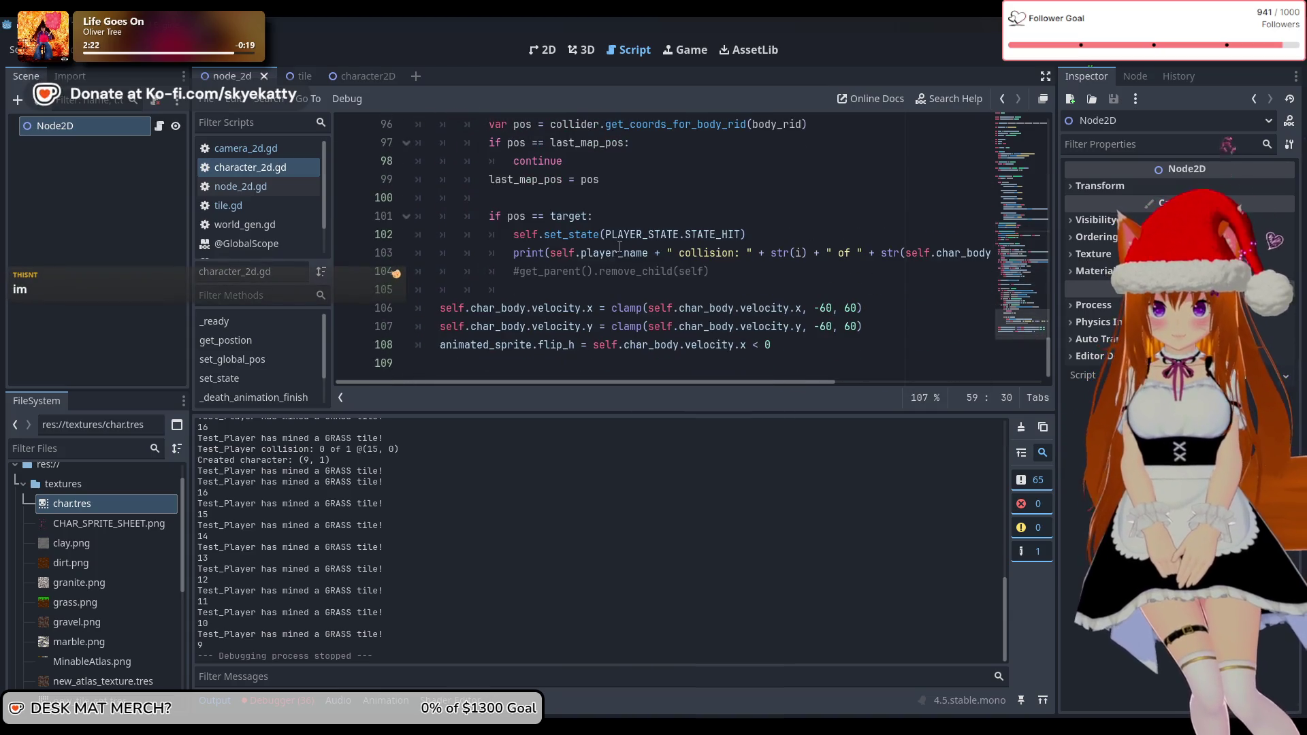
scroll(620, 247, up, 5)
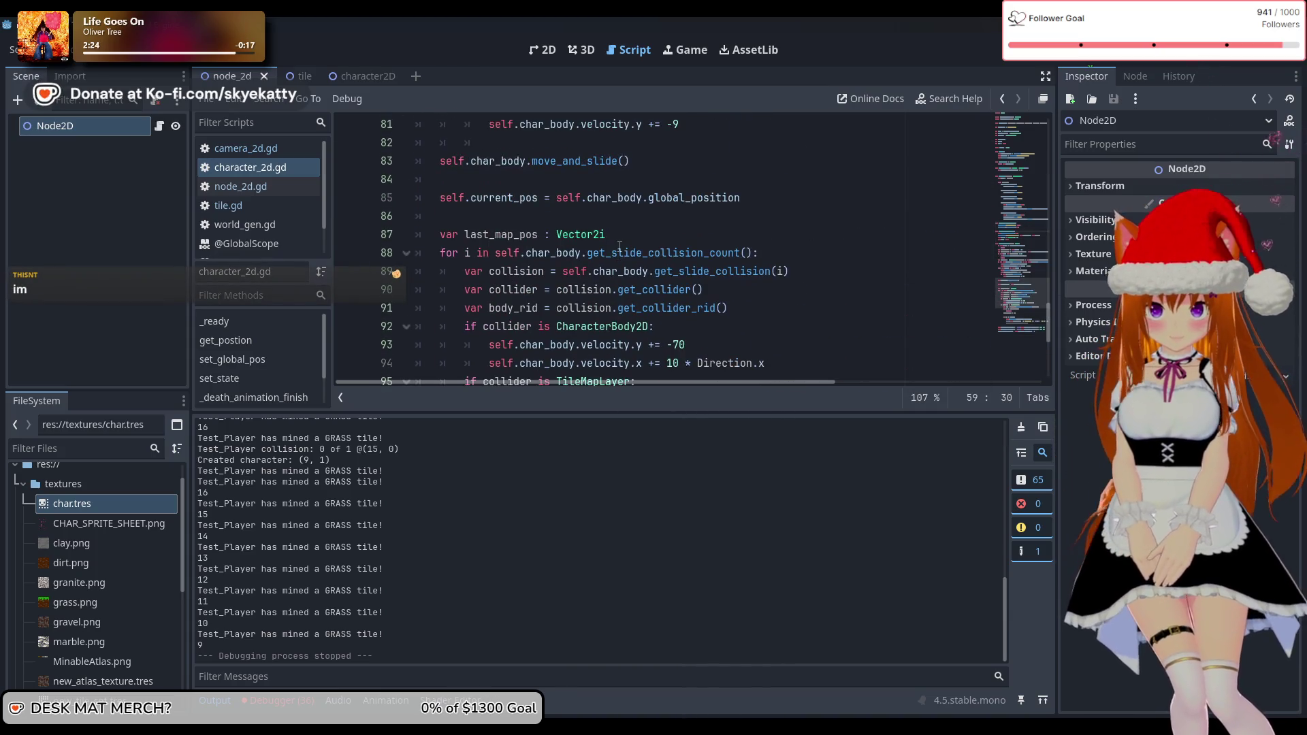
scroll(620, 247, down, 1)
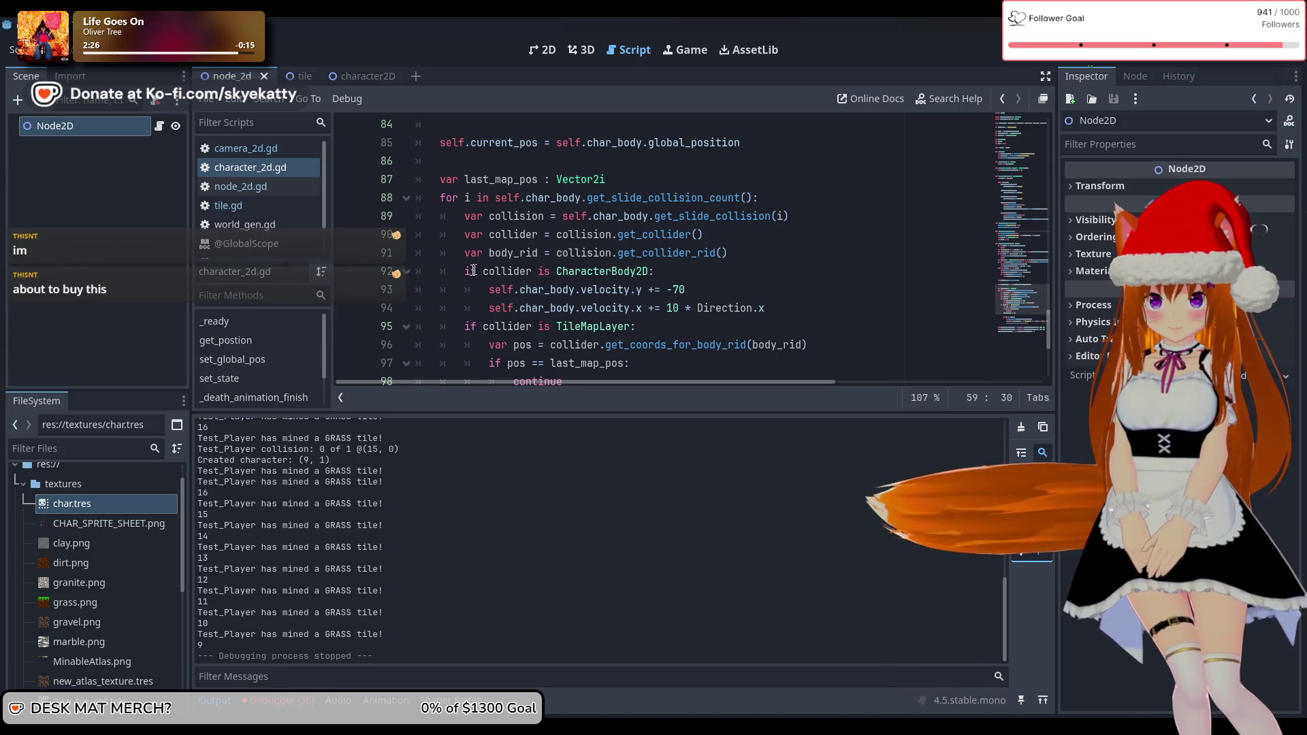
click(749, 272)
scroll(754, 283, up, 1)
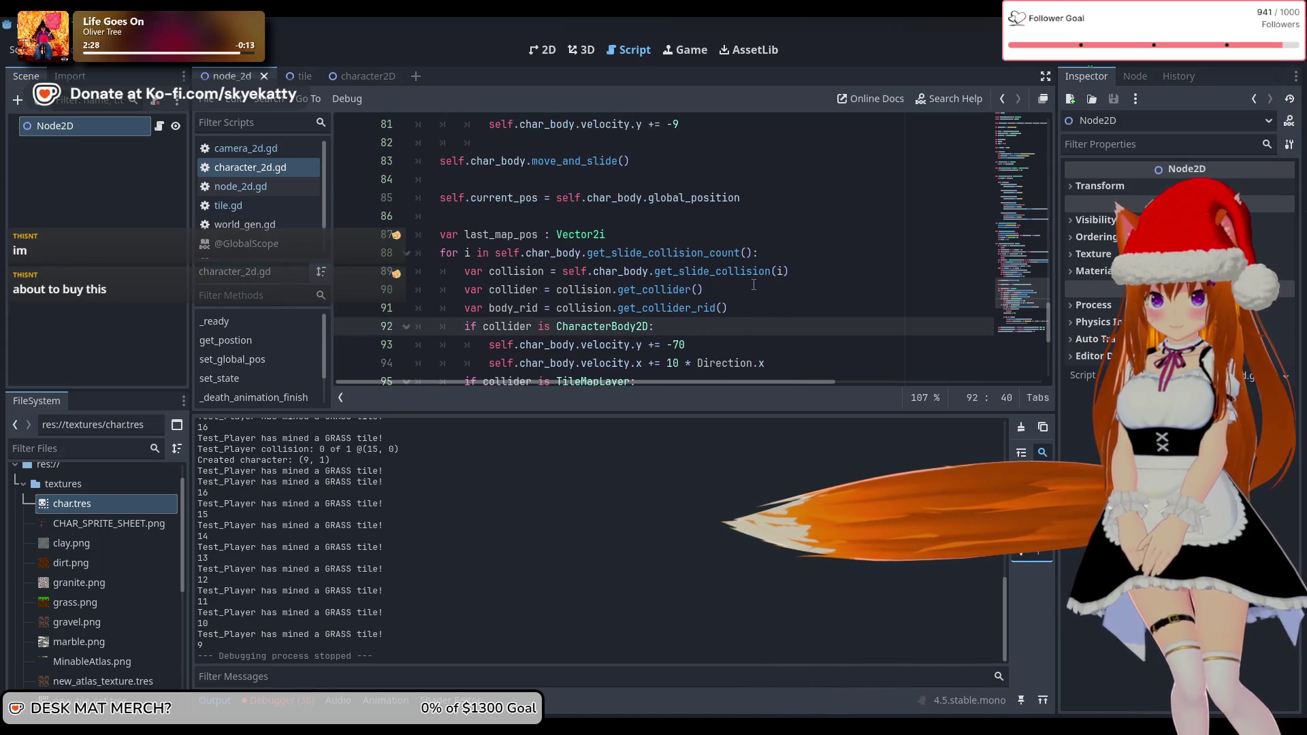
scroll(753, 283, down, 1)
key(Return)
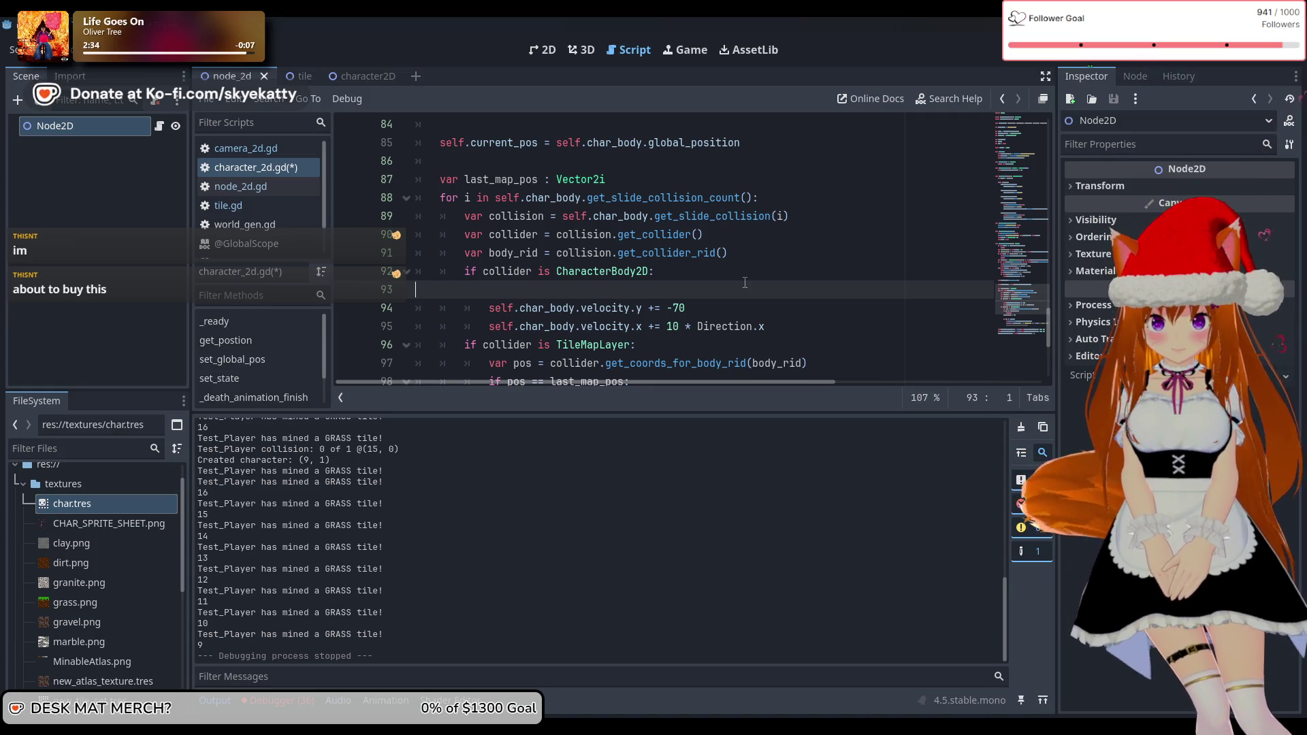
key(BackSpace)
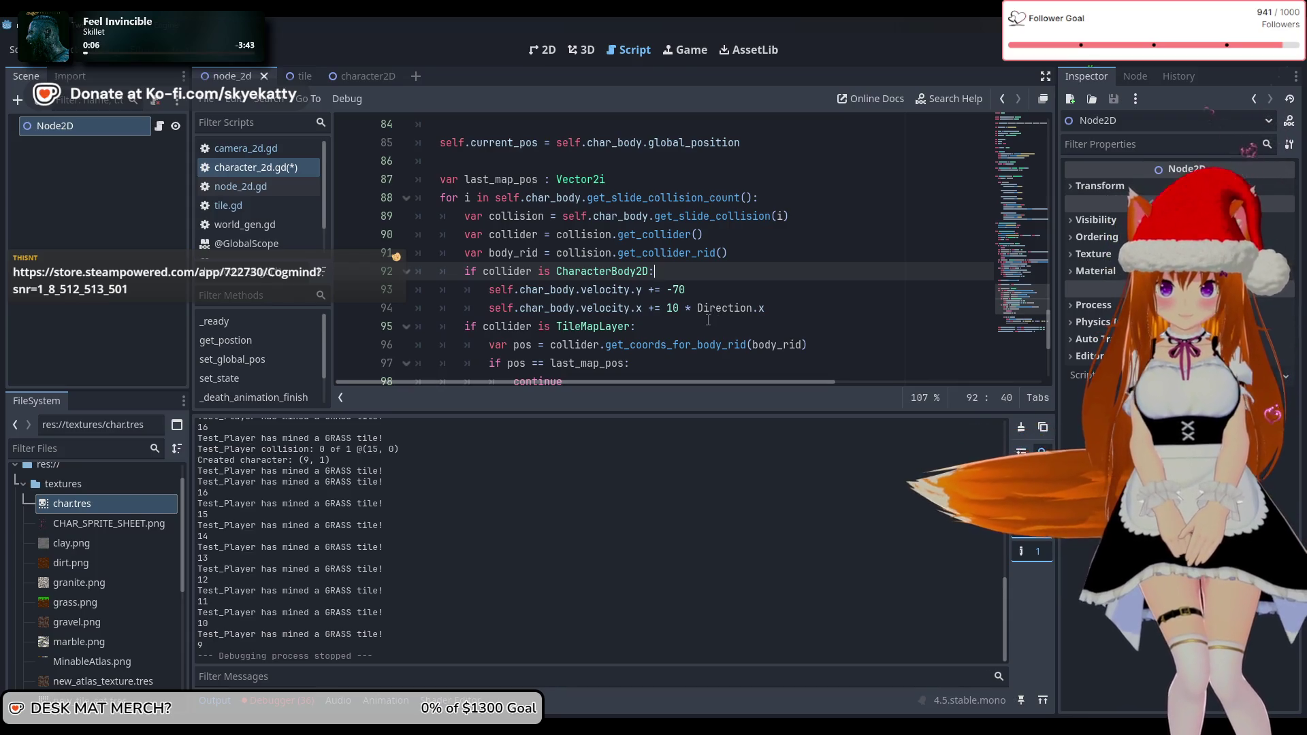
Make the CharacterBody2D branch add -70 to velocity.y and 10 * Direction.x to velocity.x
scroll(707, 320, up, 4)
scroll(707, 320, up, 2)
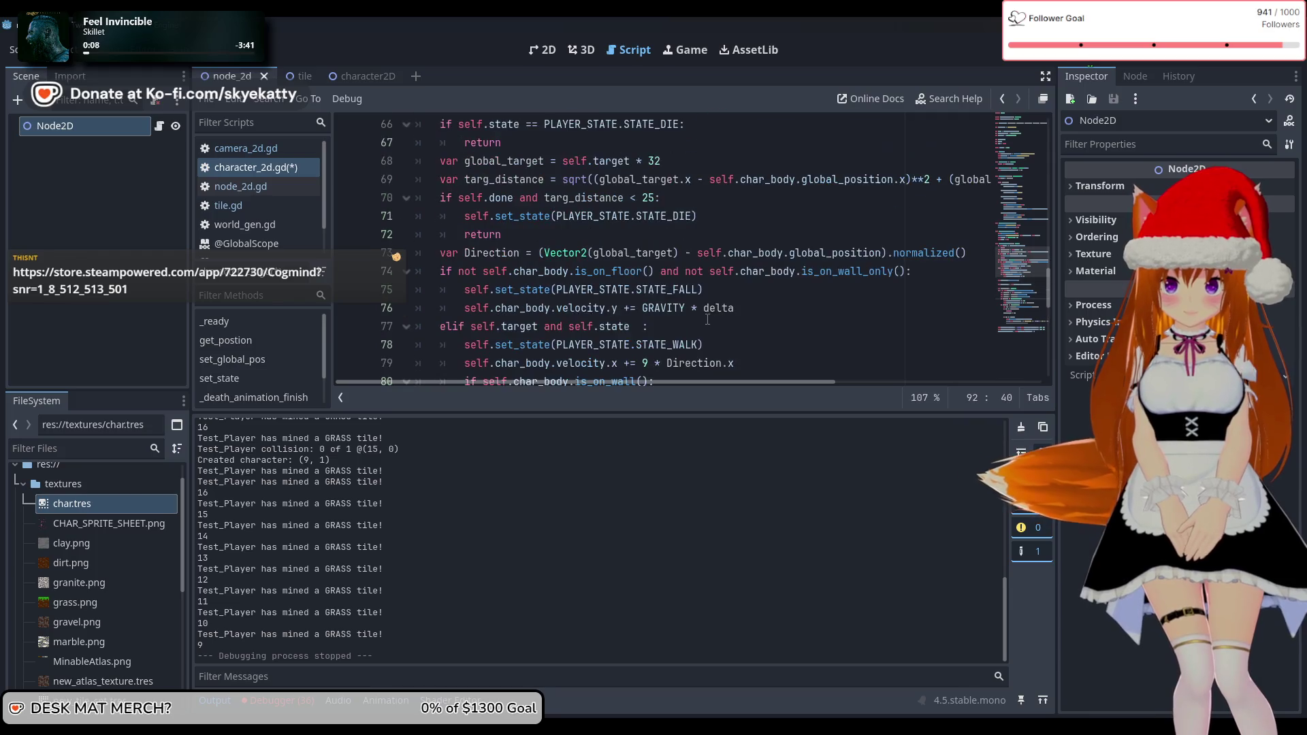
scroll(704, 324, up, 2)
scroll(682, 286, down, 2)
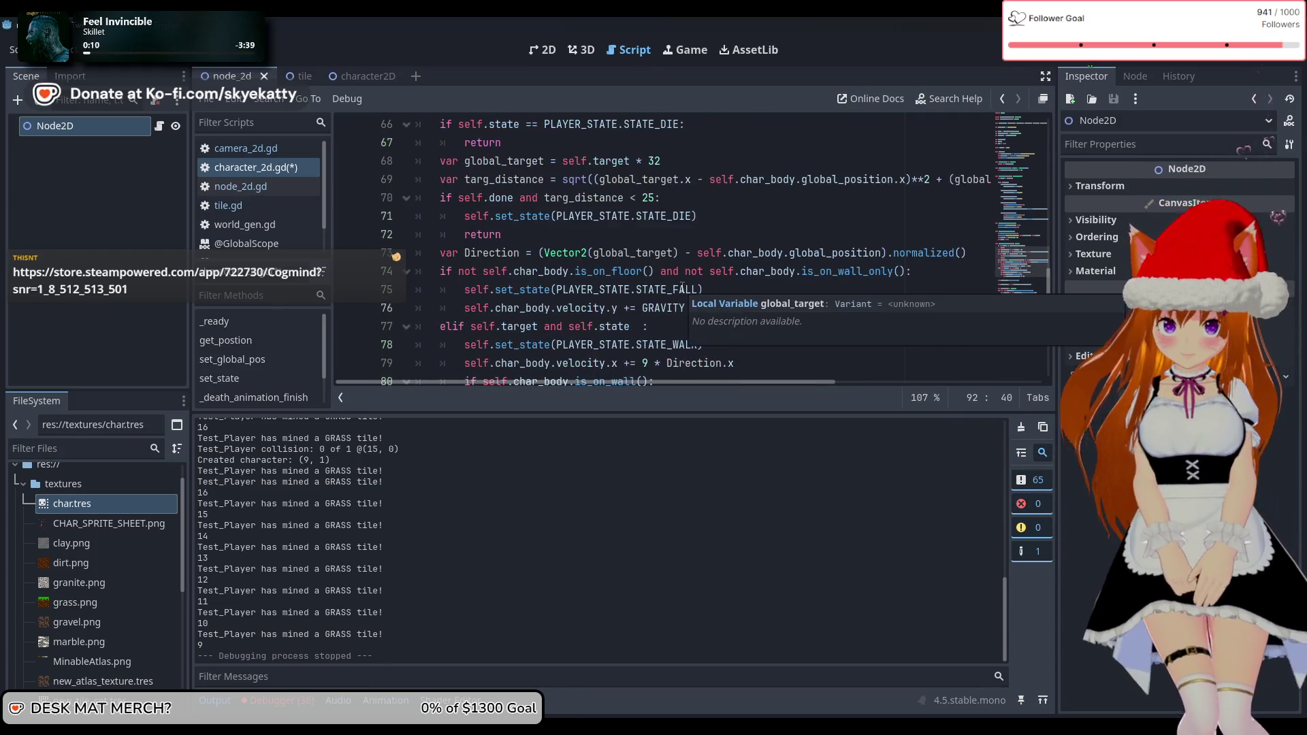
scroll(774, 276, down, 4)
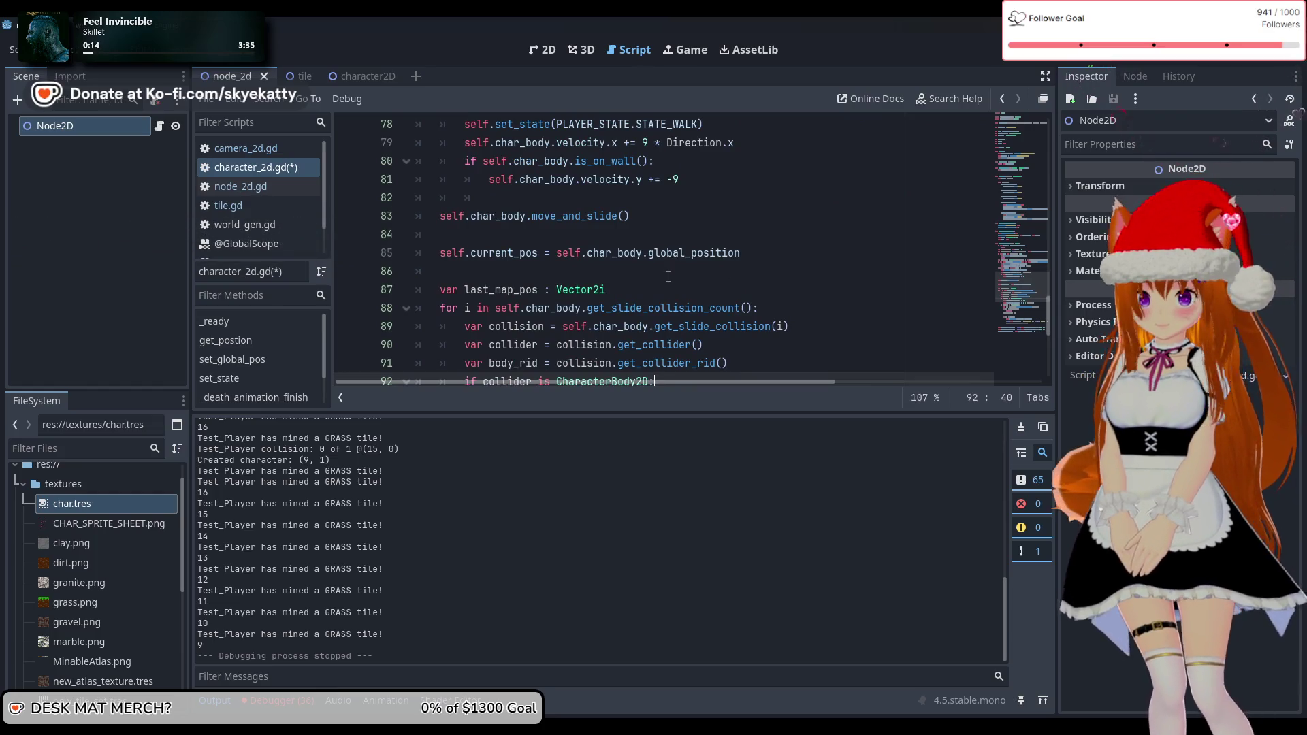
scroll(667, 275, up, 2)
scroll(668, 279, down, 3)
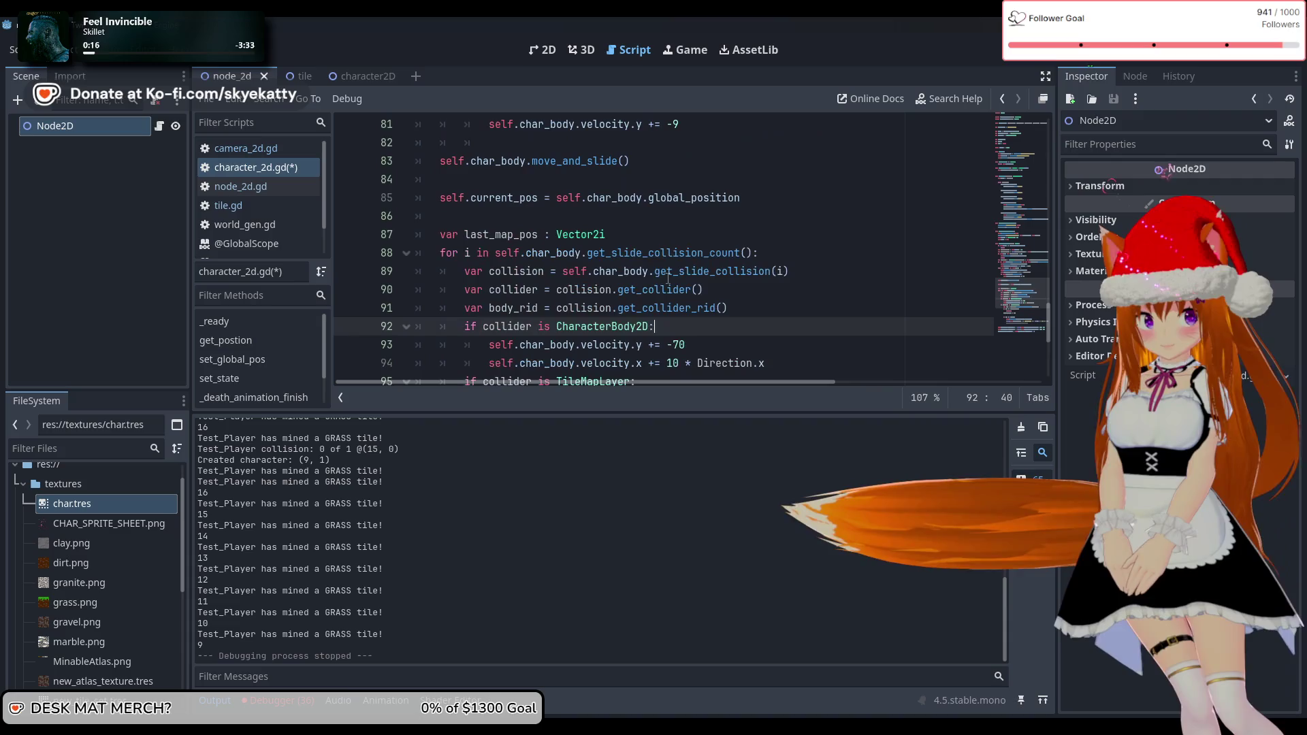
scroll(667, 279, down, 2)
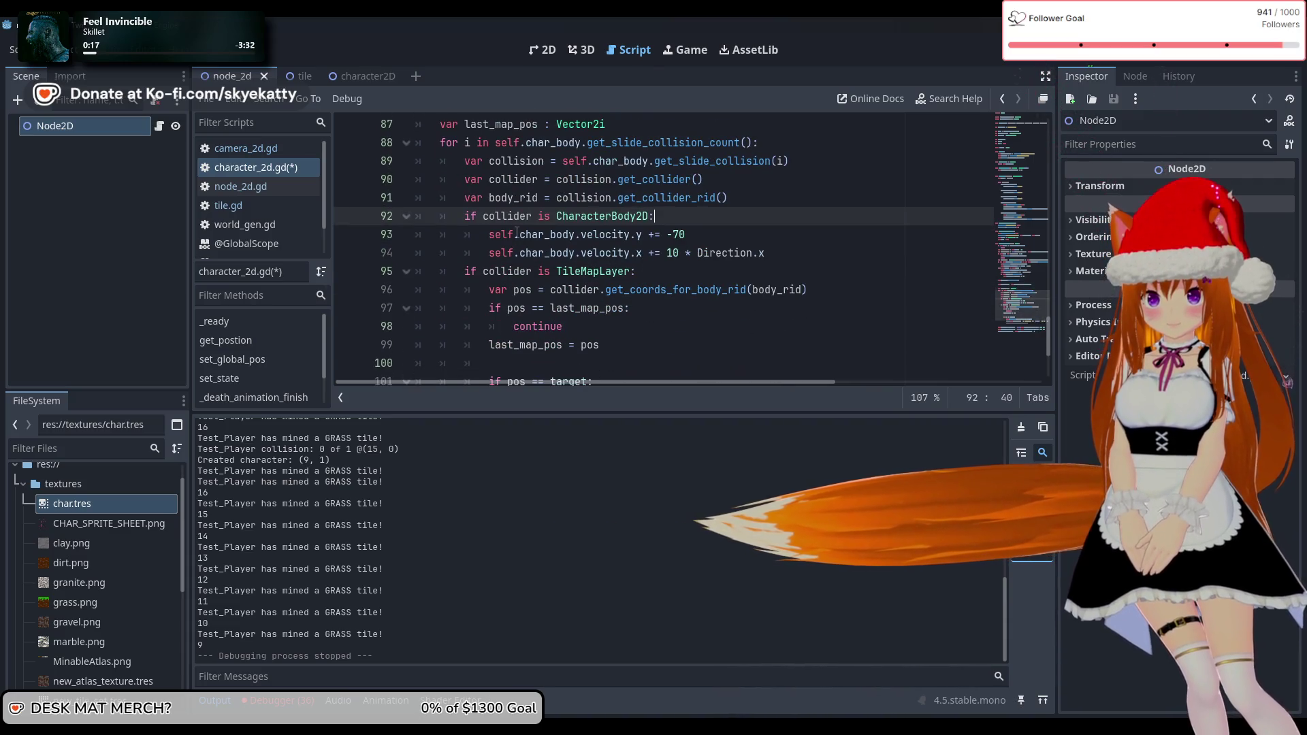
scroll(517, 232, up, 1)
scroll(634, 261, down, 2)
scroll(634, 260, up, 1)
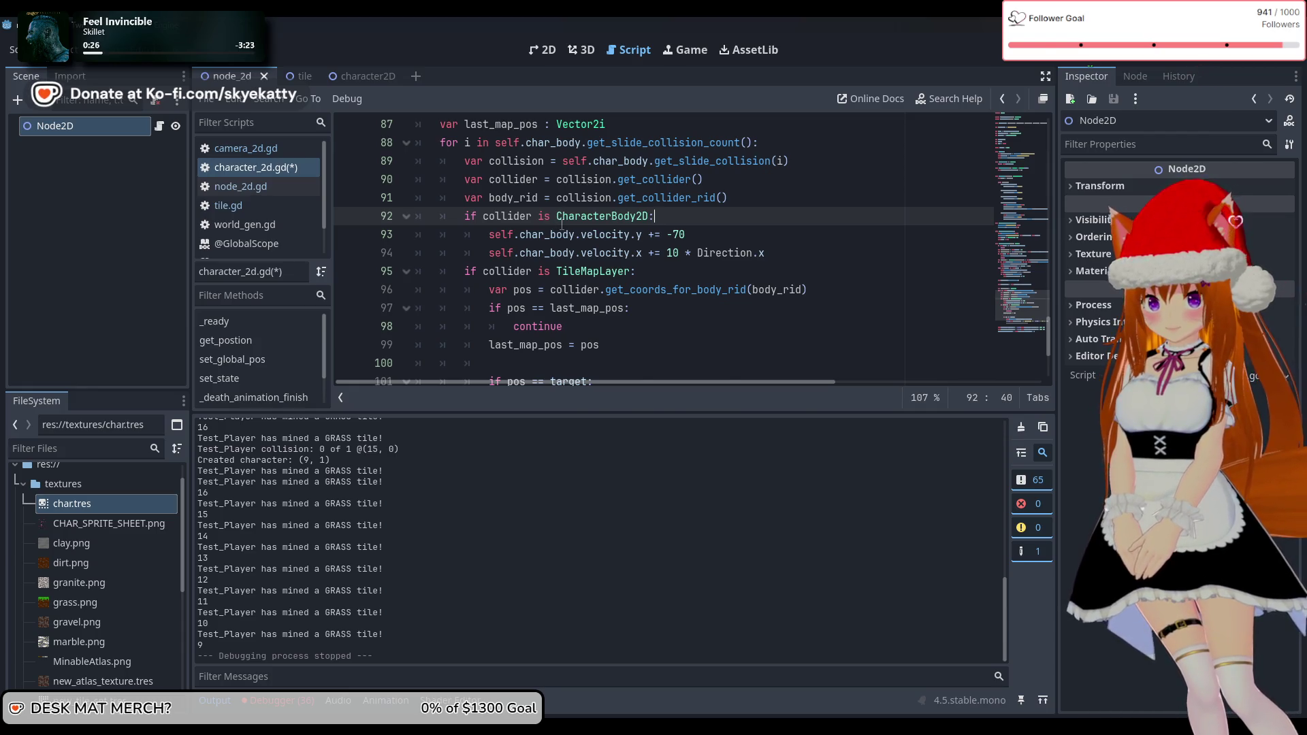
scroll(681, 232, down, 1)
scroll(709, 232, up, 1)
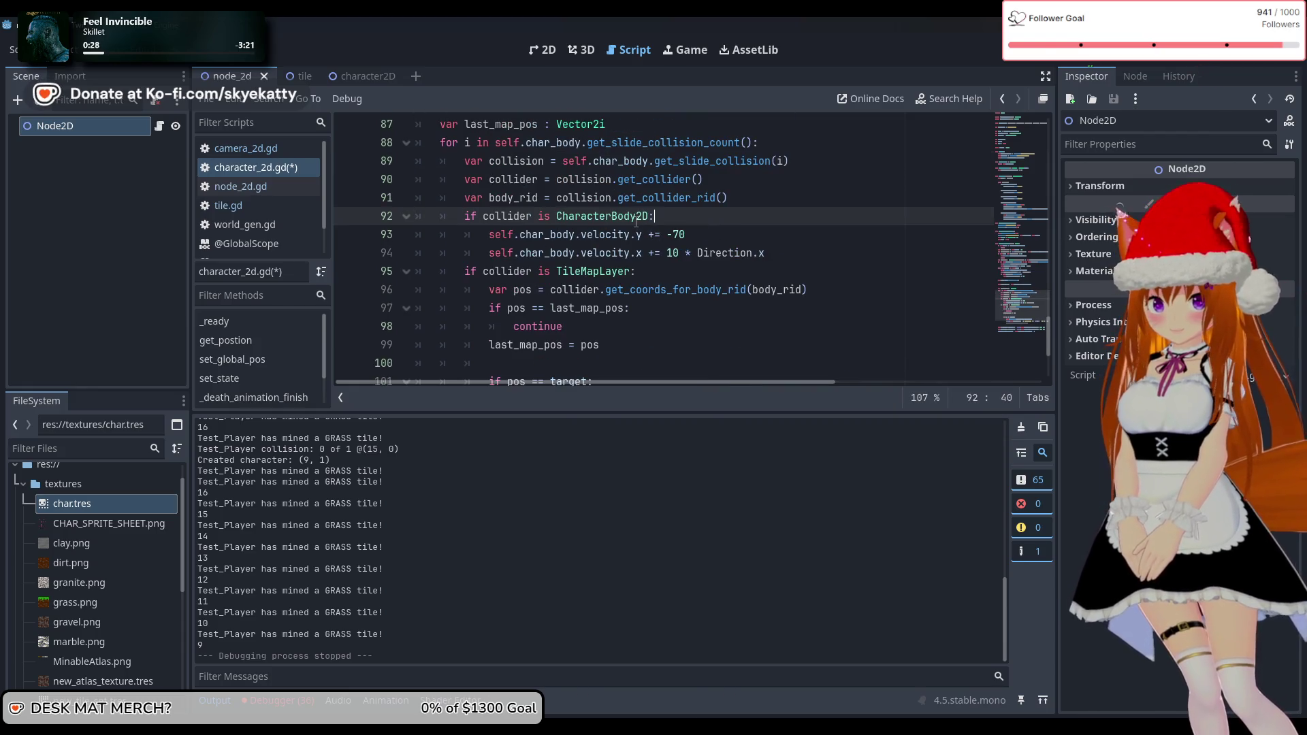
mouse_move(636, 219)
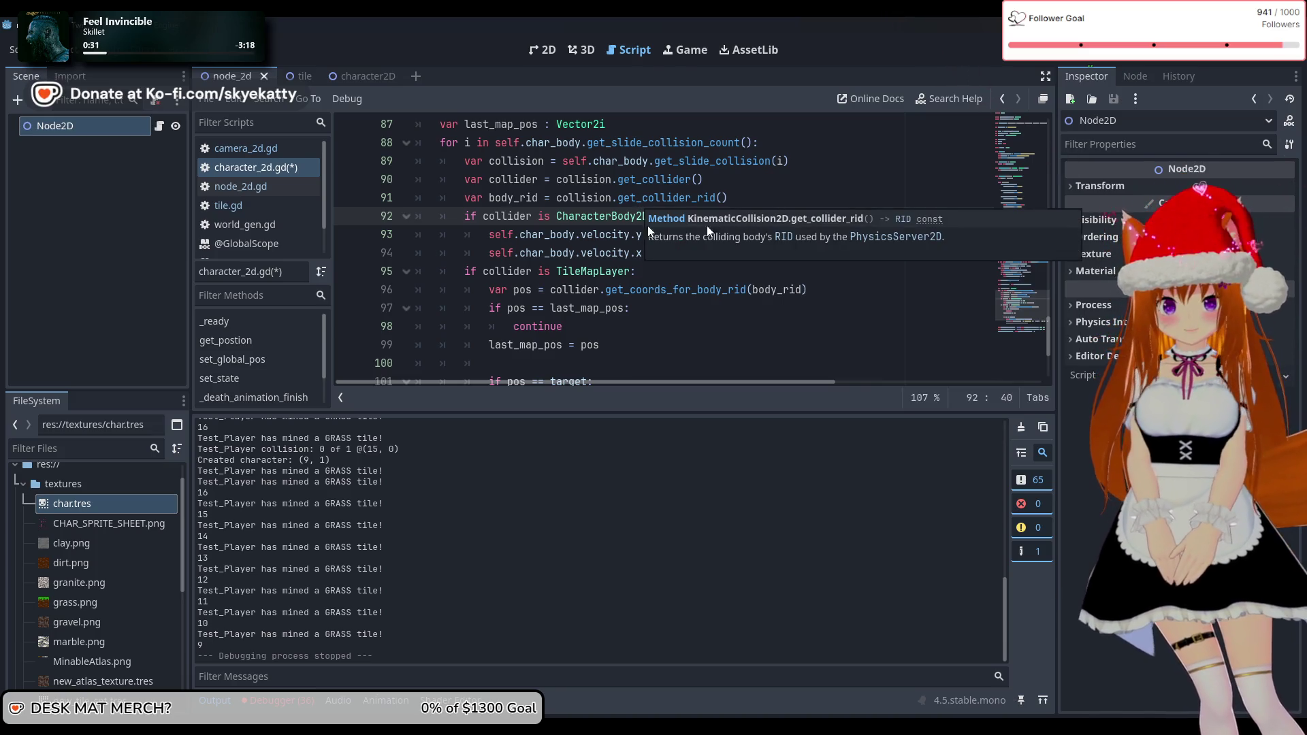
click(550, 218)
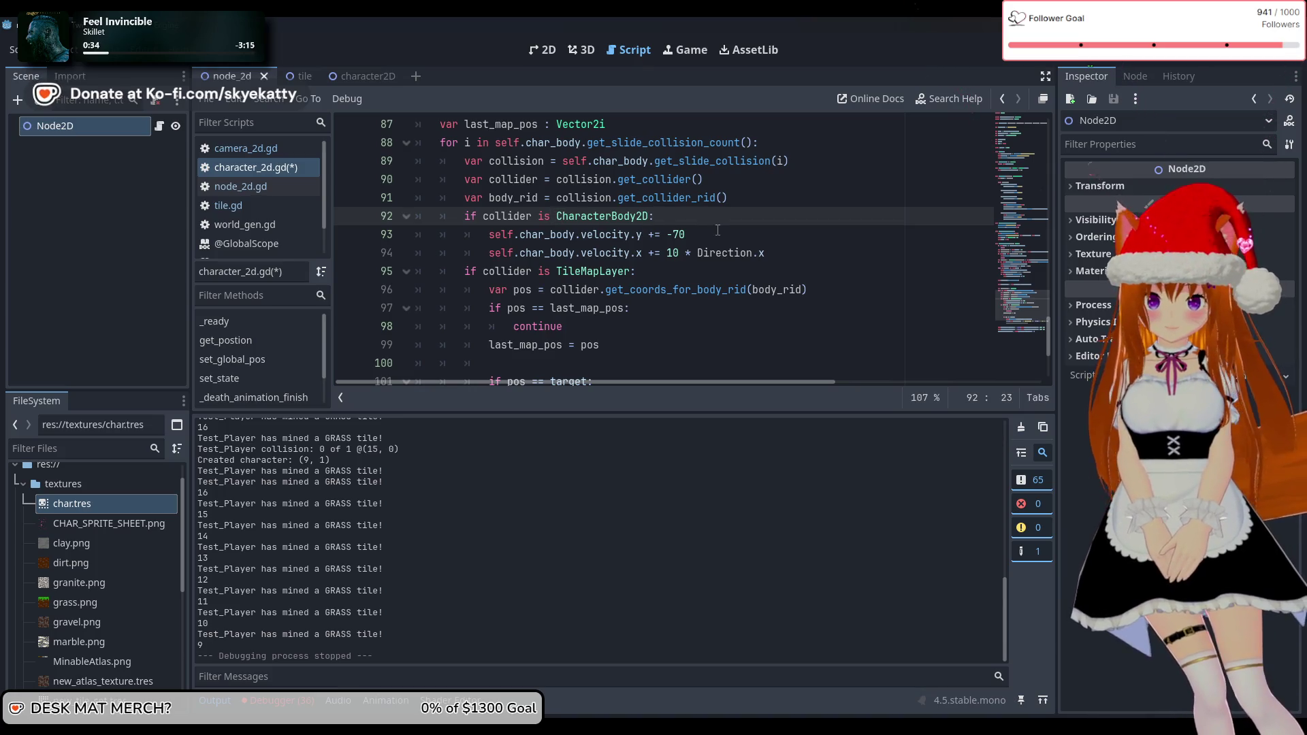
mouse_move(722, 246)
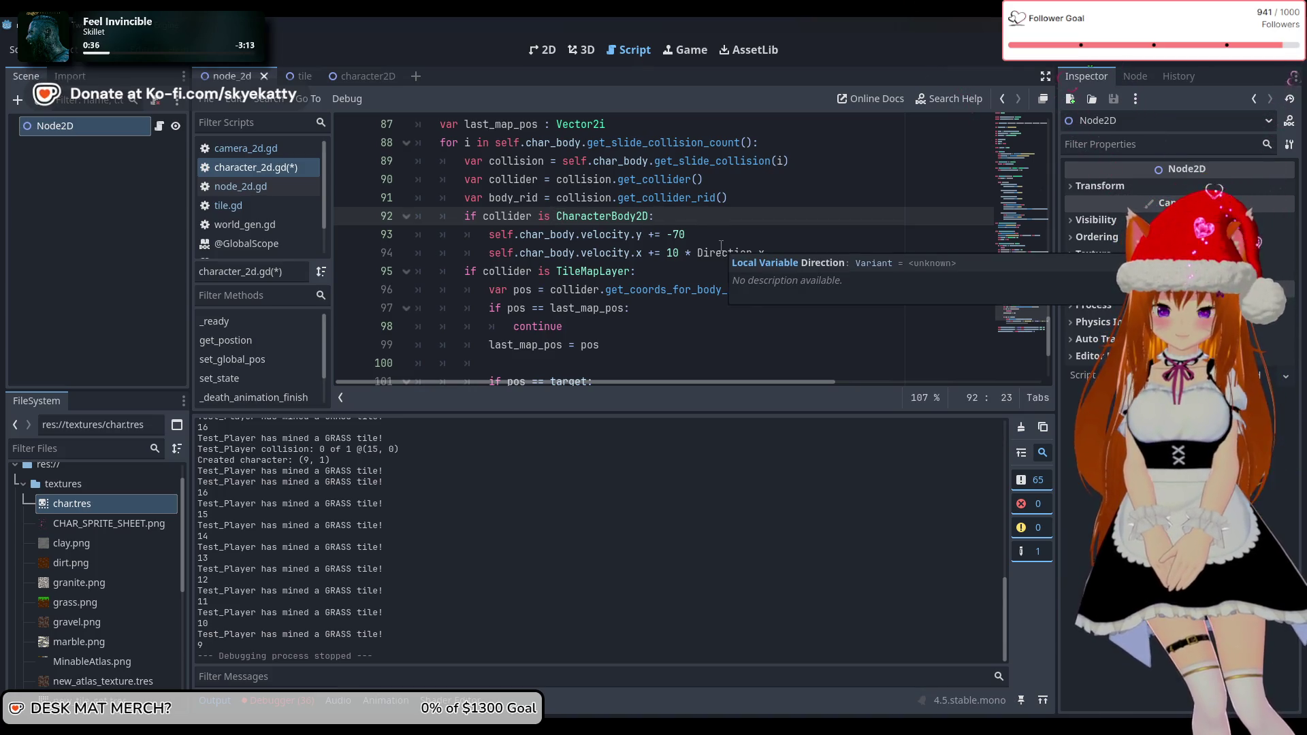
click(692, 217)
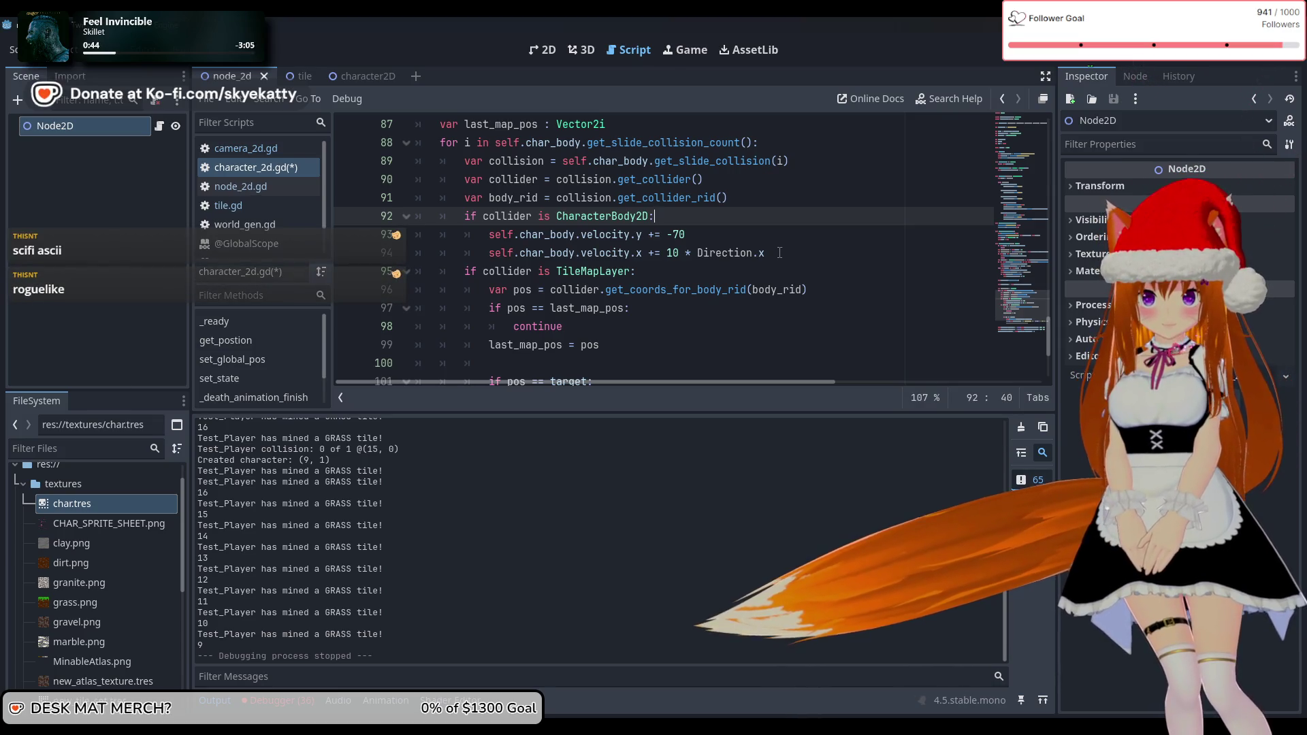
mouse_move(699, 255)
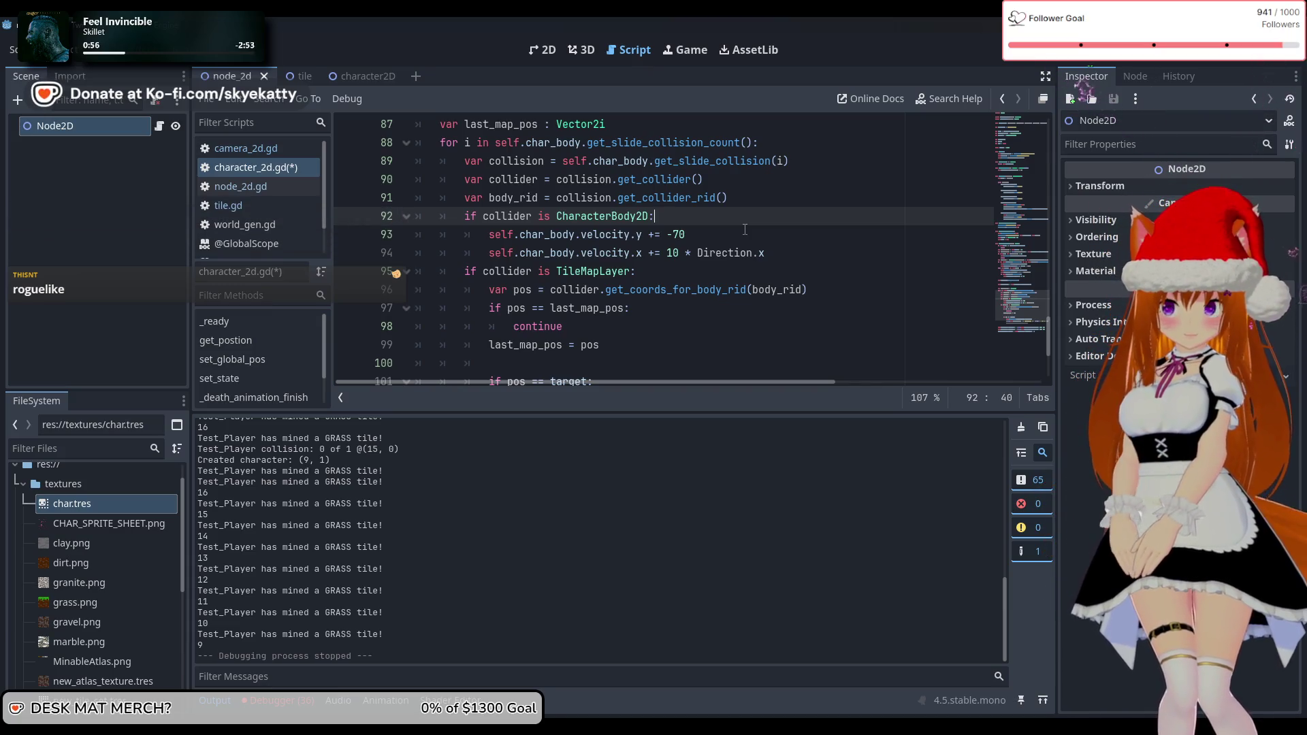
Wrap Direction.x in parentheses on the velocity.x line of the CharacterBody2D branch
key(Return)
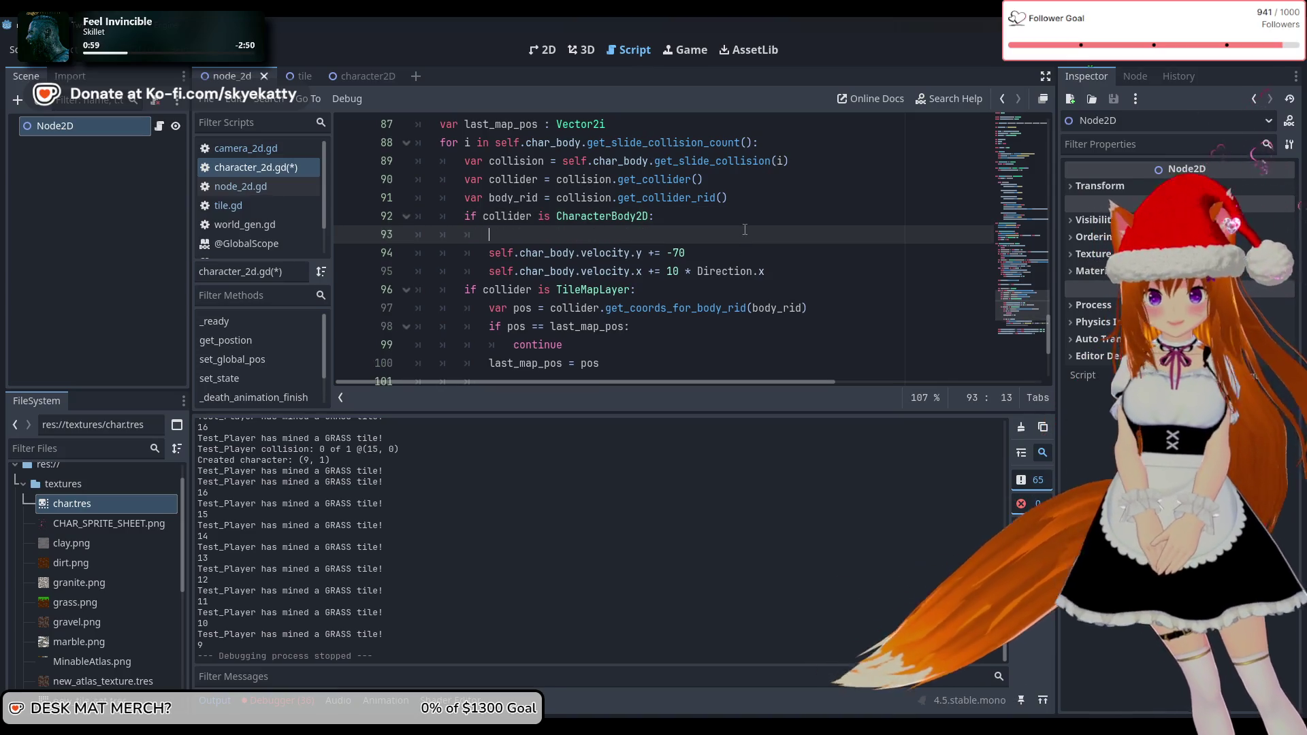
scroll(755, 221, up, 4)
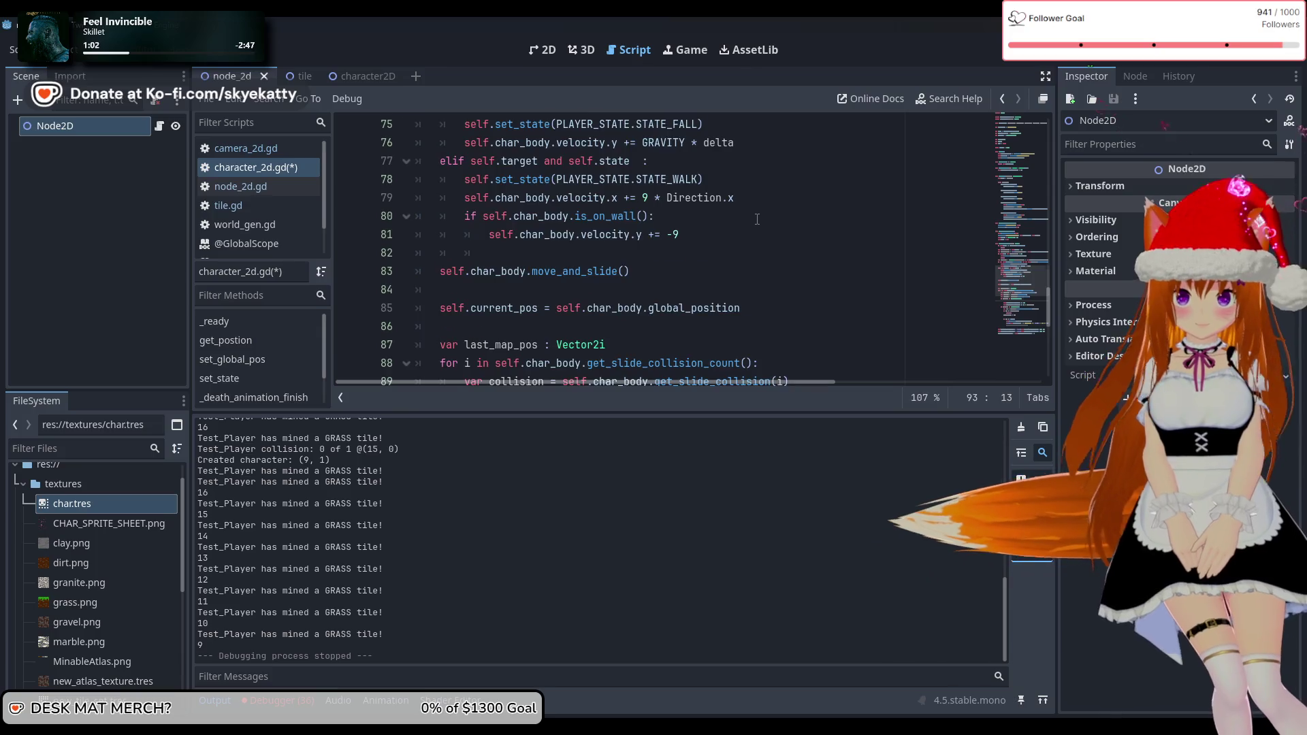
scroll(756, 219, up, 3)
scroll(756, 219, down, 6)
scroll(745, 225, down, 1)
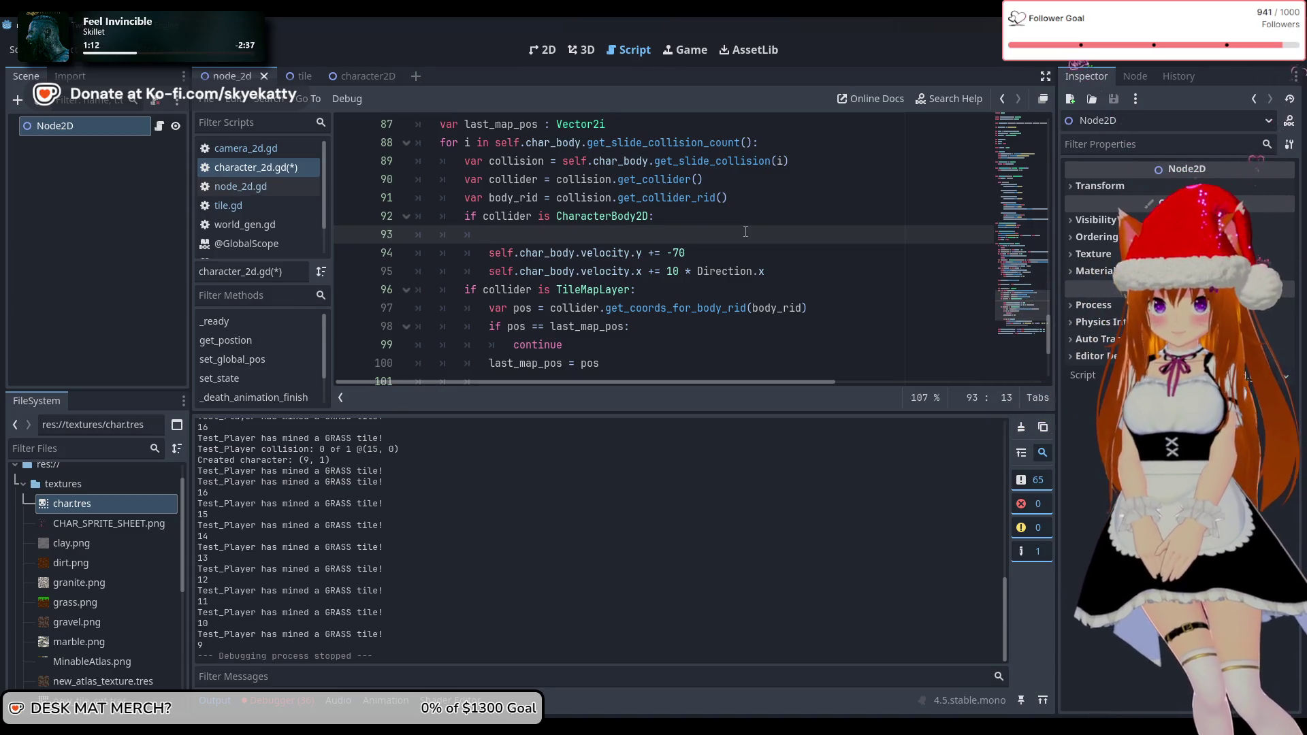
click(698, 272)
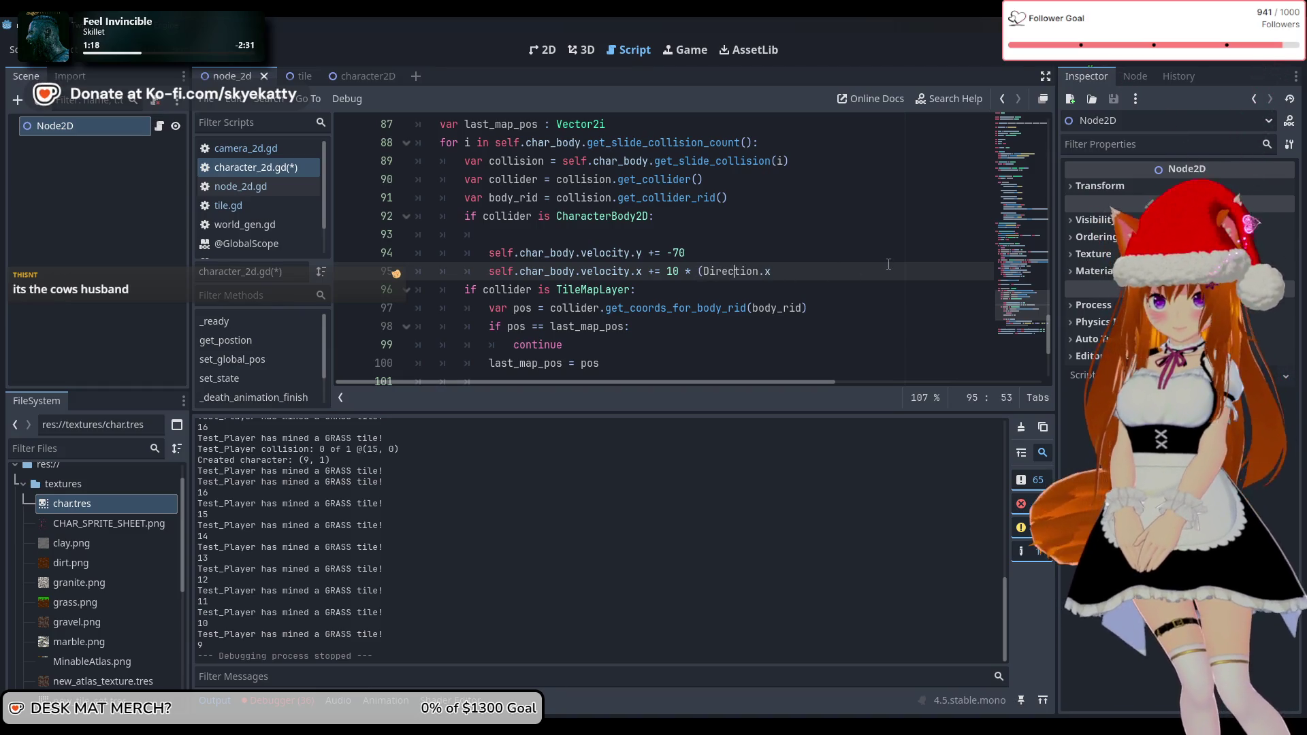
key(End)
text())
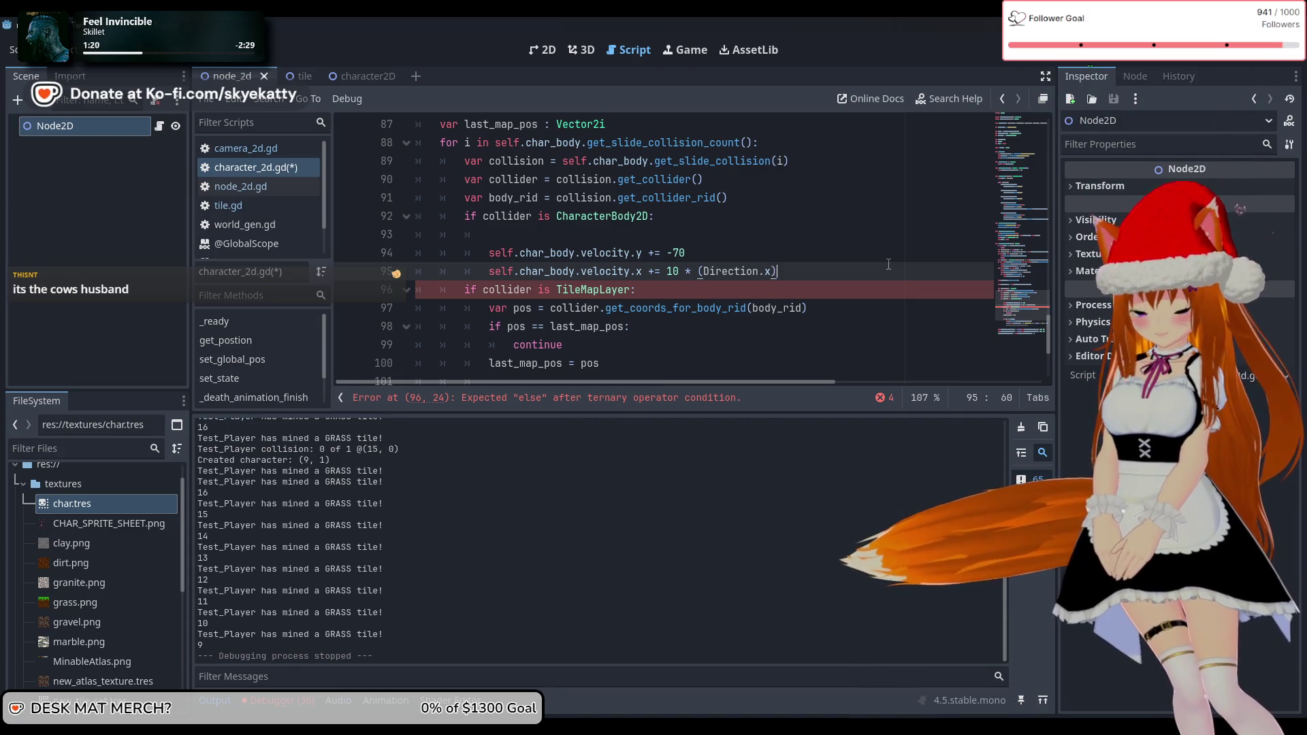
key(Left)
key(Left)
key(Left)
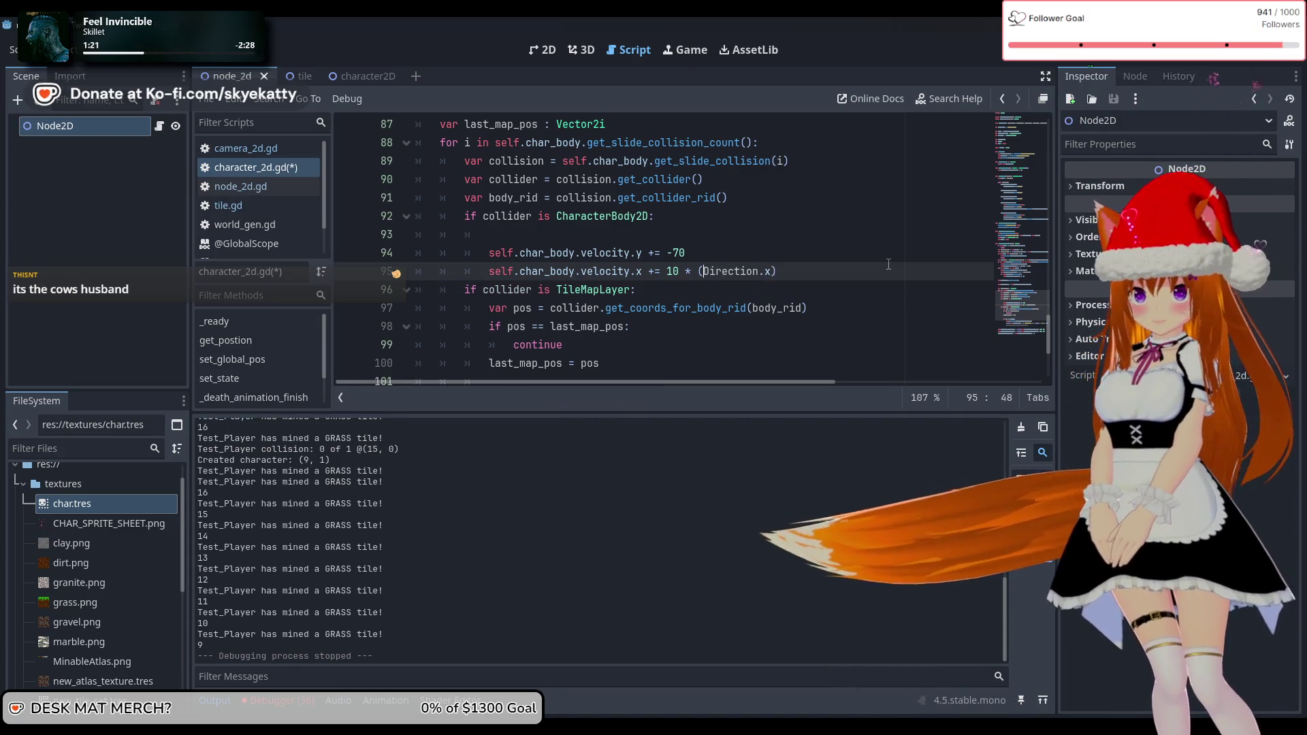
Remove the empty line 93 and a stray 'is' from the CharacterBody2D branch
click(828, 238)
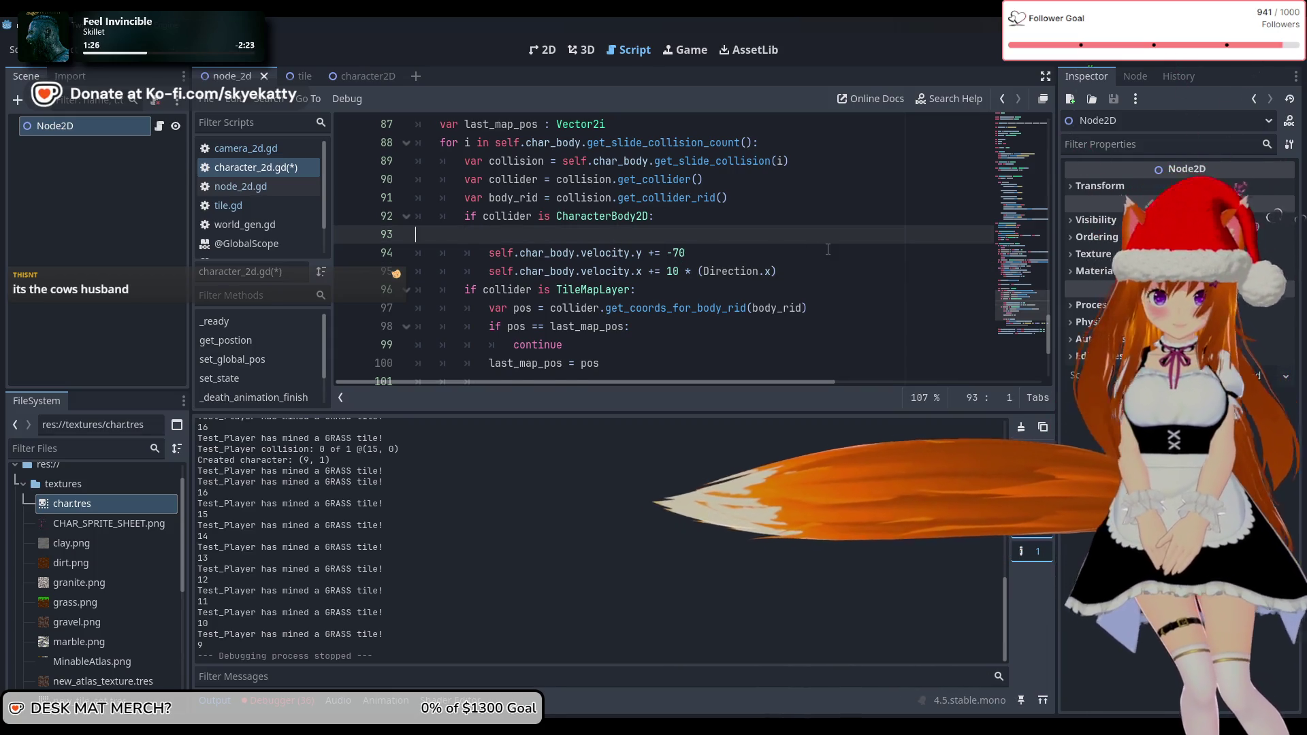
key(BackSpace)
key(Down)
key(Down)
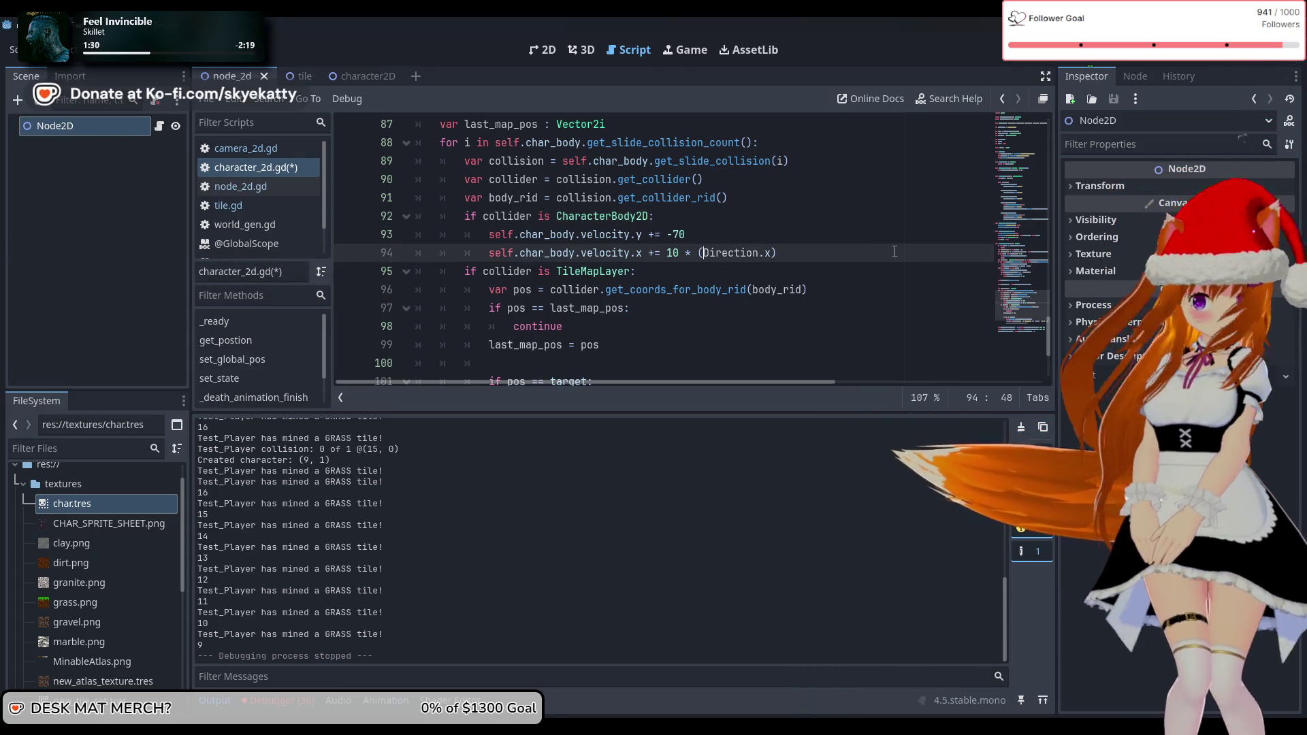
text(is)
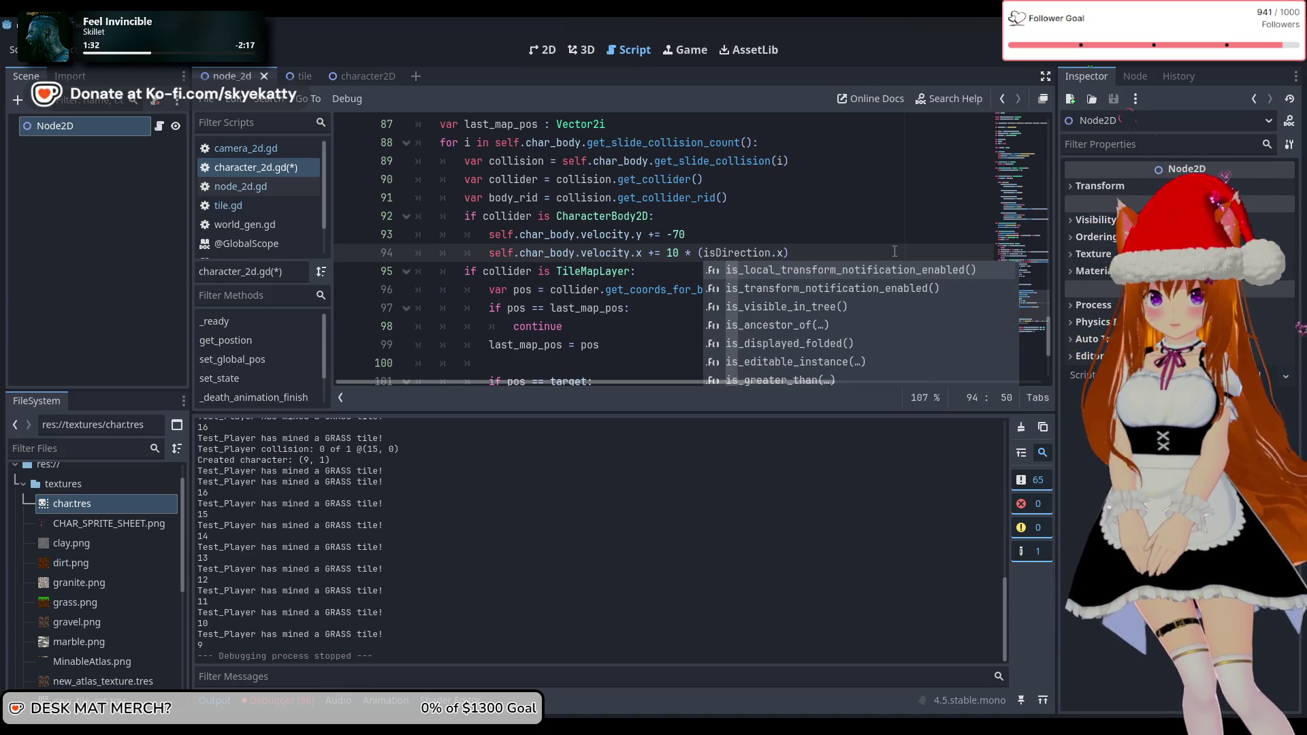
key(BackSpace)
key(BackSpace)
scroll(808, 153, up, 2)
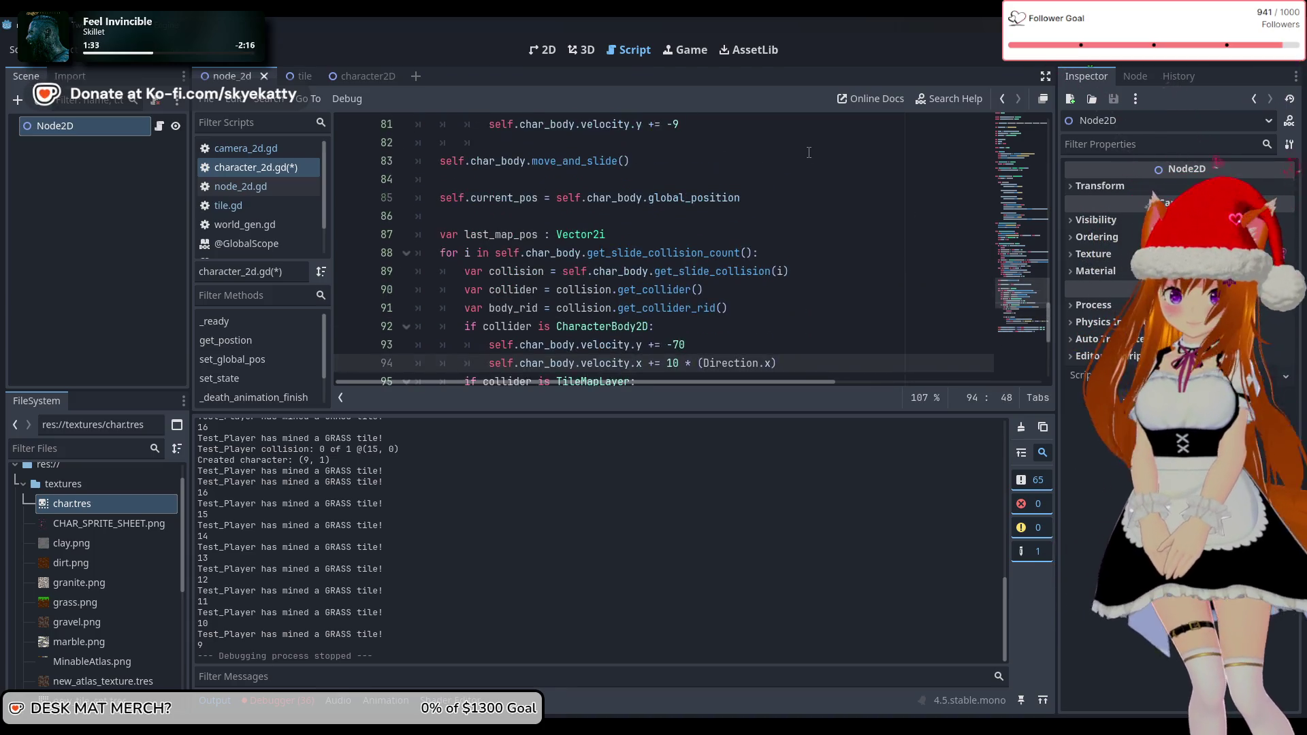
scroll(808, 152, down, 1)
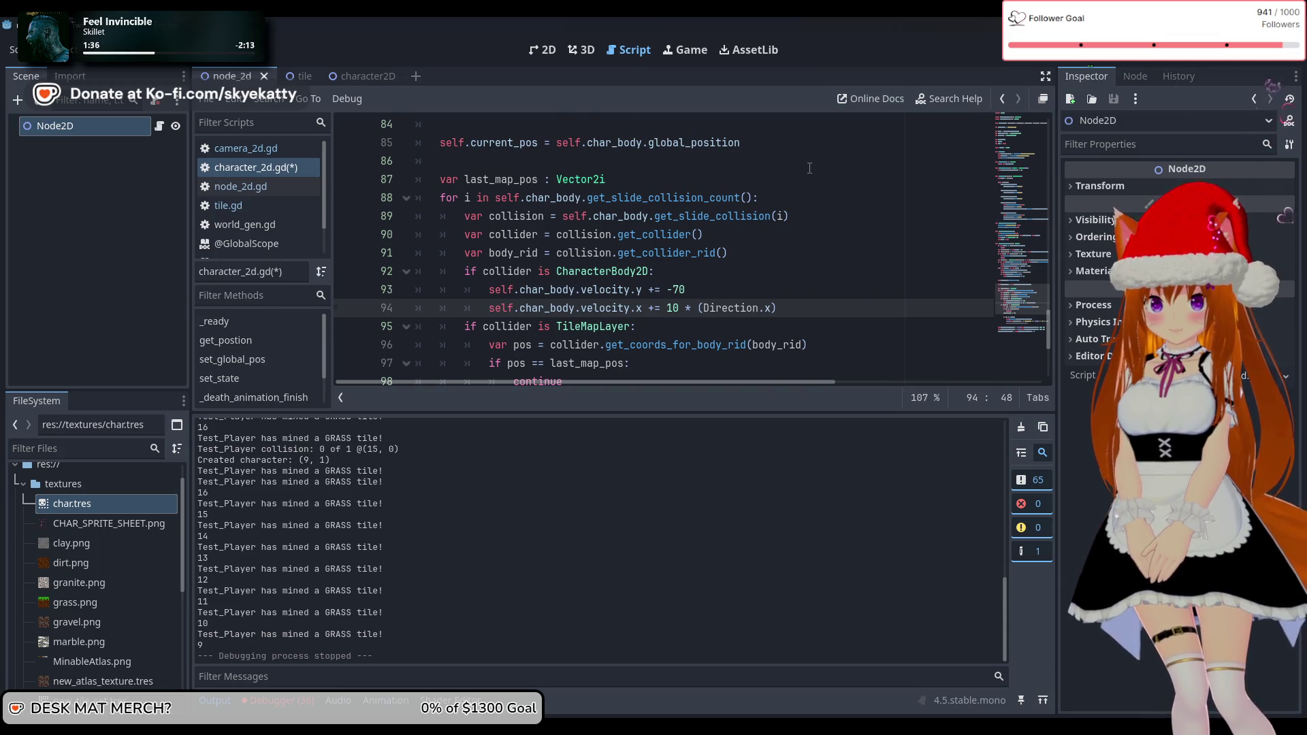
scroll(809, 167, up, 4)
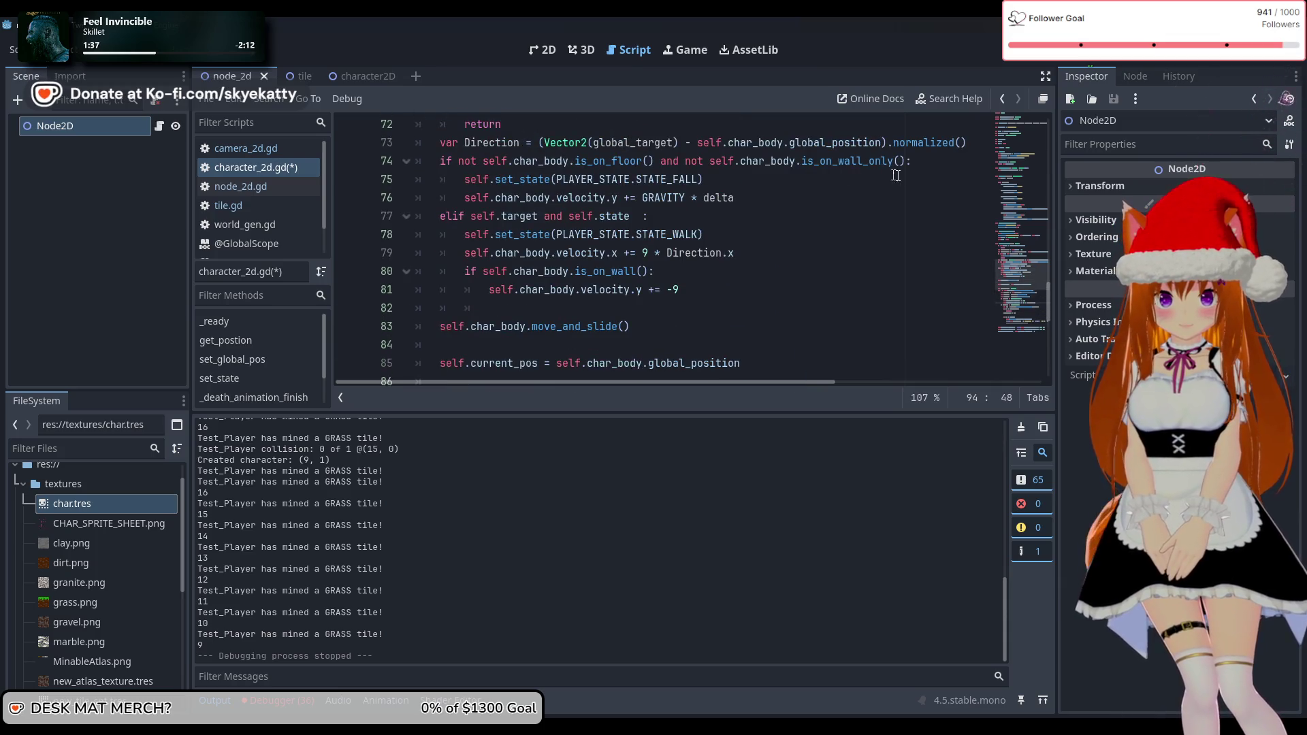
drag(908, 162, 711, 163)
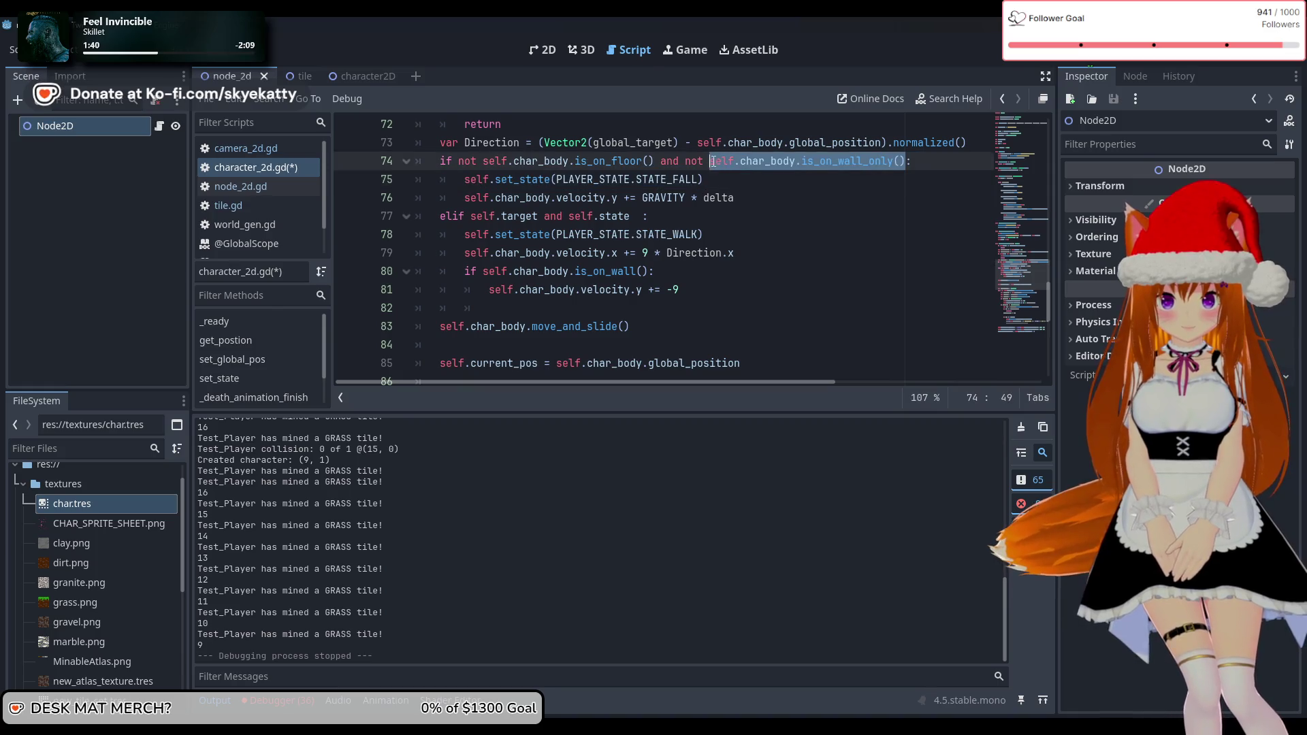
Insert self.char_body.is_on_wall_only() and a minus sign before Direction.x on line 94
scroll(816, 267, down, 6)
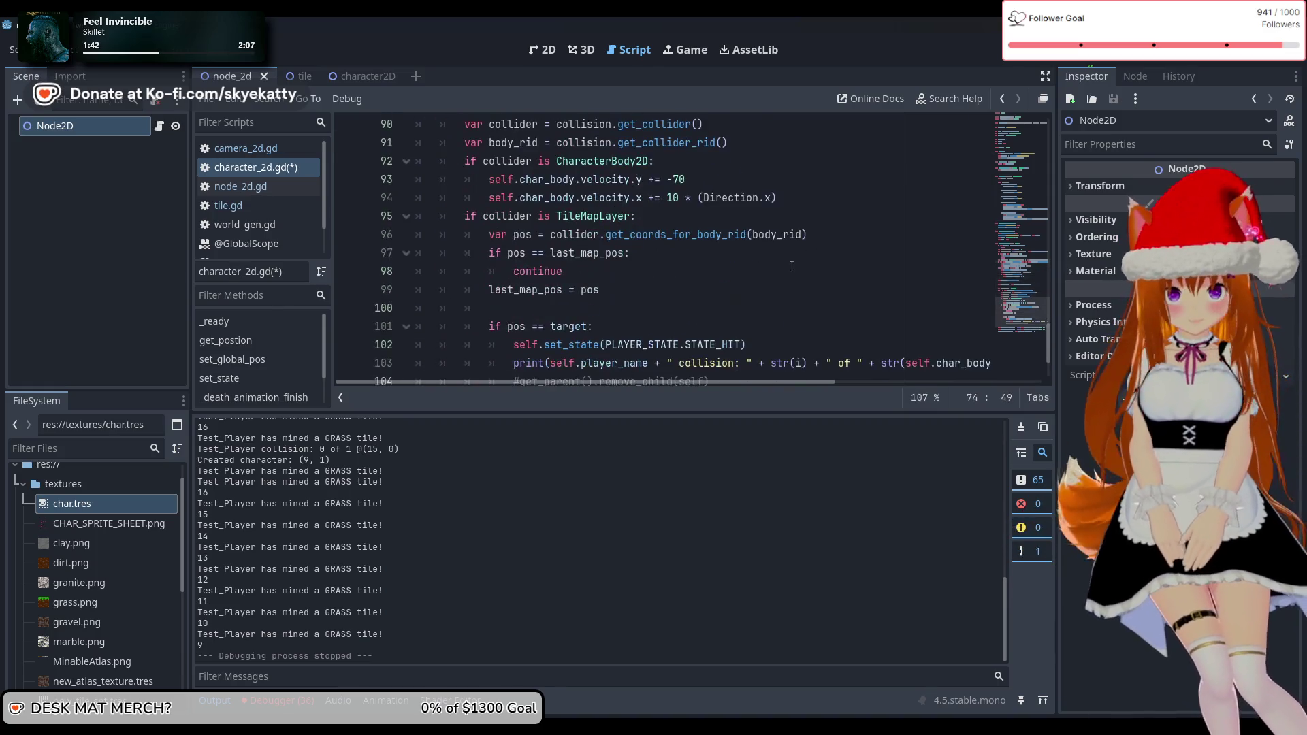
click(704, 197)
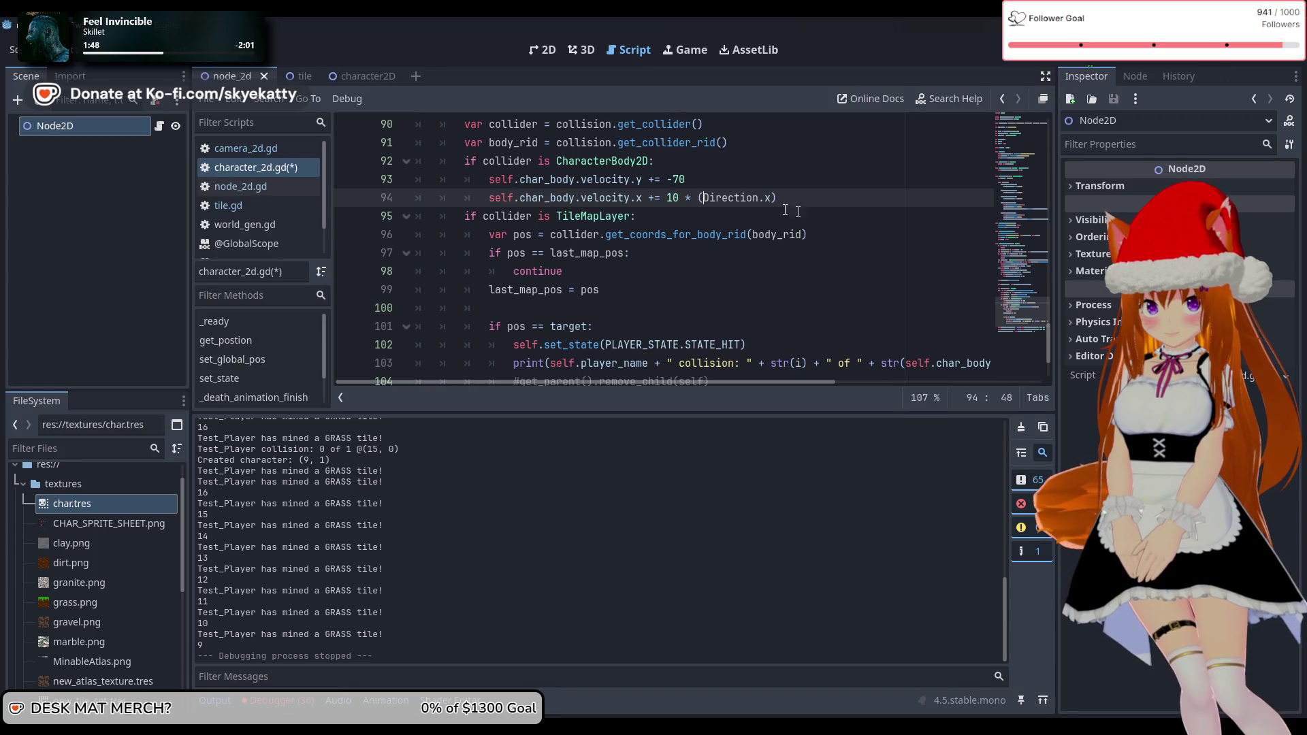
text(self.char_body.is_on_wall_only())
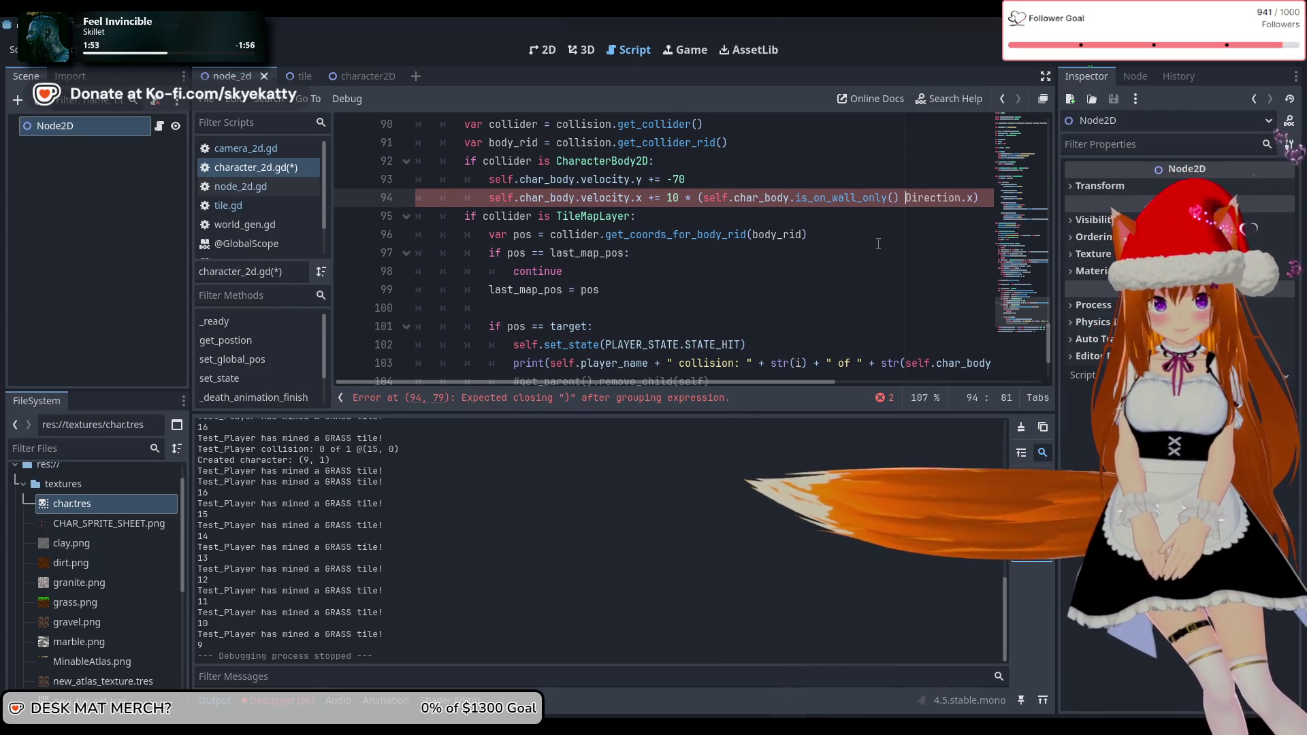
mouse_move(635, 382)
mouse_down()
mouse_move(762, 396)
mouse_move(718, 391)
mouse_up()
click(767, 197)
text())
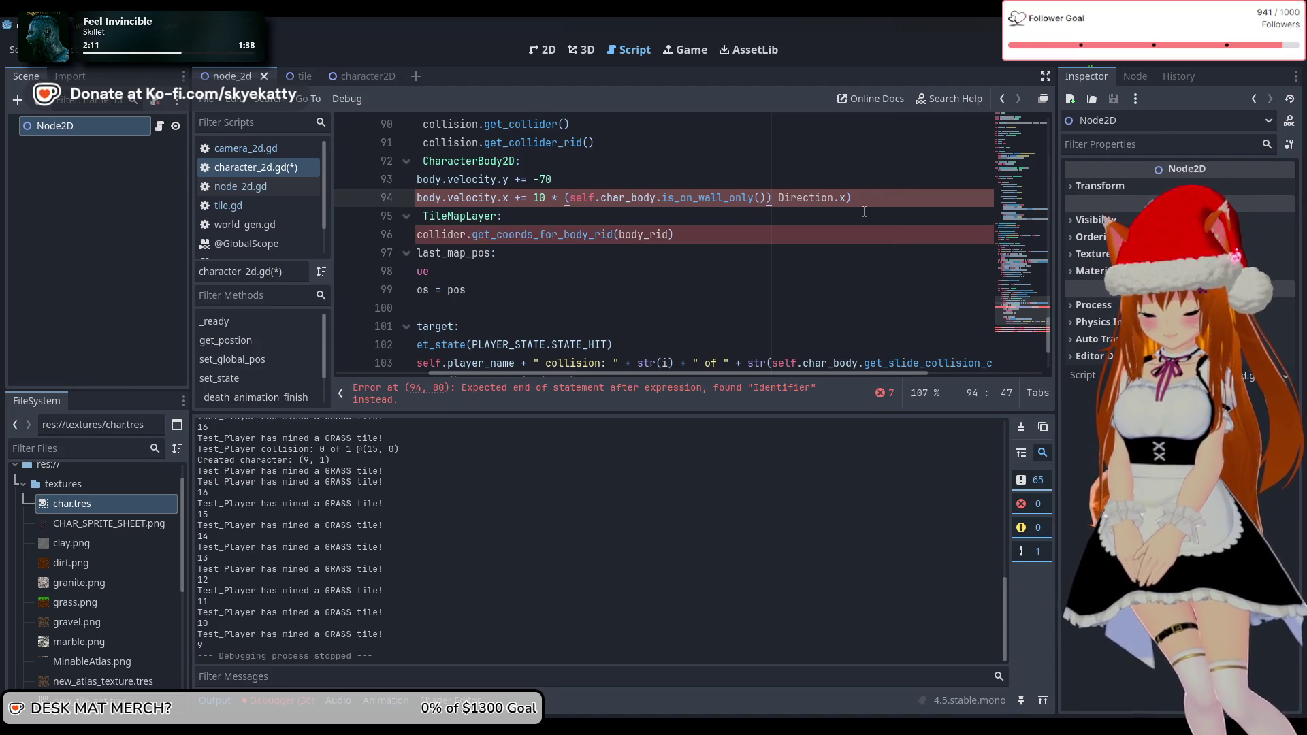
text(-)
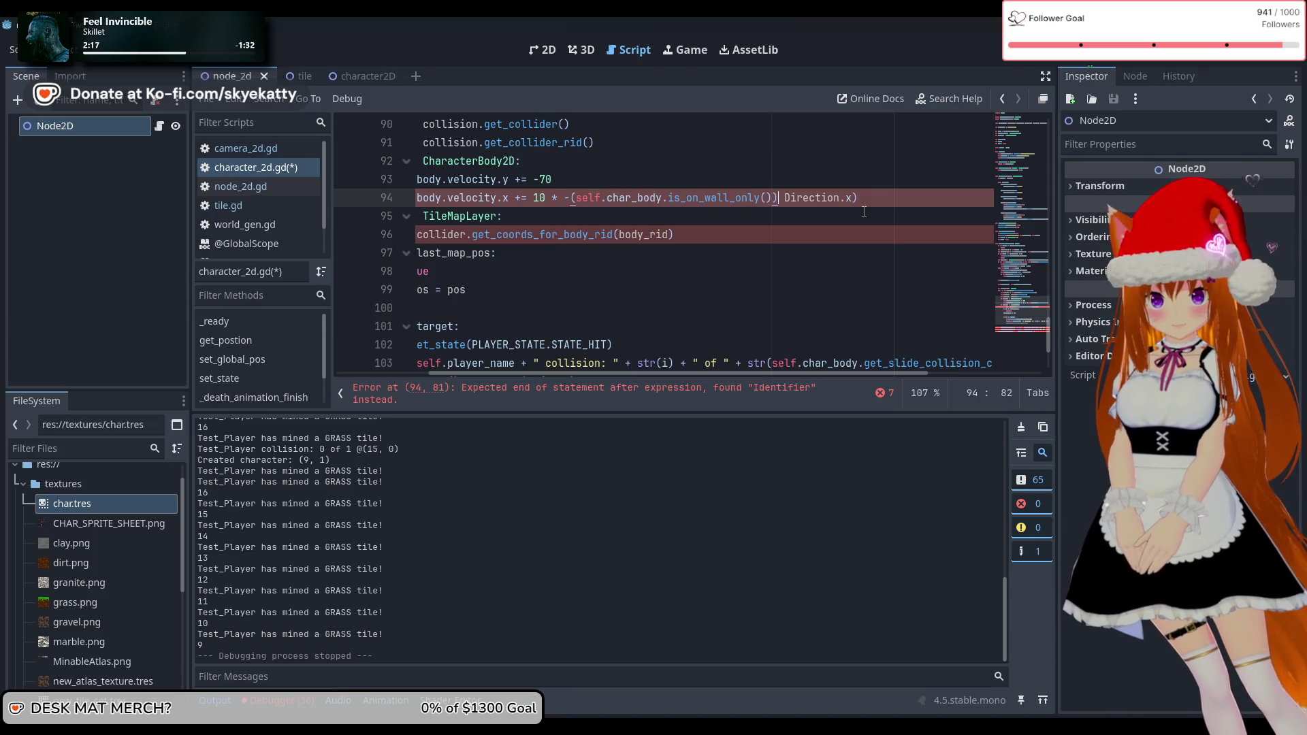
Fix the parentheses and multiply the wall check by 1: 10 * -(self.char_body.is_on_wall_only() * 1) * Direction.x
key(Right)
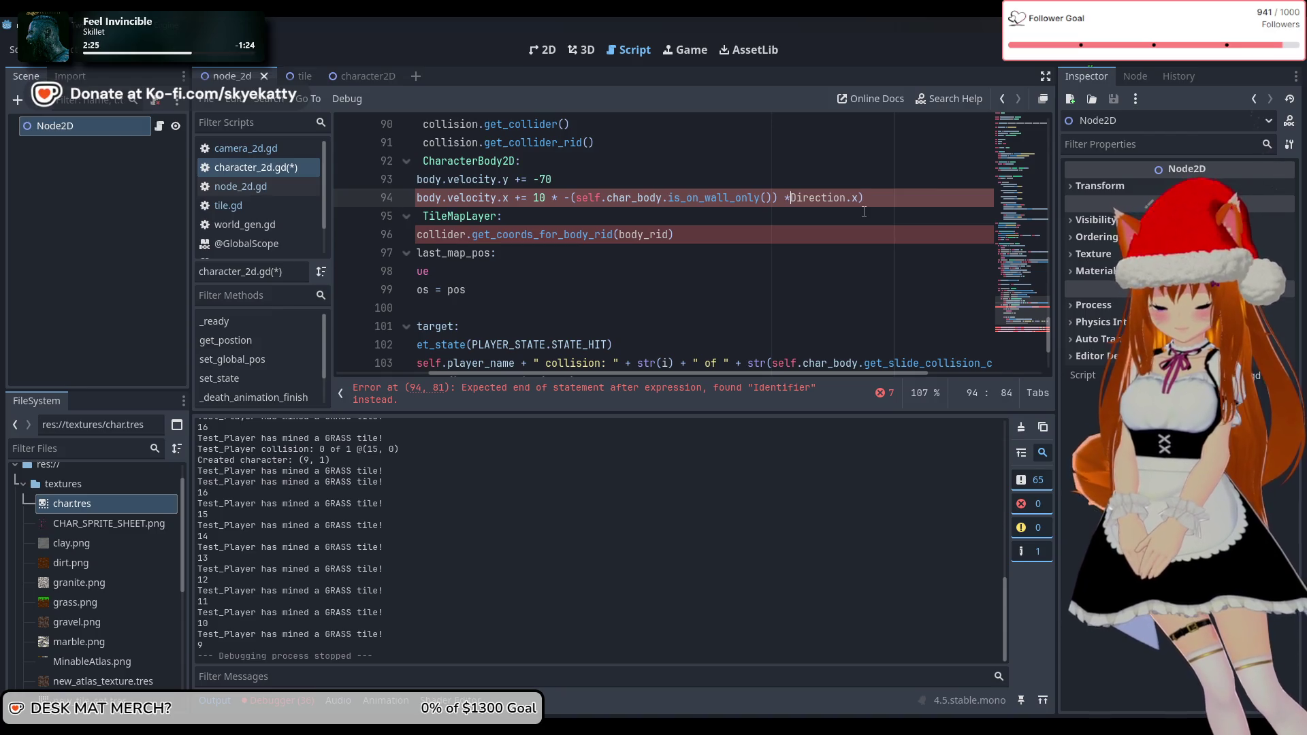
key(Left)
key(Left)
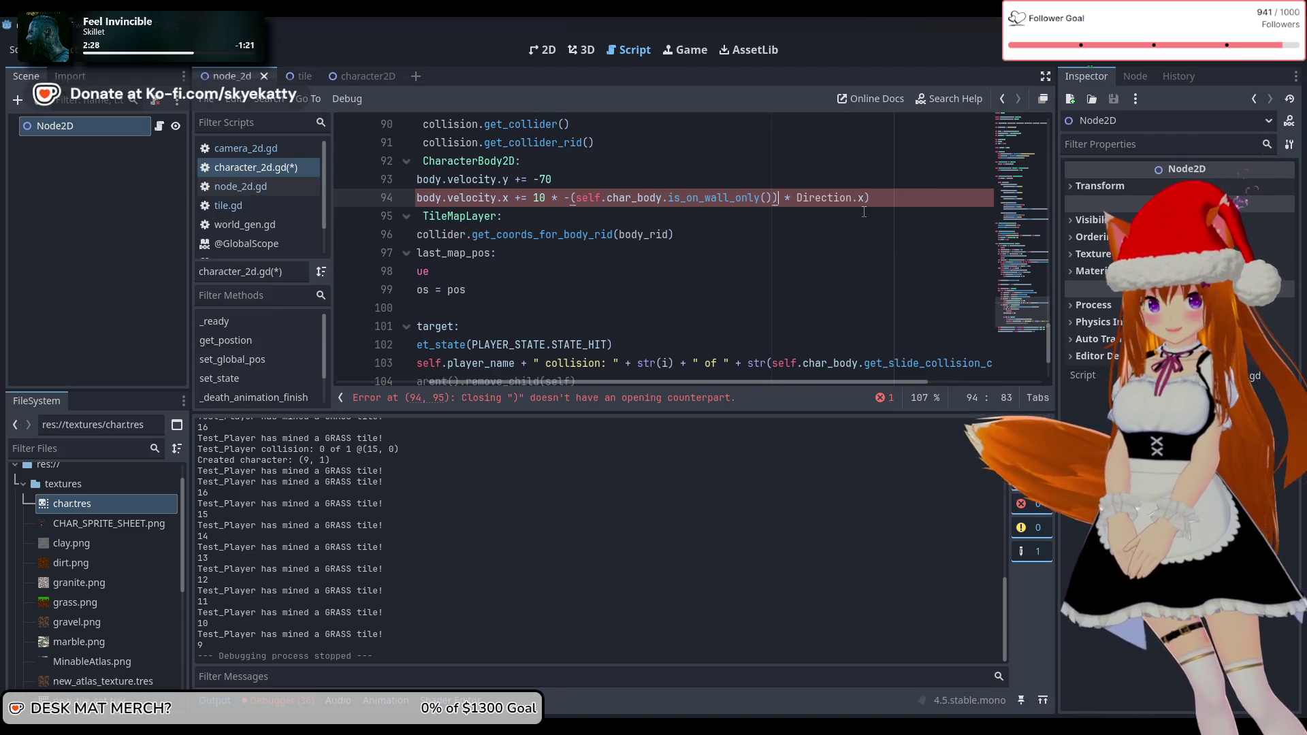
key(Left)
key(Left)
key(Left)
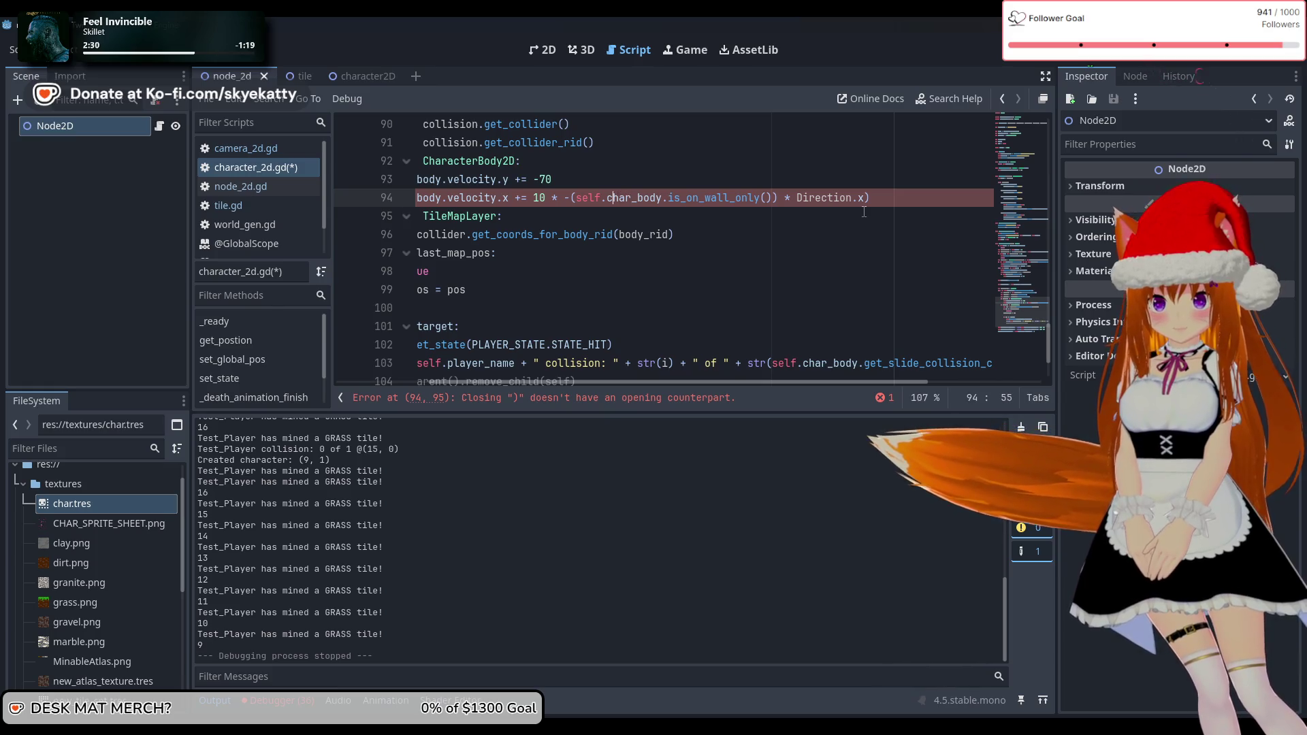
key(Left)
key(Left)
key(Left)
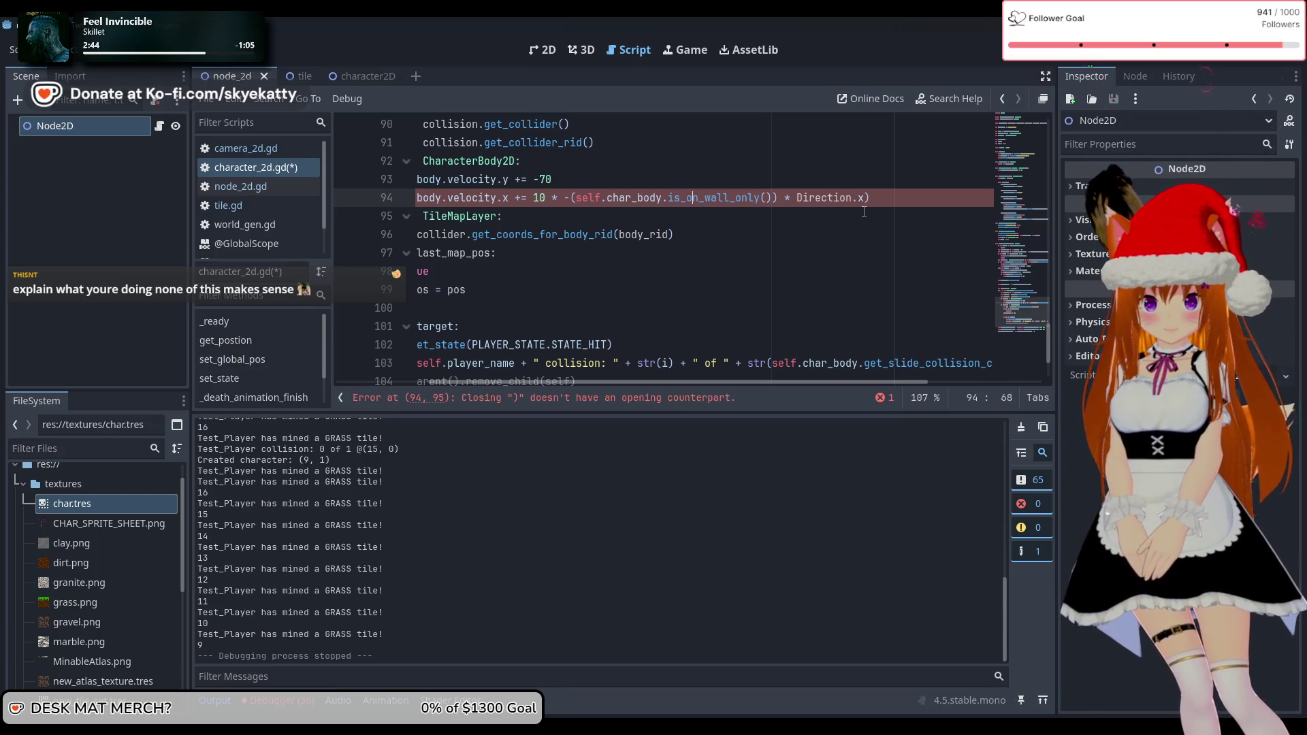
key(Right)
key(Right)
key(Right)
key(Right)
key(Right)
key(Right)
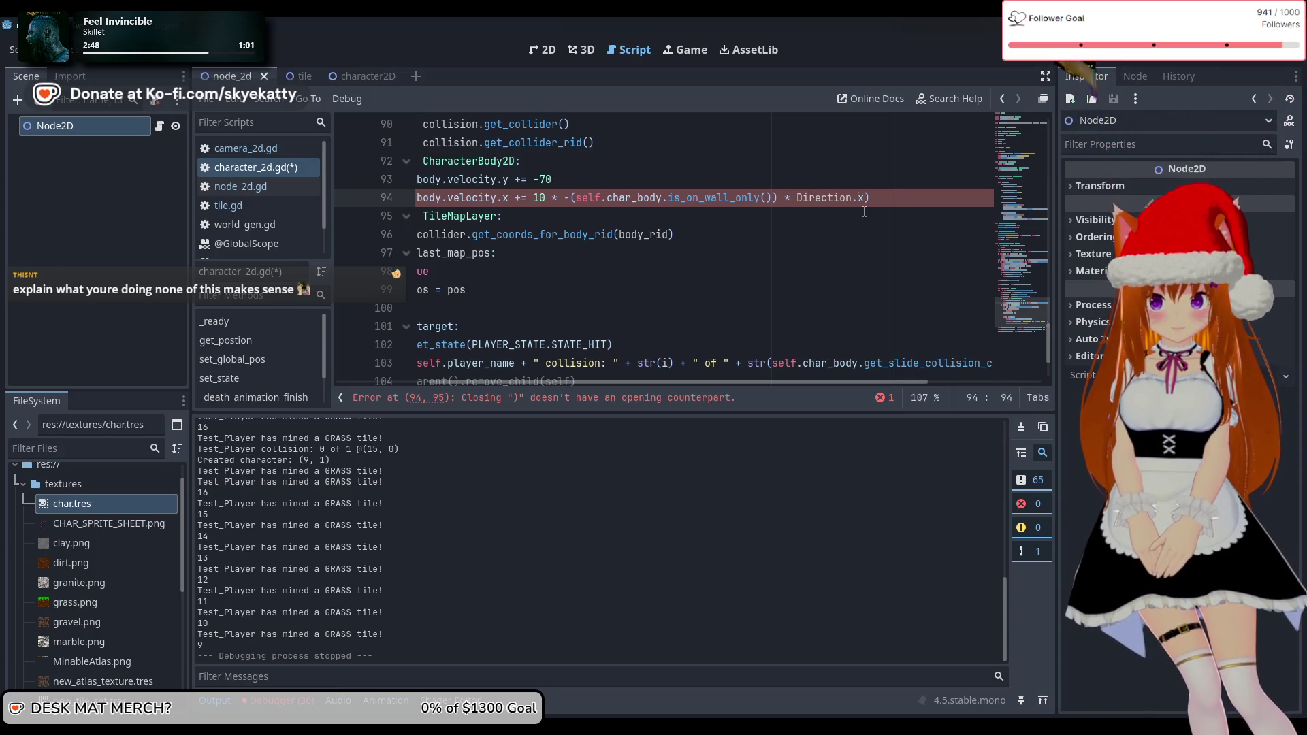
key(BackSpace)
key(Left)
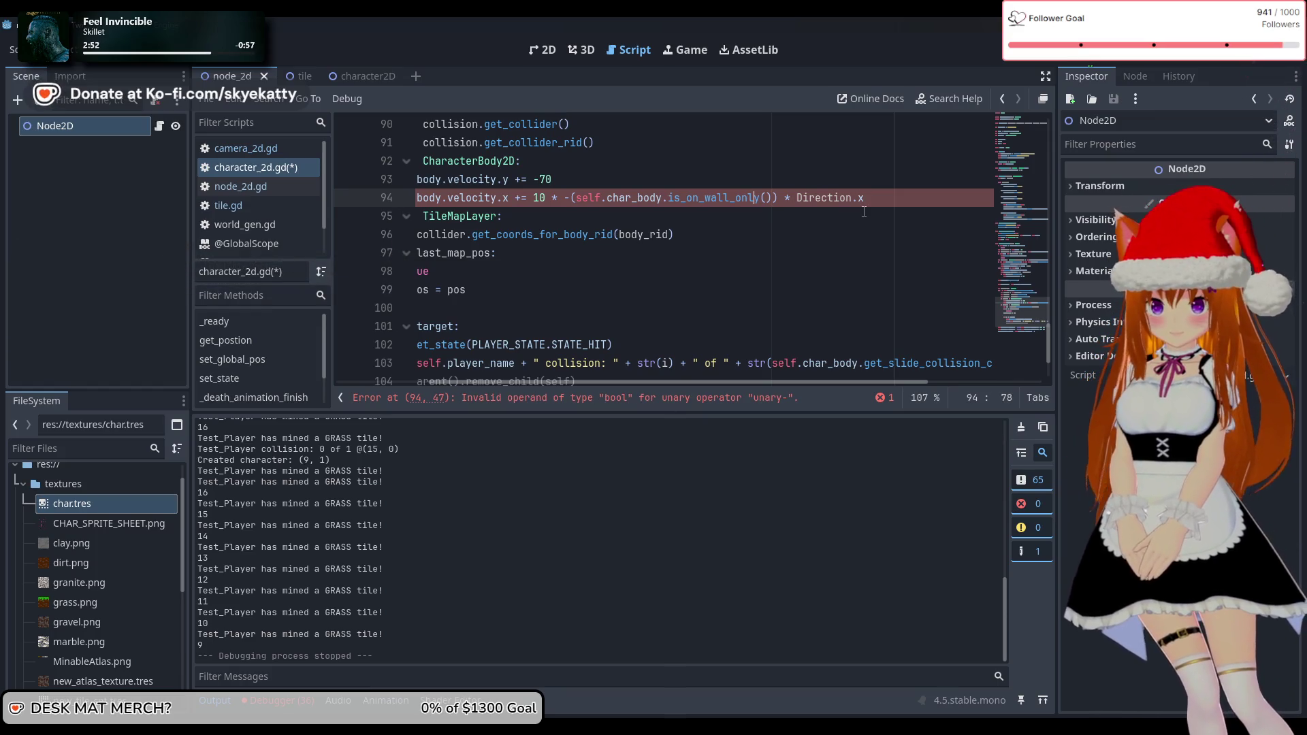
key(Left)
key(Left)
key(Left)
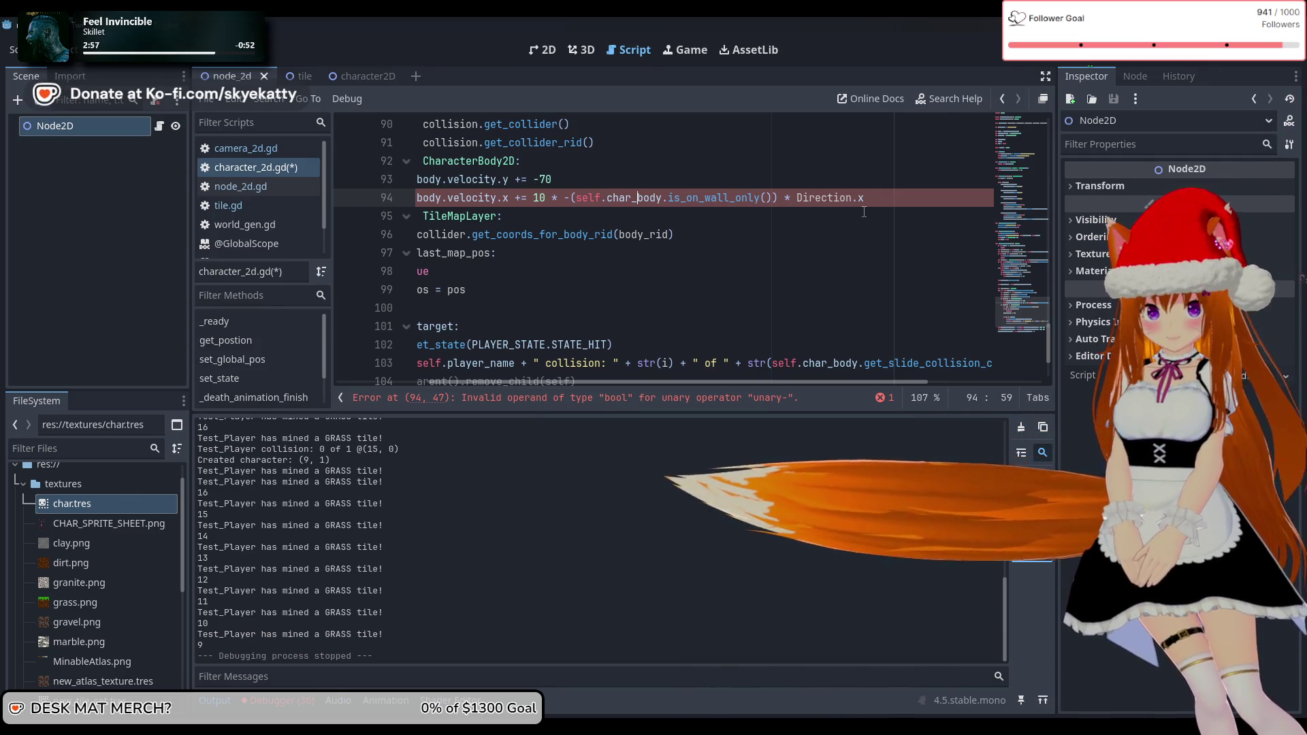
key(Left)
key(Left)
key(Left)
key(Left)
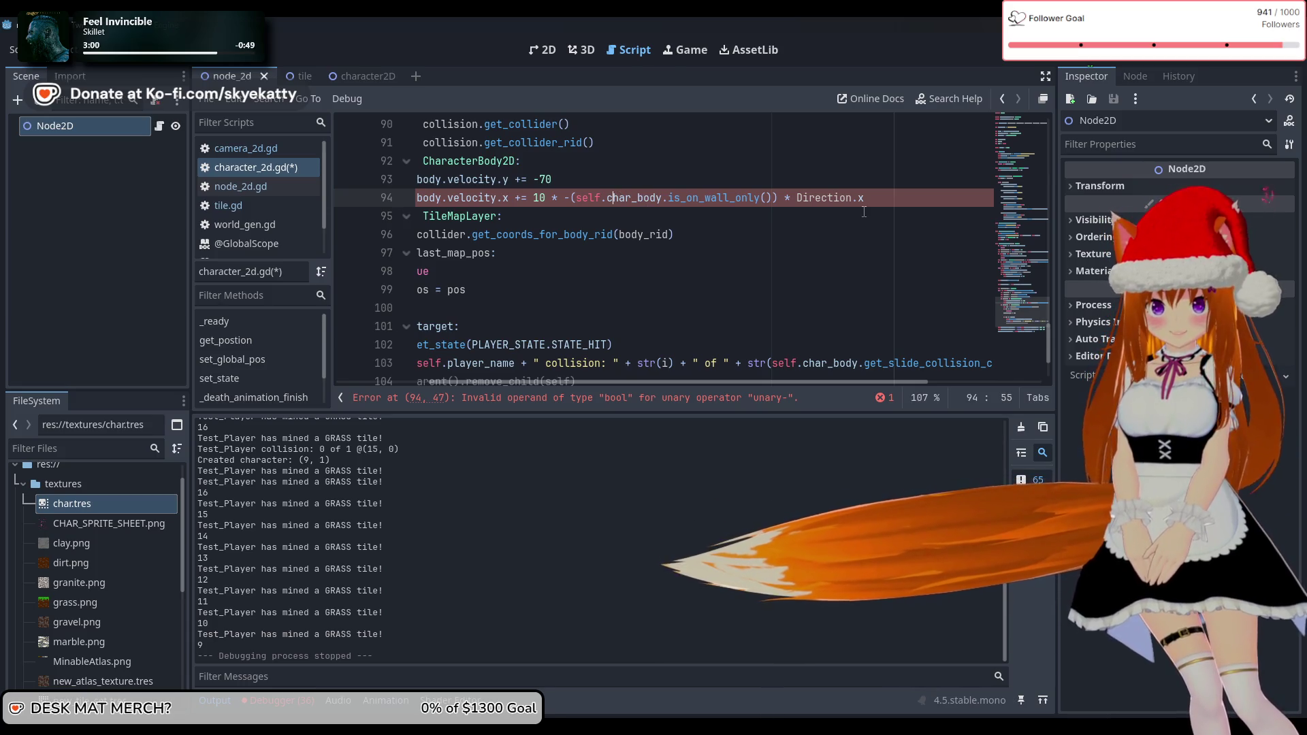
key(Right)
key(Right)
key(Right)
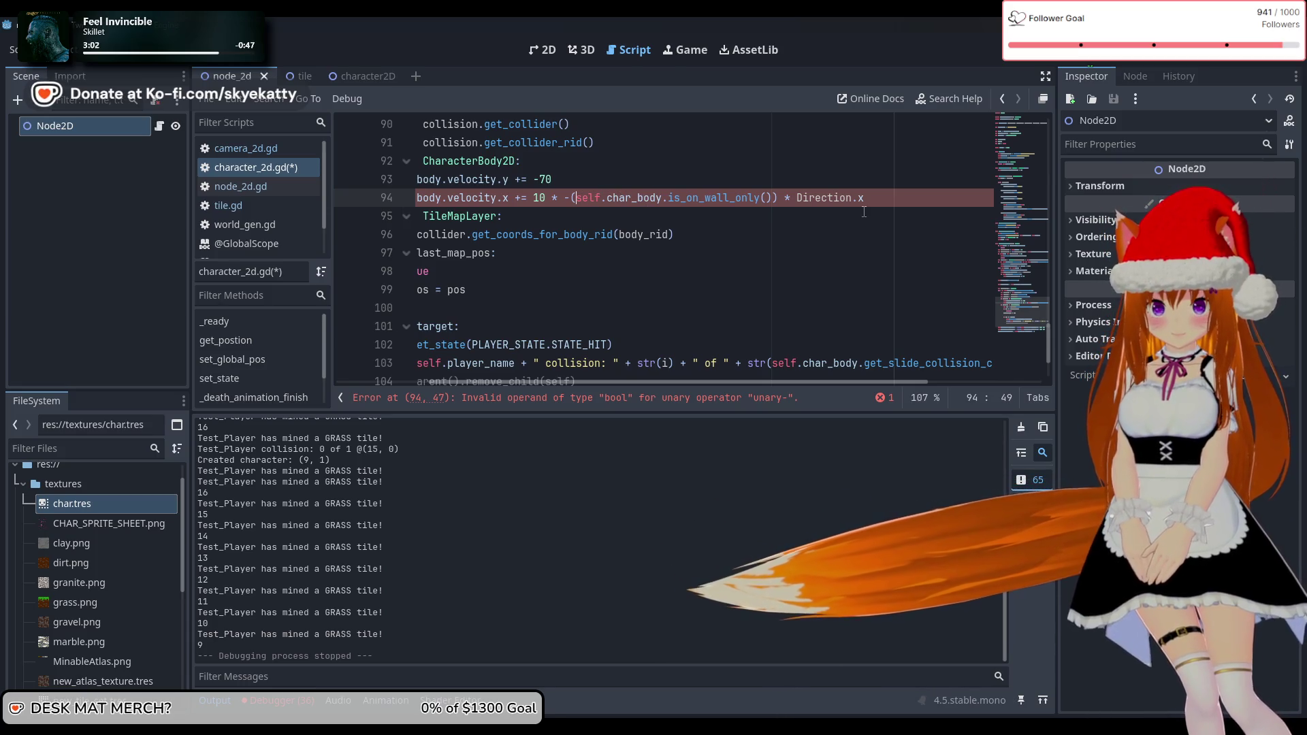
key(Right)
key(Right)
key(Right)
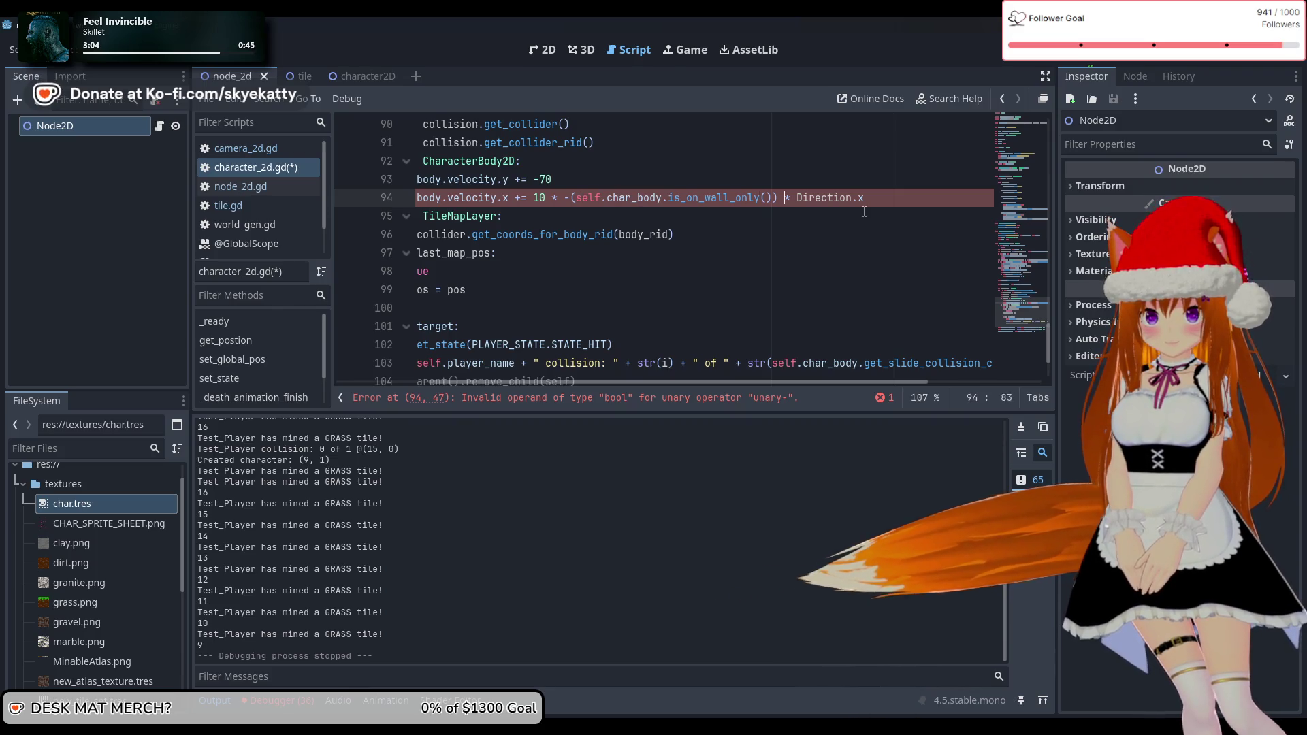
text(* 1)
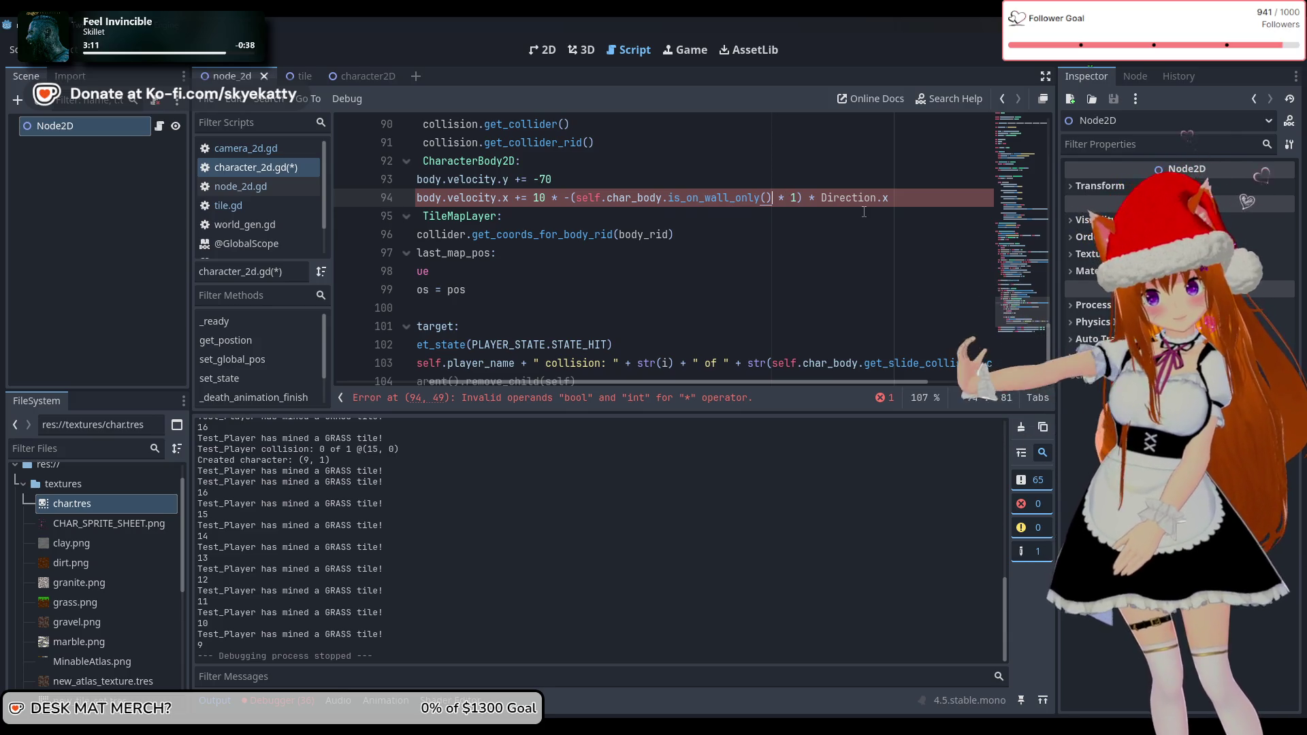
On line 94, wrap is_on_wall_only() in int() and delete the leftover ' * 1' and extra ')'
key(Left)
key(Left)
key(Left)
key(Left)
key(Left)
key(Left)
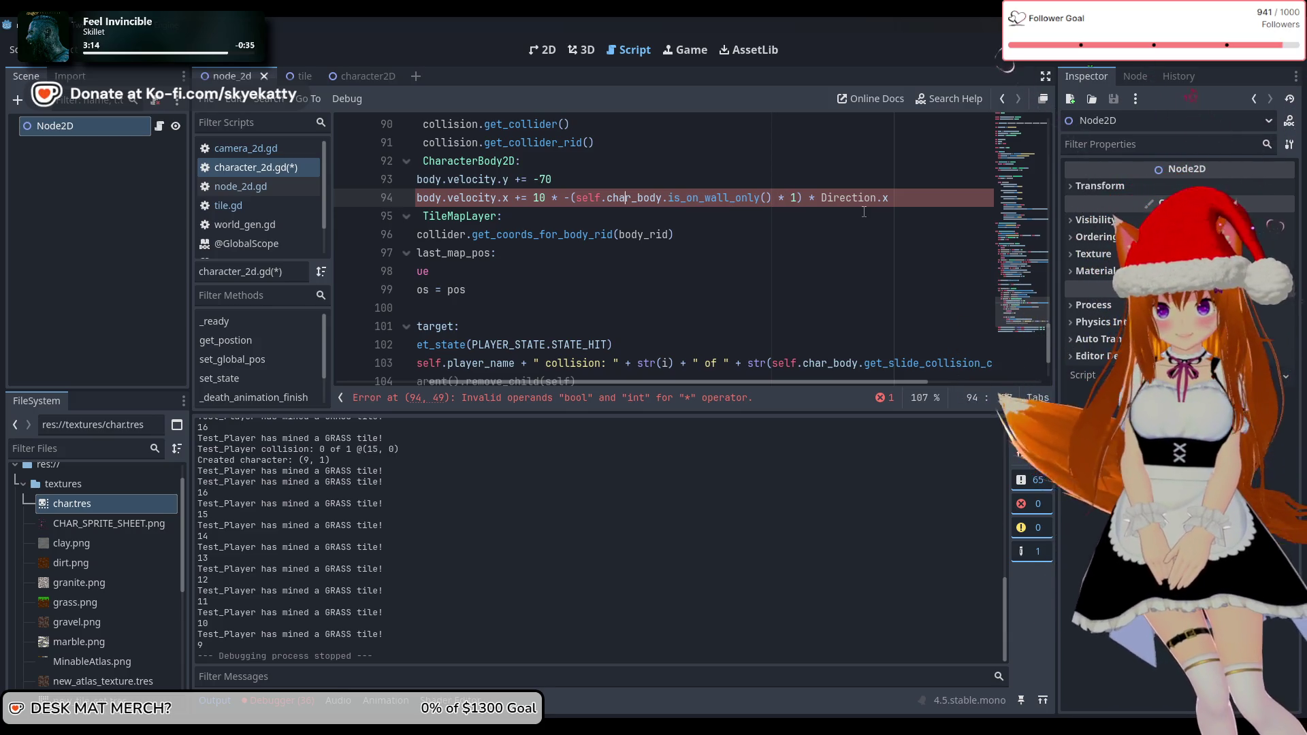
text(int)
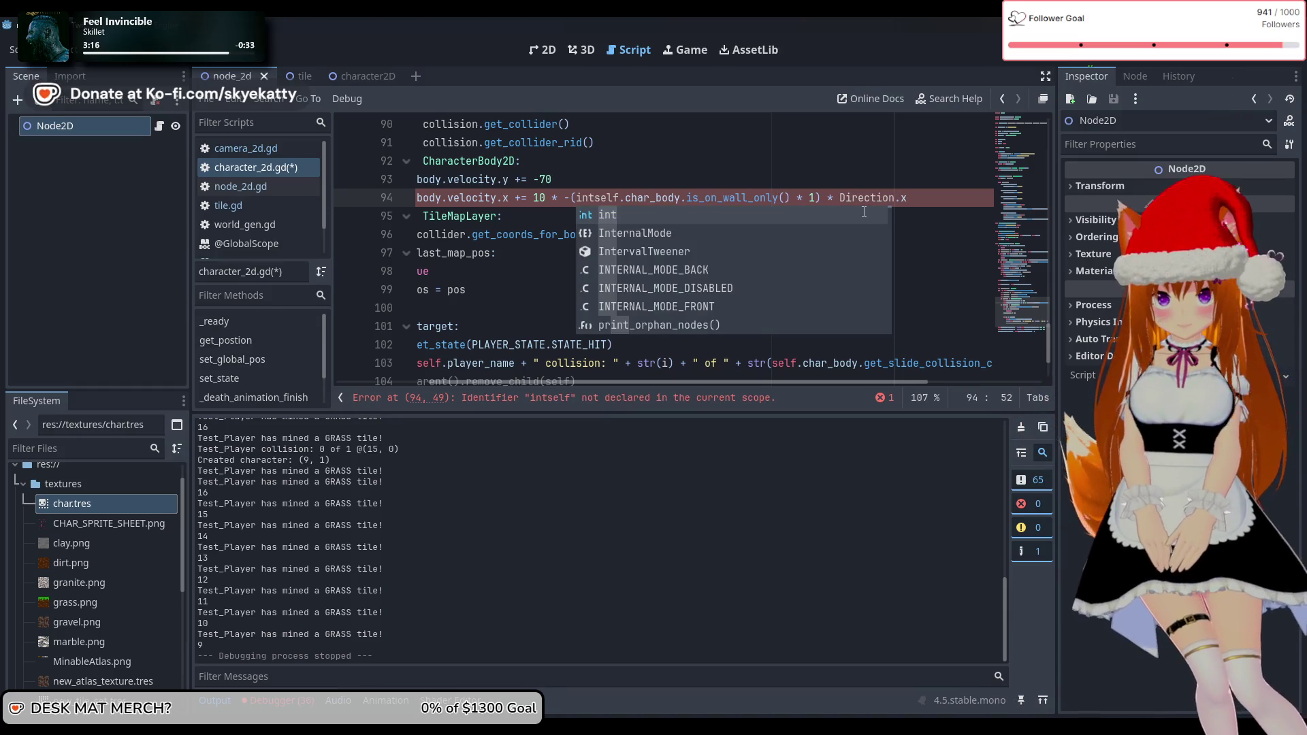
text(()
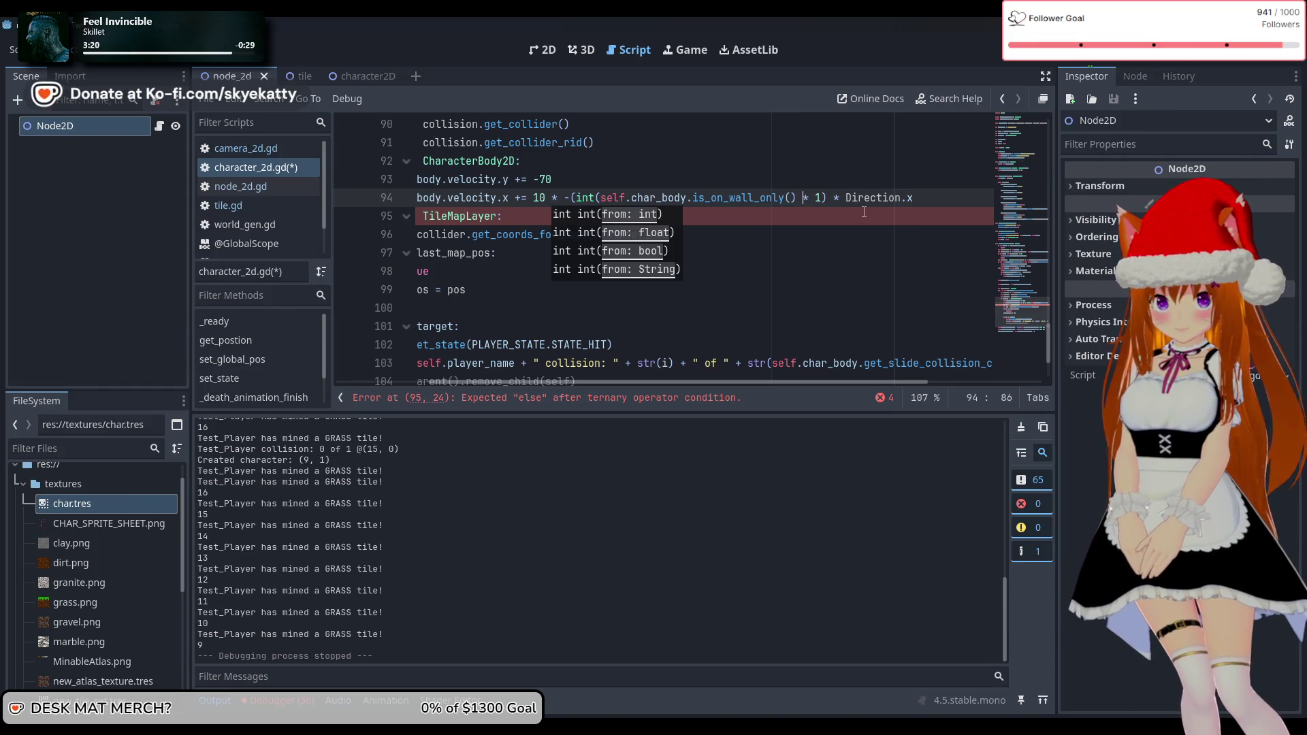
text())
key(Right)
key(Right)
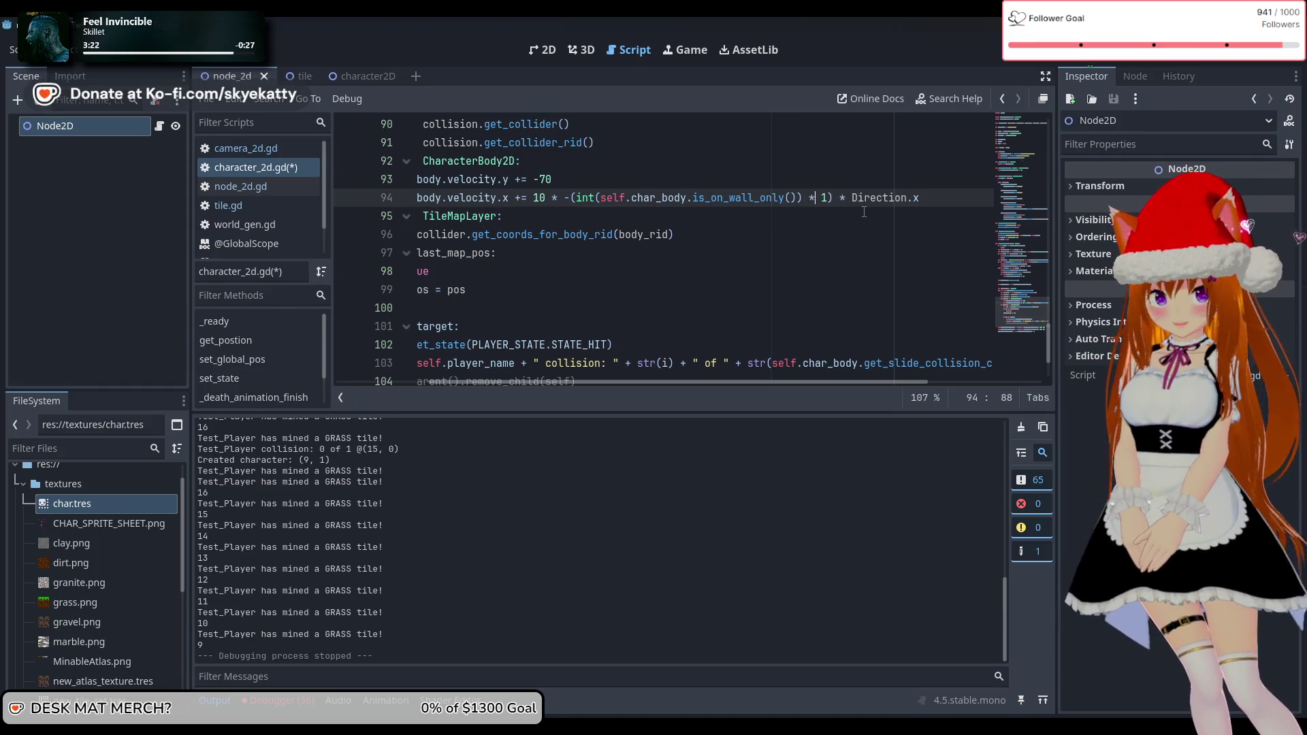
key(BackSpace)
key(BackSpace)
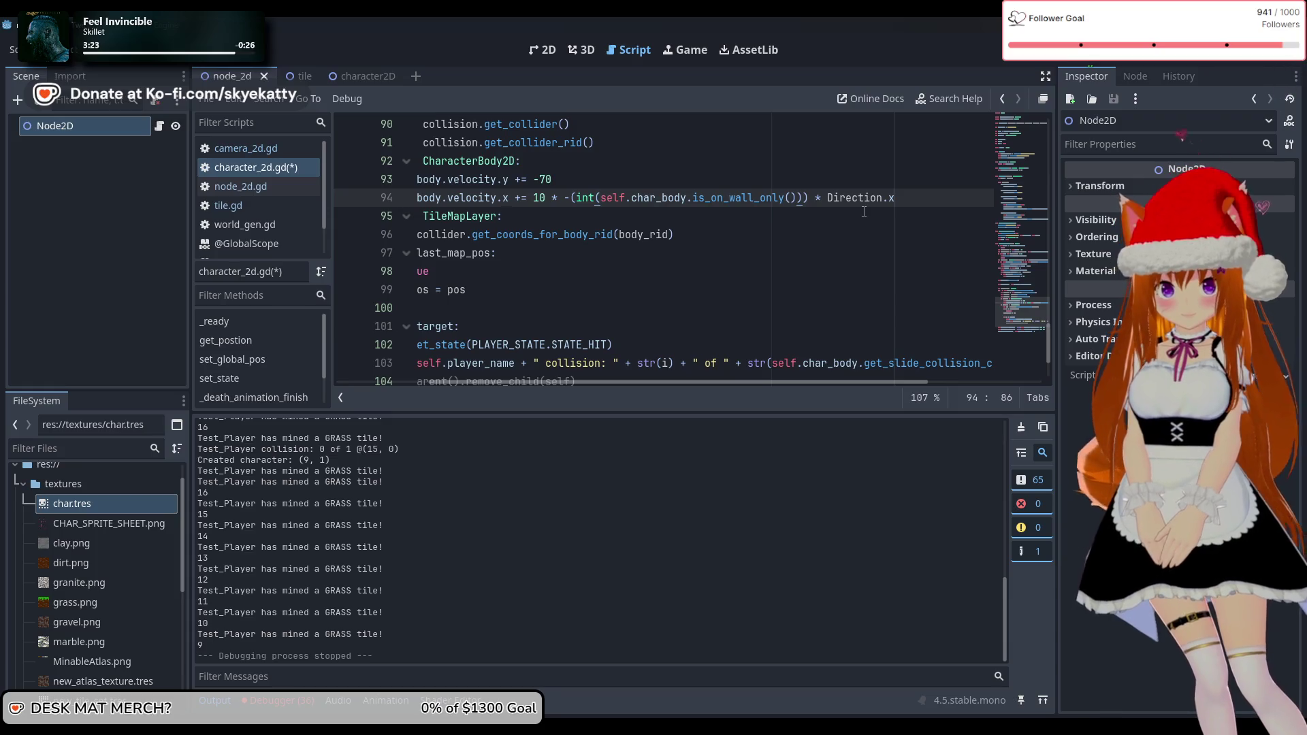
key(BackSpace)
key(Left)
key(Left)
key(Left)
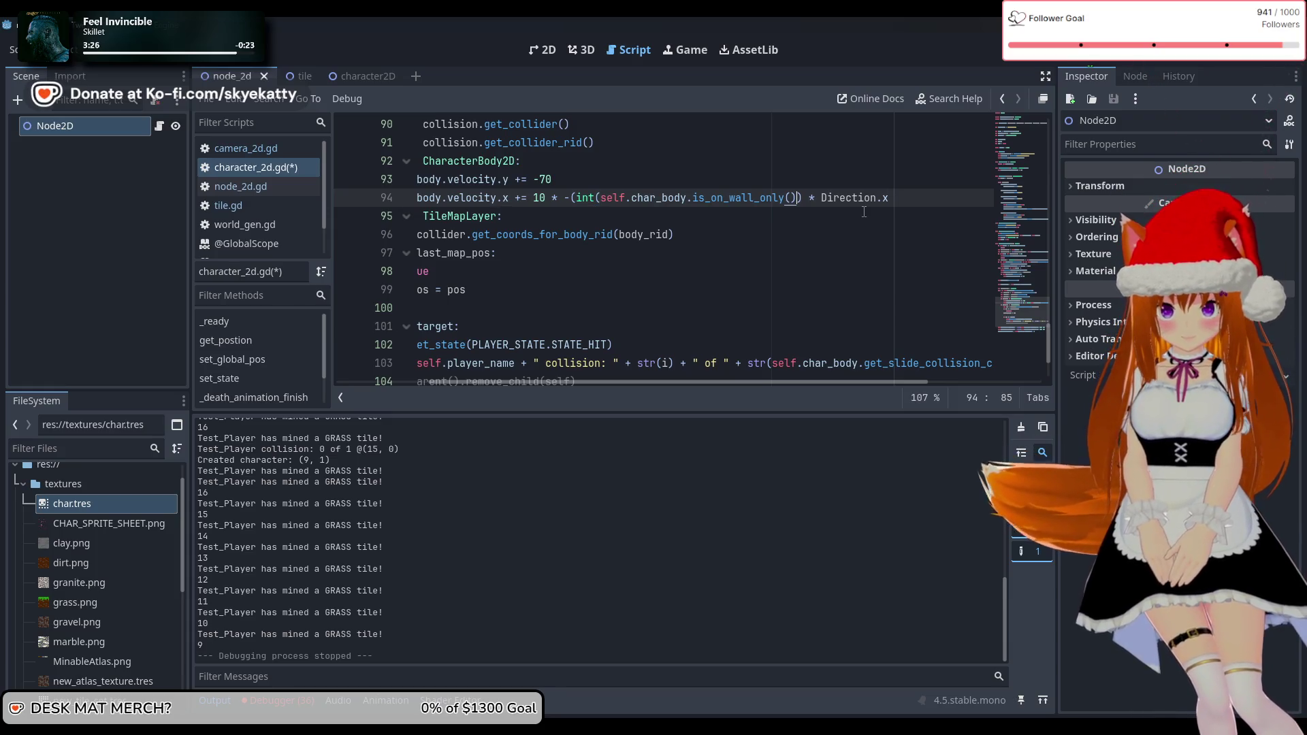
key(Left)
key(Left)
key(Left)
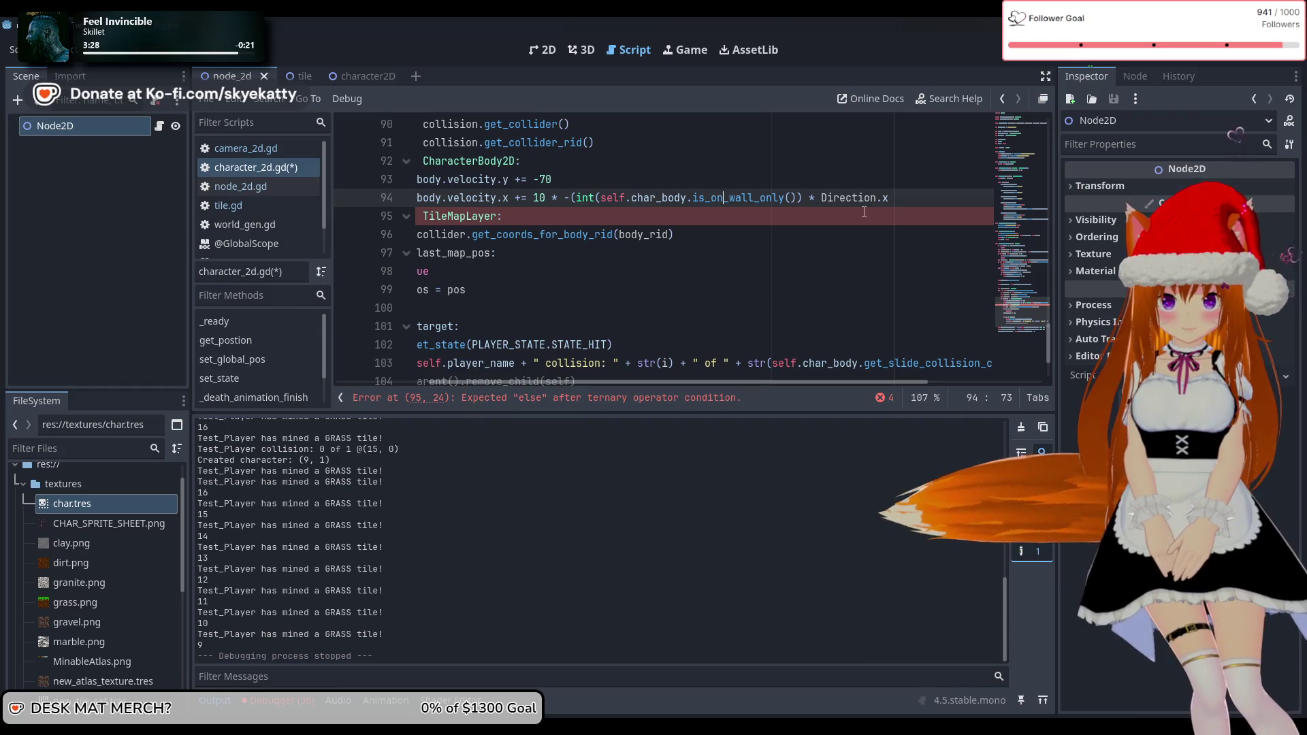
key(Right)
key(Right)
key(Right)
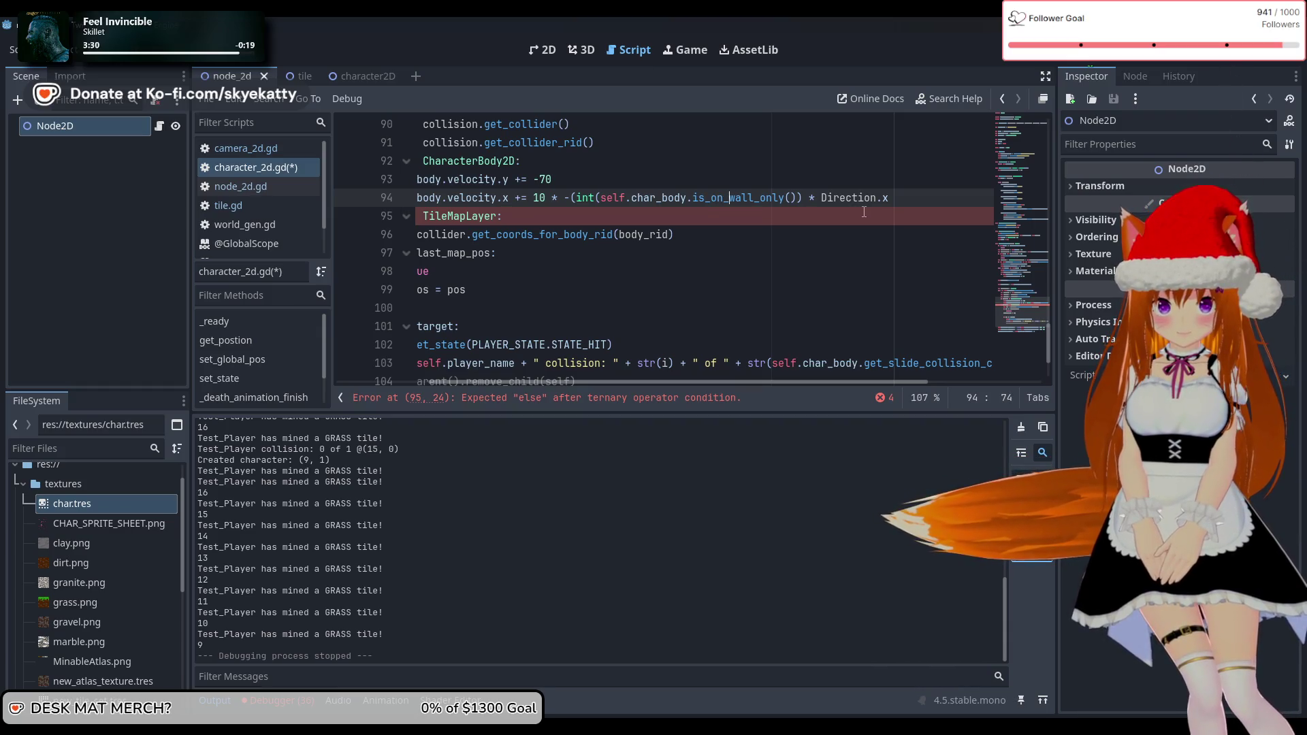
Insert '( -' before the (int(...) * Direction.x) term on line 94
key(End)
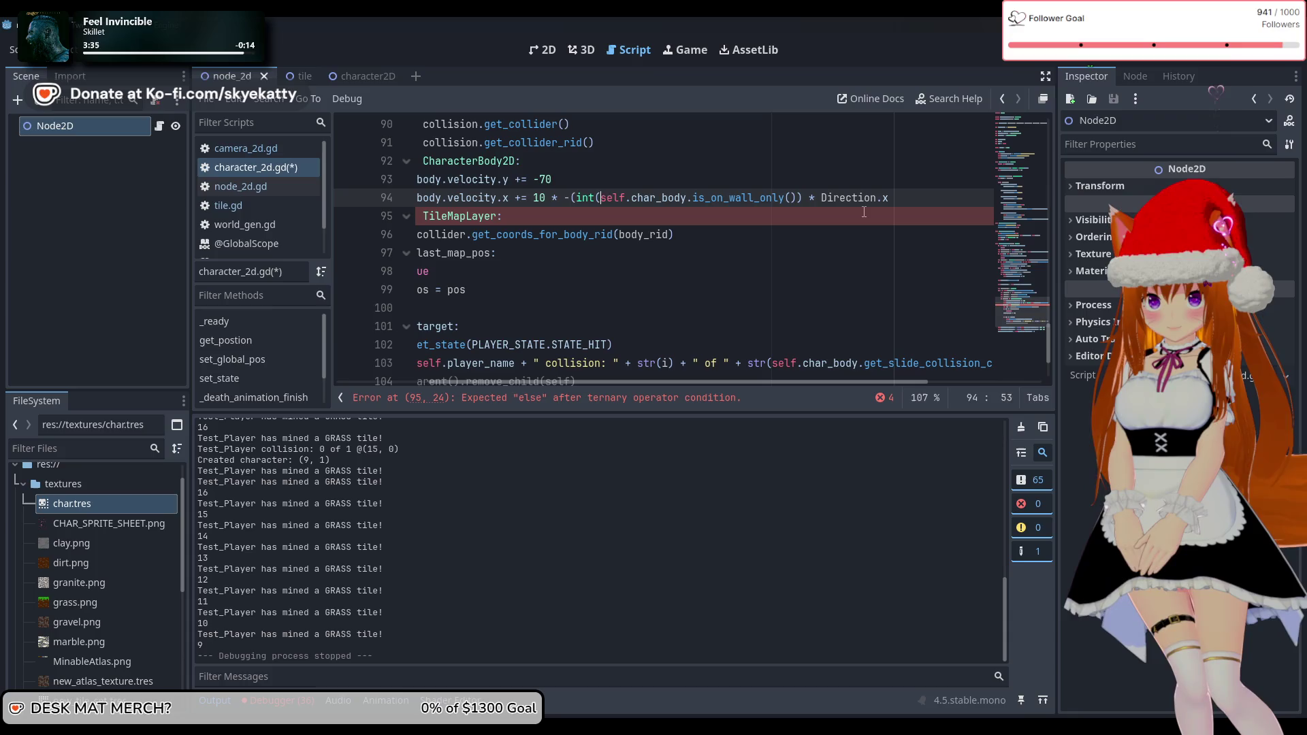
text(( ))
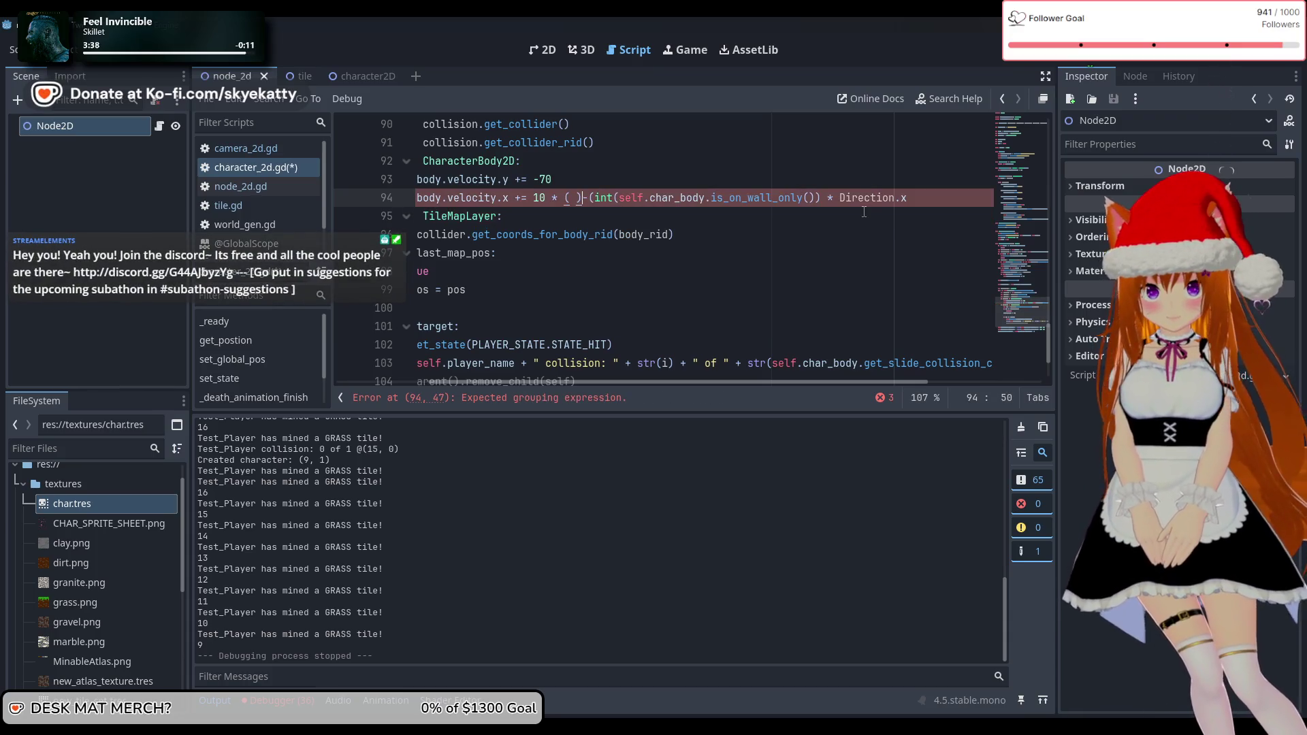
key(BackSpace)
text(-)
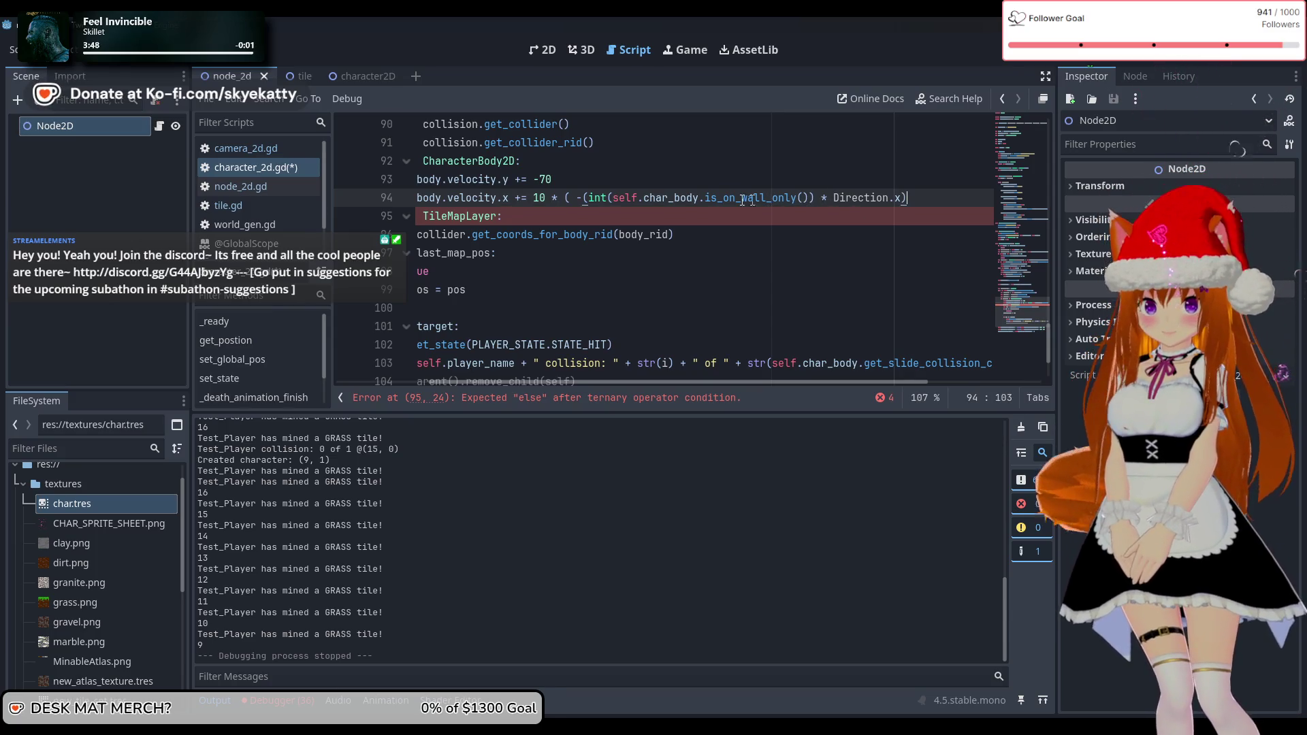
drag(615, 198, 808, 200)
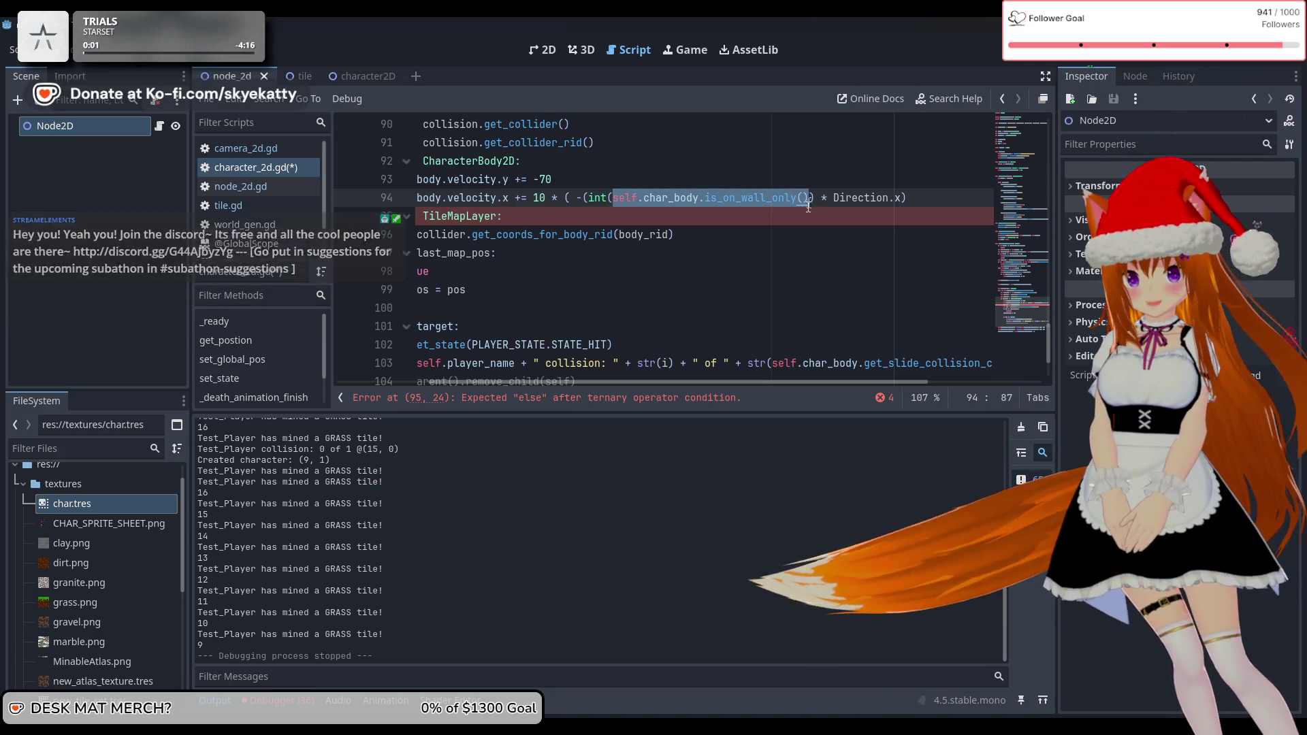
scroll(779, 273, up, 1)
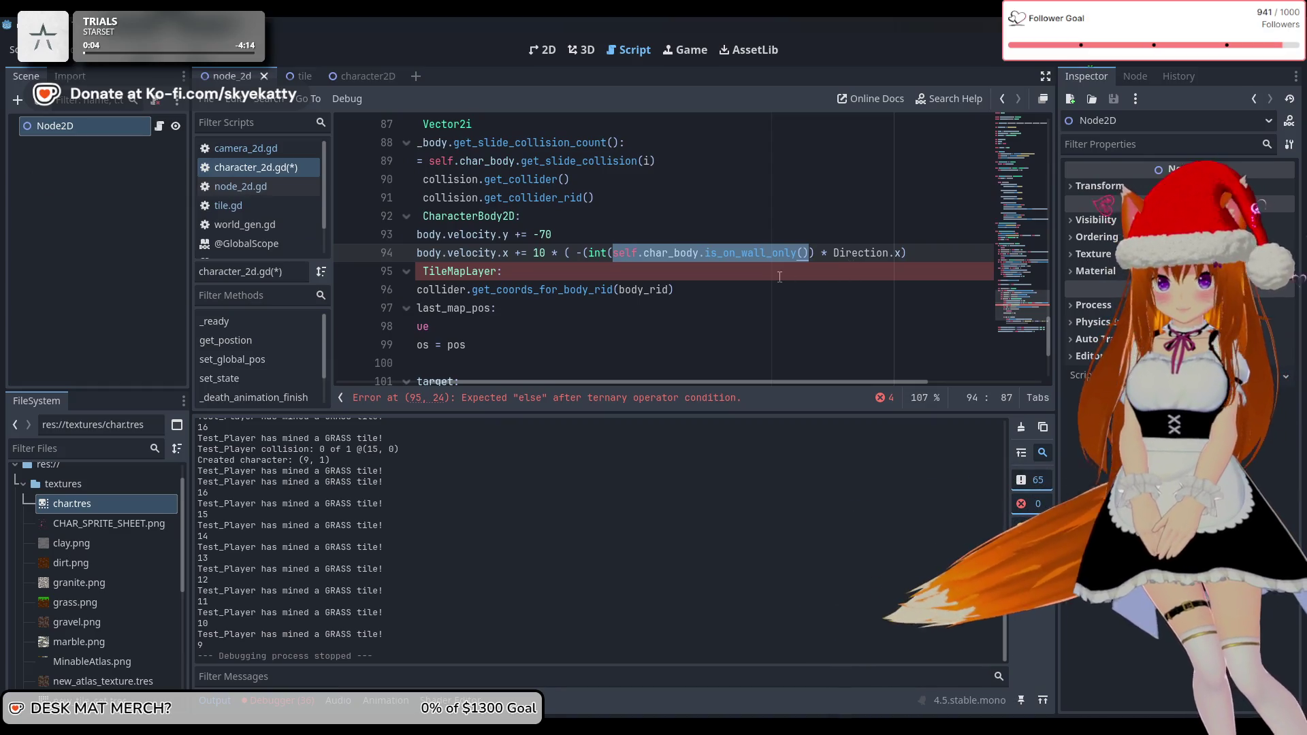
mouse_move(790, 253)
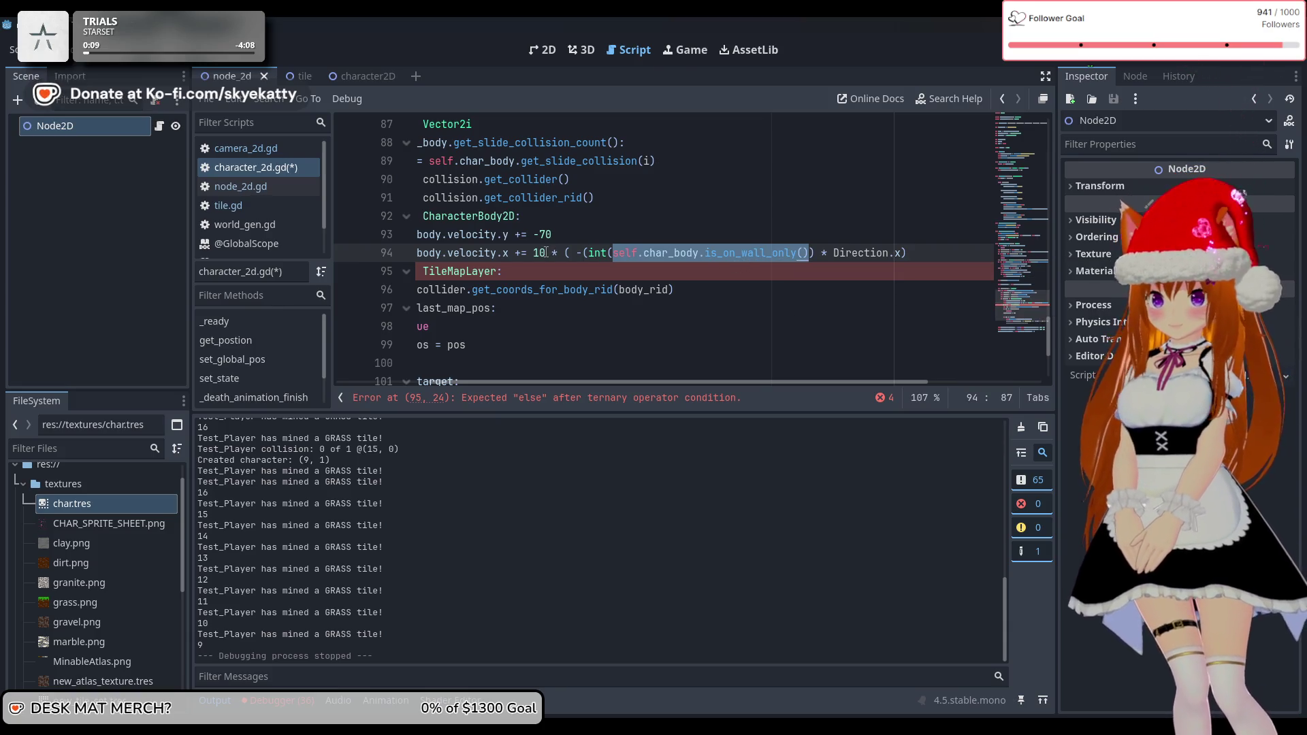
scroll(529, 381, left, 5)
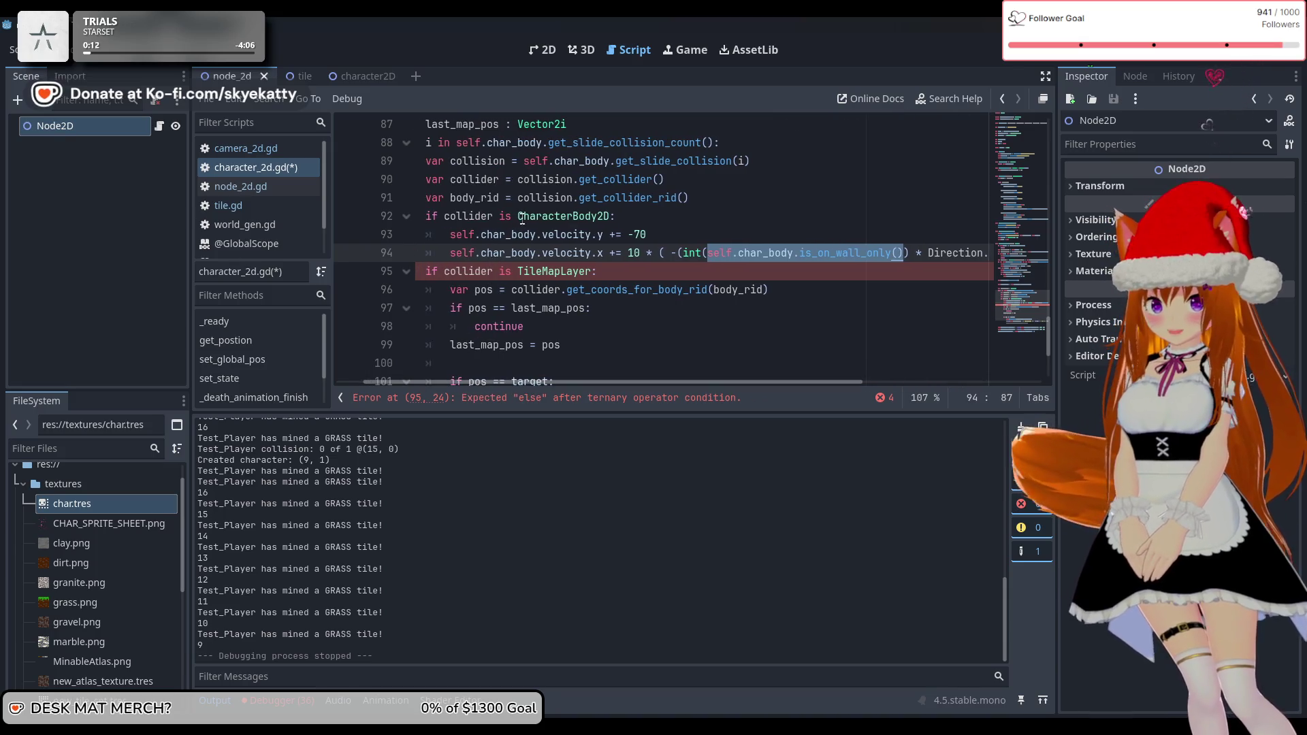
drag(519, 216, 617, 216)
drag(647, 381, 677, 389)
drag(667, 252, 861, 253)
drag(699, 383, 712, 386)
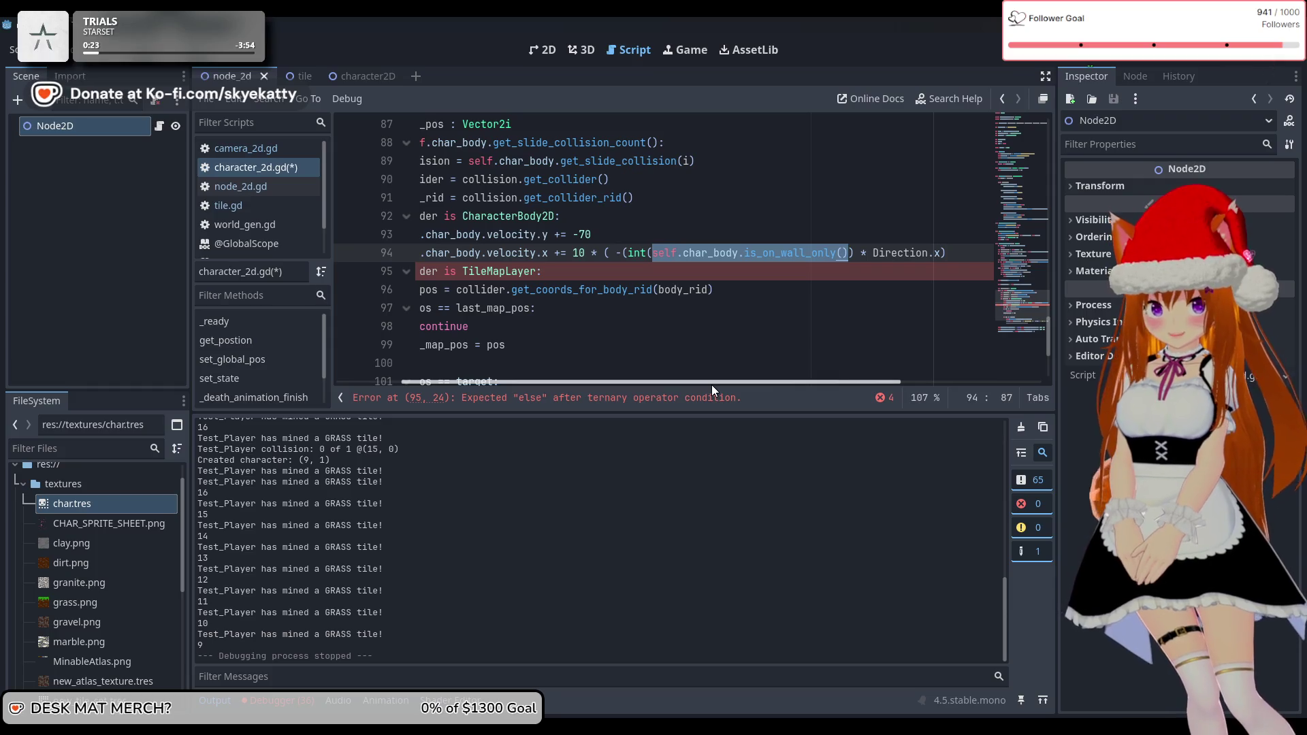
drag(712, 385, 738, 384)
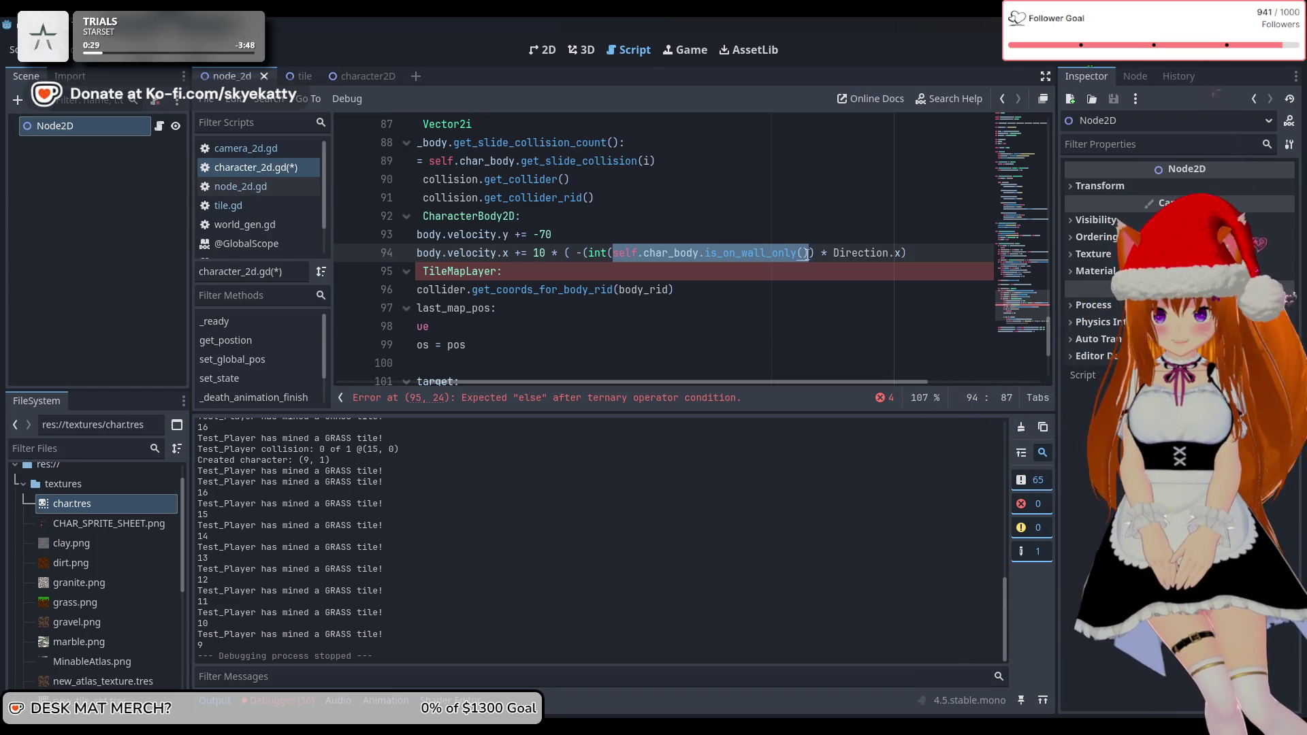
drag(589, 253, 810, 249)
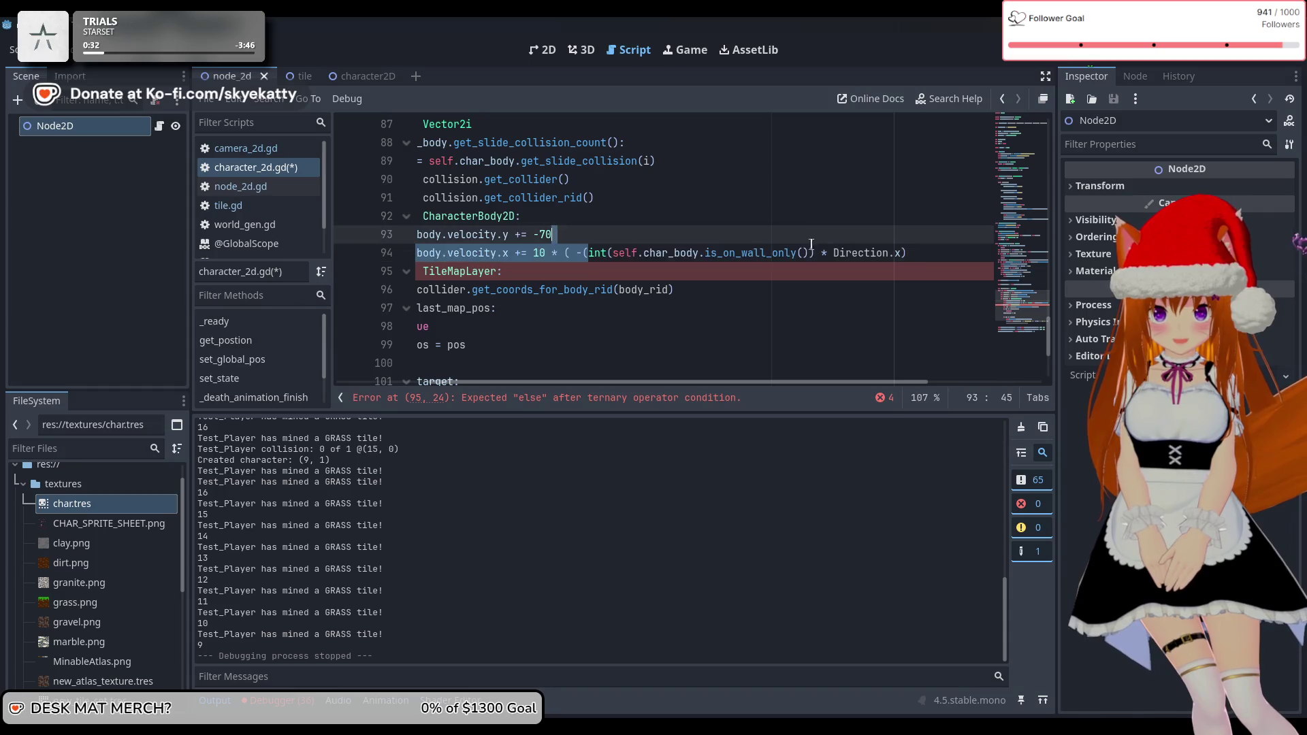
click(577, 253)
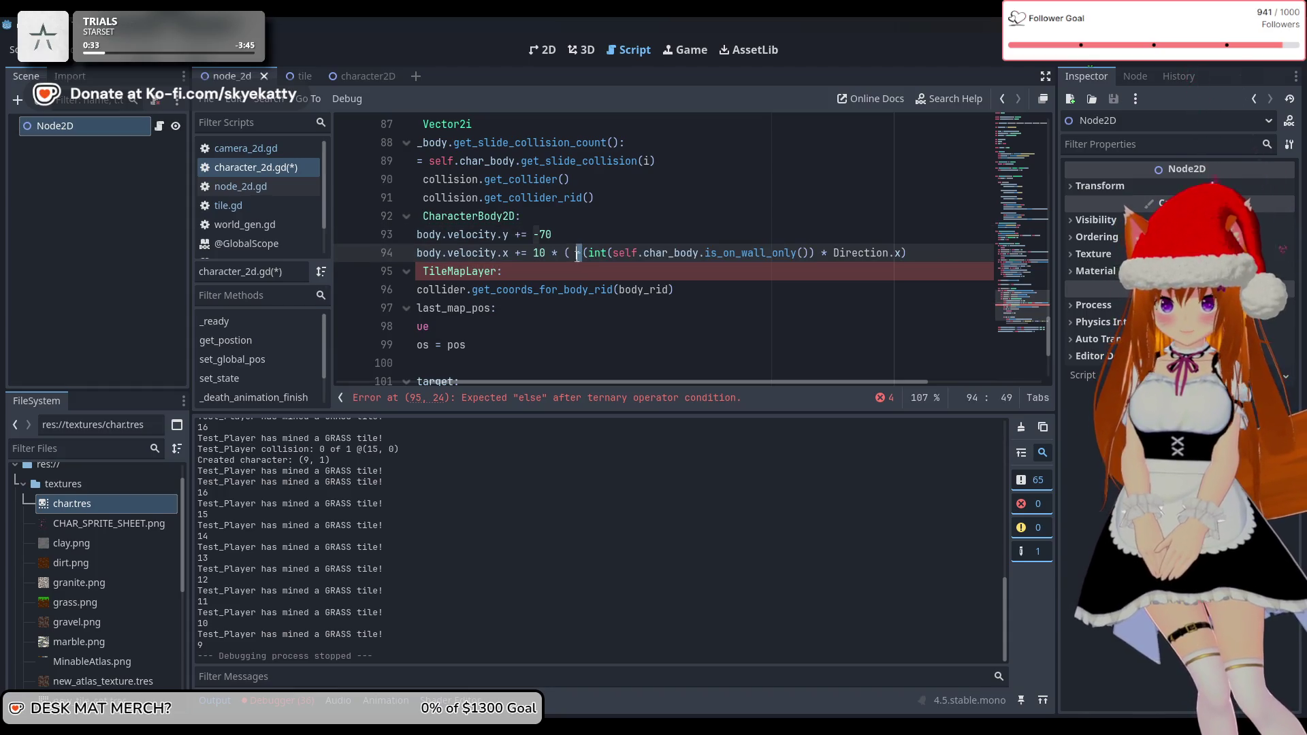
click(792, 266)
drag(835, 253, 925, 254)
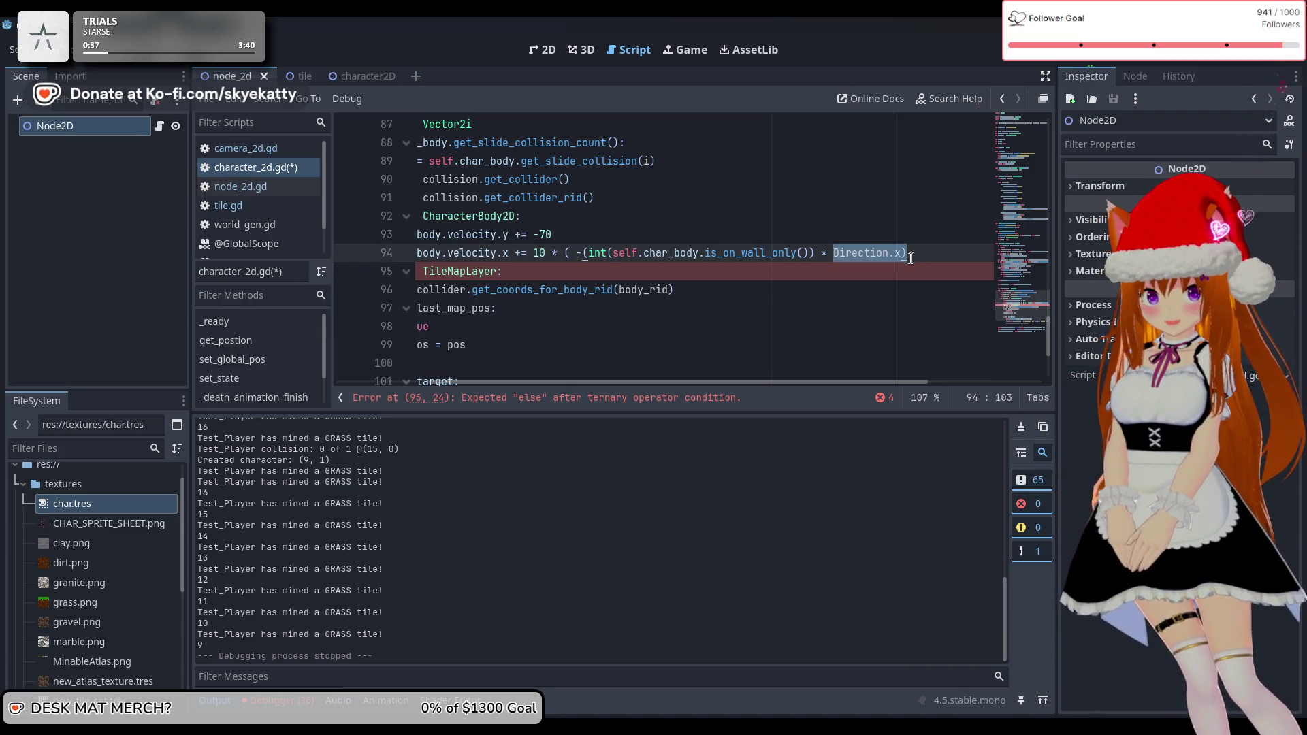
drag(803, 383, 809, 383)
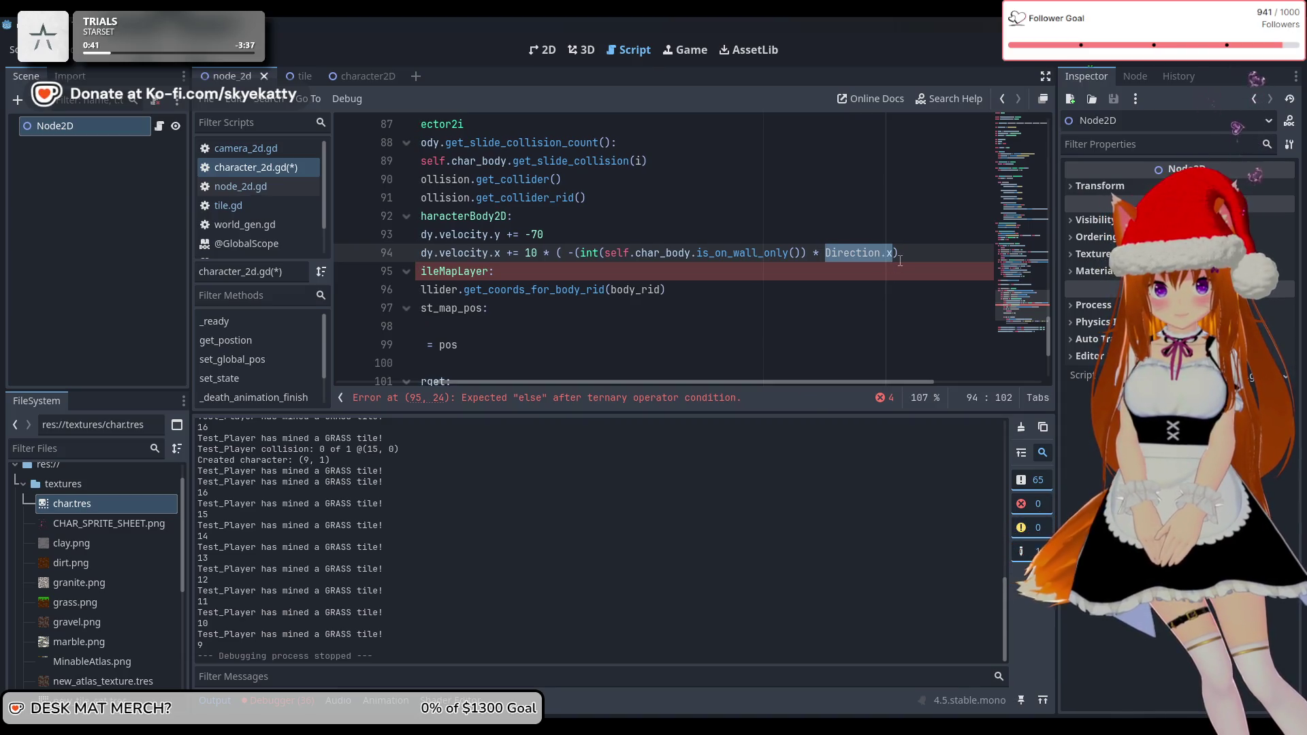
mouse_move(782, 381)
mouse_down()
mouse_move(752, 385)
mouse_move(770, 386)
mouse_up()
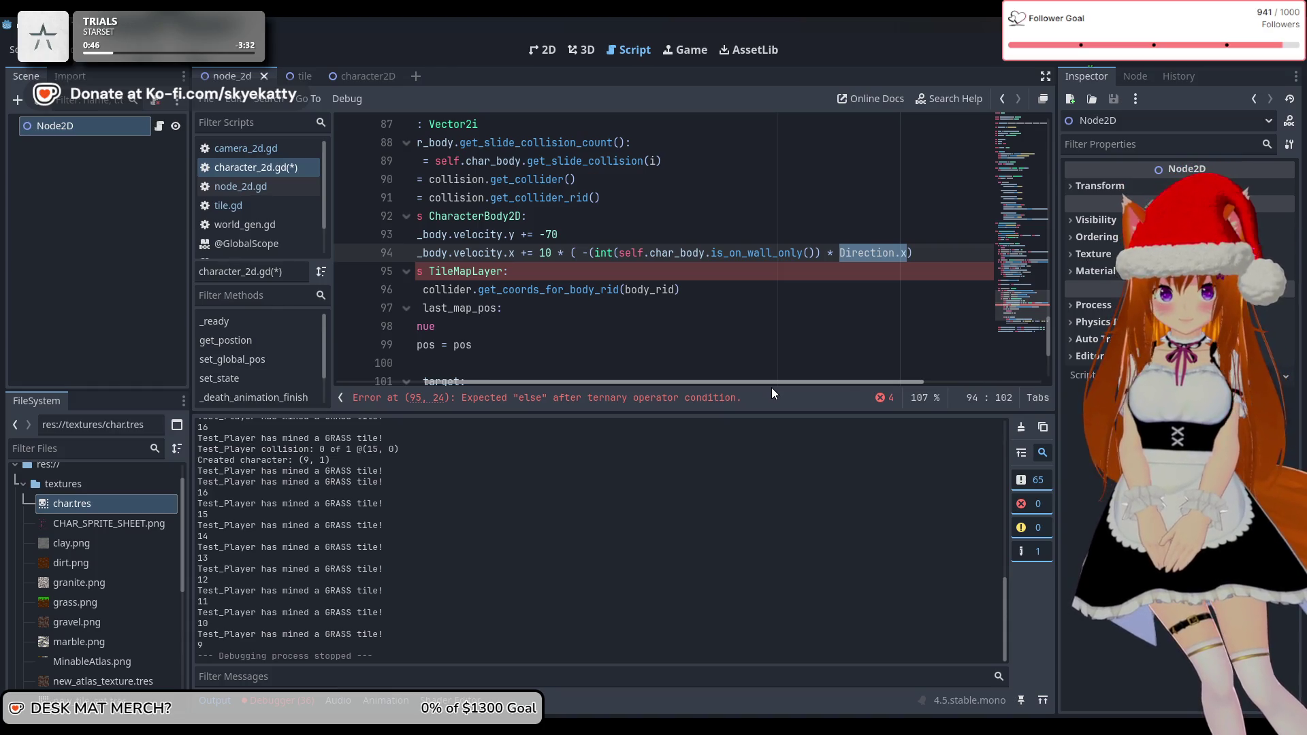
drag(771, 386, 781, 391)
click(701, 308)
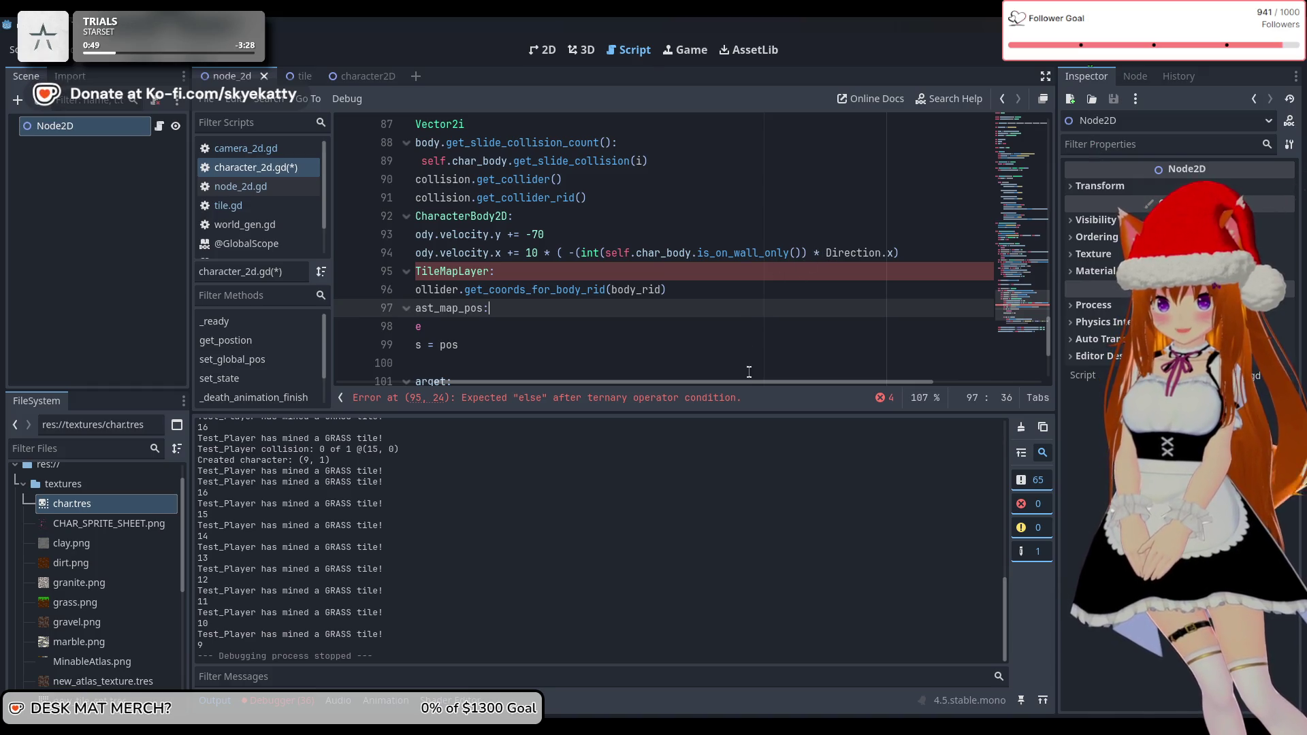
mouse_move(749, 383)
mouse_down()
mouse_move(763, 381)
mouse_move(700, 381)
mouse_move(724, 381)
mouse_up()
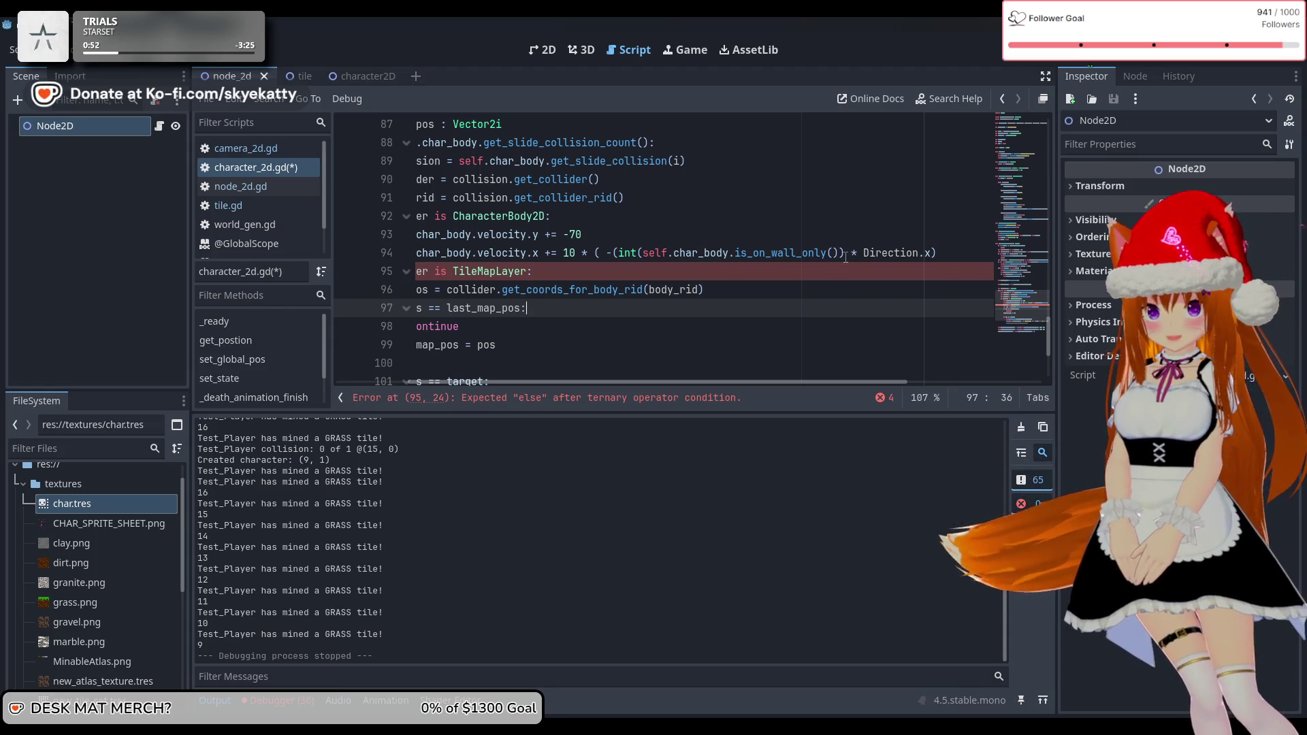
drag(840, 252, 632, 253)
drag(863, 252, 931, 253)
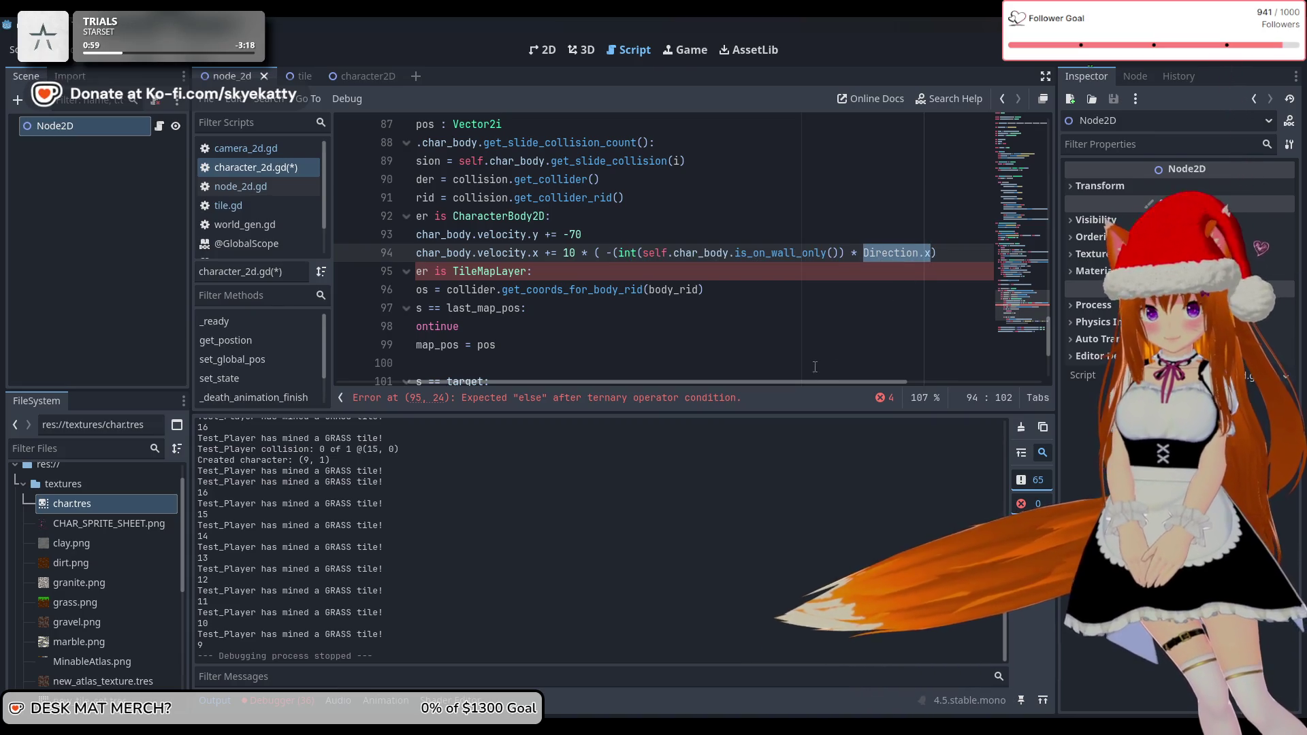
mouse_move(807, 385)
mouse_down()
mouse_move(826, 383)
mouse_move(712, 388)
mouse_move(831, 382)
mouse_move(754, 404)
mouse_move(822, 400)
mouse_up()
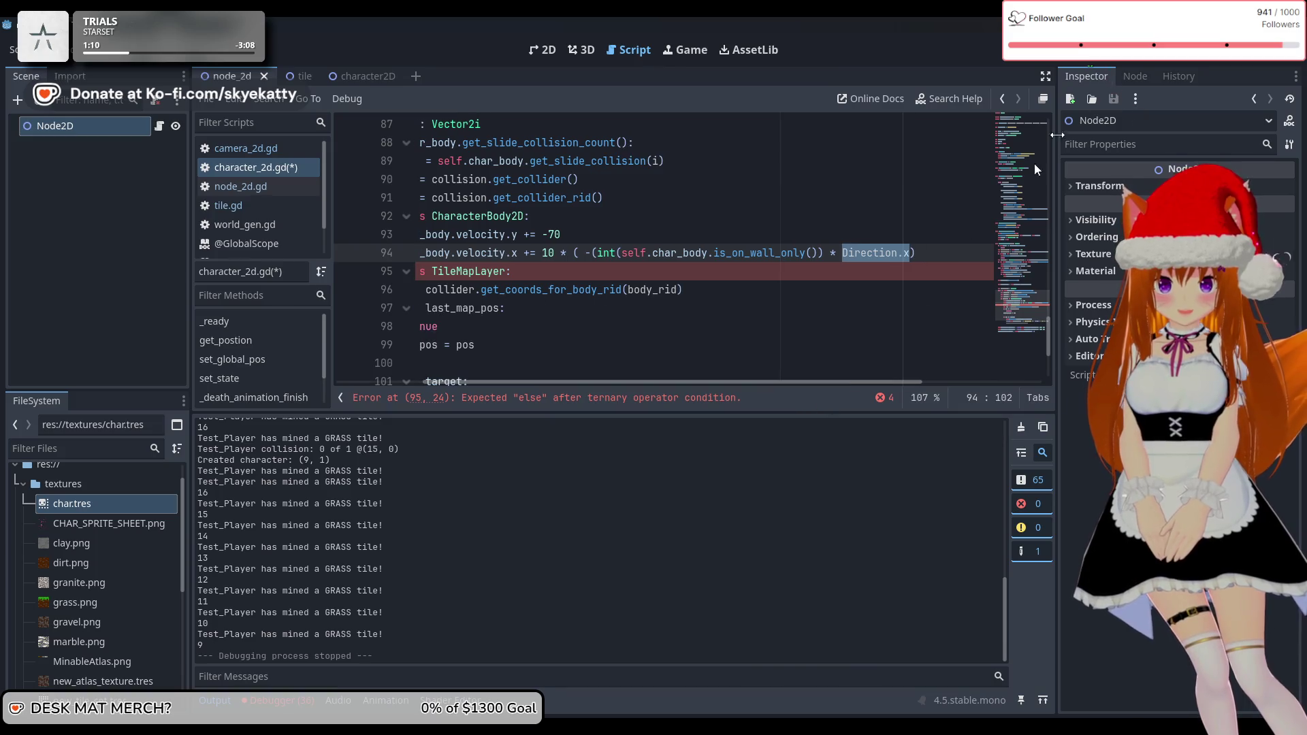
key(F5)
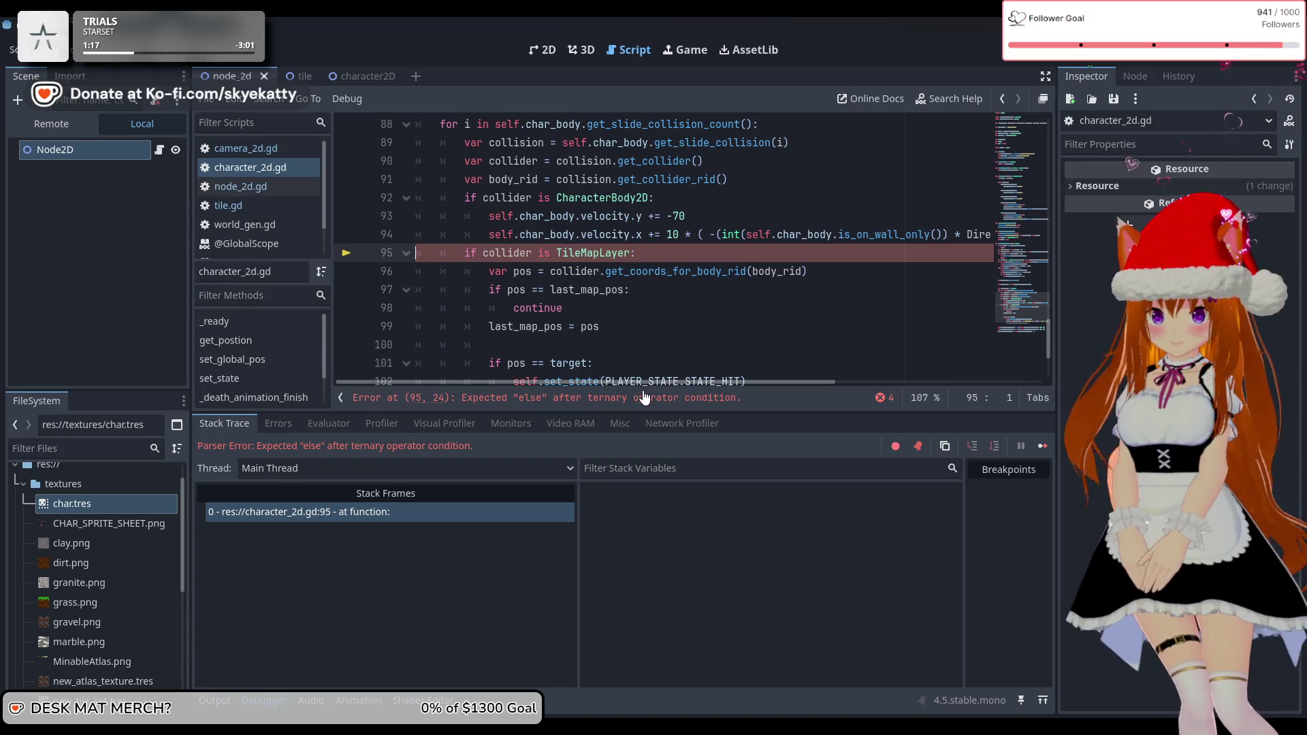
Check the line 95 parse error, then add a new blank line below line 94
mouse_move(659, 384)
mouse_down()
mouse_move(753, 393)
mouse_move(643, 393)
mouse_up()
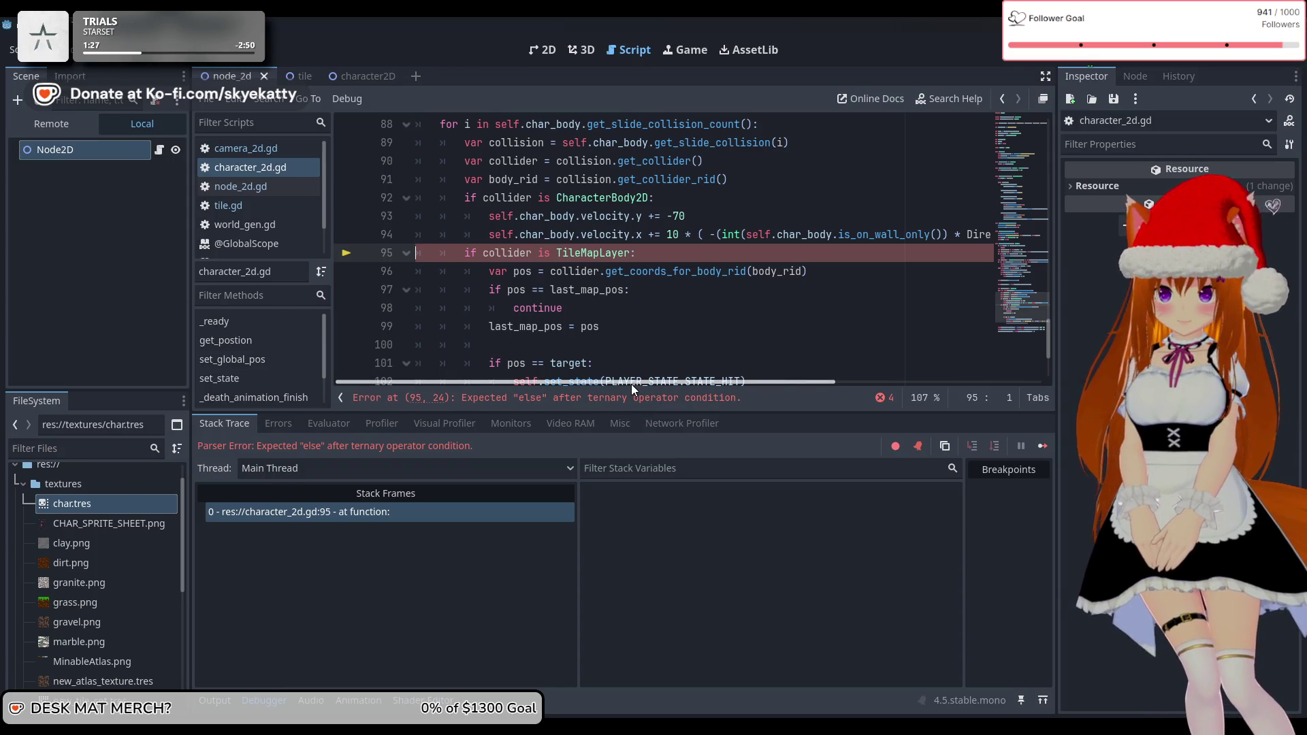
mouse_move(632, 380)
mouse_down()
mouse_move(679, 387)
mouse_move(622, 385)
mouse_move(745, 389)
mouse_move(620, 393)
mouse_up()
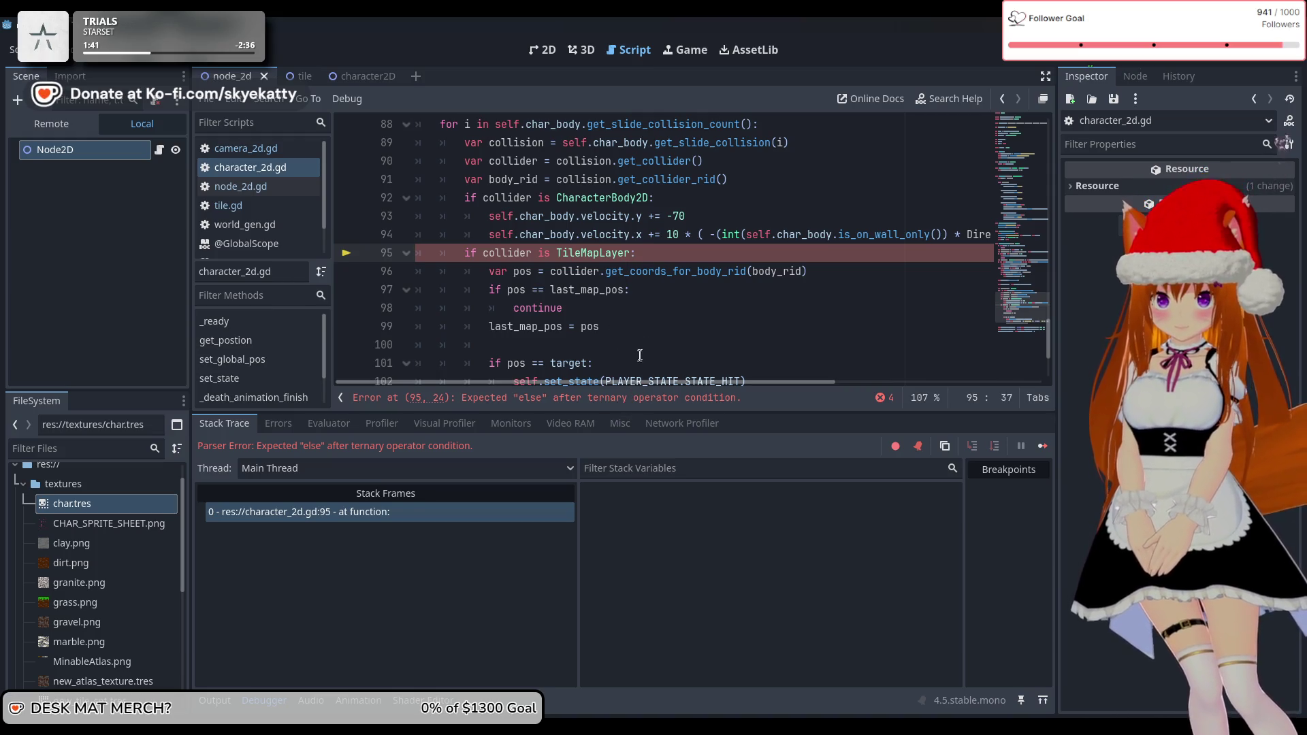
mouse_move(663, 386)
mouse_down()
mouse_move(861, 392)
mouse_move(646, 373)
mouse_move(769, 377)
mouse_up()
click(941, 229)
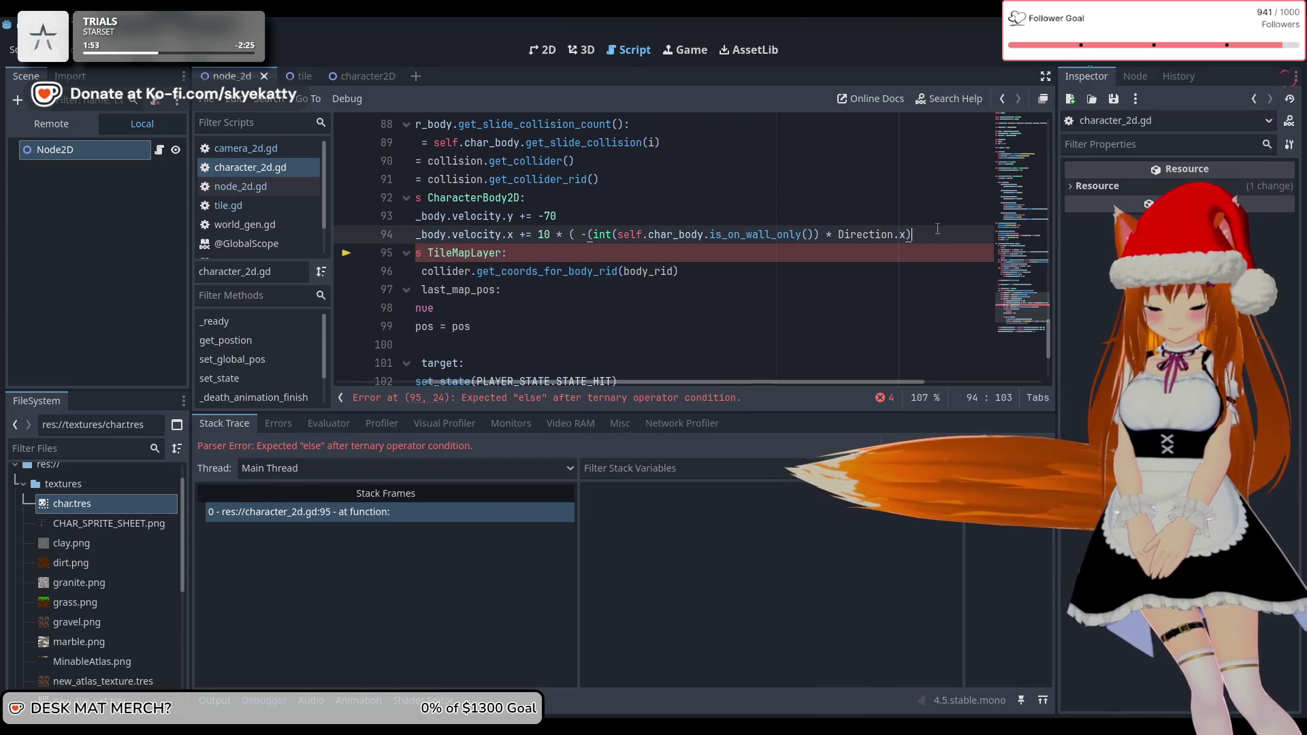
key(Return)
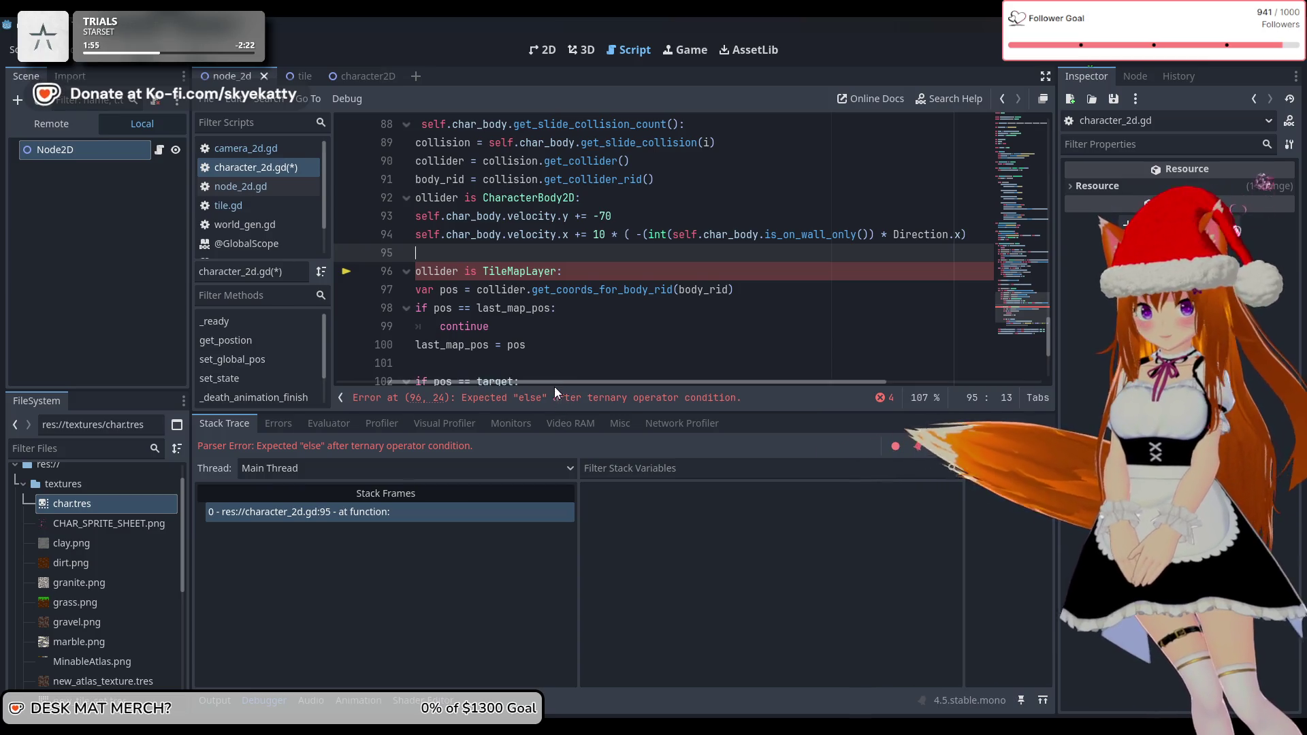
Save and run, then delete the blank line above the TileMapLayer condition
drag(524, 382, 476, 383)
key(F5)
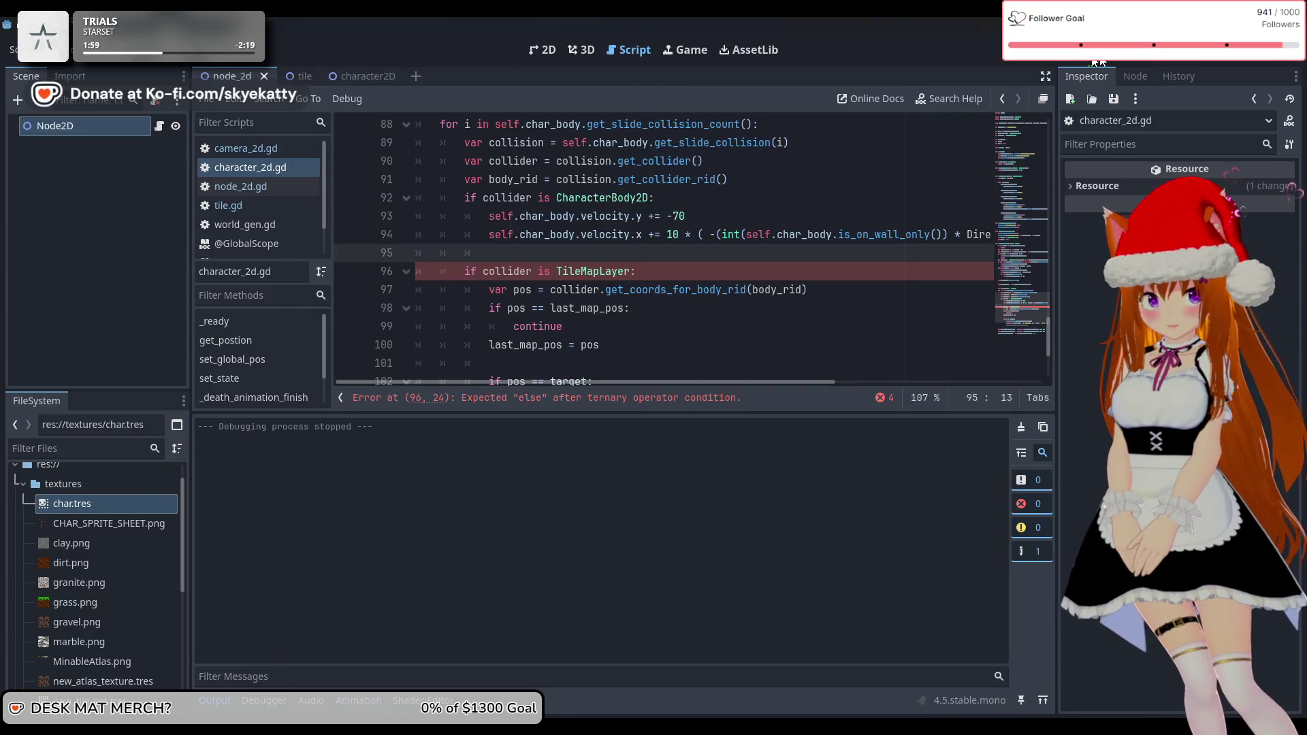
key(ctrl+s)
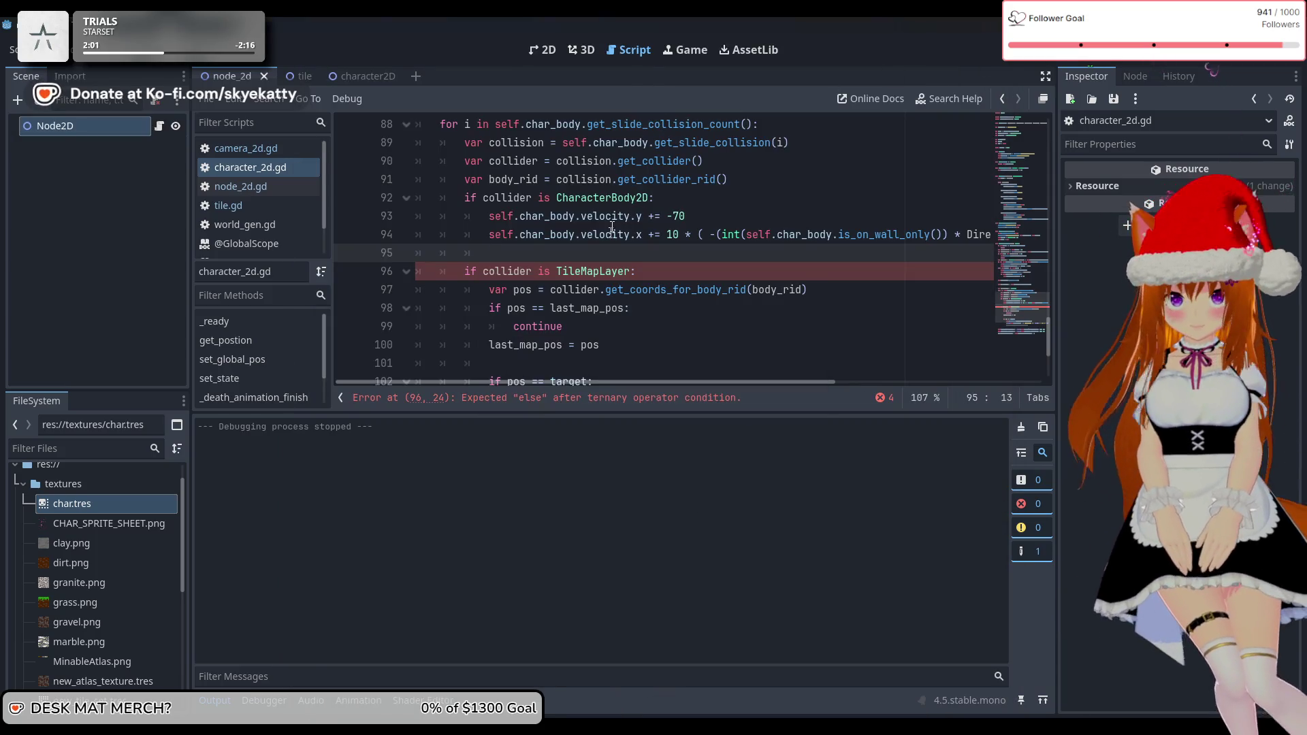
click(565, 267)
click(385, 272)
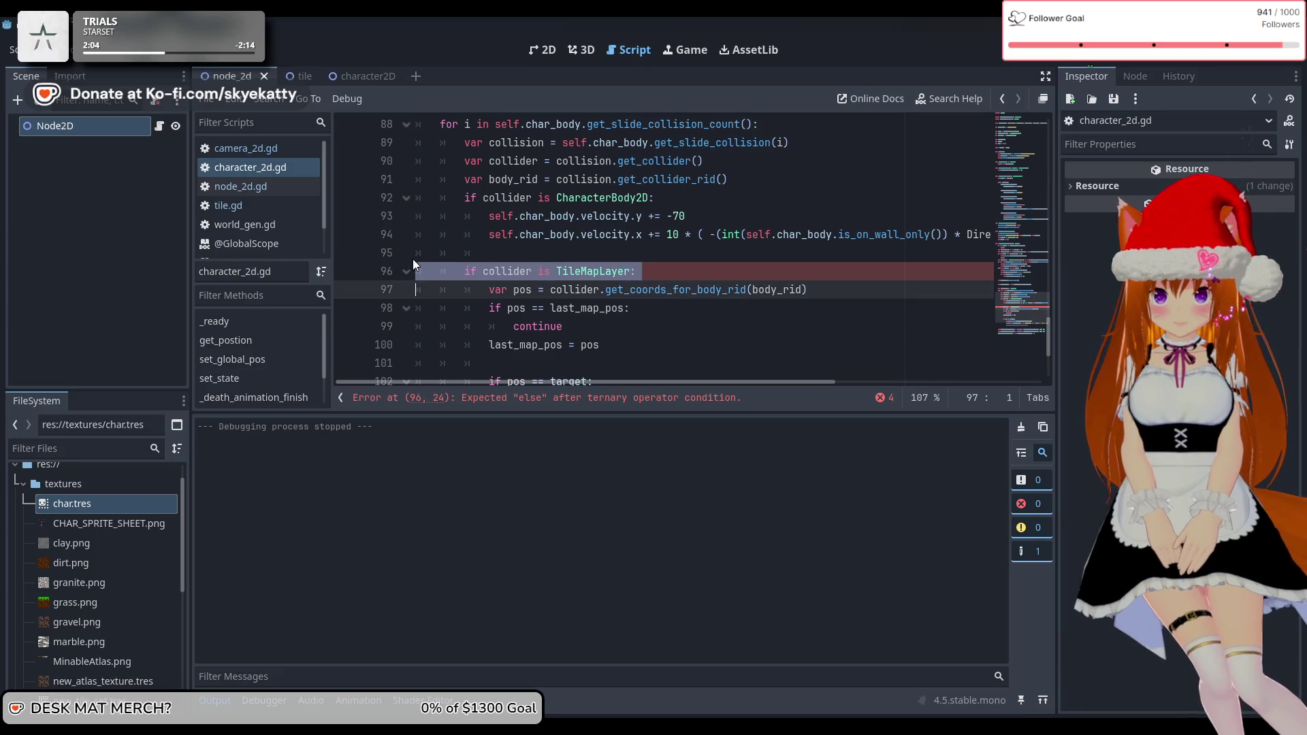
click(576, 251)
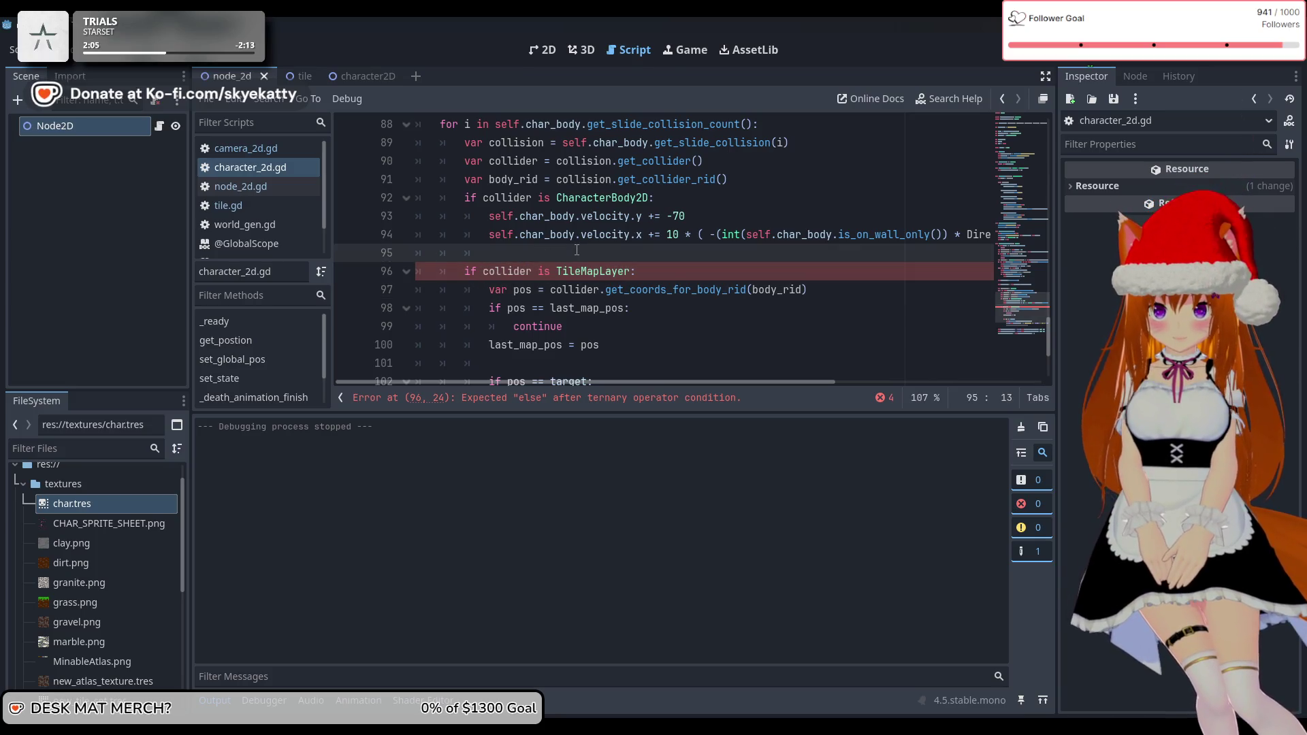
scroll(577, 249, right, 2)
key(Tab)
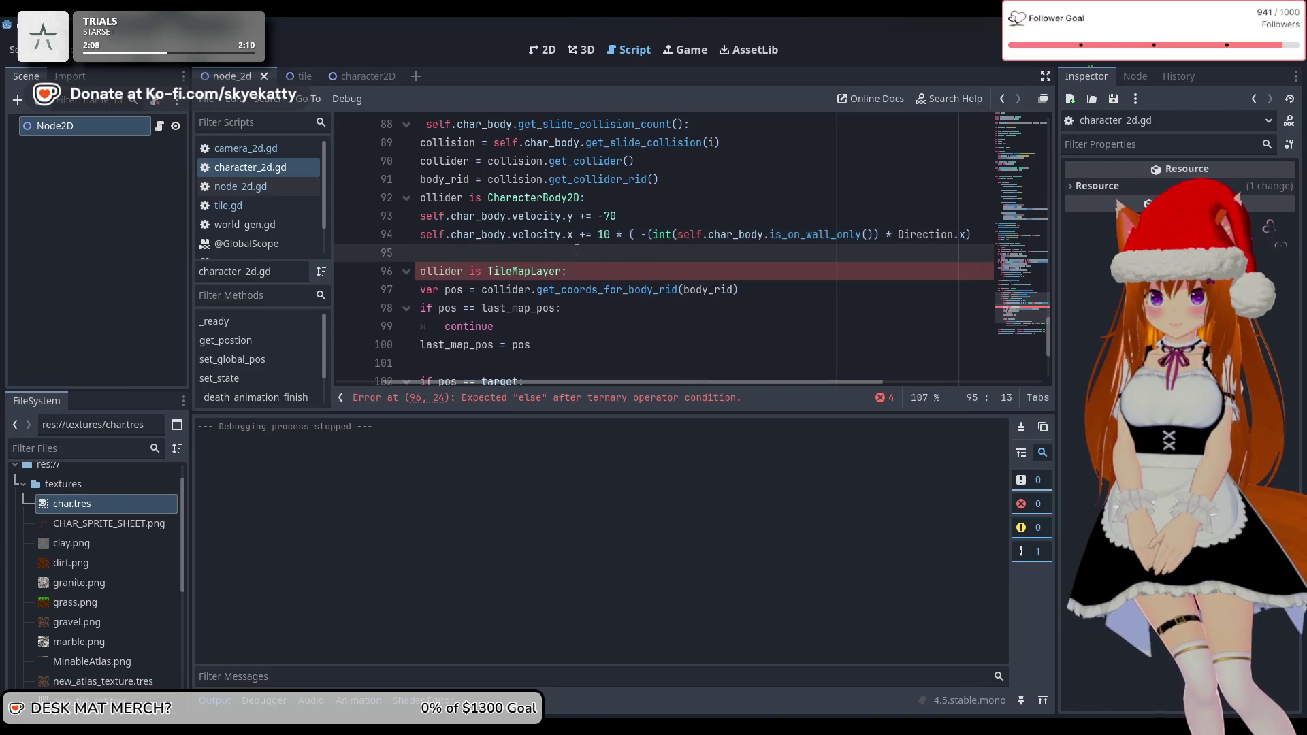
key(BackSpace)
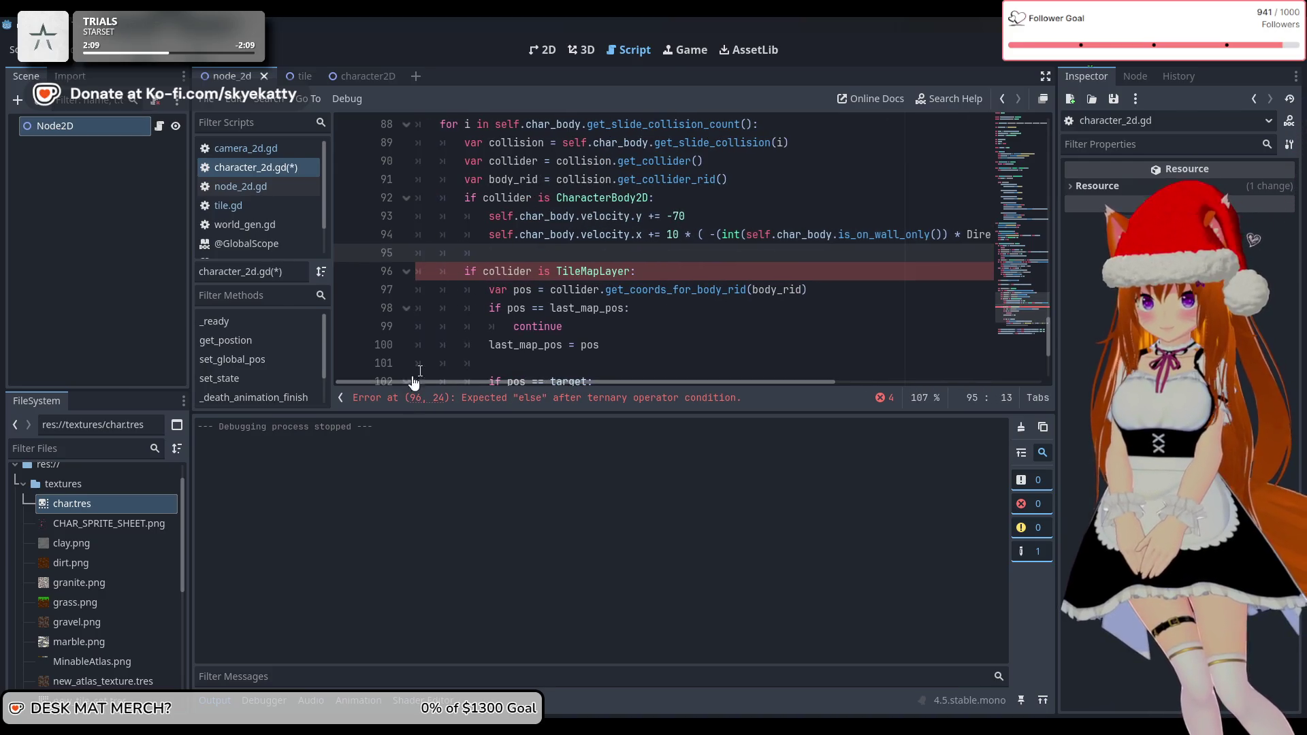
key(BackSpace)
key(BackSpace)
key(BackSpace)
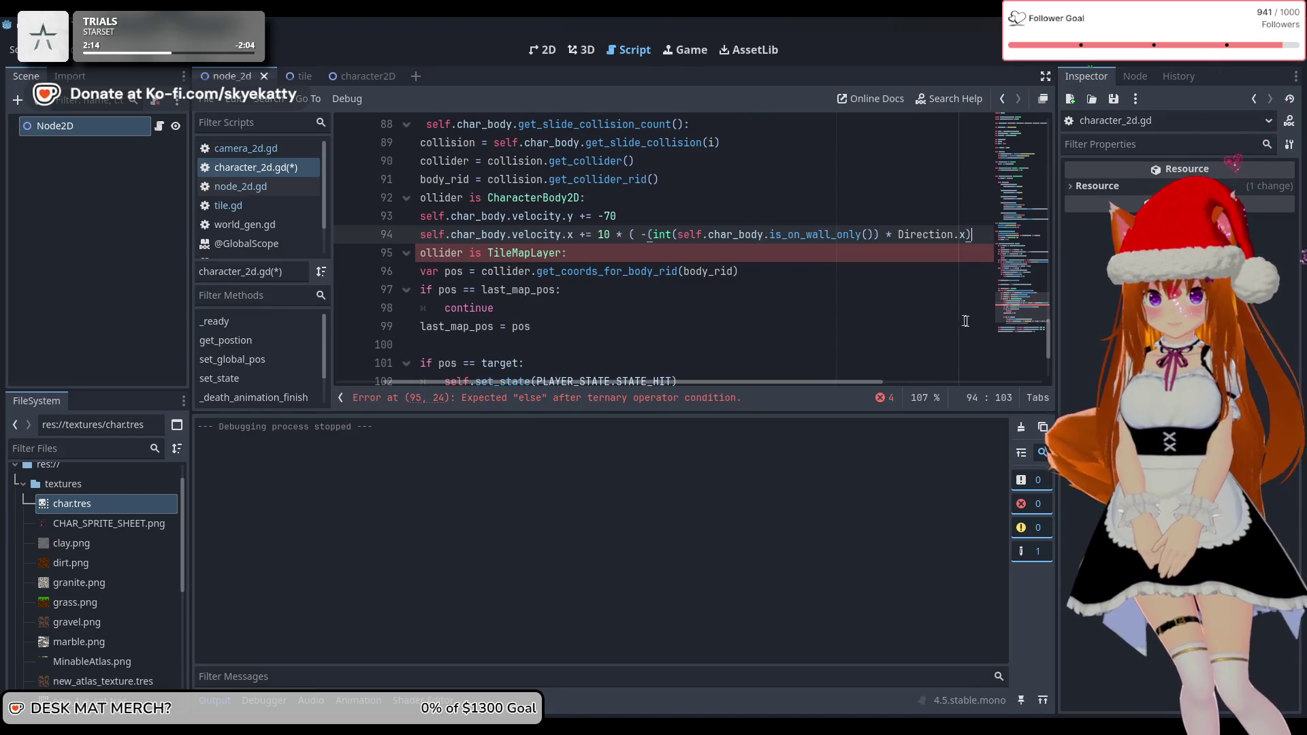
Close line 94's outer parenthesis with ')' and save and run the game again
drag(1059, 354, 1155, 354)
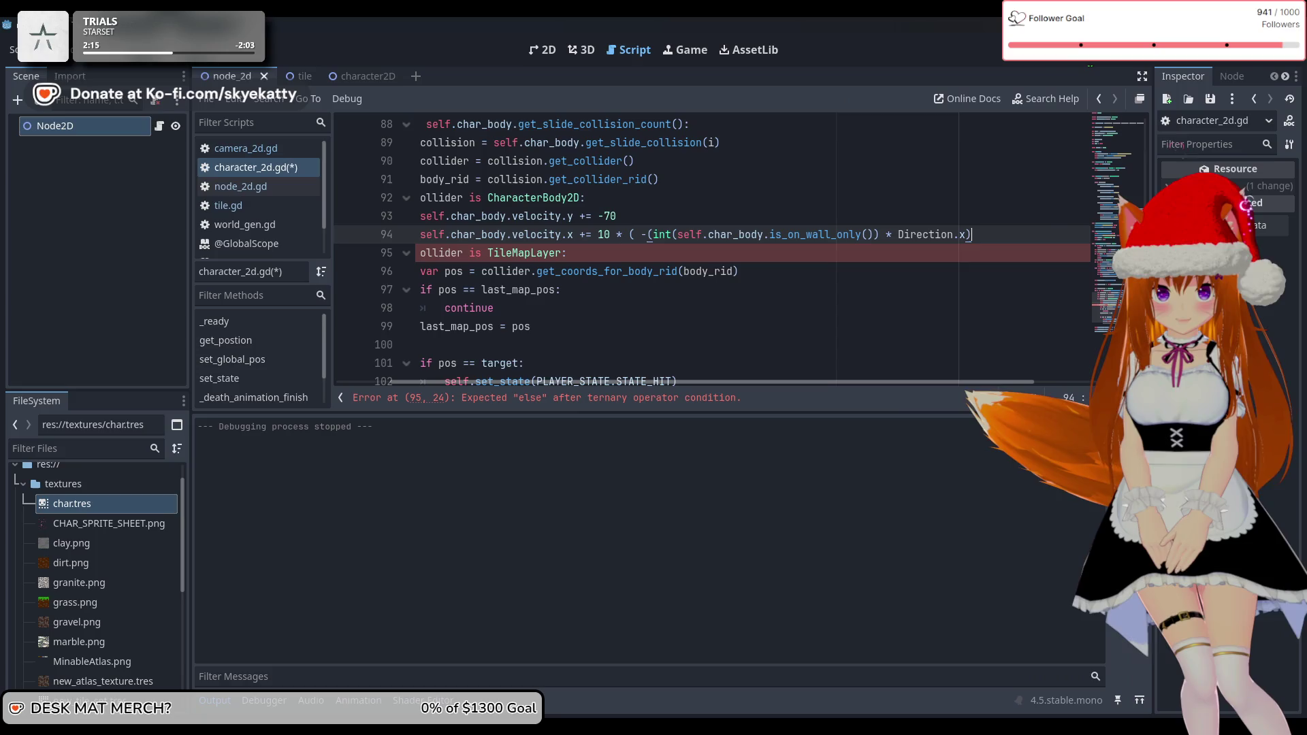
drag(686, 389, 654, 385)
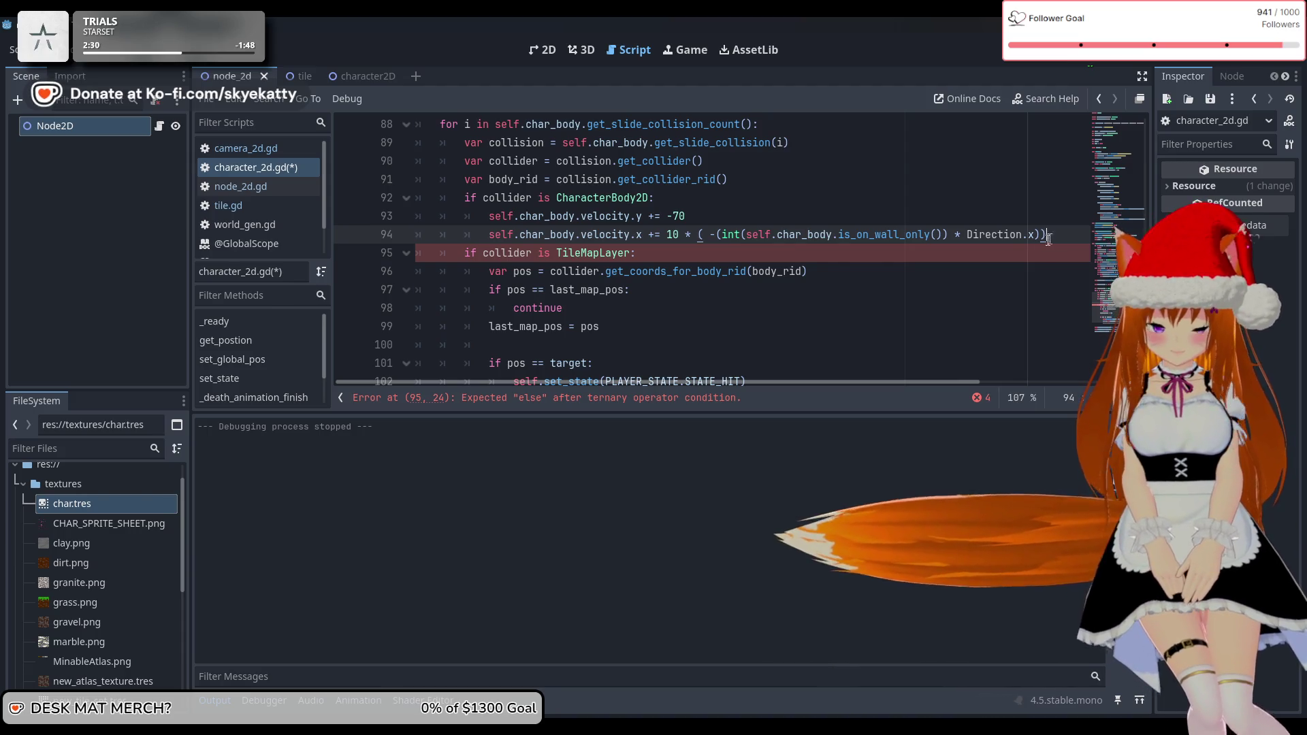
text())
click(796, 257)
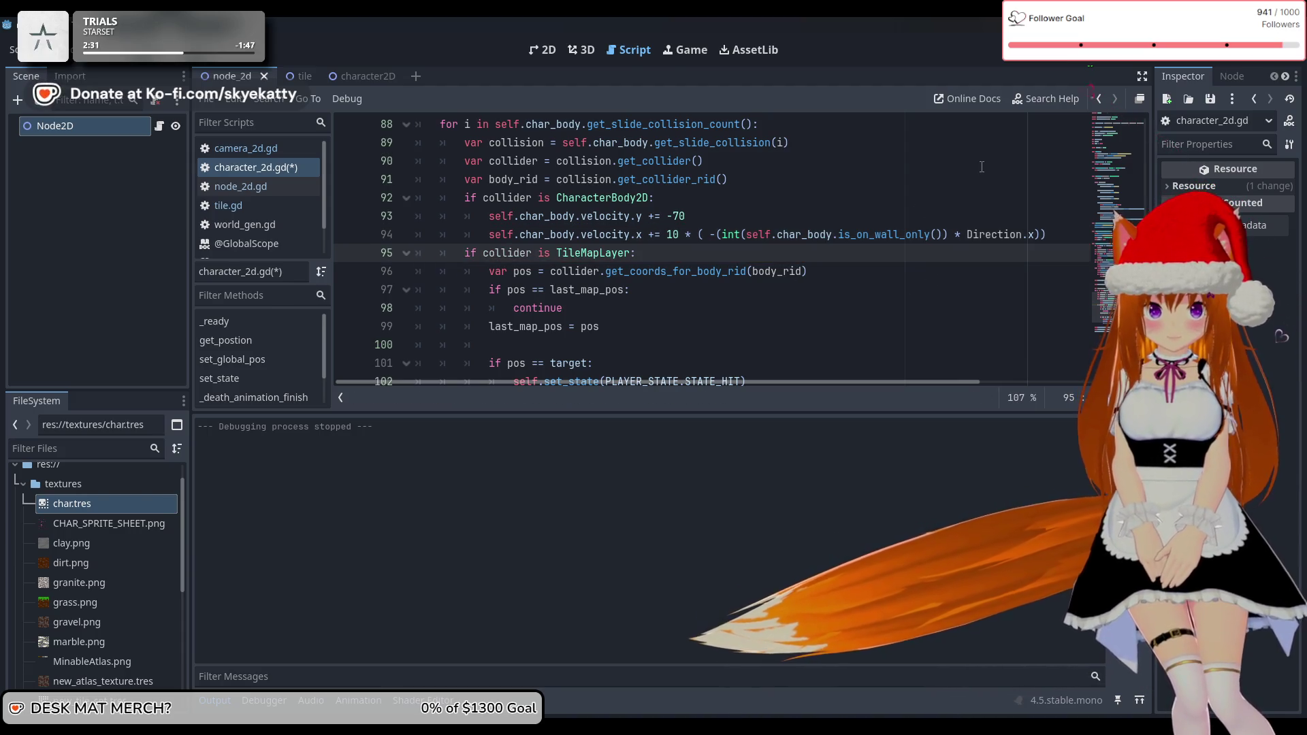
click(1082, 50)
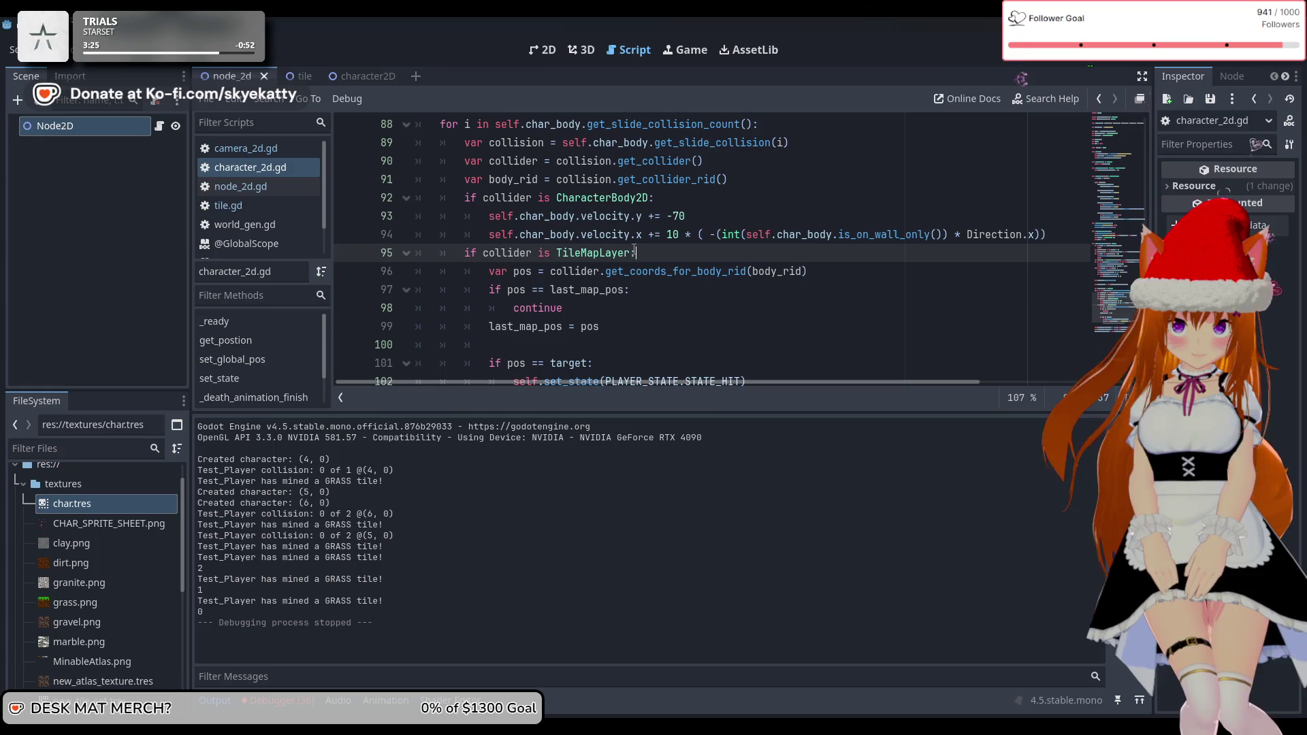
Scroll through the output log of colliding players mining GRASS, then run the game again
drag(667, 383, 660, 378)
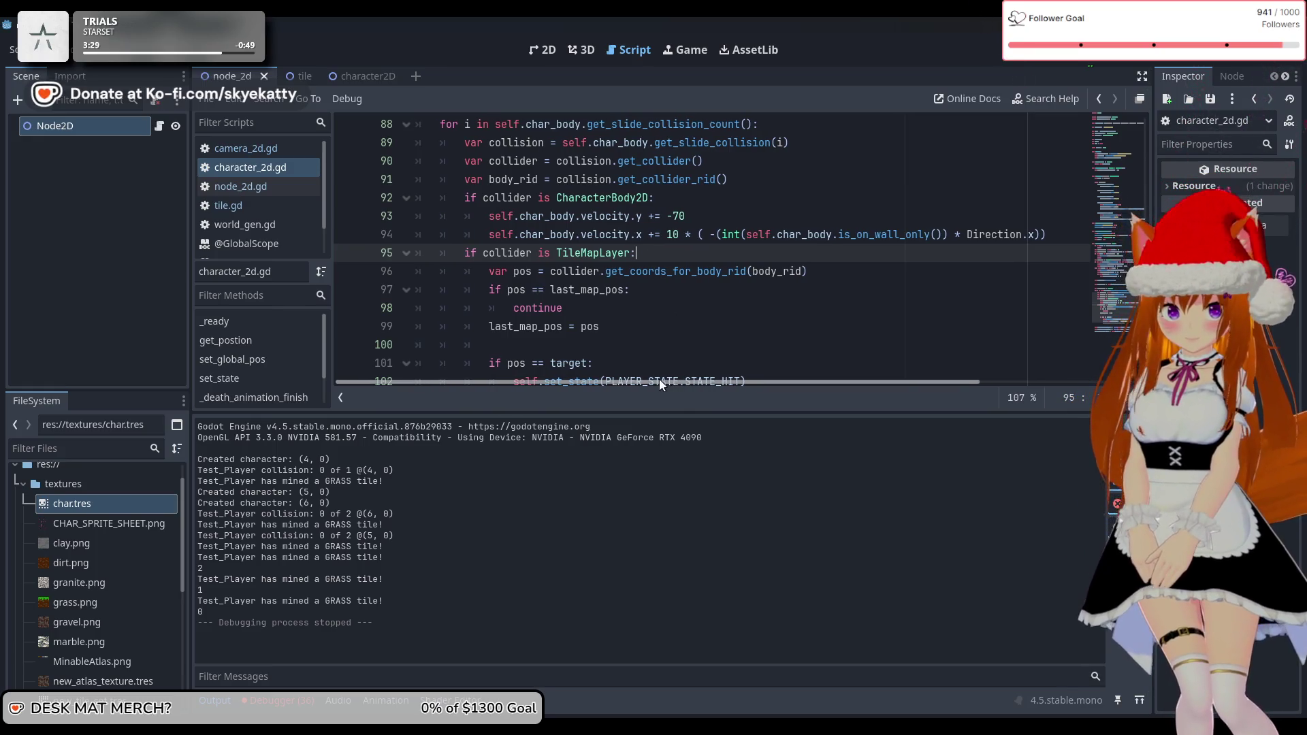
scroll(682, 314, down, 3)
scroll(683, 314, up, 3)
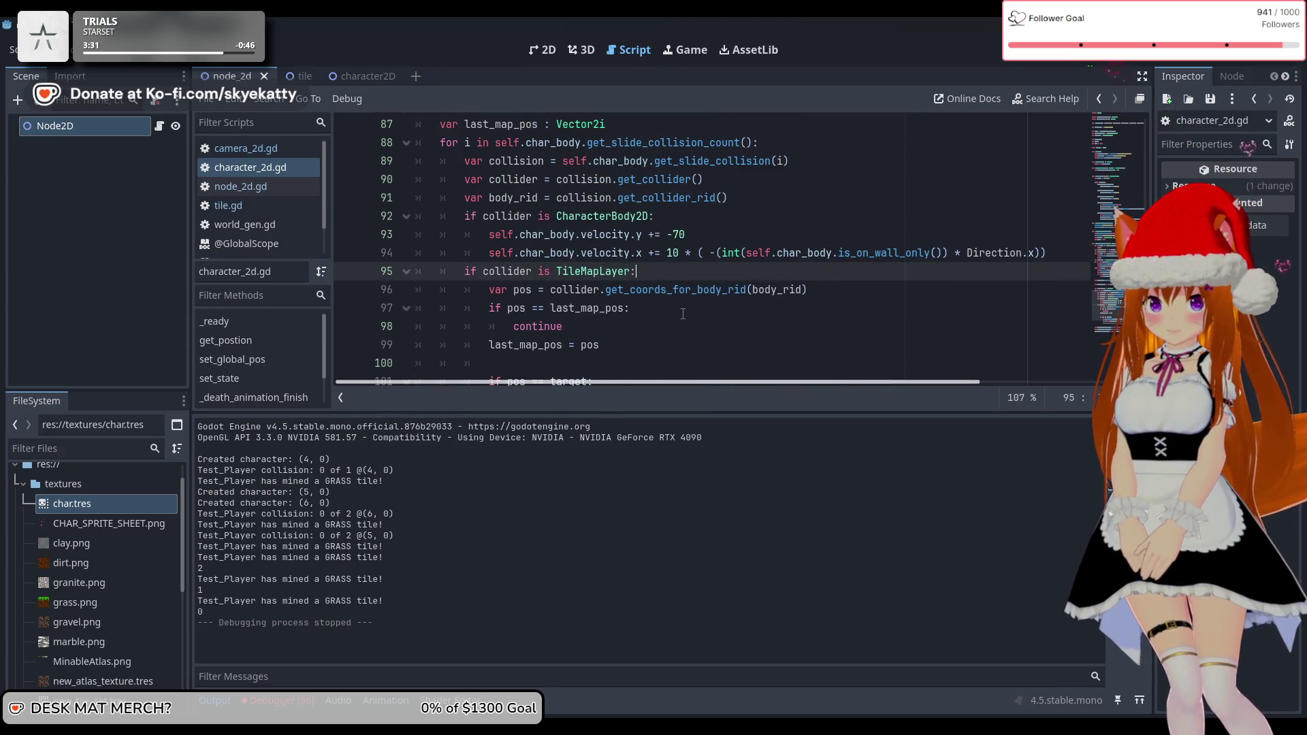
drag(695, 381, 702, 381)
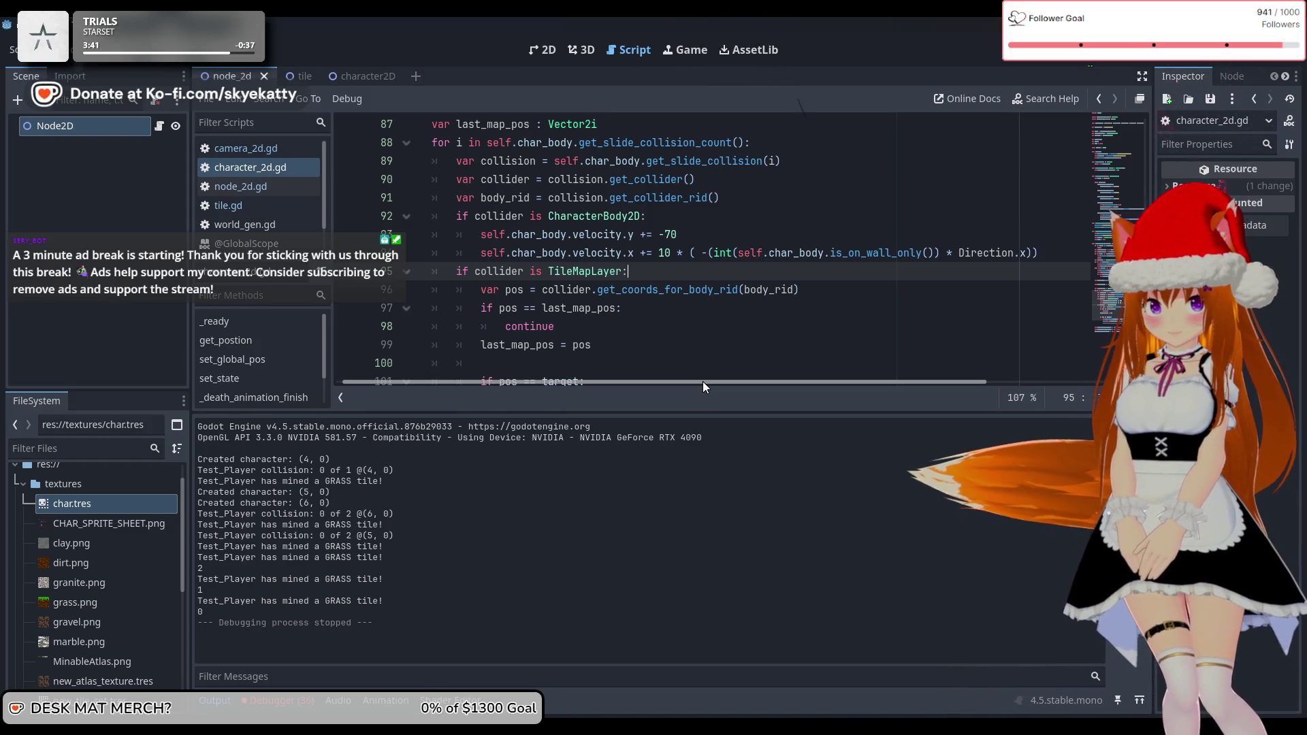
key(F5)
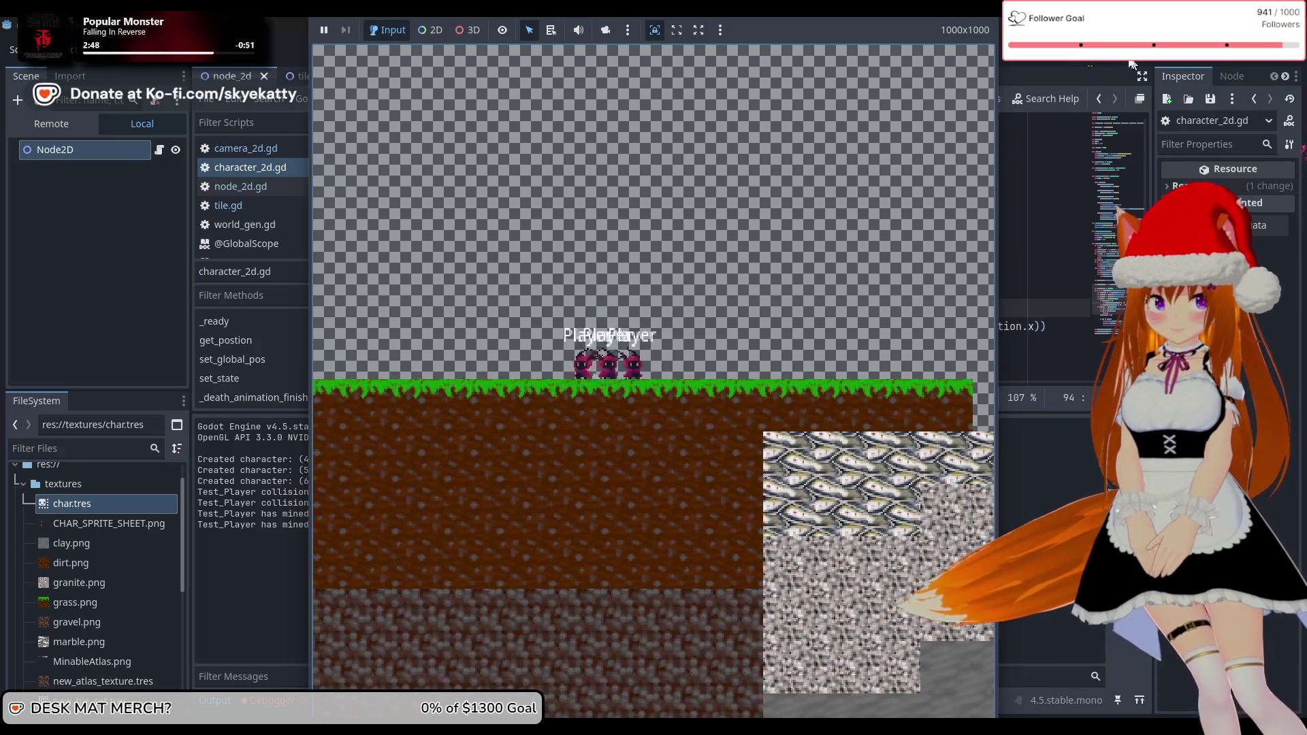
Stop the running playtest with F8 after watching the players collide
key(F8)
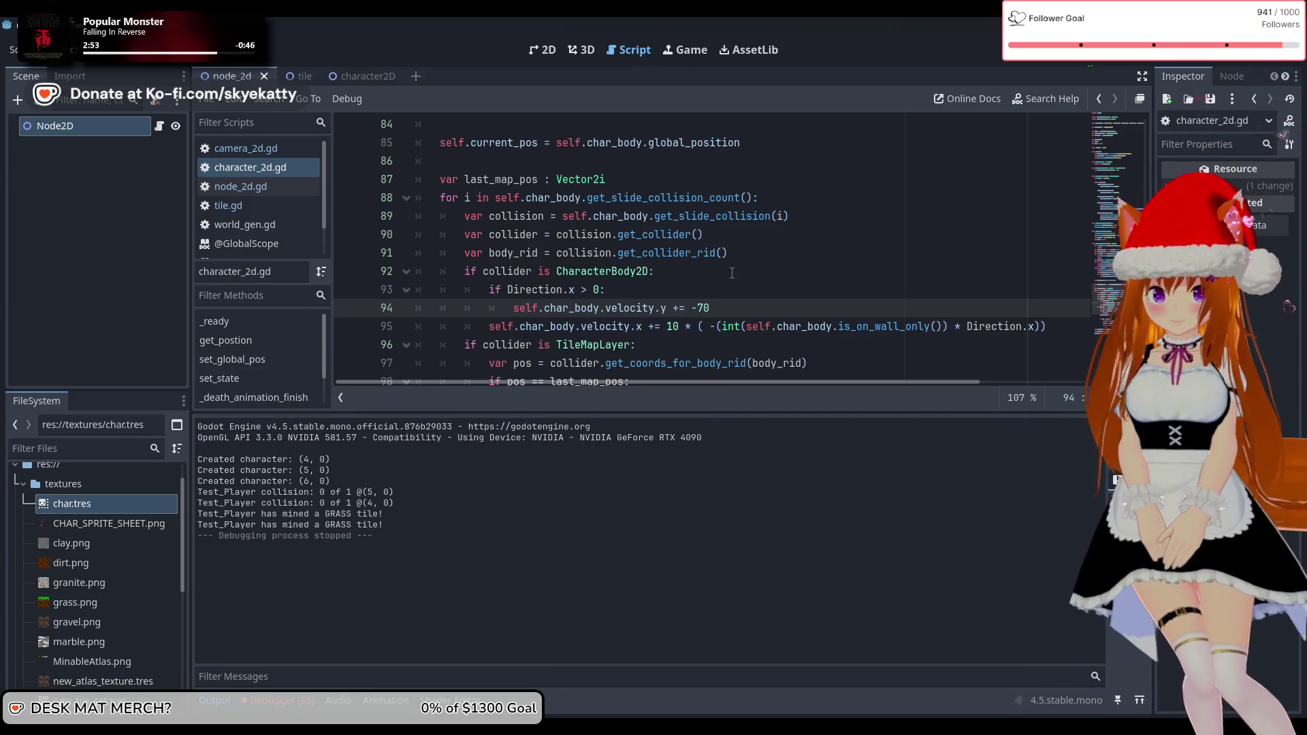
Review the -100 upward push on line 94 and run the game again
scroll(731, 273, down, 1)
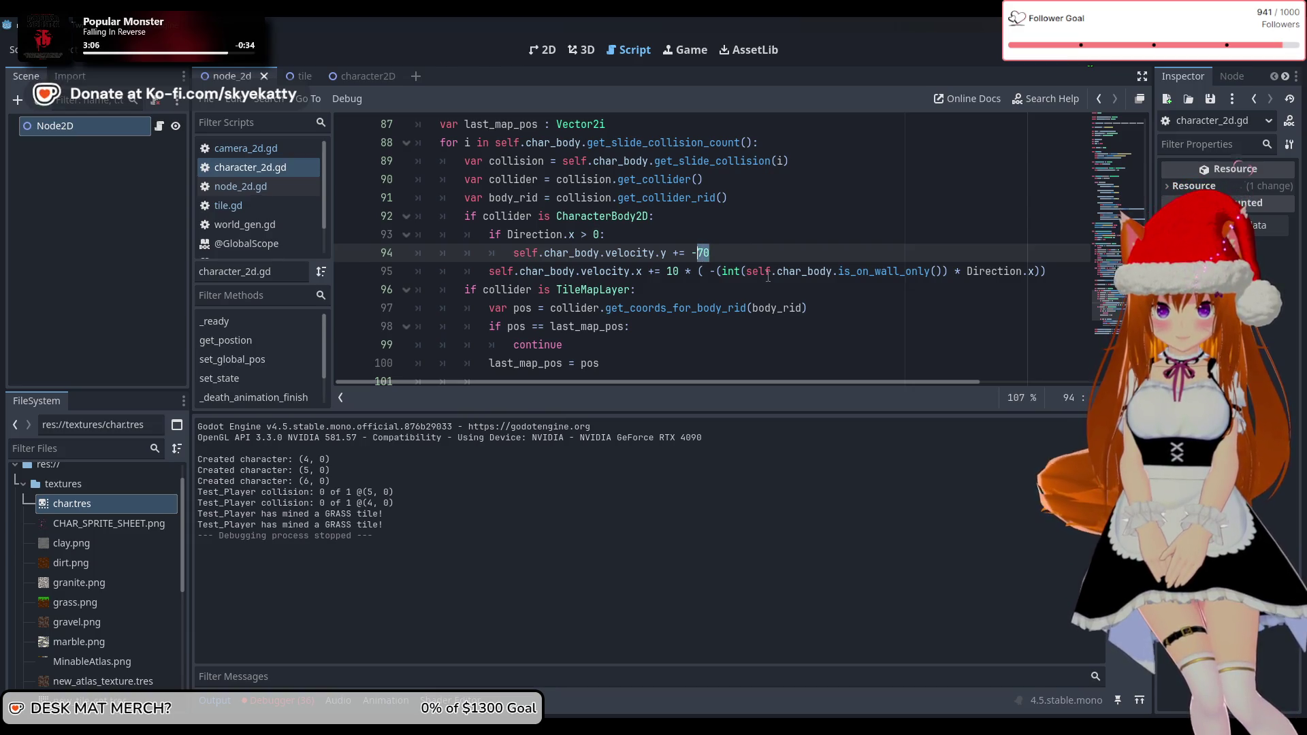
scroll(767, 276, down, 1)
scroll(766, 275, up, 1)
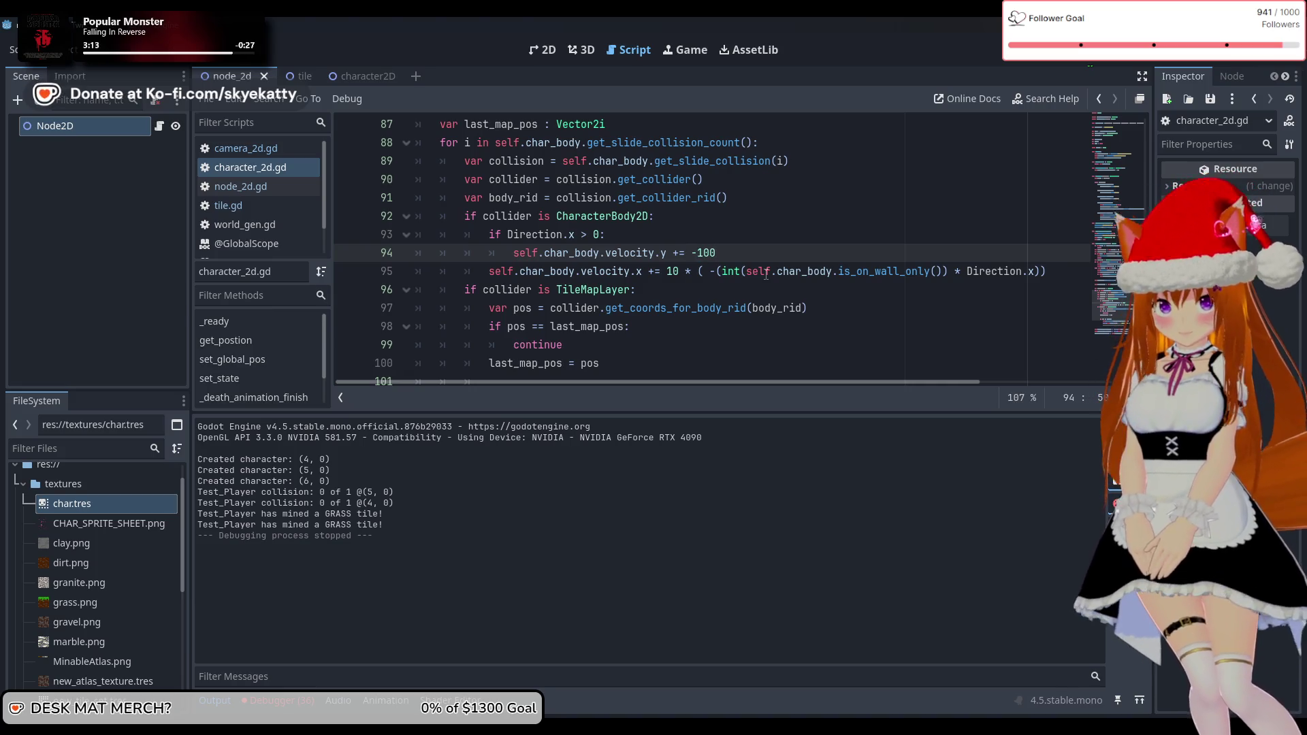
key(F5)
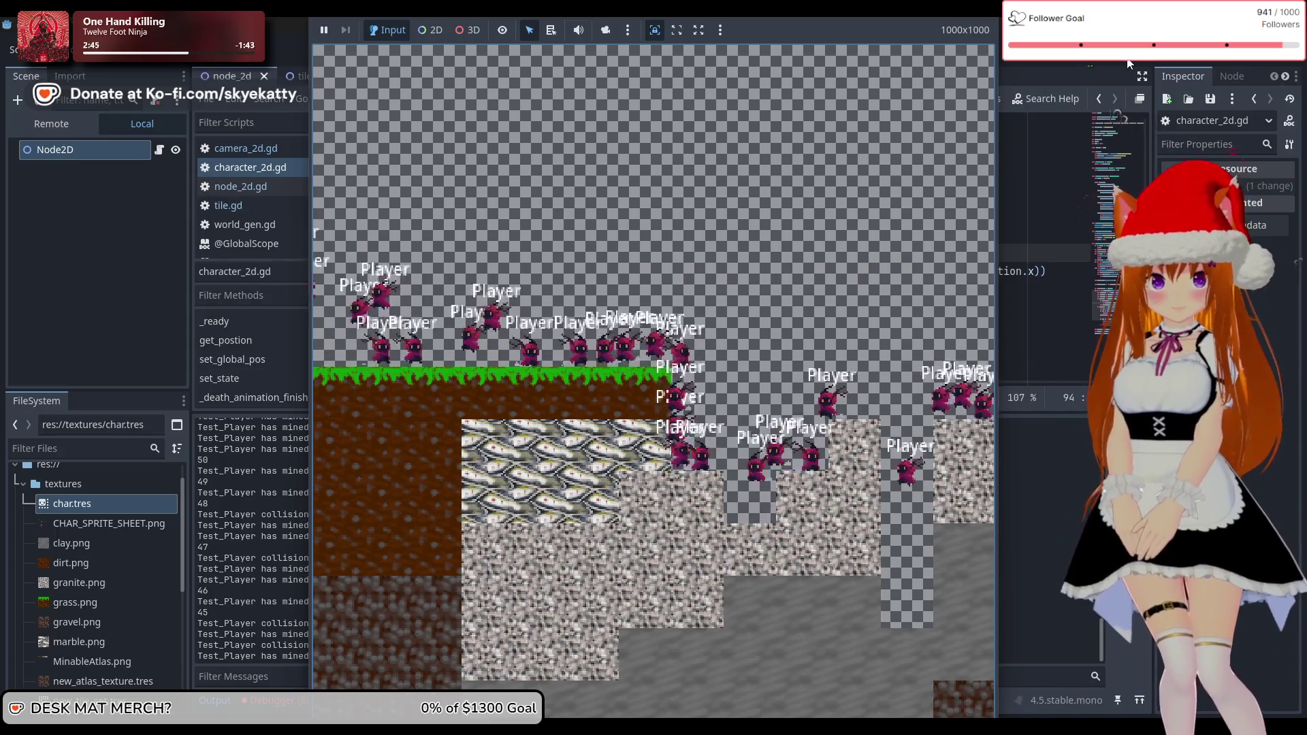
Stop the test run, then switch to the tile scene
key(F8)
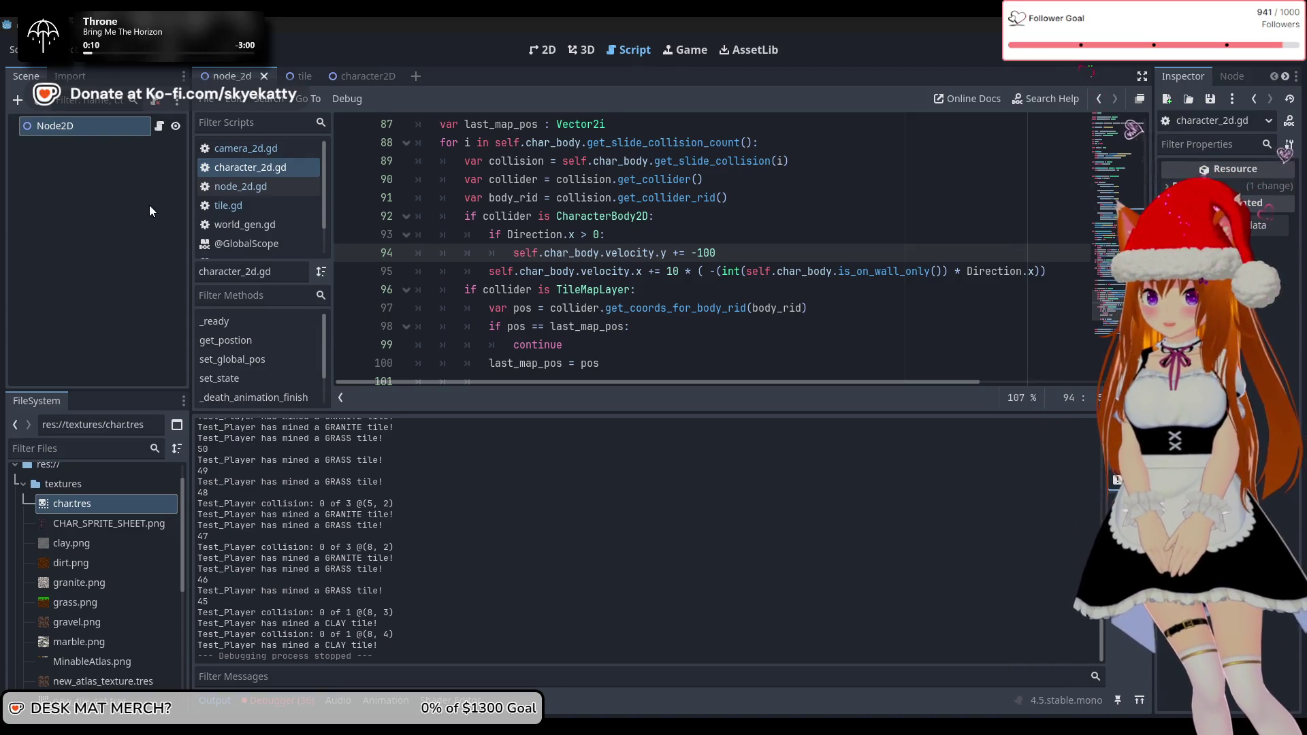
click(64, 360)
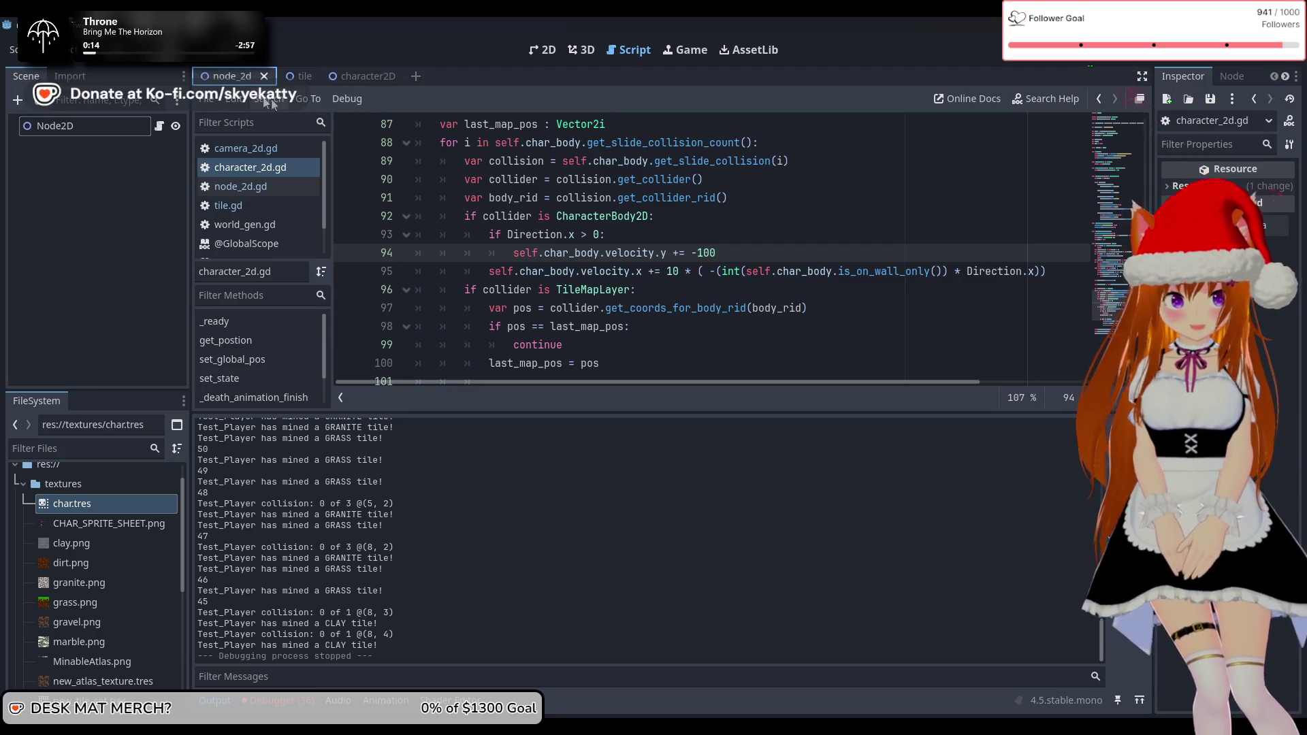
click(302, 75)
Open the character2D scene and scroll through the CharacterBody2D node's properties
click(226, 76)
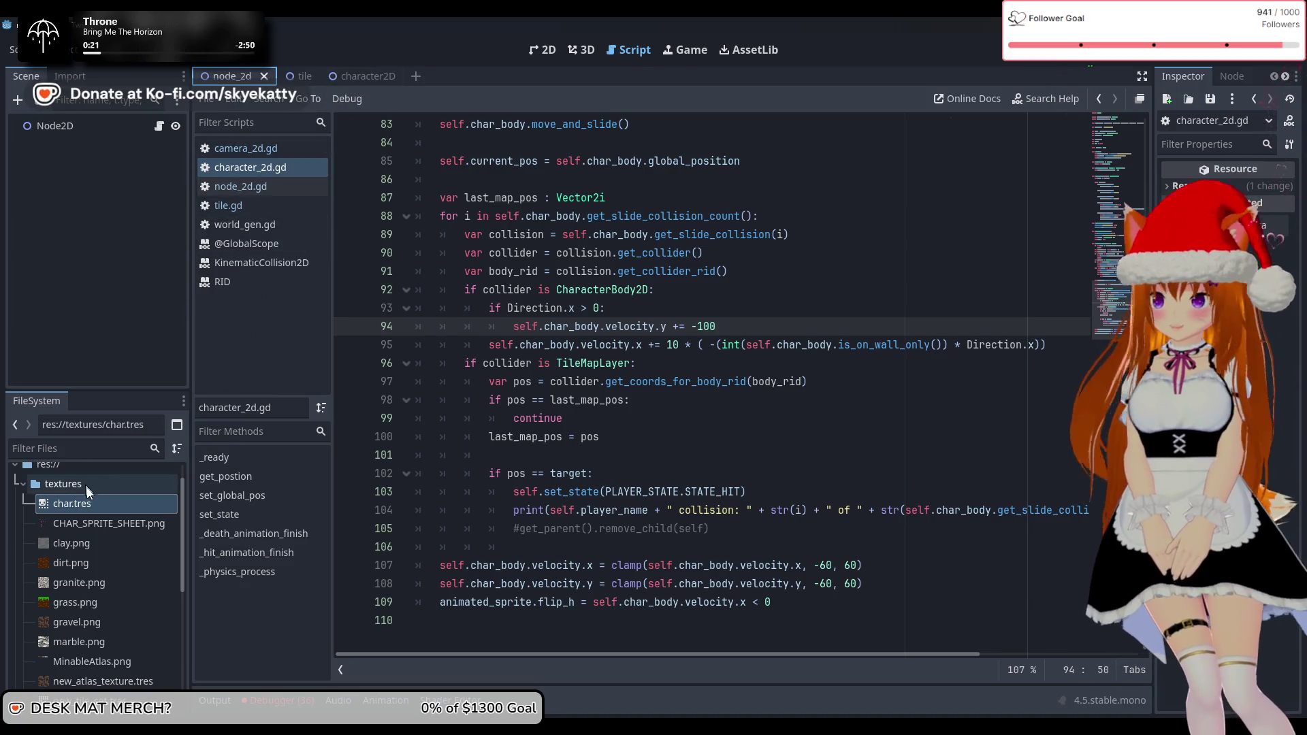
scroll(88, 492, up, 2)
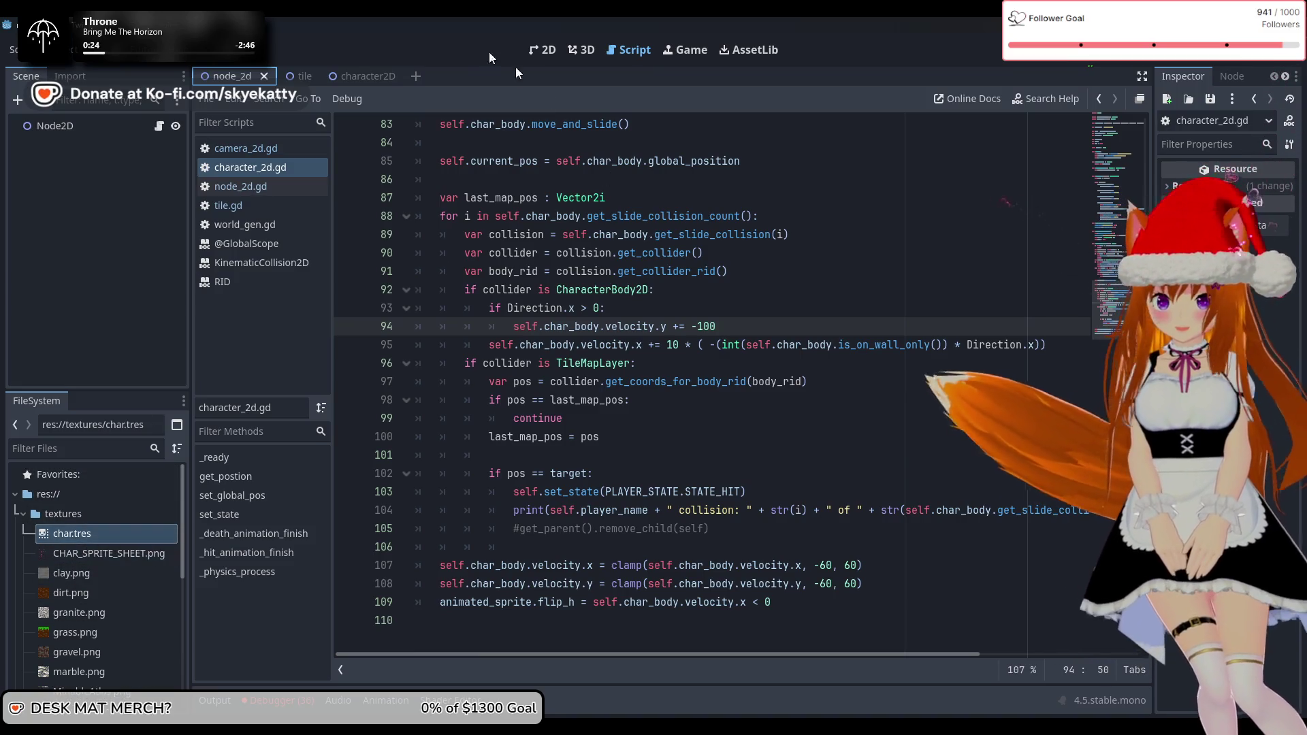
click(355, 77)
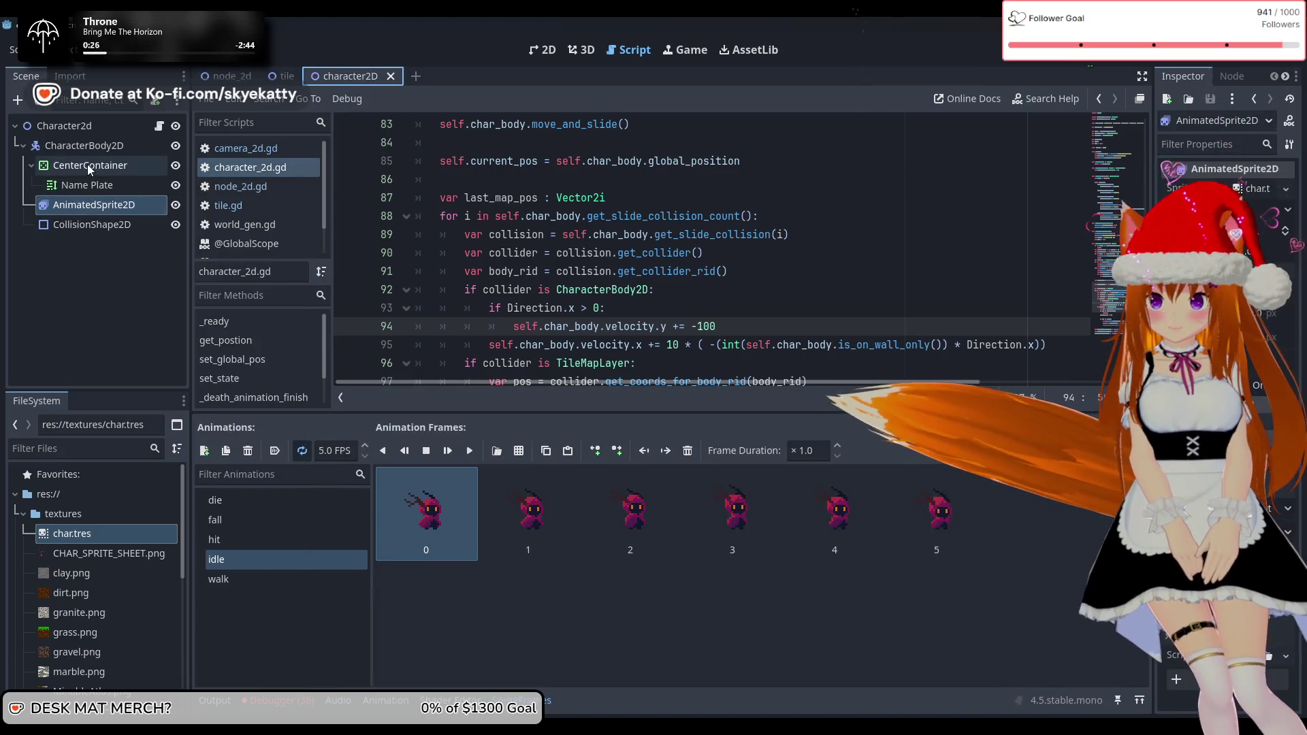
click(95, 150)
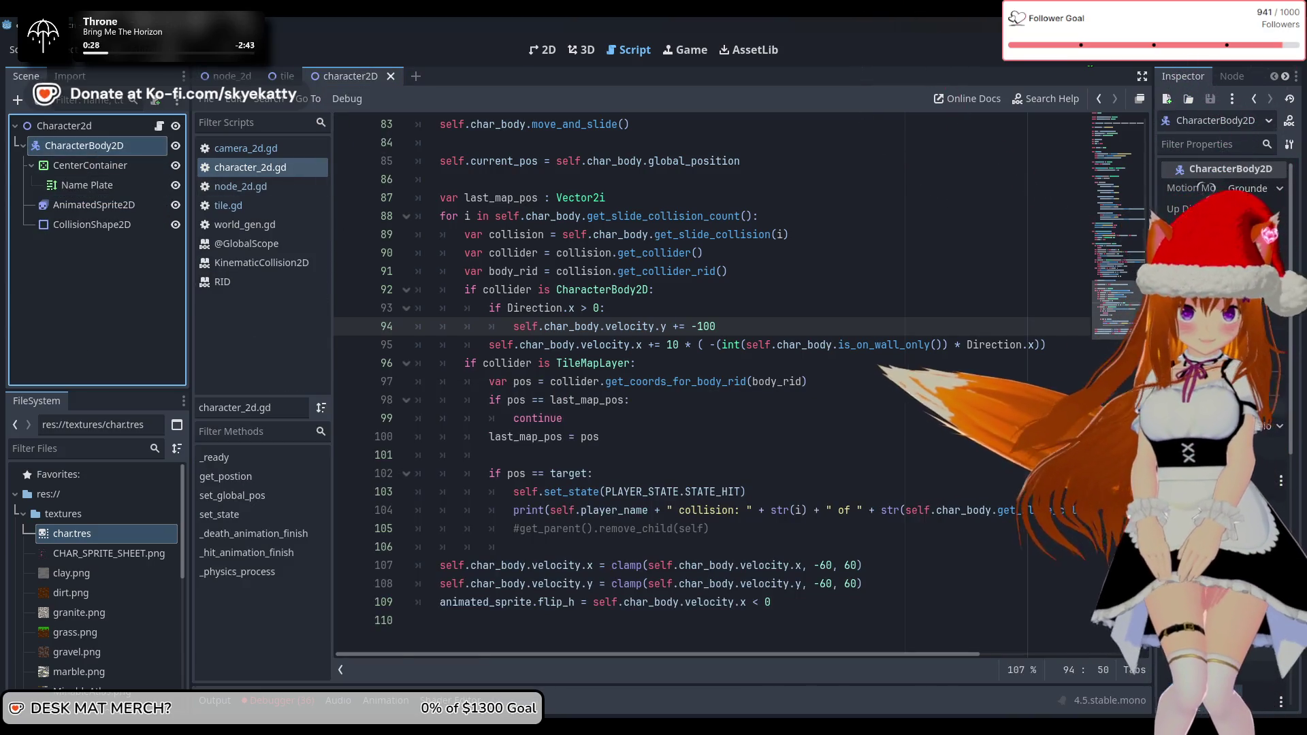
scroll(1224, 408, down, 3)
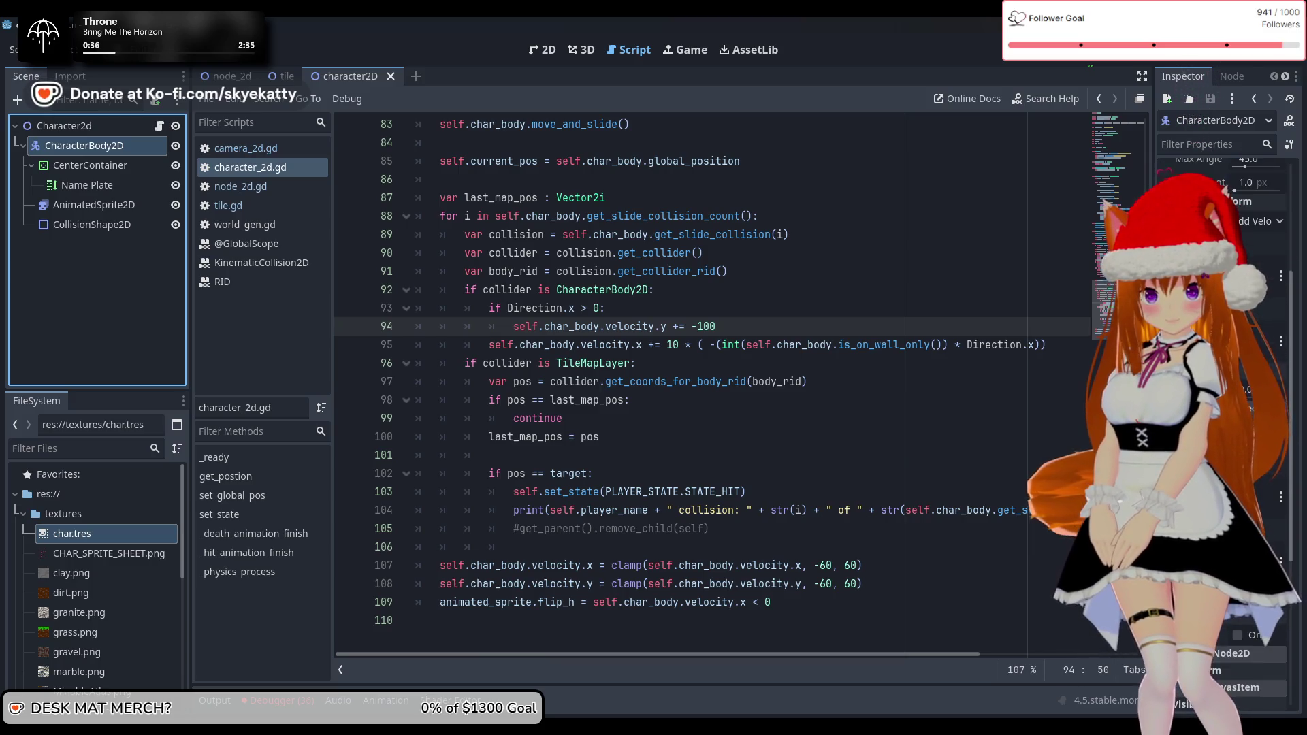
scroll(1233, 194, down, 2)
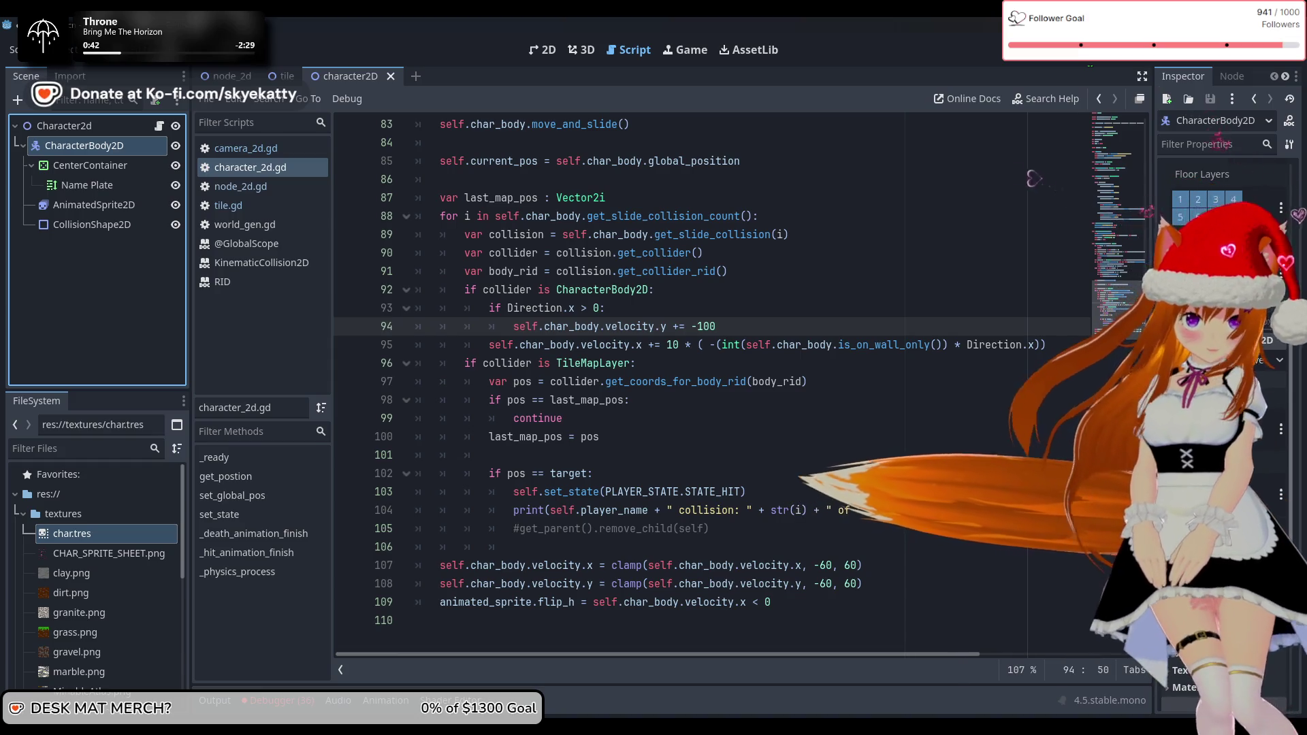
scroll(1225, 204, up, 2)
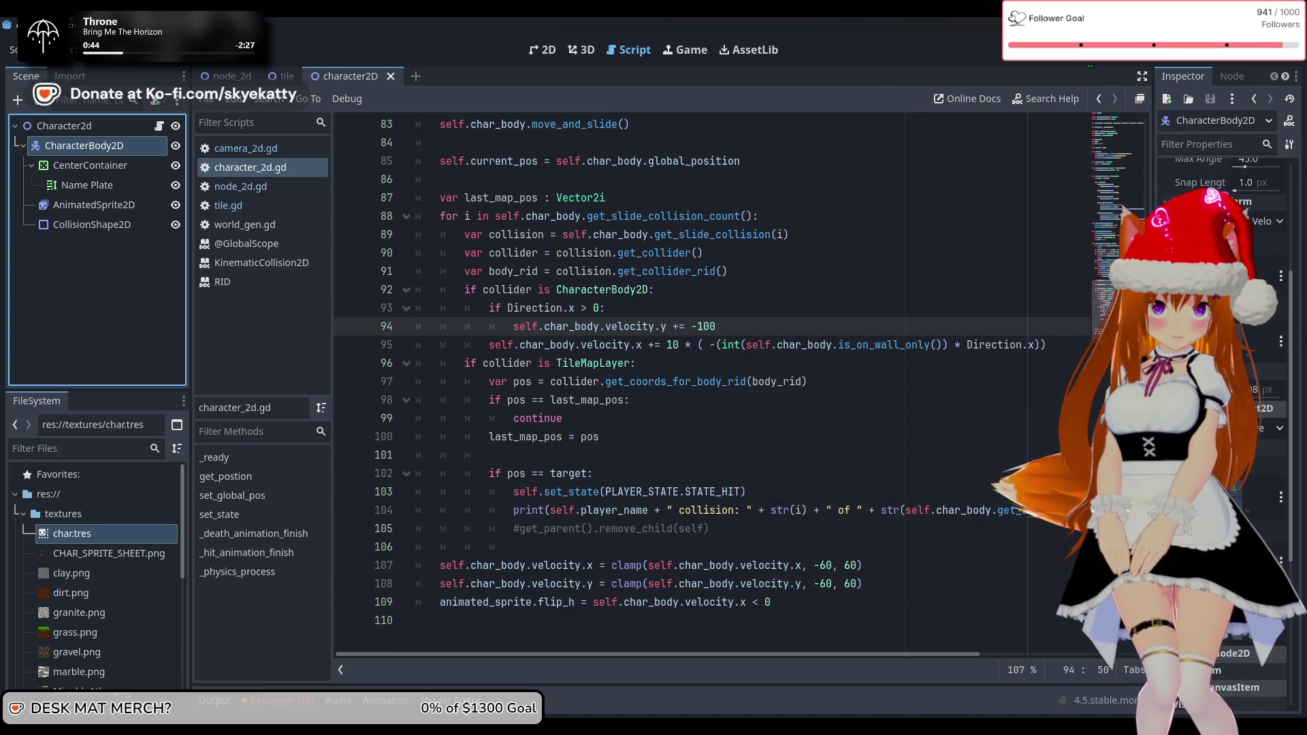
scroll(1251, 231, down, 2)
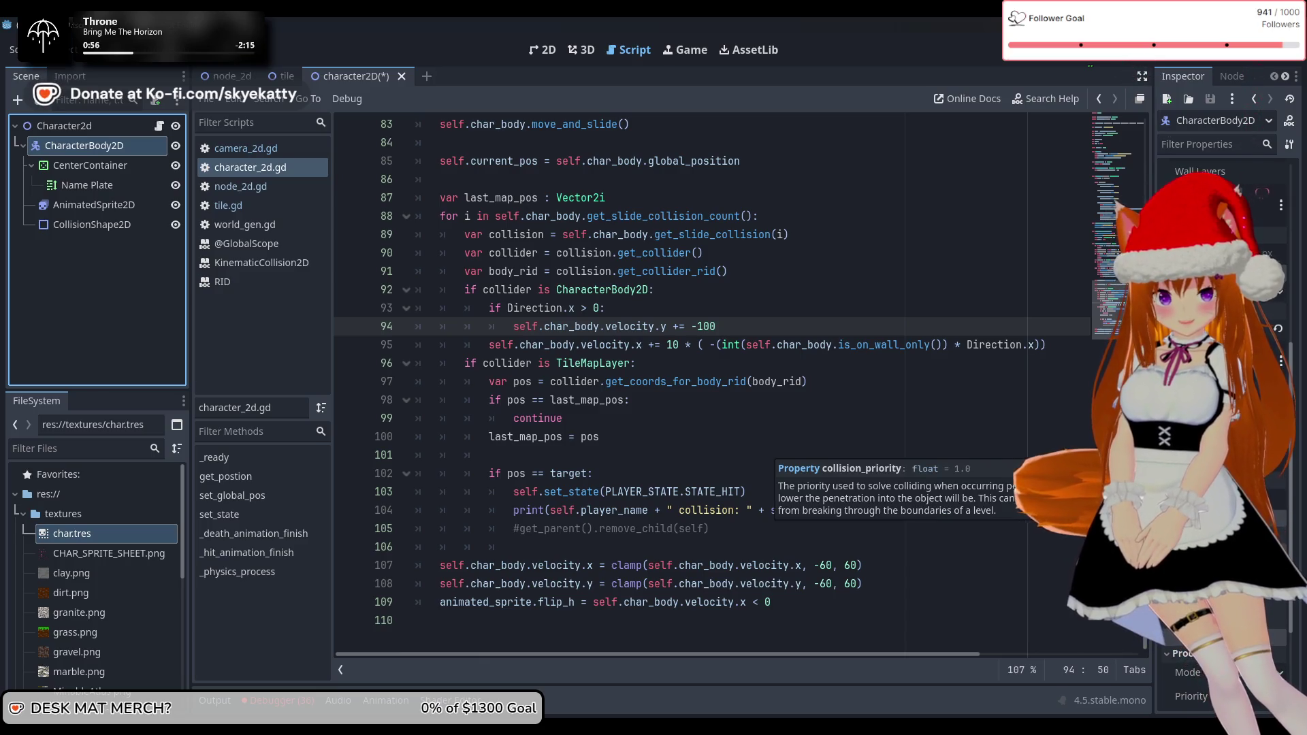
Flip through the character2D and tile scene tabs, ending on the node_2d main scene
click(286, 76)
click(225, 76)
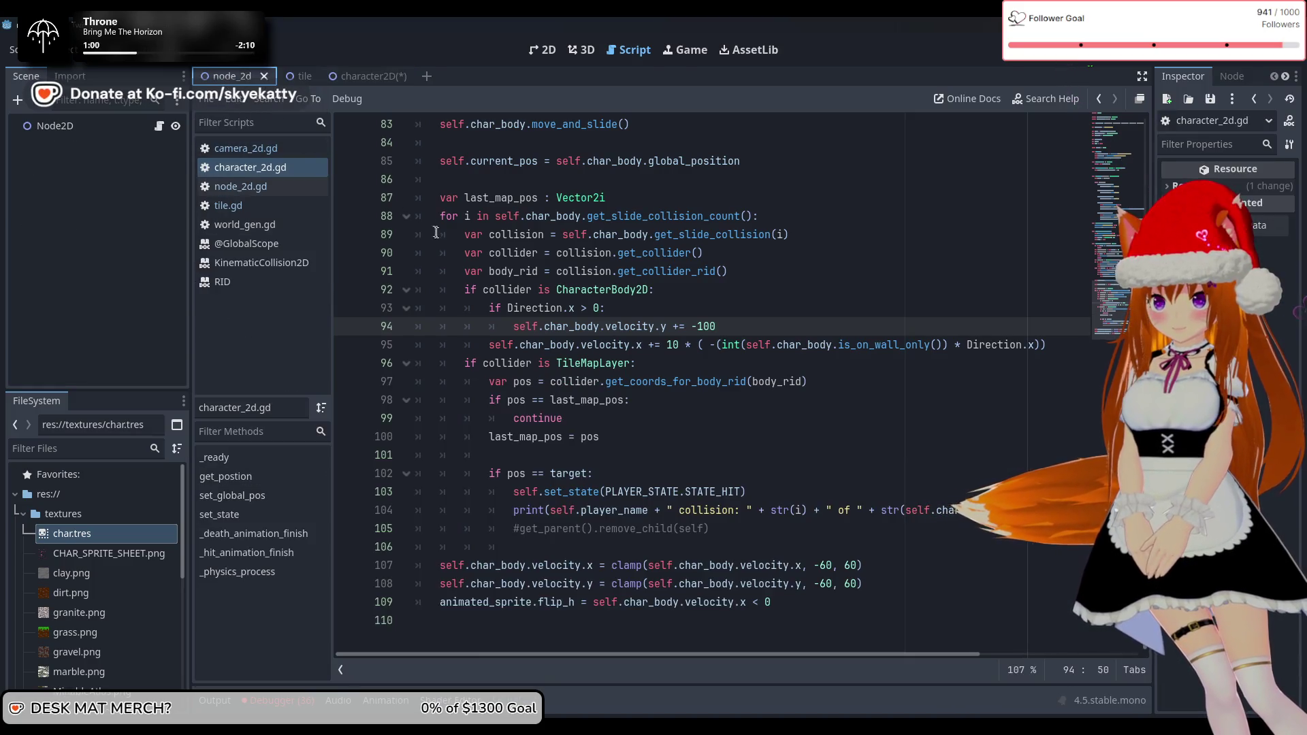
click(289, 76)
click(377, 79)
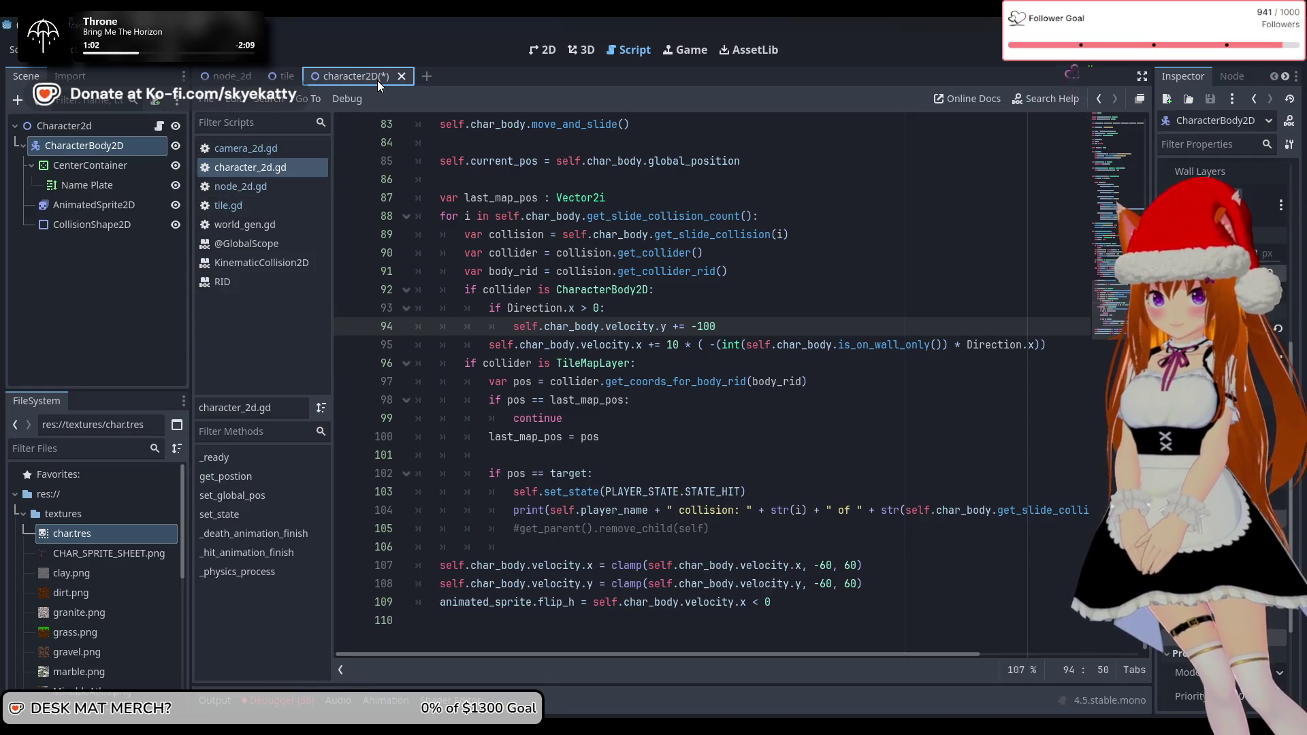
click(275, 75)
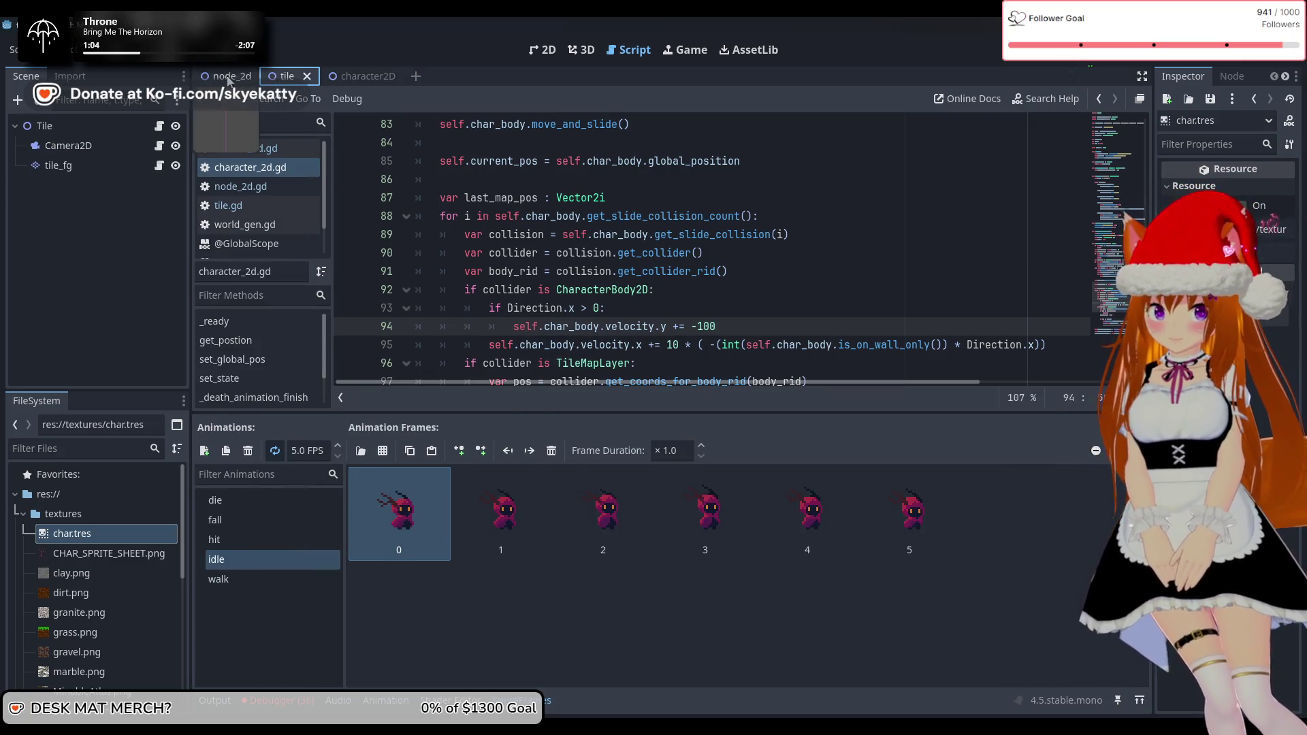
click(224, 76)
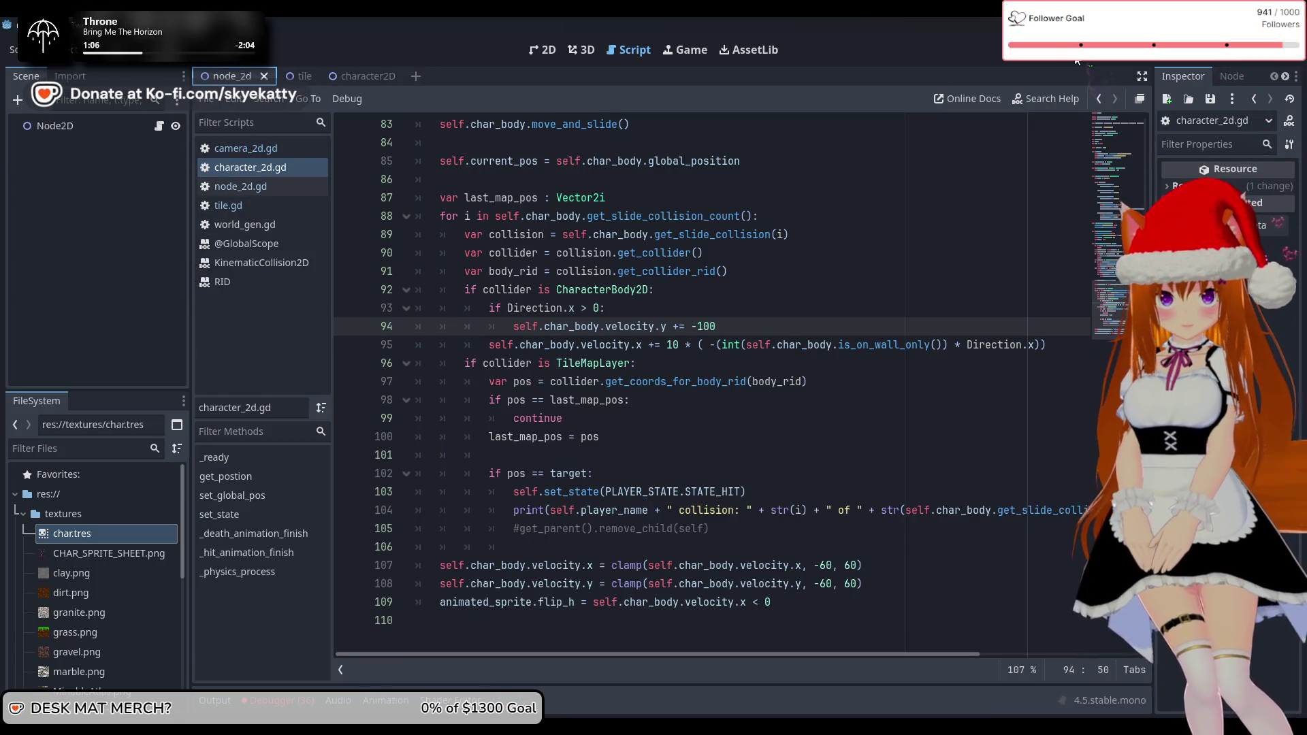
Run the game, let the players mine GRASS tiles, then stop it with F8
key(F5)
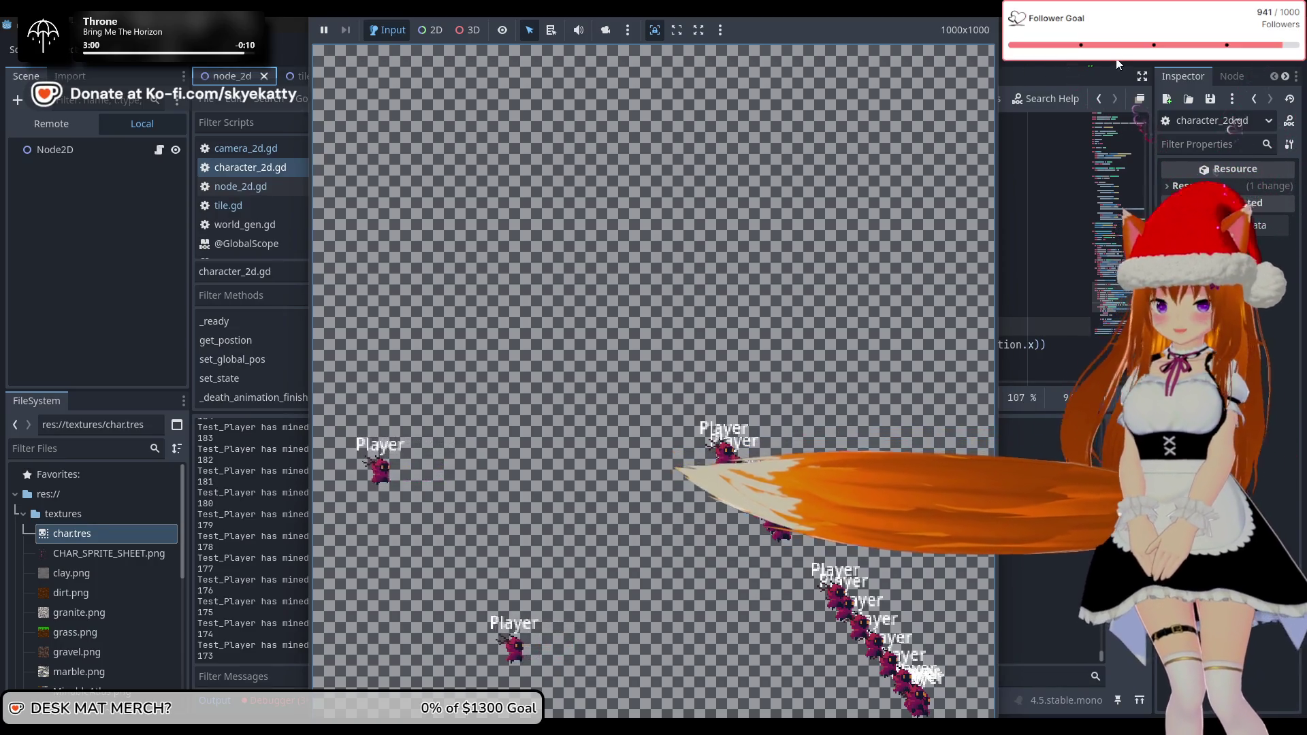
key(F8)
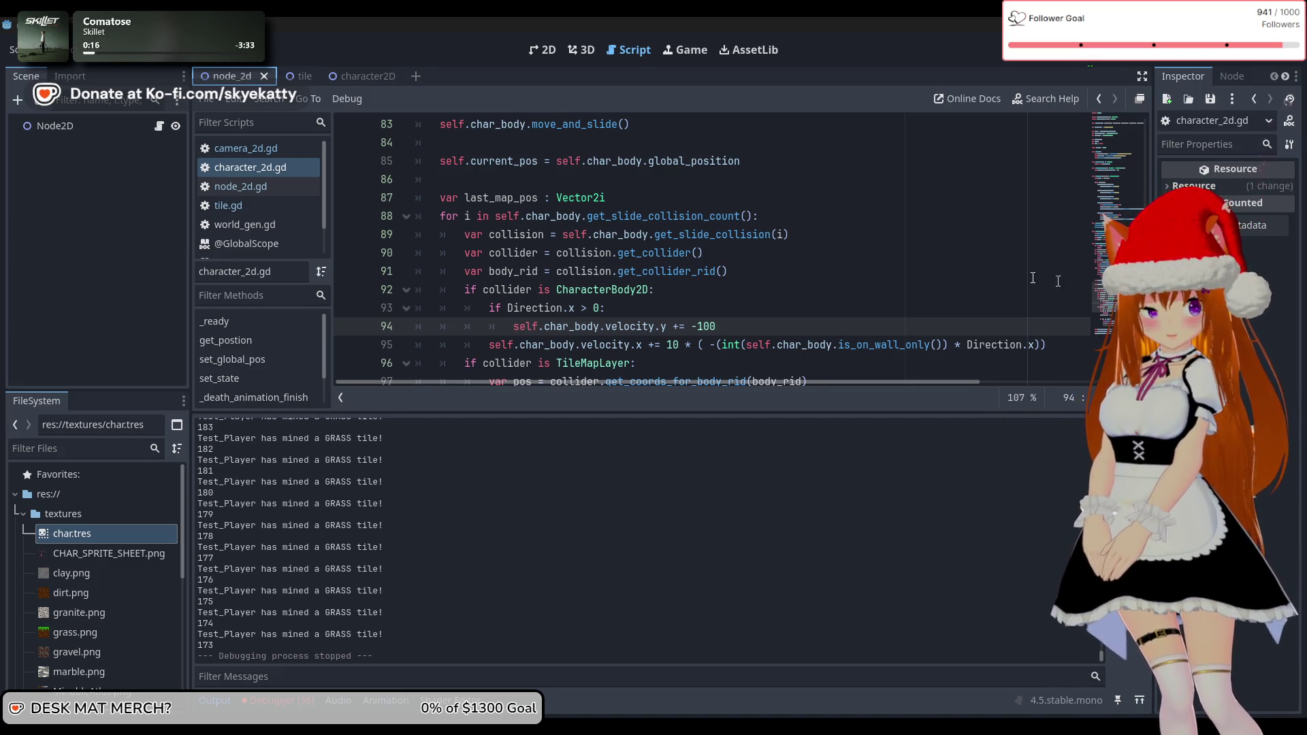
Scroll up and down through the current script to review it
mouse_move(658, 265)
scroll(657, 265, down, 5)
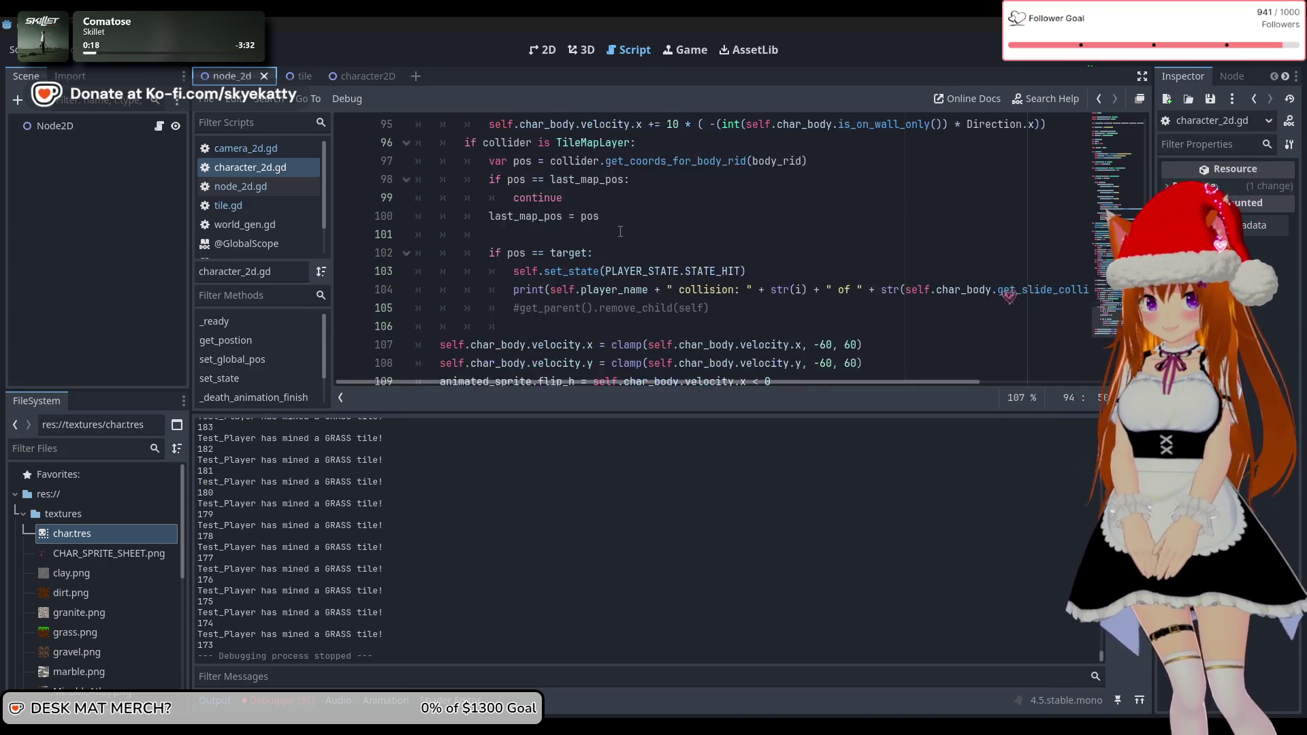
scroll(615, 249, up, 3)
scroll(614, 249, up, 11)
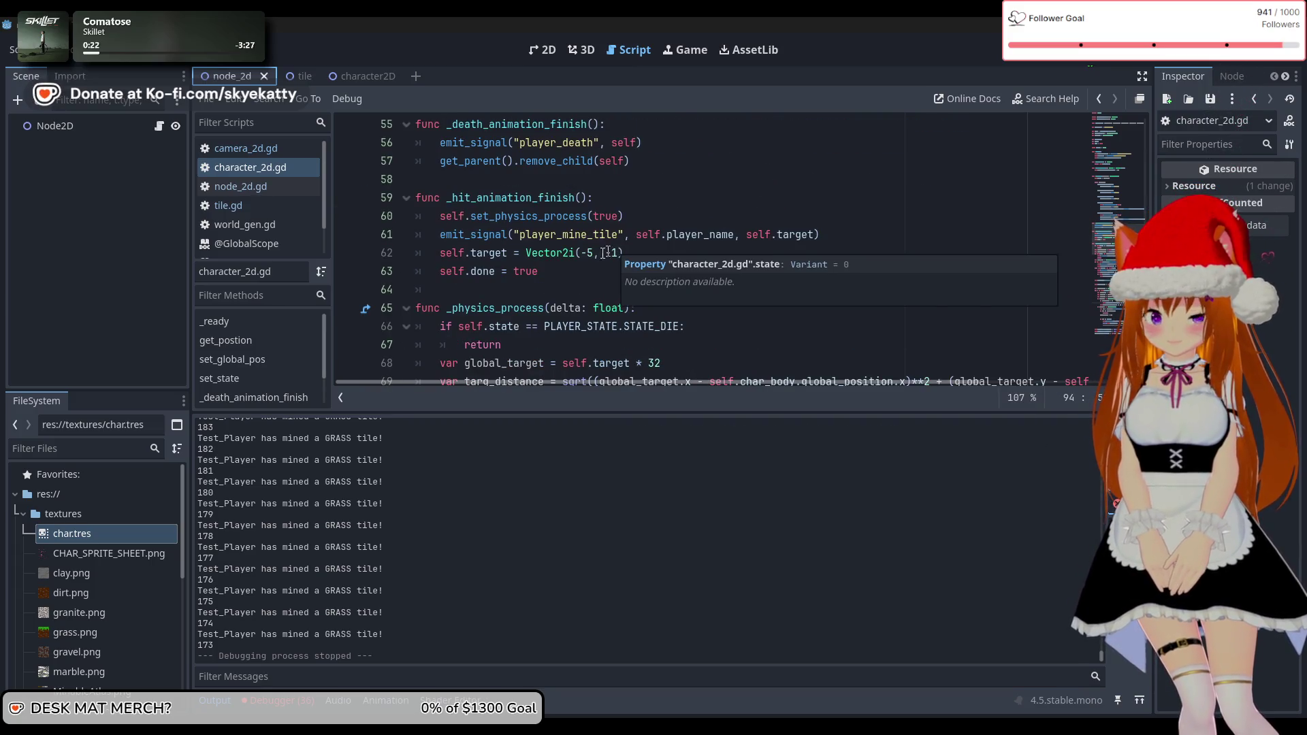
scroll(610, 251, down, 9)
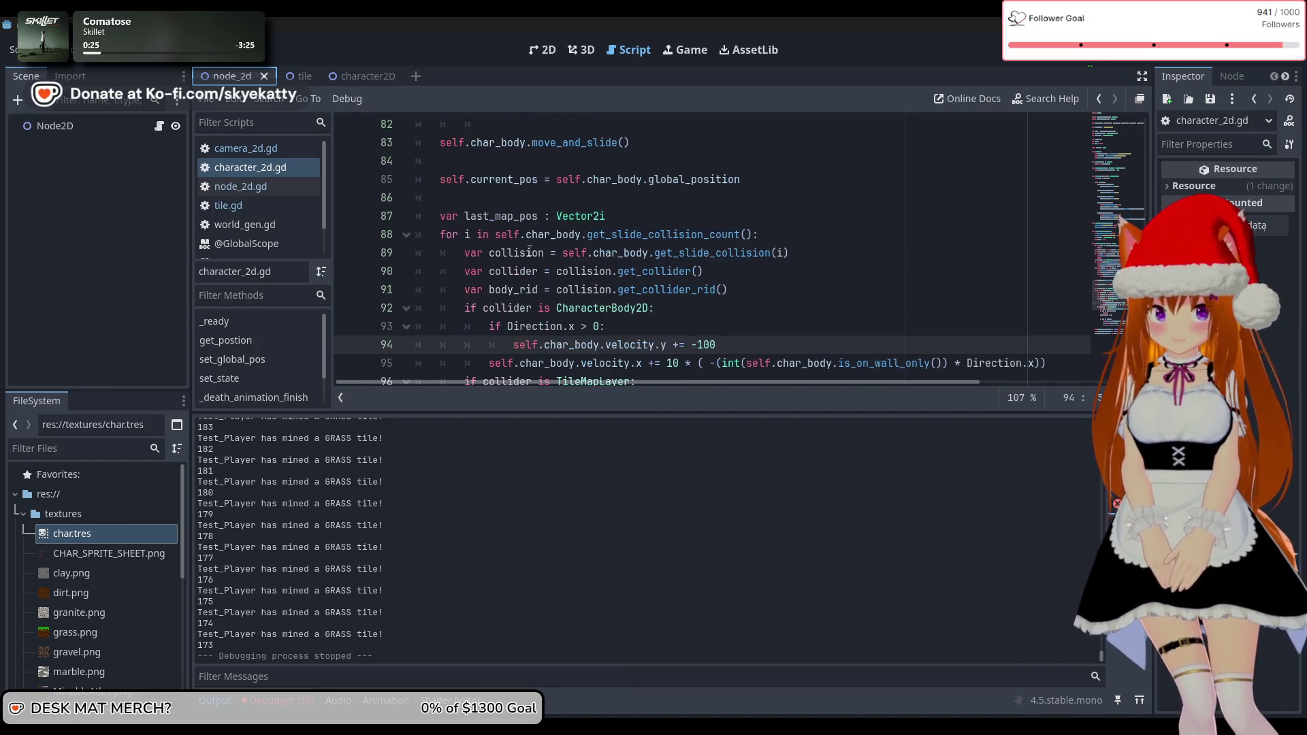
scroll(529, 251, down, 5)
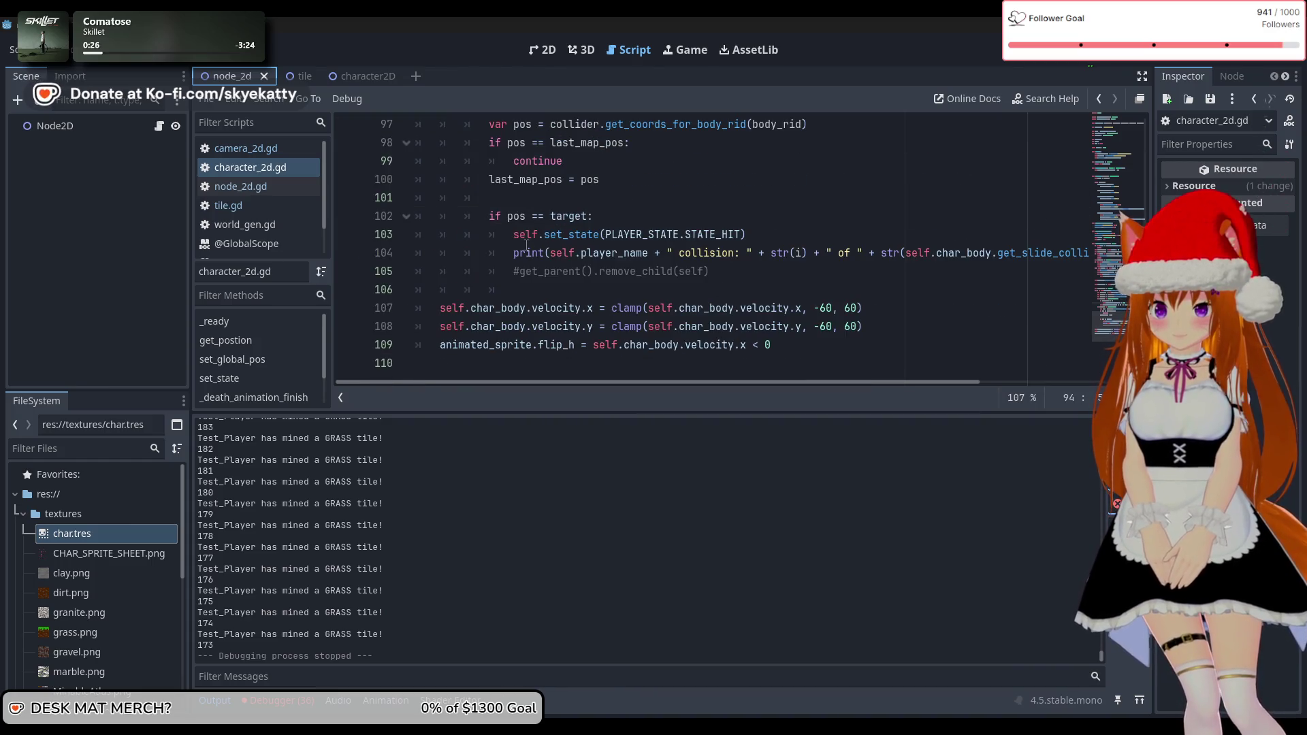
scroll(526, 245, up, 4)
scroll(522, 240, down, 4)
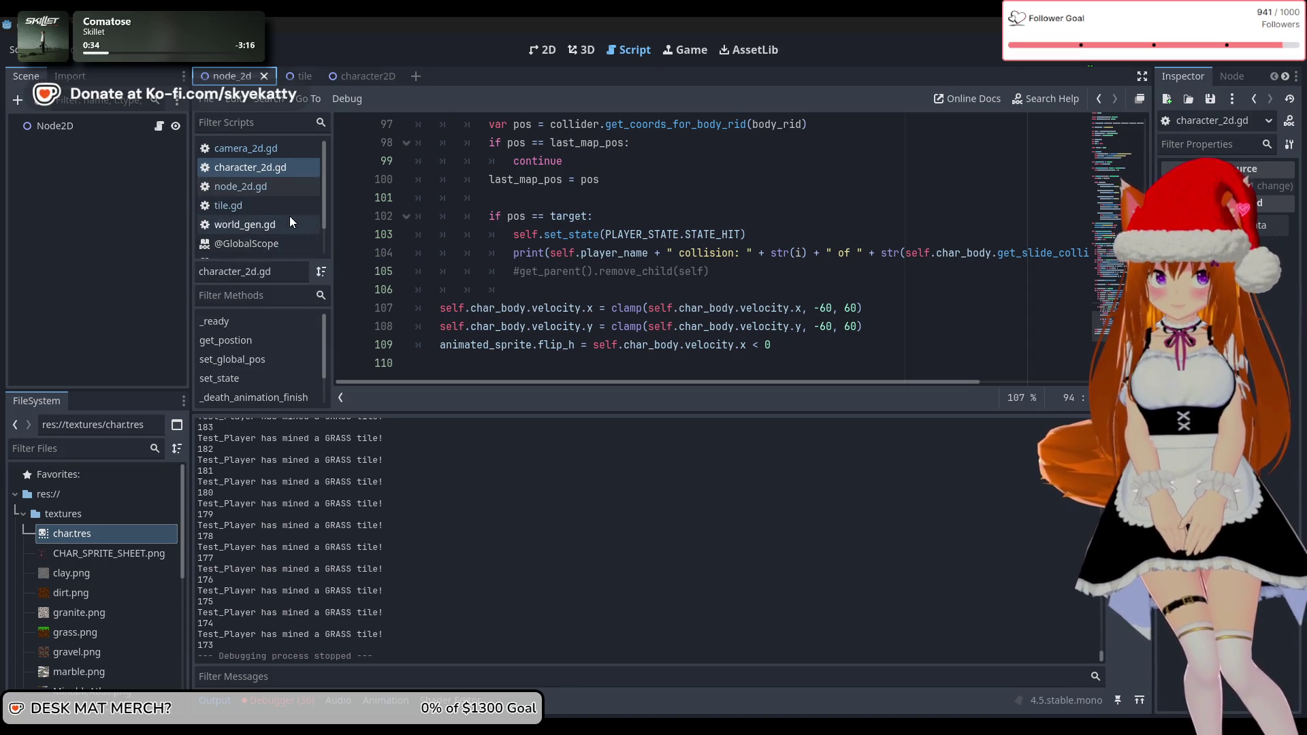
scroll(289, 215, down, 2)
scroll(268, 197, up, 2)
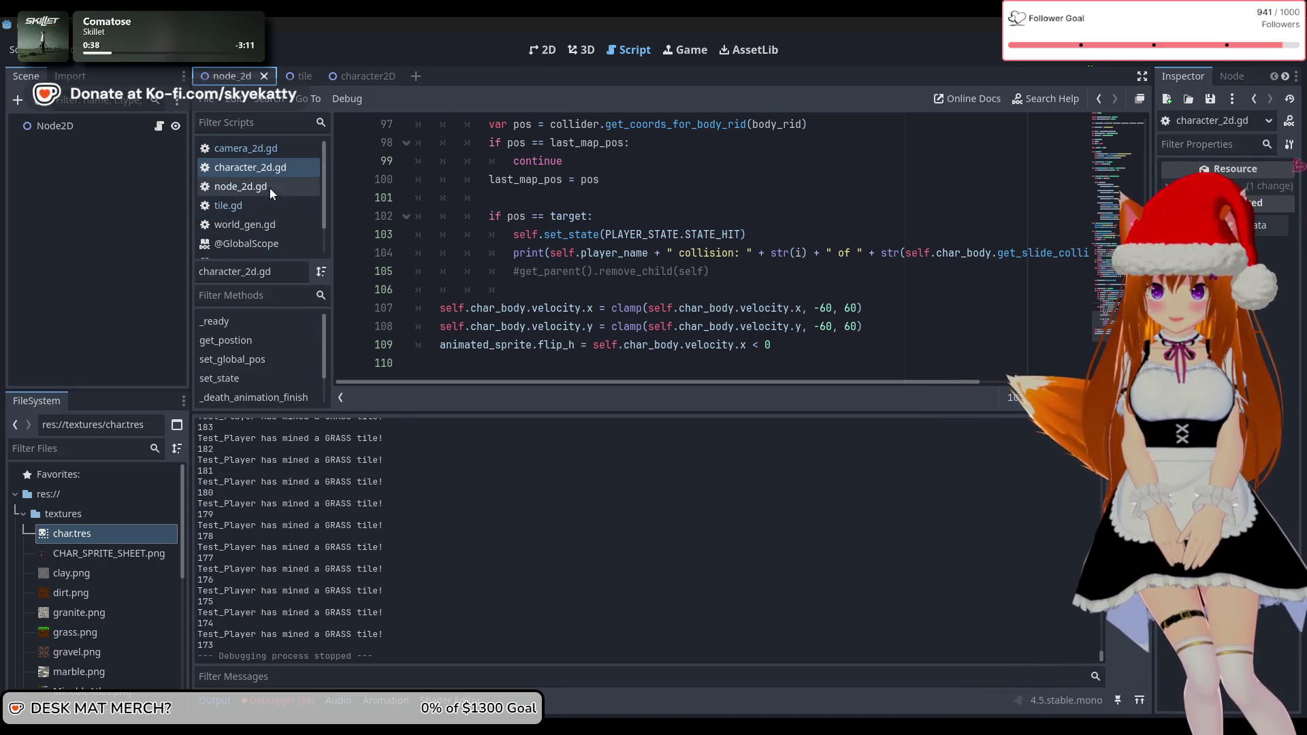
Look over camera_2d.gd and the other scripts, returning to character_2d.gd
click(273, 150)
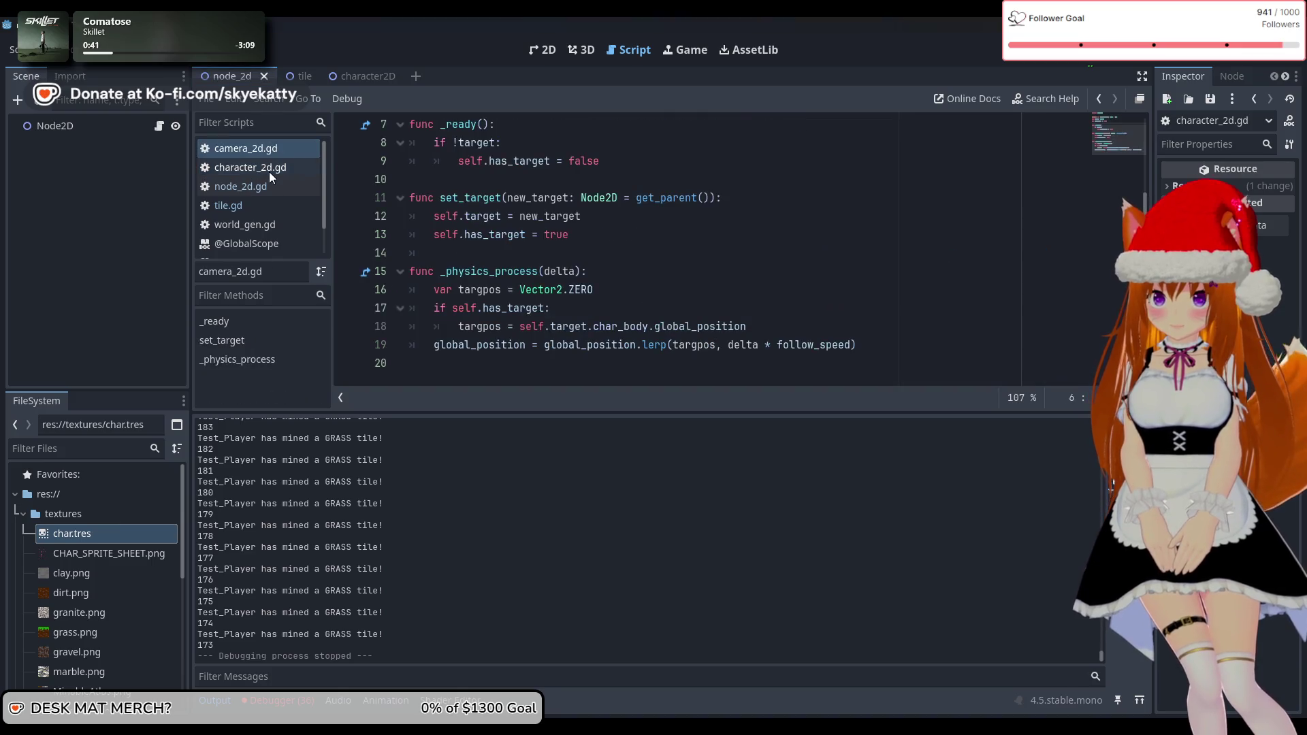
click(264, 189)
click(276, 169)
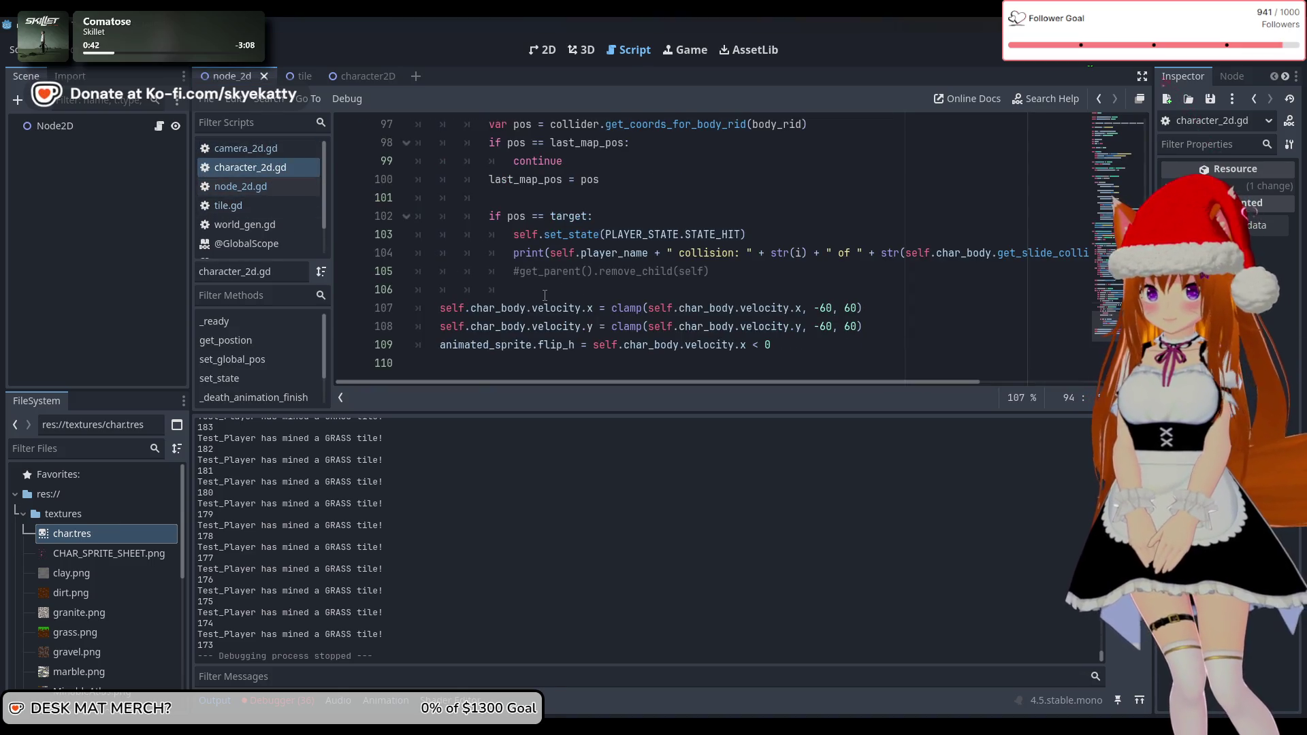
click(271, 186)
click(256, 221)
click(275, 169)
Scroll through character_2d.gd, then open tile.gd at the _on_player_death handler
scroll(272, 195, down, 1)
scroll(272, 195, down, 1)
scroll(675, 305, up, 2)
scroll(676, 305, down, 2)
scroll(676, 305, up, 1)
scroll(675, 305, up, 2)
click(228, 176)
scroll(515, 246, down, 8)
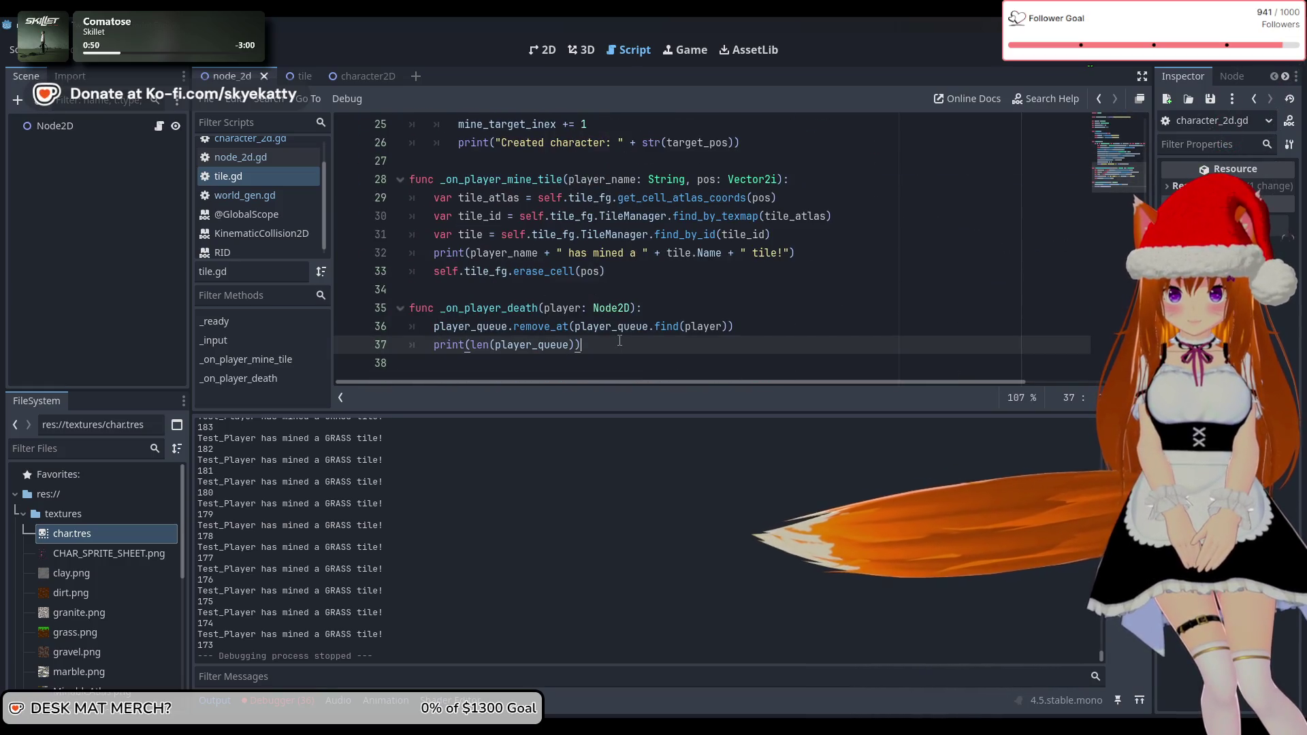
Add a new camera.set_target( call after the player_queue removal line in _on_player_death
click(721, 344)
click(765, 331)
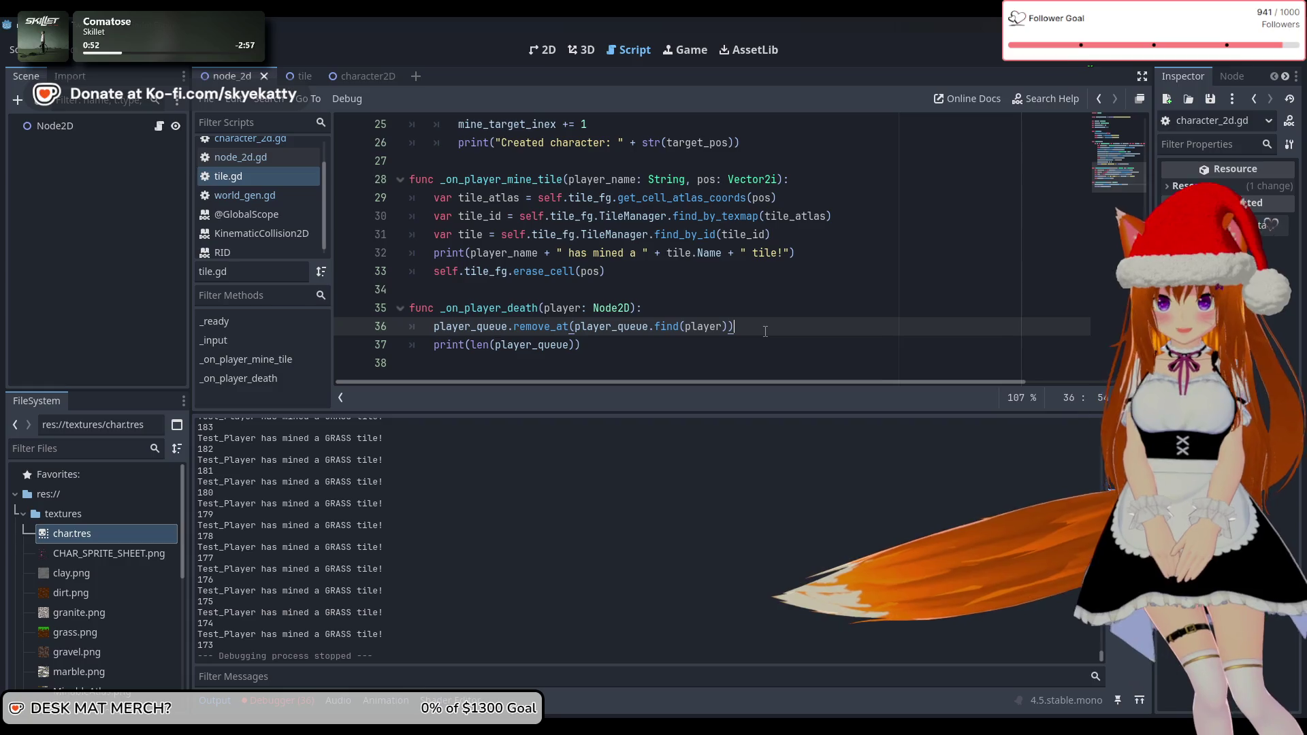
key(Return)
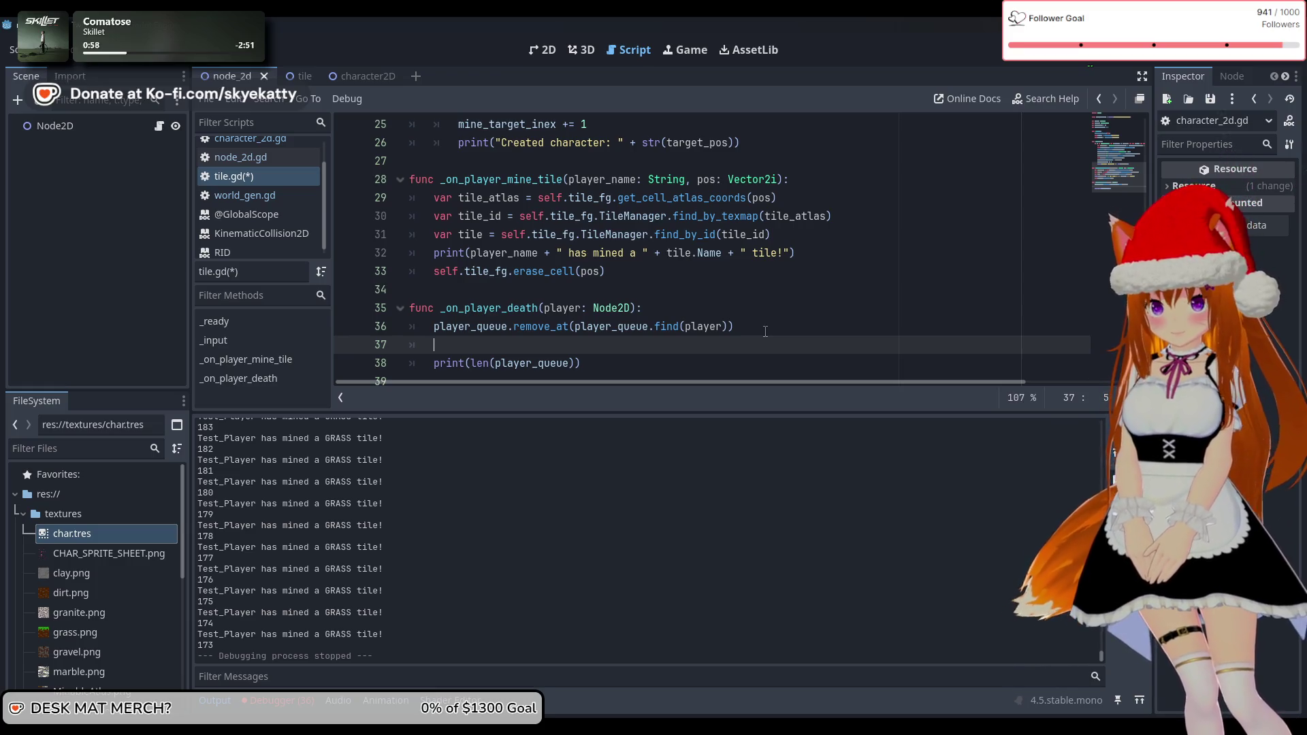
text(self.ca)
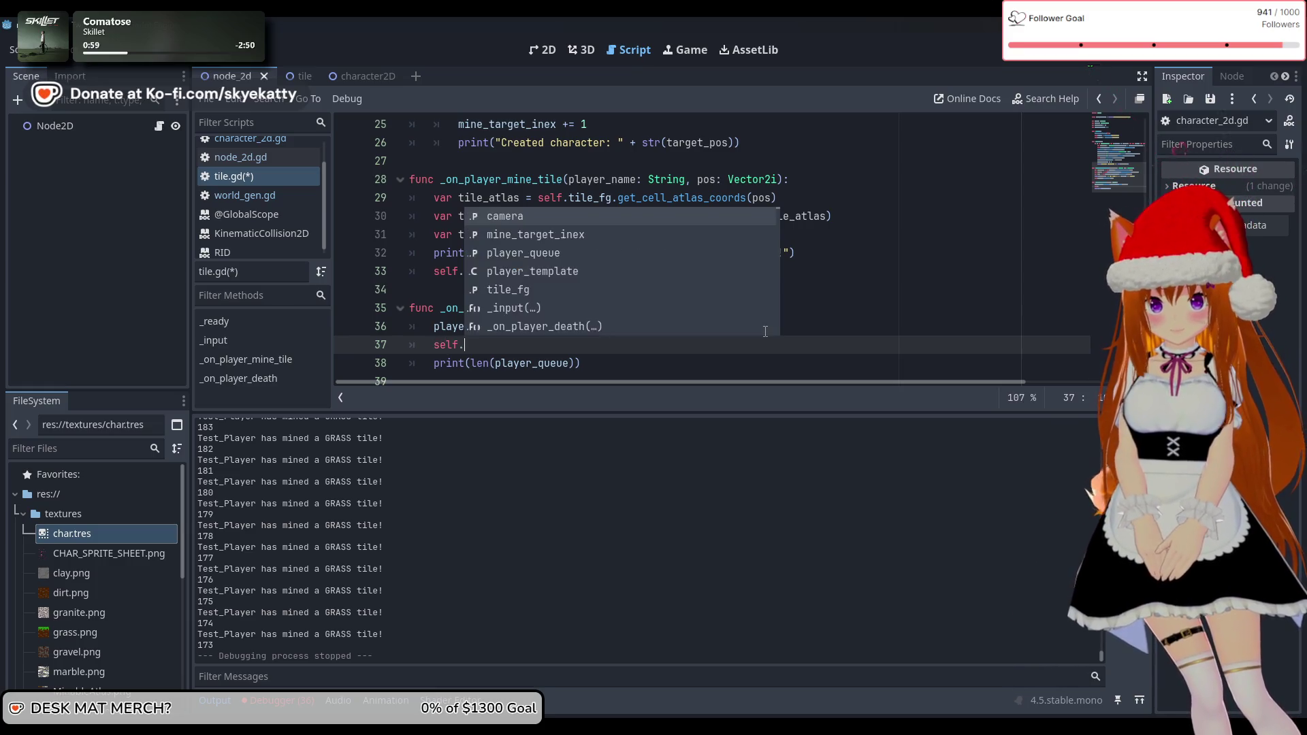
key(Return)
text(.)
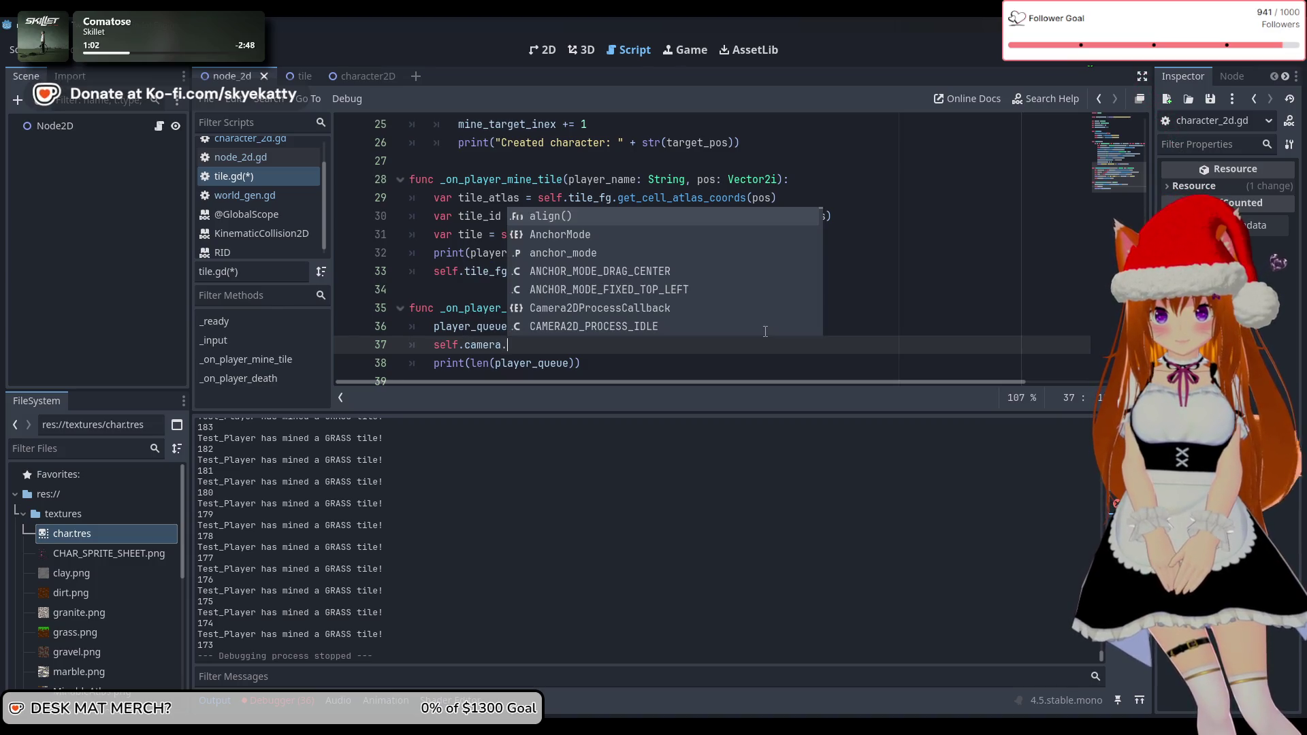
text(set)
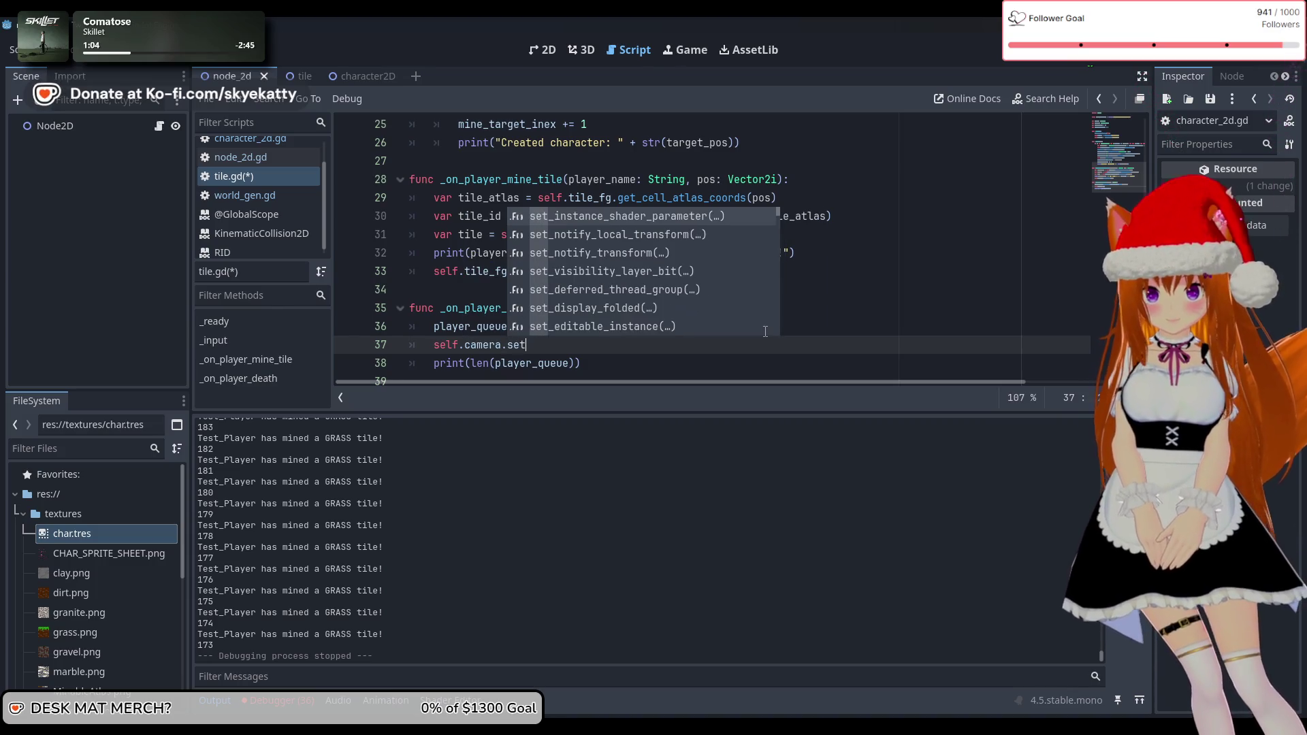
text(_ta)
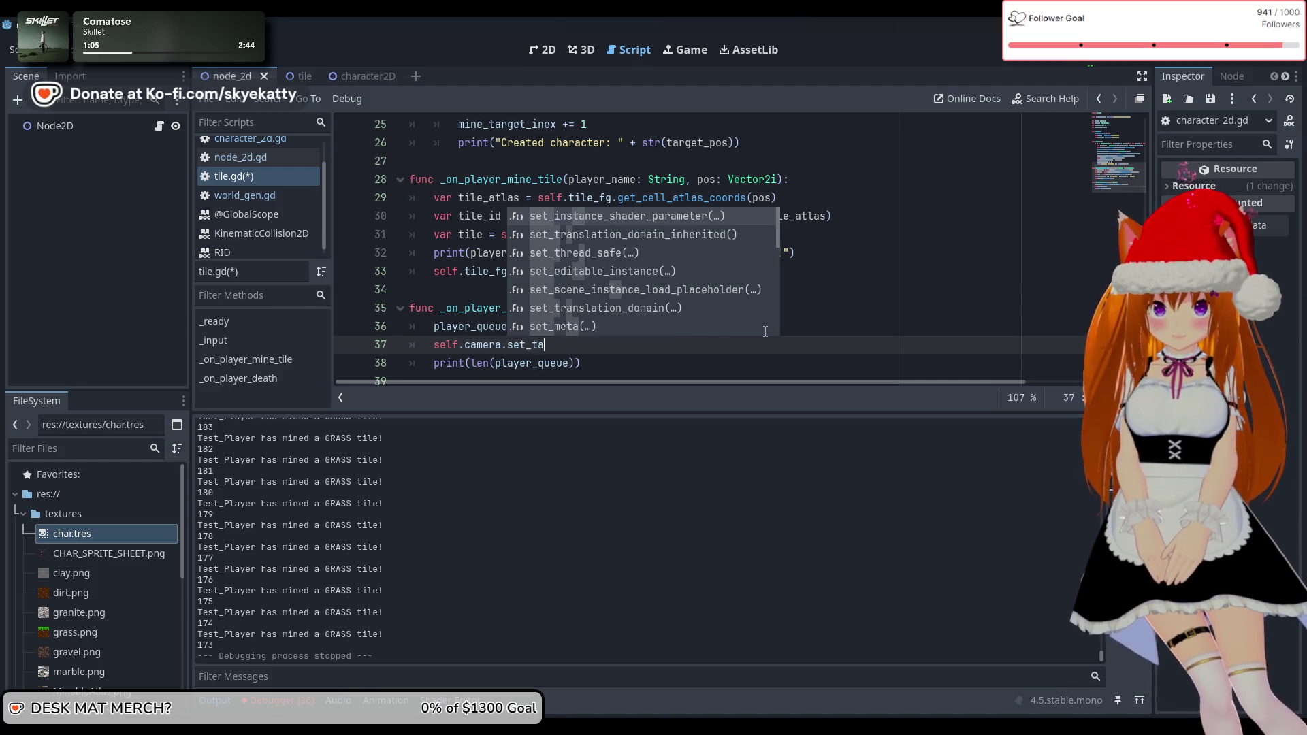
text(r)
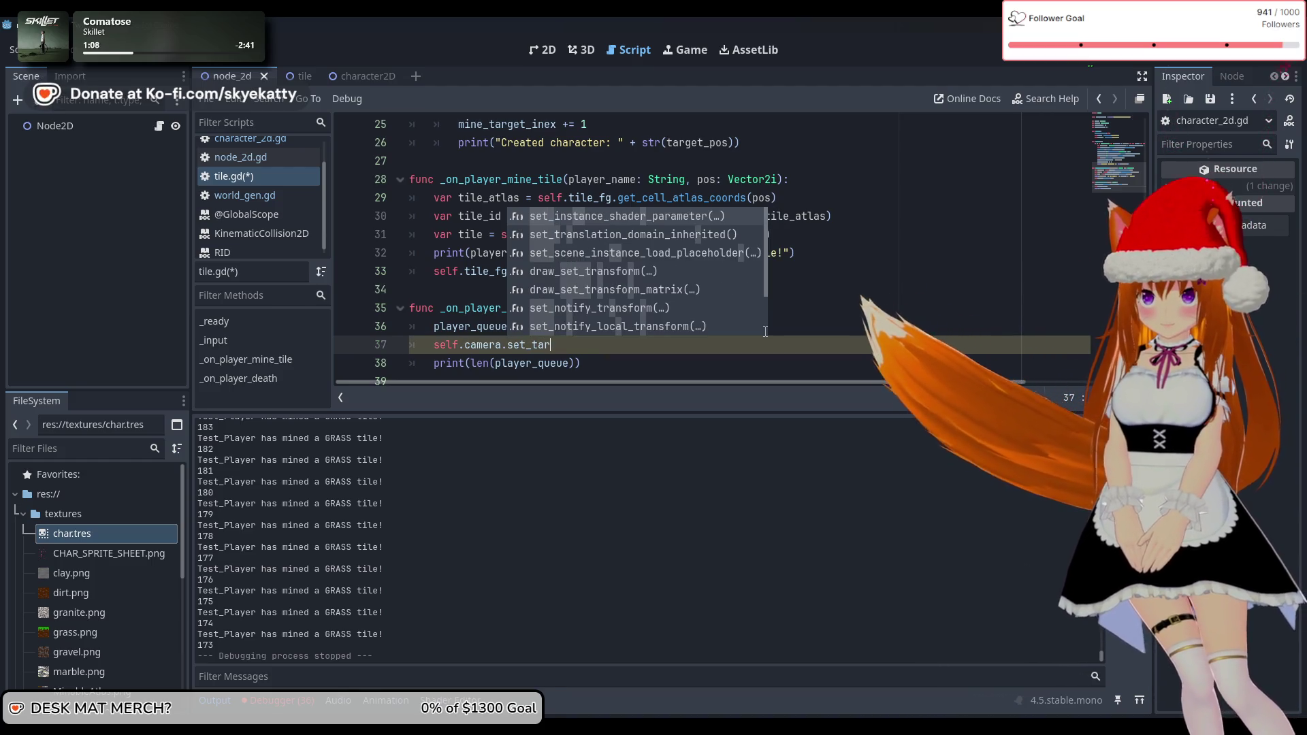
scroll(538, 193, up, 3)
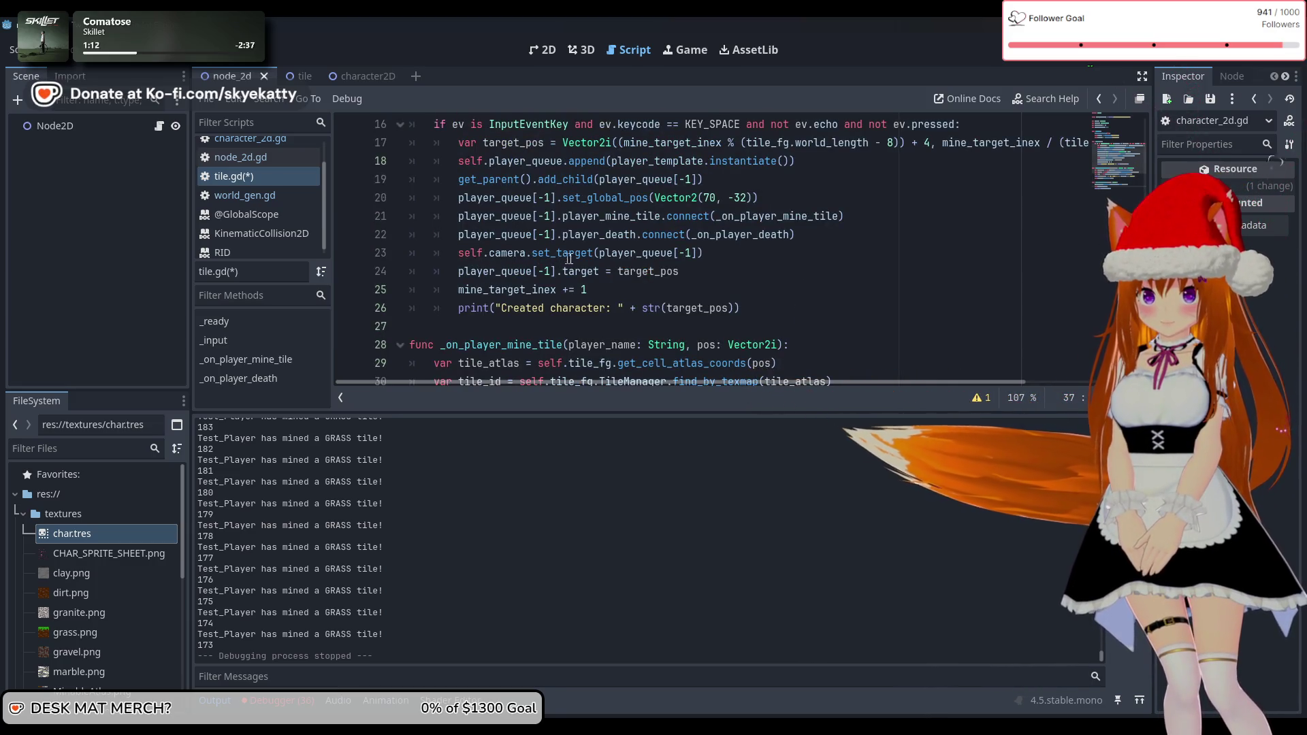
scroll(627, 264, down, 2)
scroll(627, 264, down, 2)
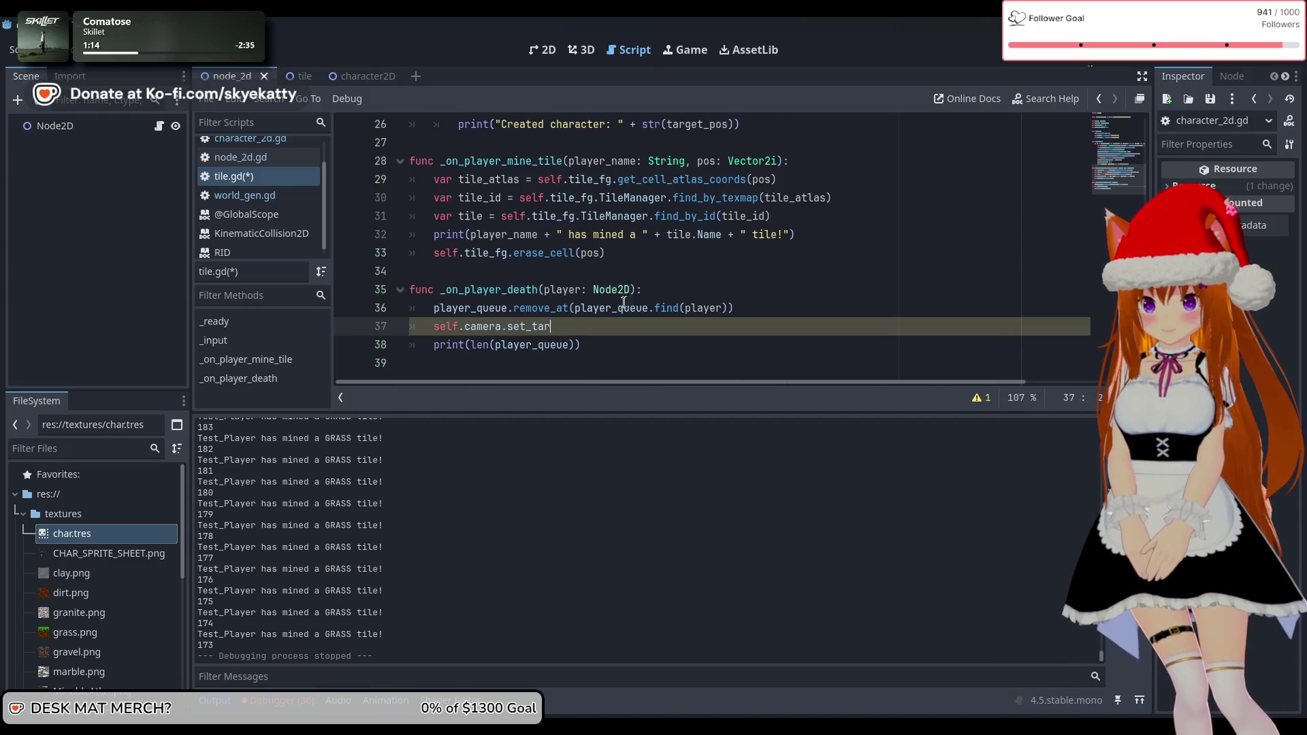
scroll(625, 300, up, 1)
scroll(604, 313, down, 1)
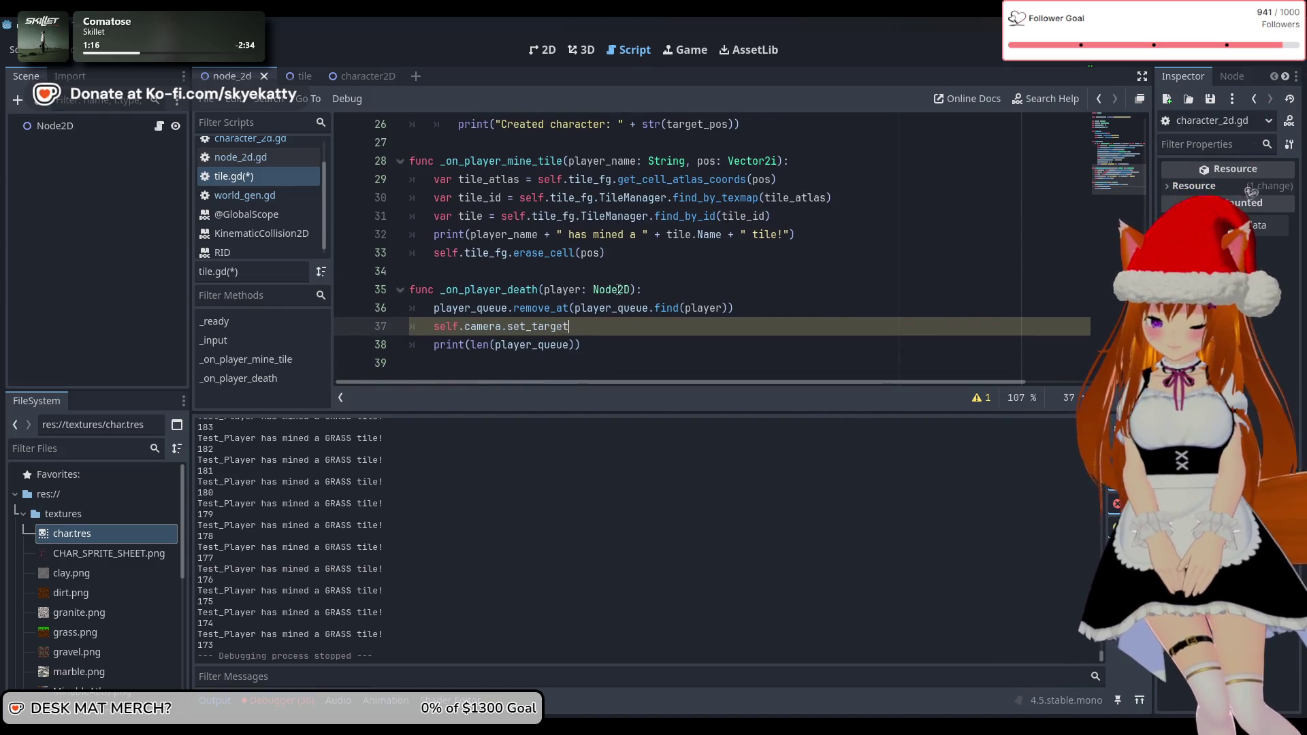
mouse_move(619, 289)
text(()
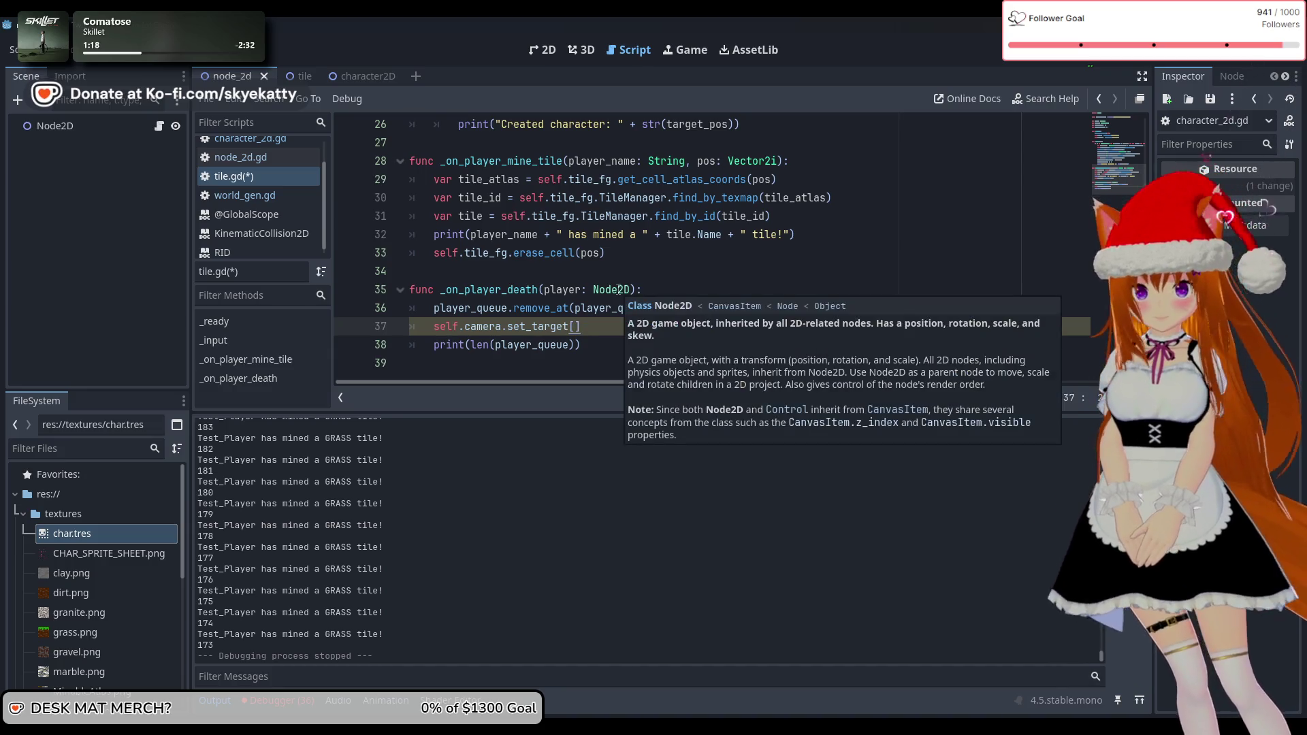
Pass player_queue as the set_target argument, then save tile.gd and launch the game
scroll(657, 240, up, 3)
scroll(659, 241, up, 1)
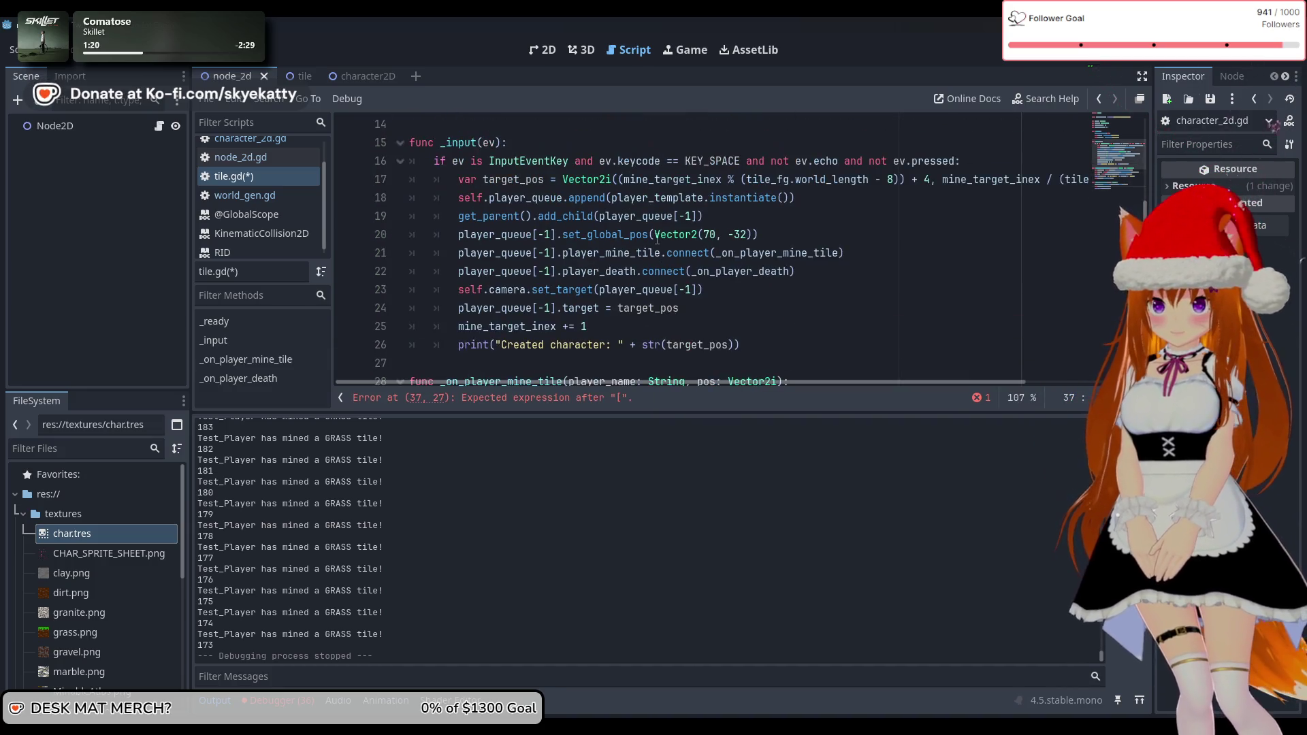
scroll(663, 243, down, 1)
scroll(668, 245, up, 1)
scroll(673, 245, down, 4)
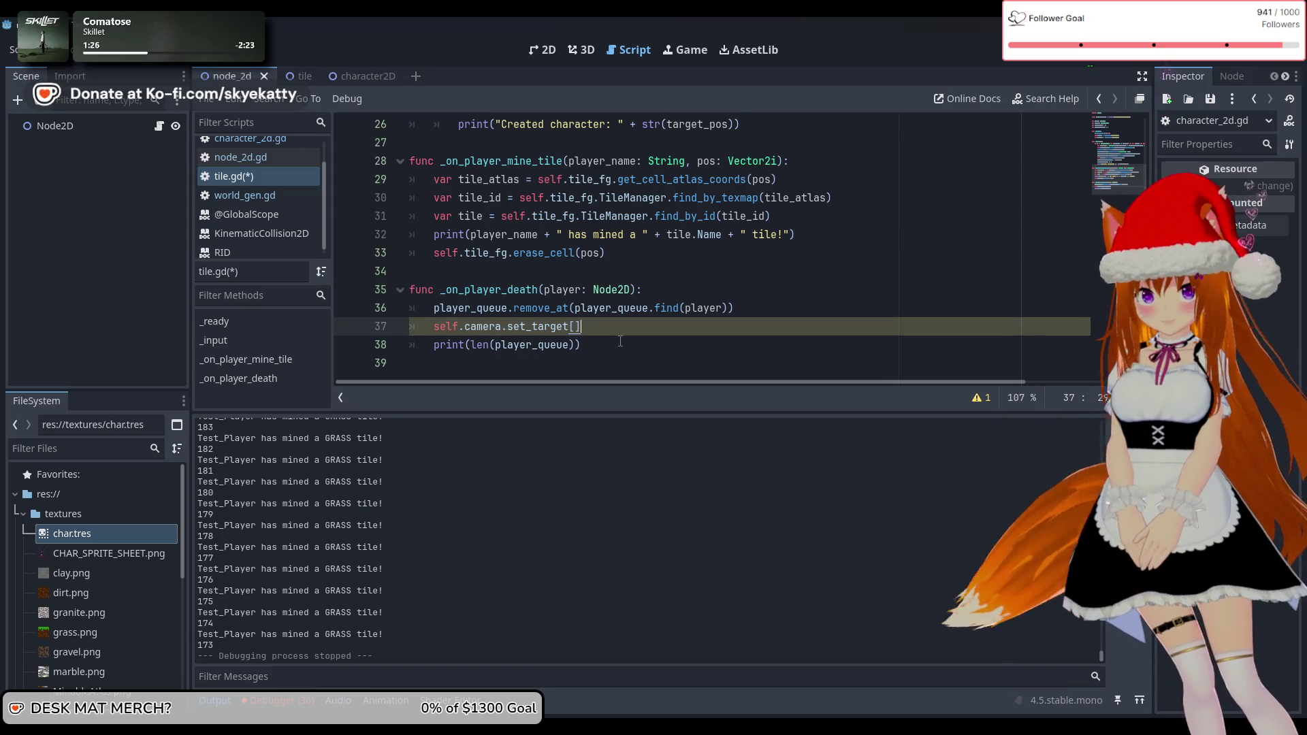
key(BackSpace)
key(BackSpace)
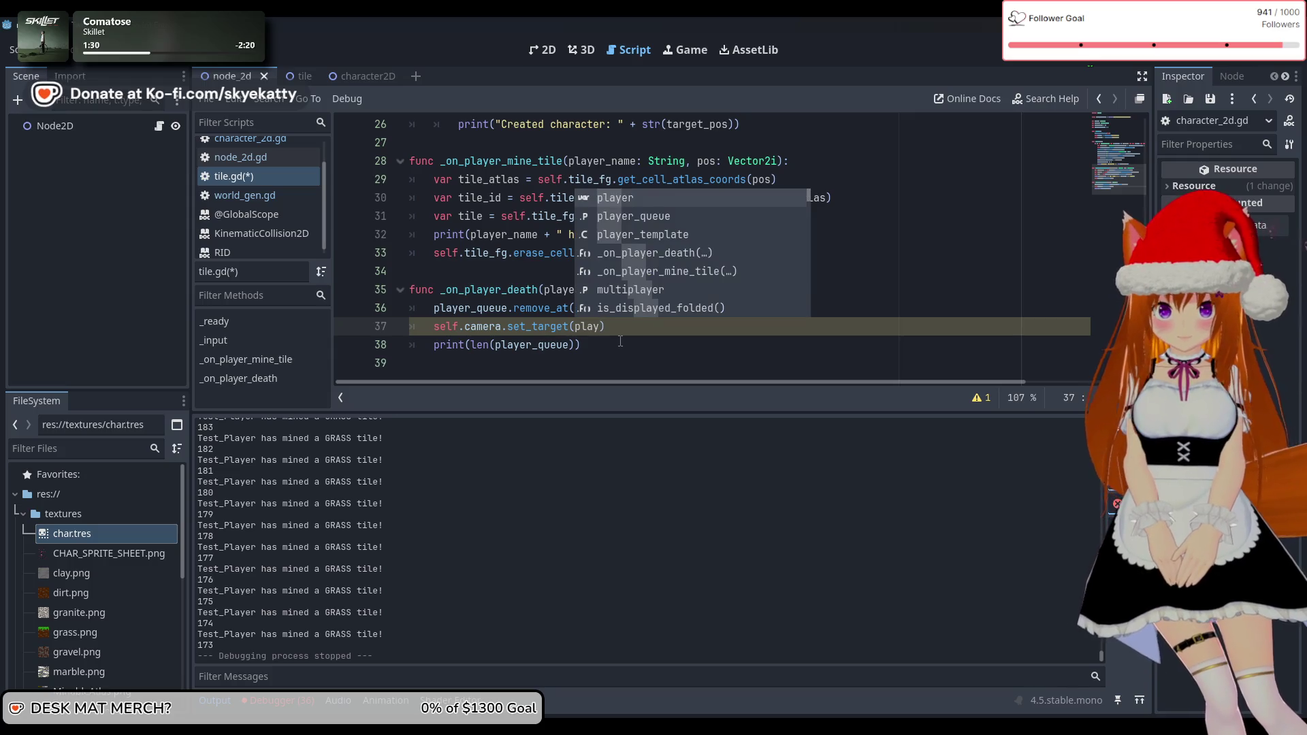
key(Down)
key(Return)
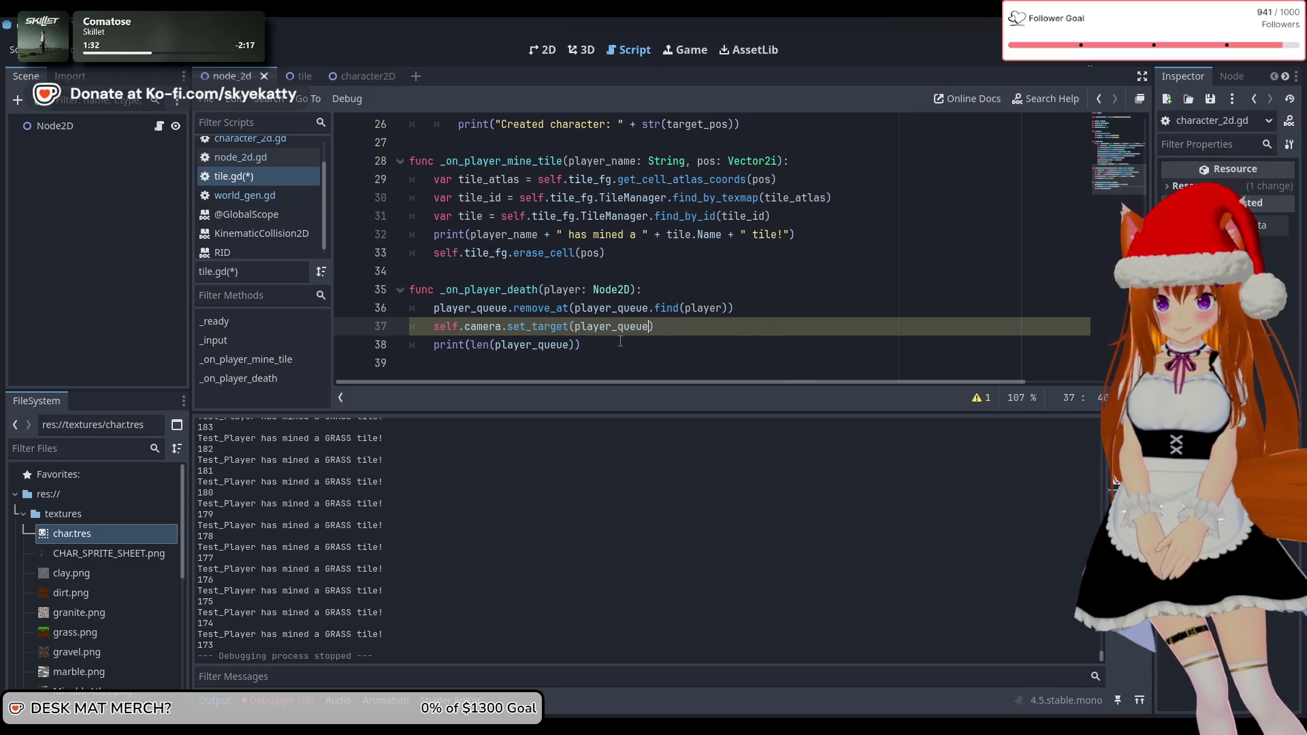
text([0])
click(743, 348)
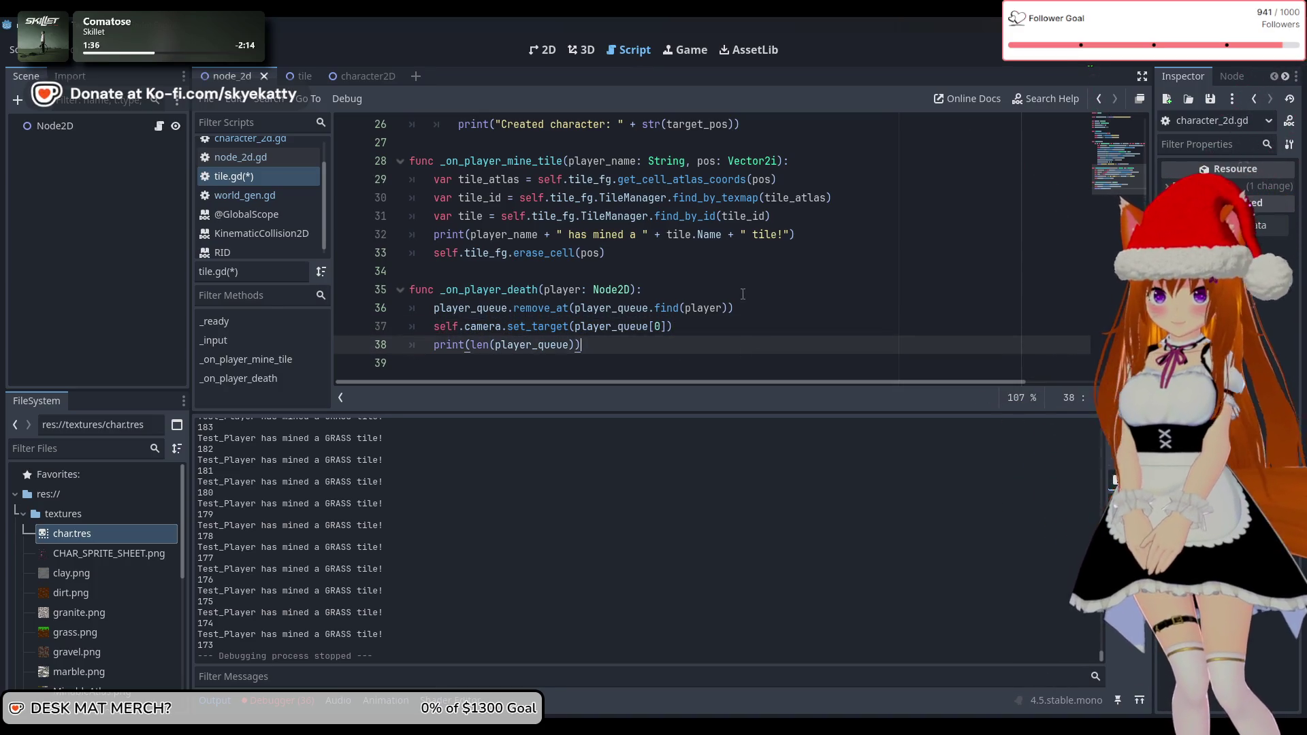
click(1077, 59)
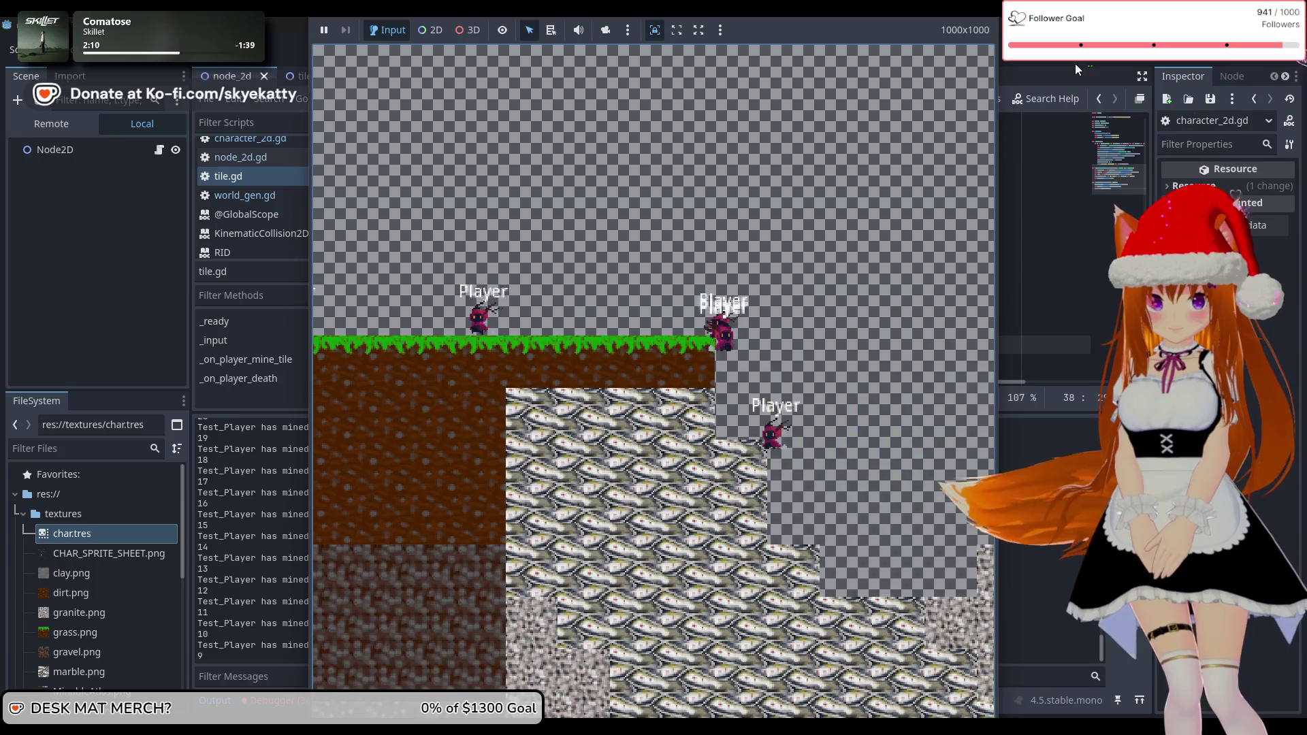
Stop the running test game once the queue count has dropped to 5
click(1113, 59)
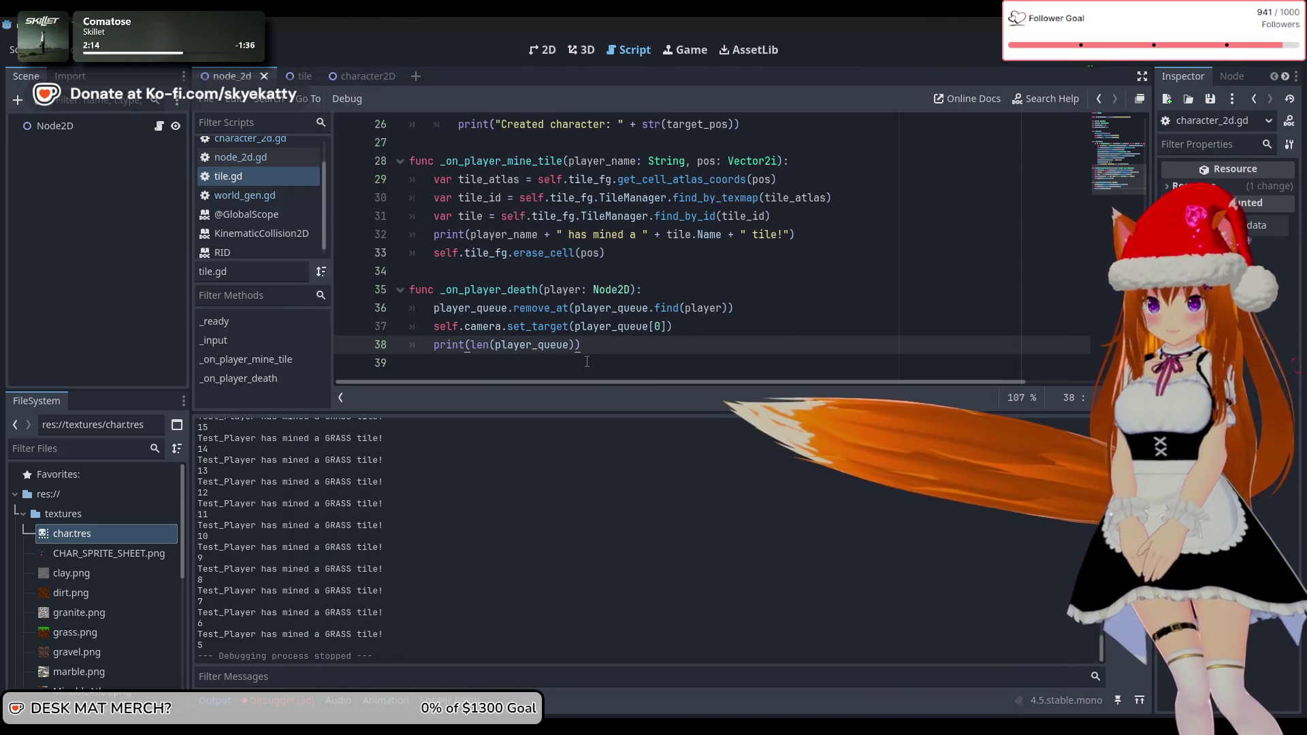
Change the camera target on line 37 to player_queue[-1], then run and stop the game
click(677, 327)
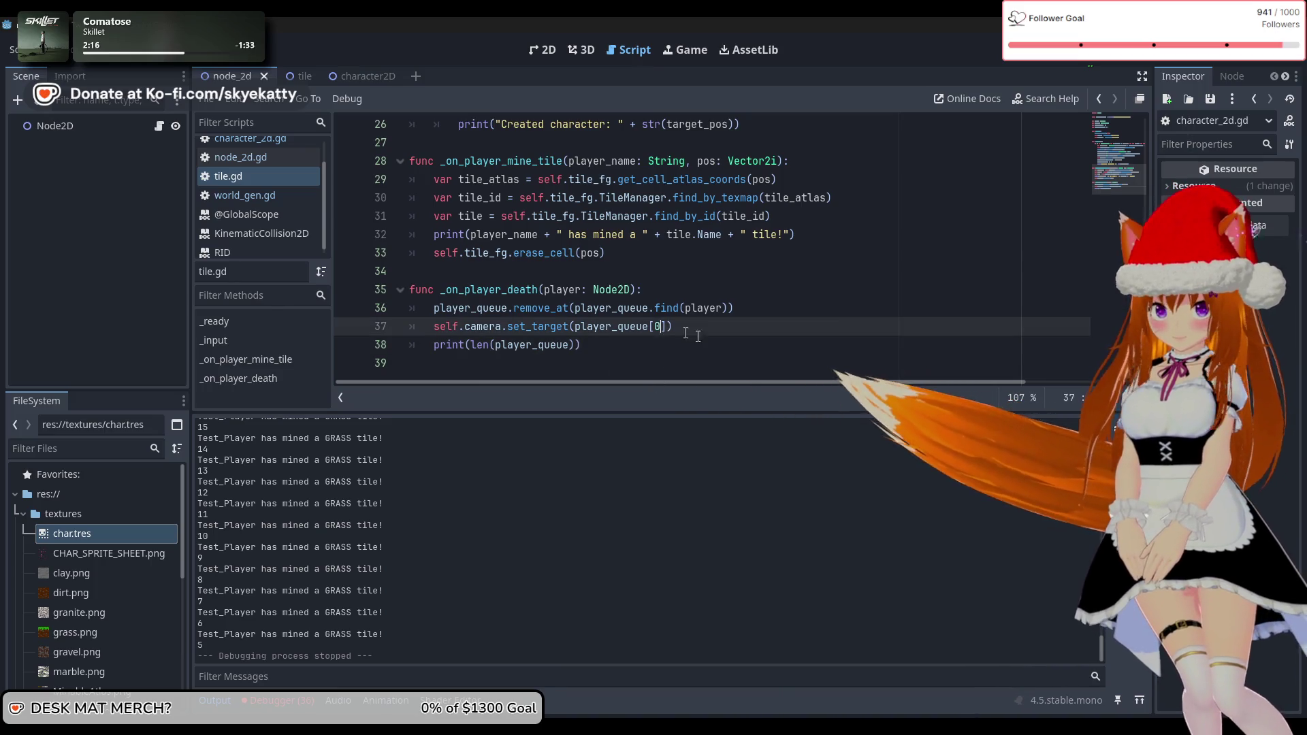
key(Left)
key(Left)
key(BackSpace)
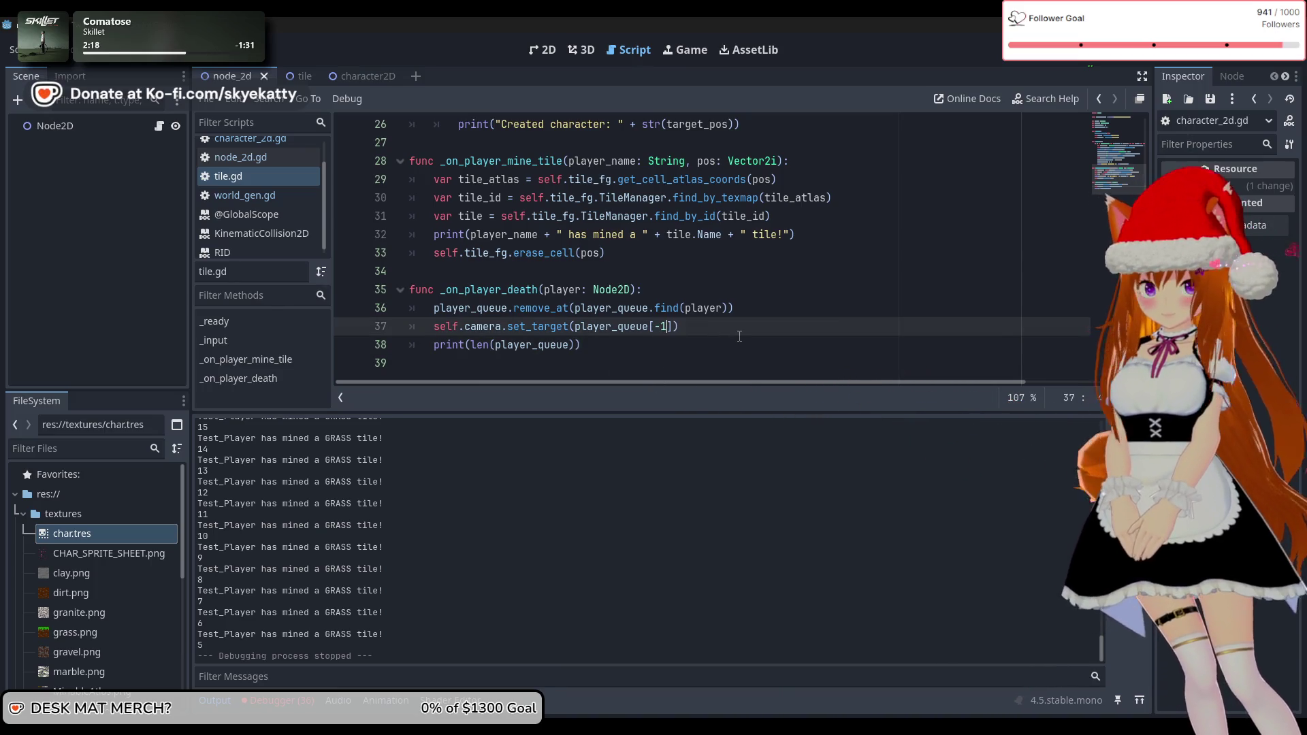
click(1068, 60)
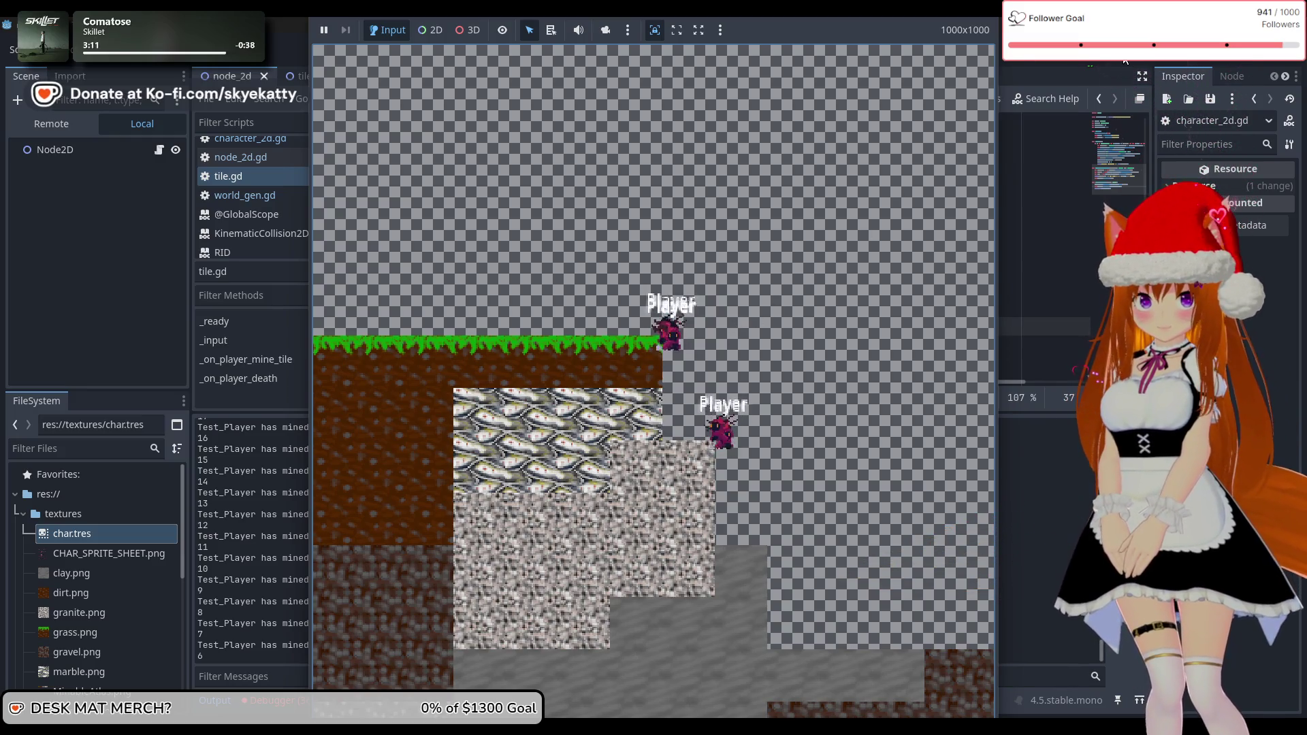
key(F8)
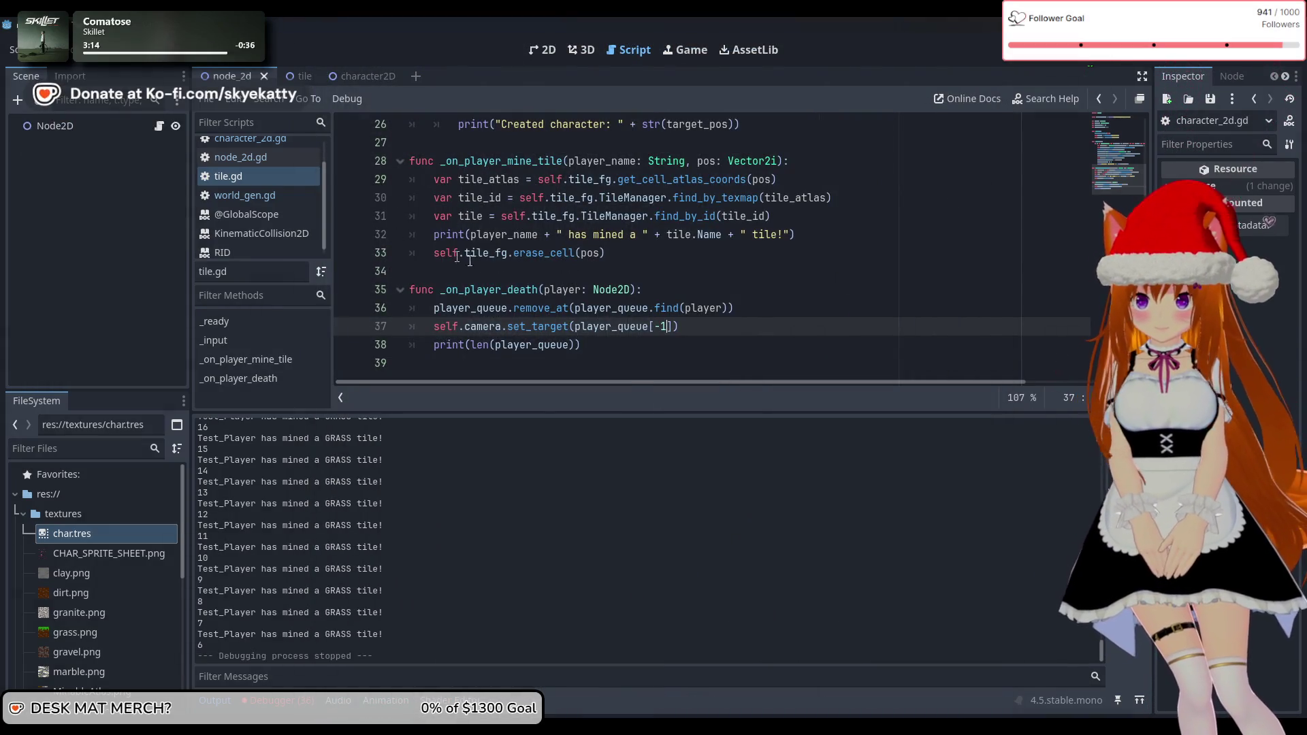
Open the character_2d.gd script from the character2D scene
click(456, 256)
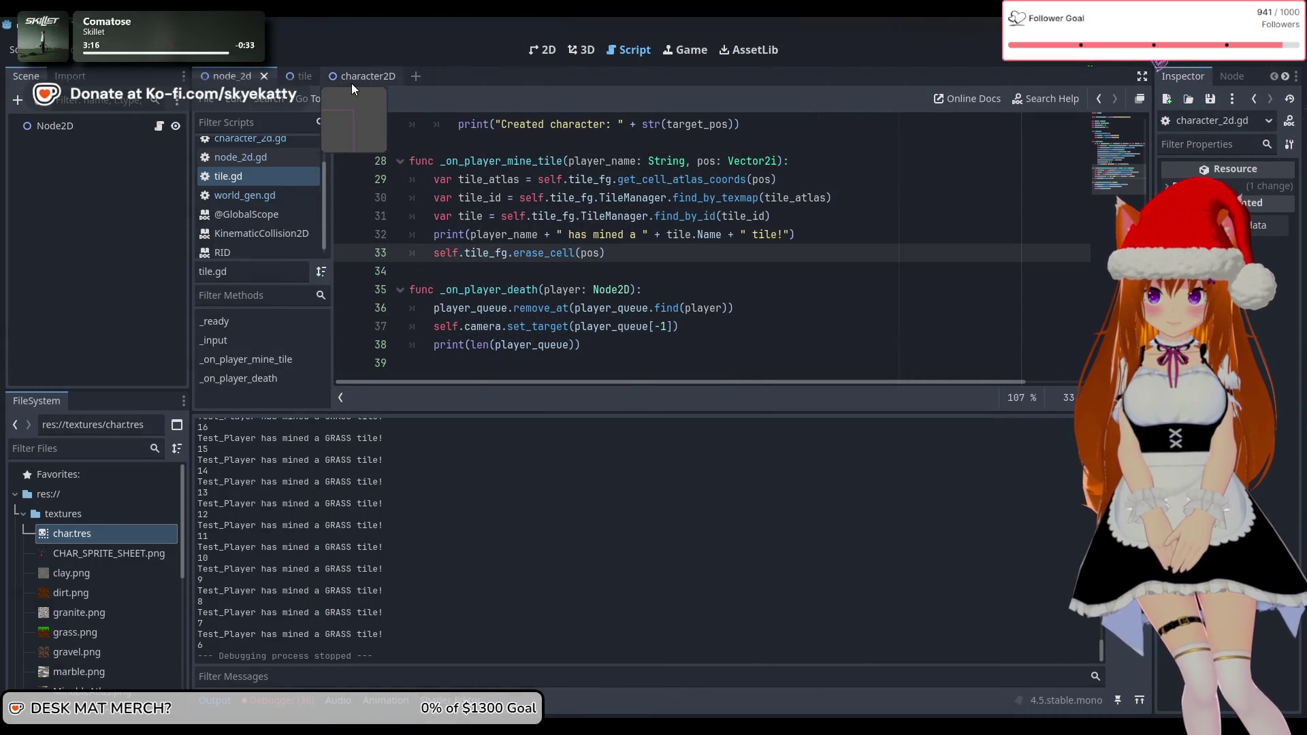
click(354, 76)
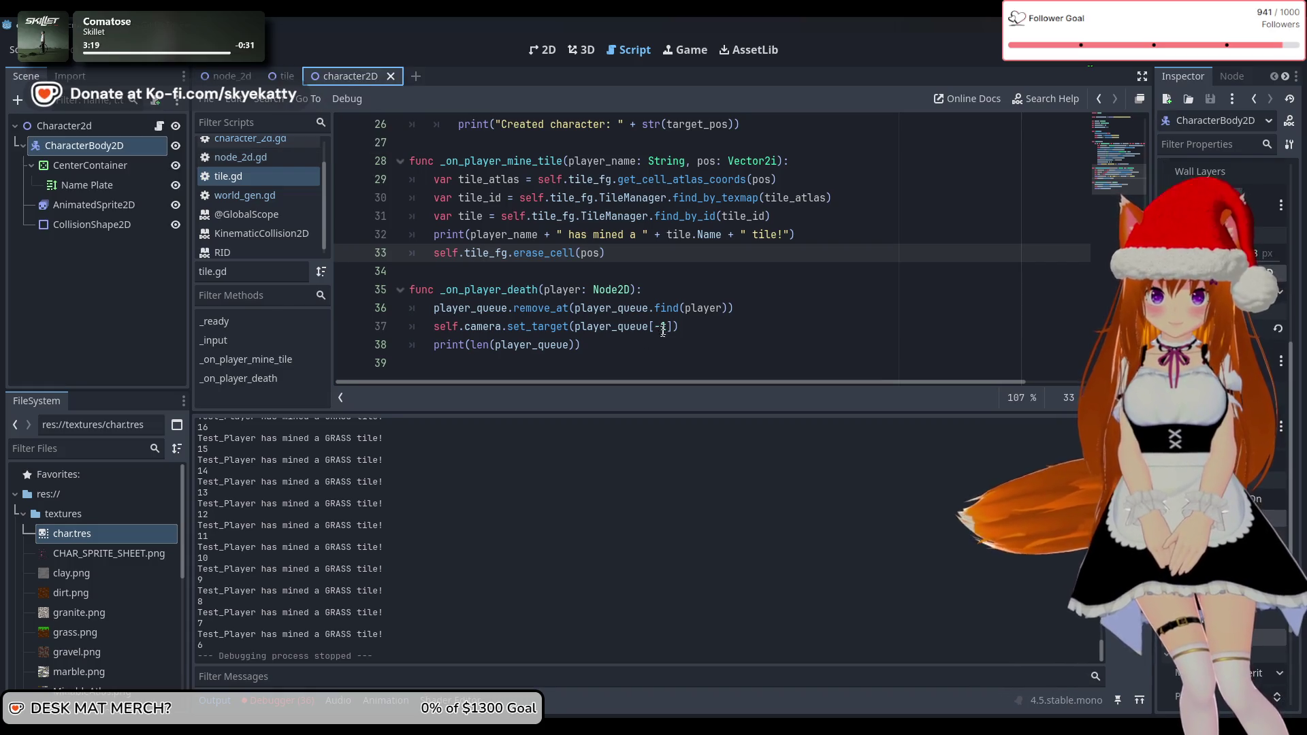
scroll(663, 320, up, 2)
scroll(663, 320, up, 4)
scroll(660, 310, down, 6)
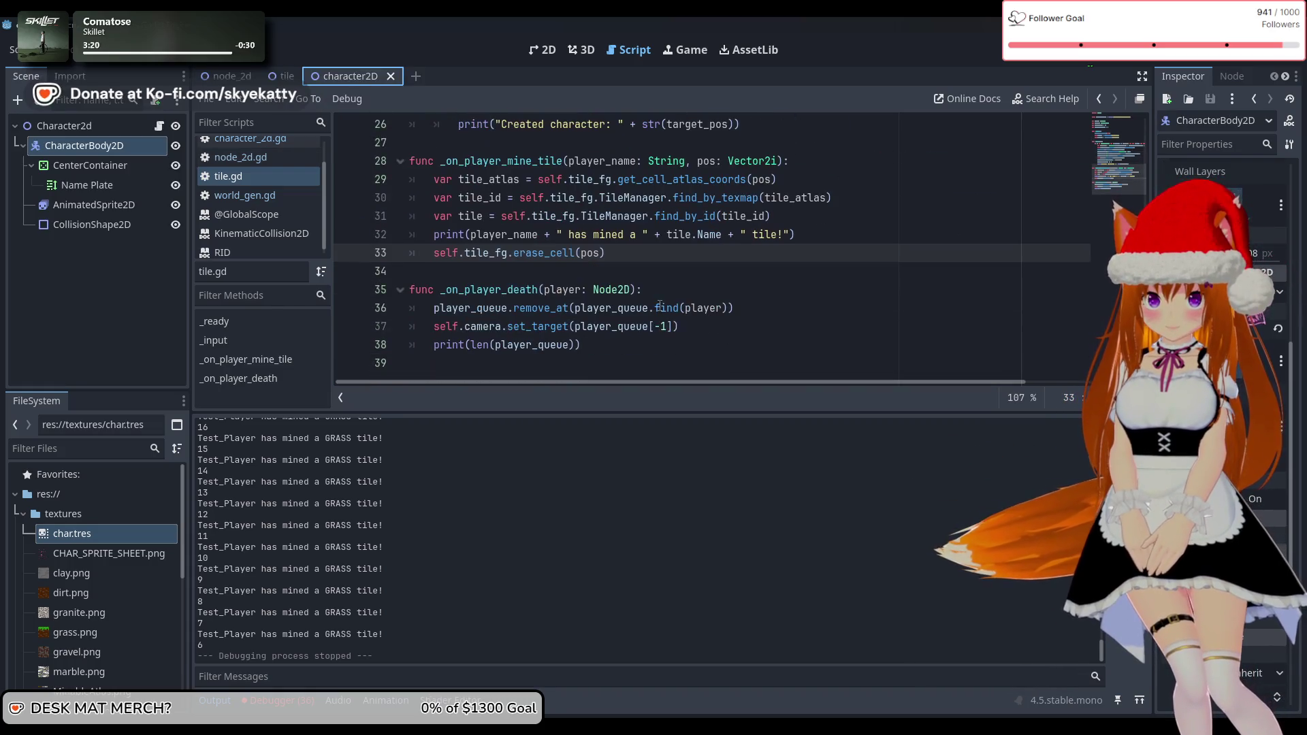
scroll(657, 303, up, 8)
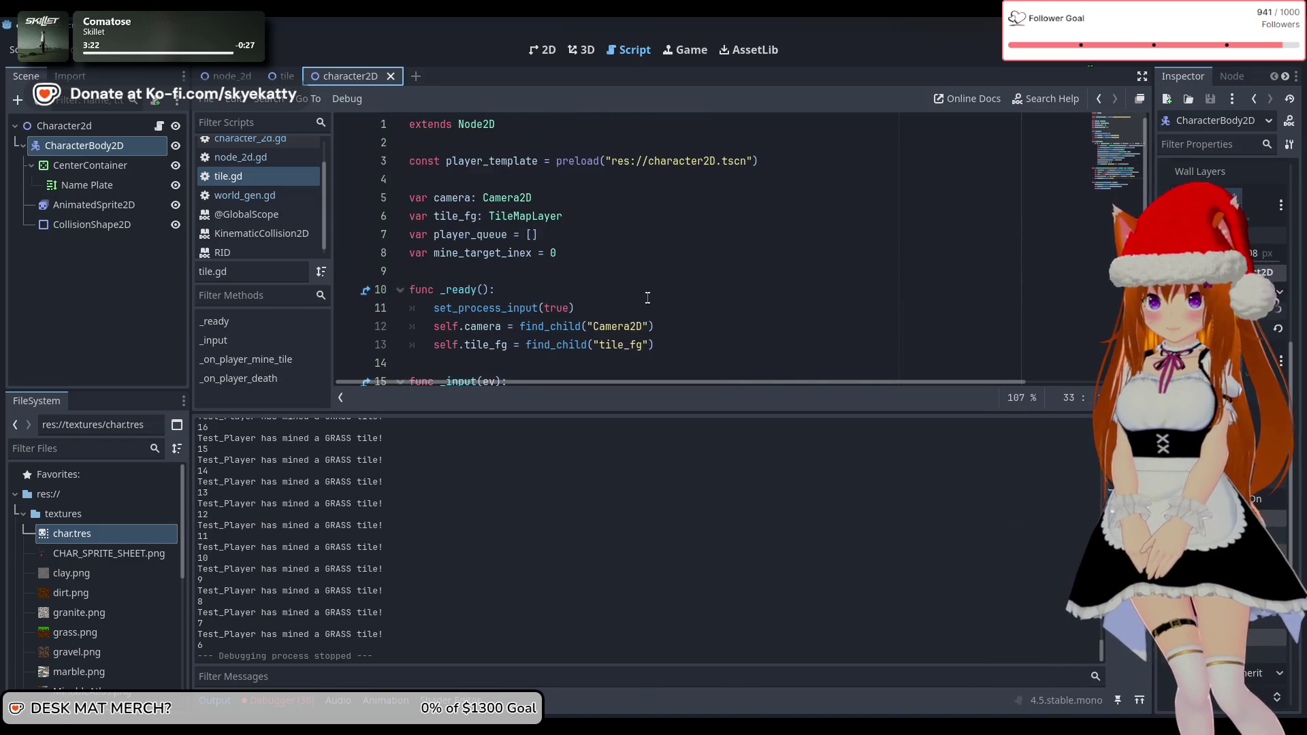
scroll(272, 171, up, 2)
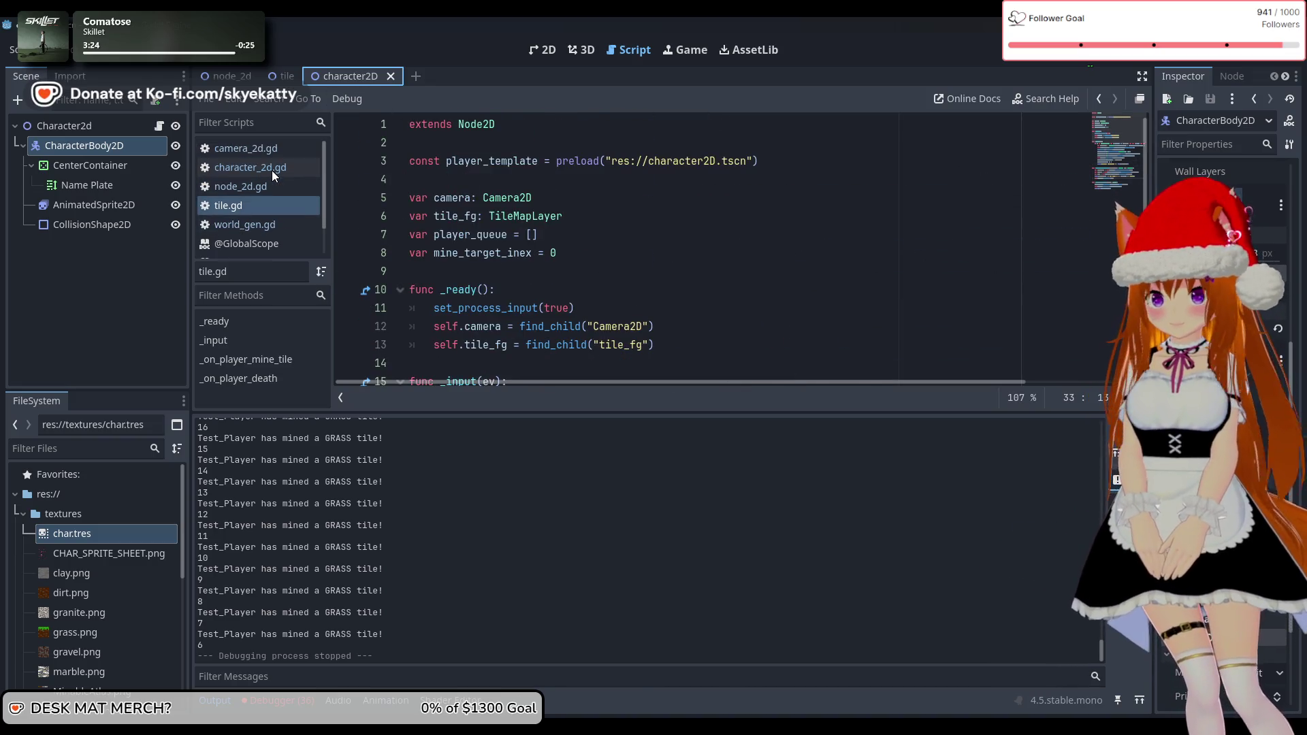
click(274, 168)
scroll(722, 299, down, 3)
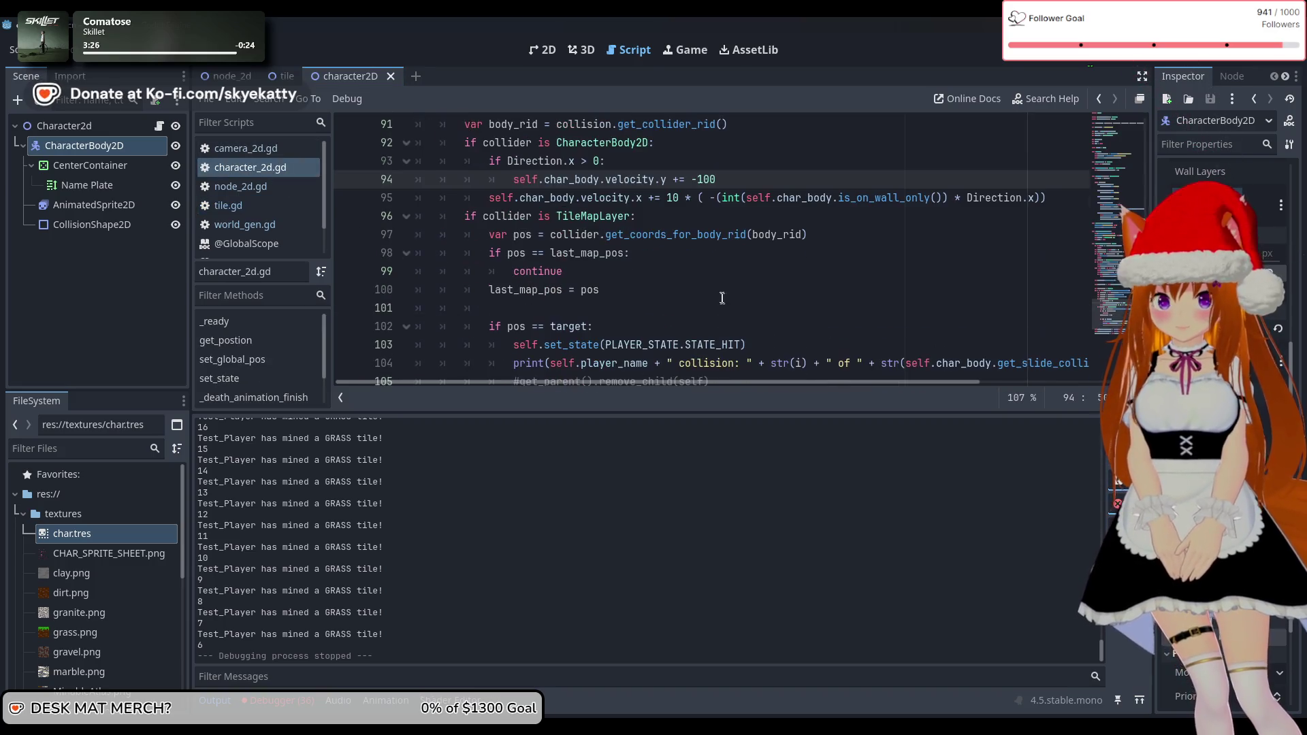
scroll(716, 289, down, 2)
scroll(728, 279, up, 5)
scroll(738, 269, down, 3)
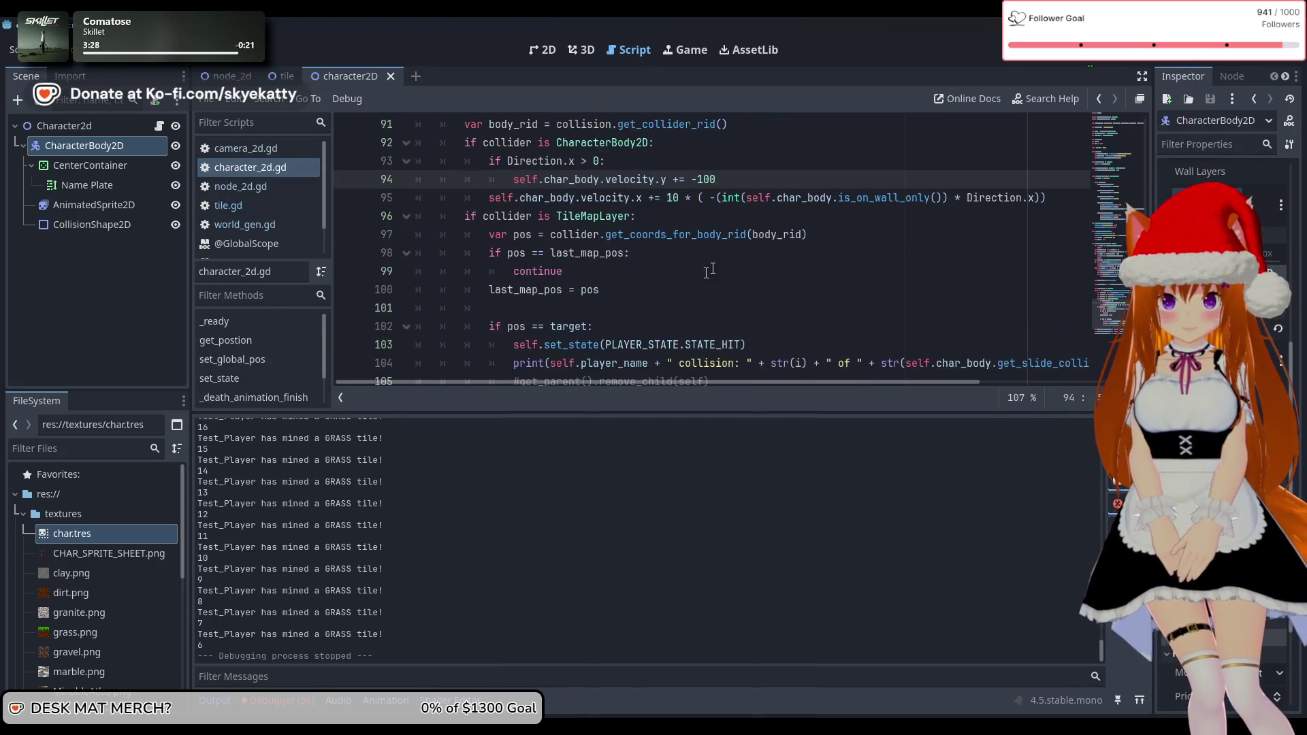
scroll(751, 253, up, 1)
Delete the CharacterBody2D collision push-back block on lines 92–95
mouse_move(1069, 252)
mouse_down()
mouse_move(612, 234)
mouse_move(379, 194)
mouse_up()
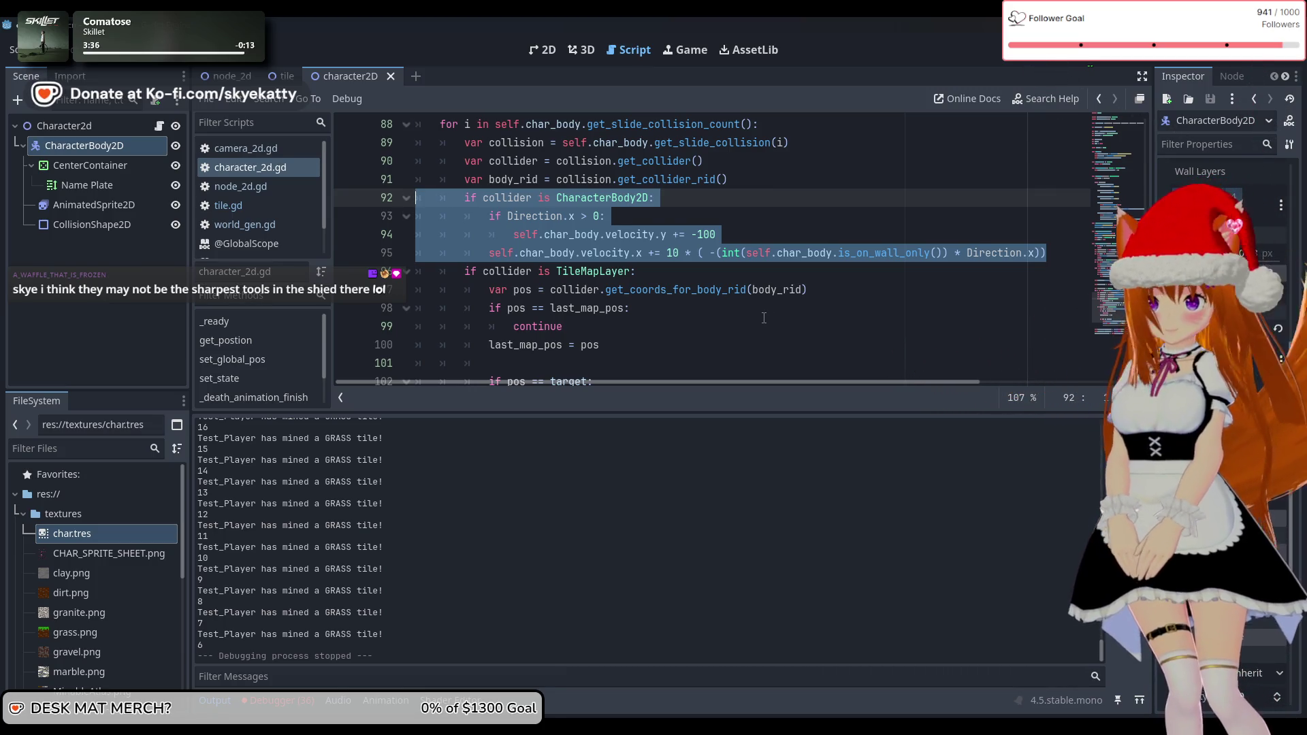
key(BackSpace)
key(BackSpace)
scroll(757, 303, down, 2)
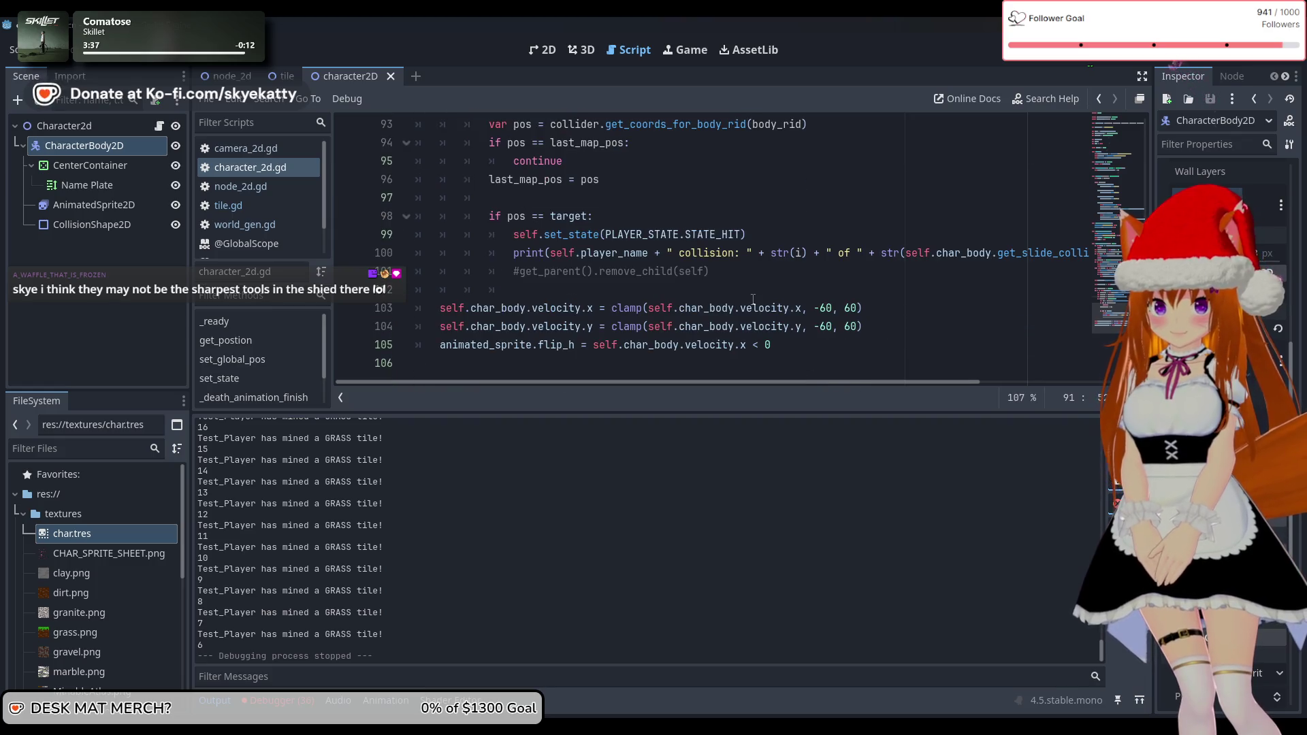
scroll(752, 300, up, 4)
scroll(740, 311, down, 4)
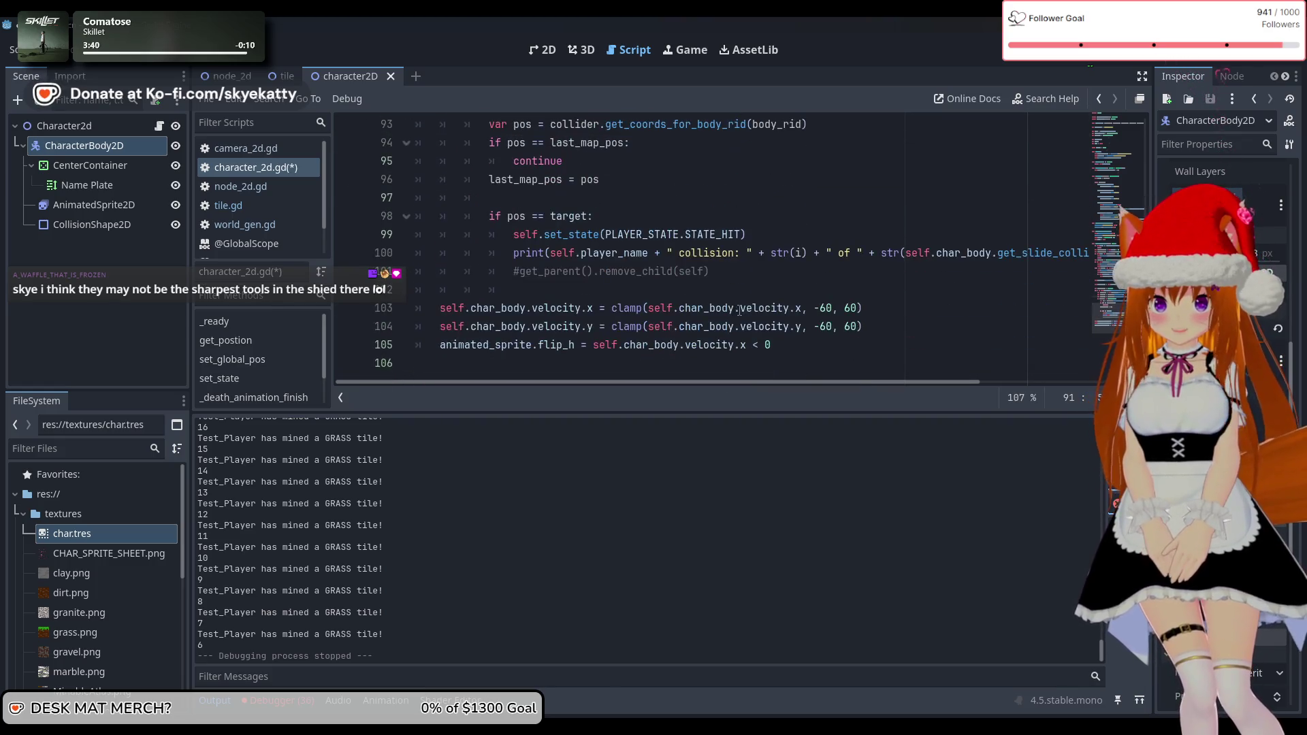
scroll(835, 307, up, 3)
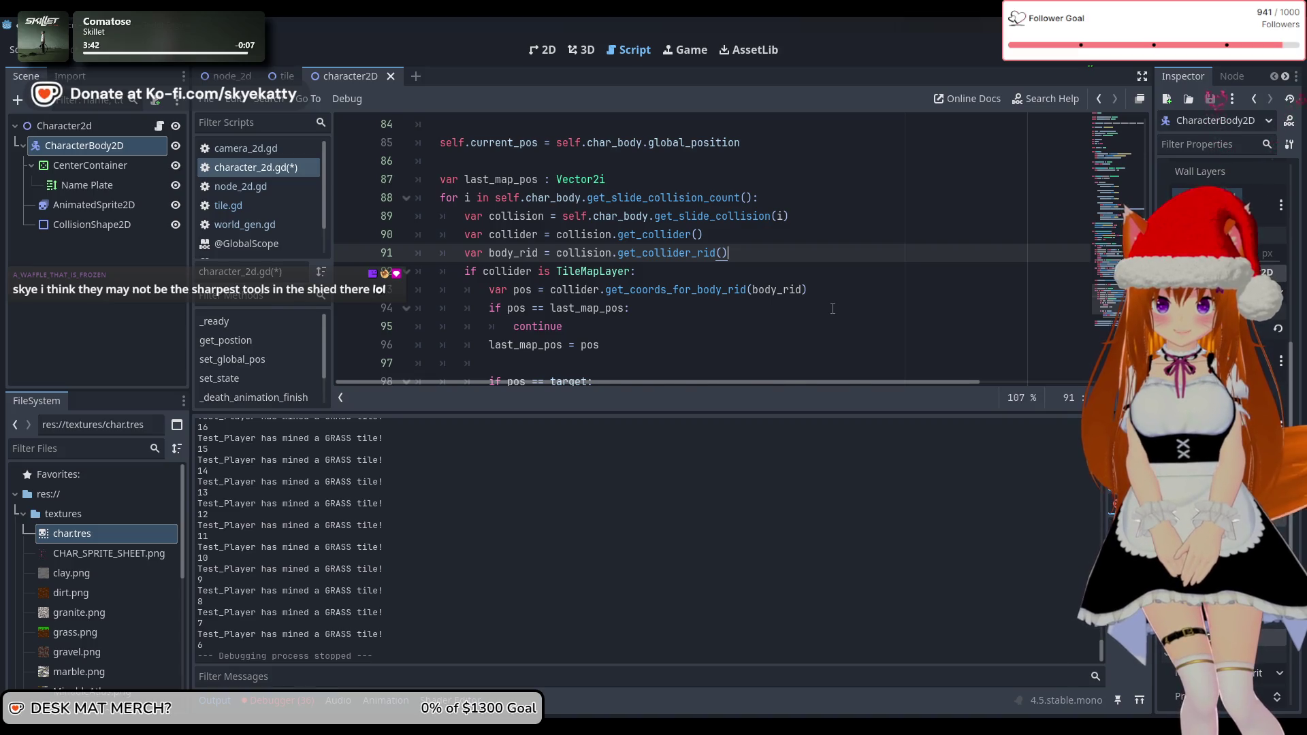
scroll(832, 308, down, 2)
scroll(817, 307, up, 6)
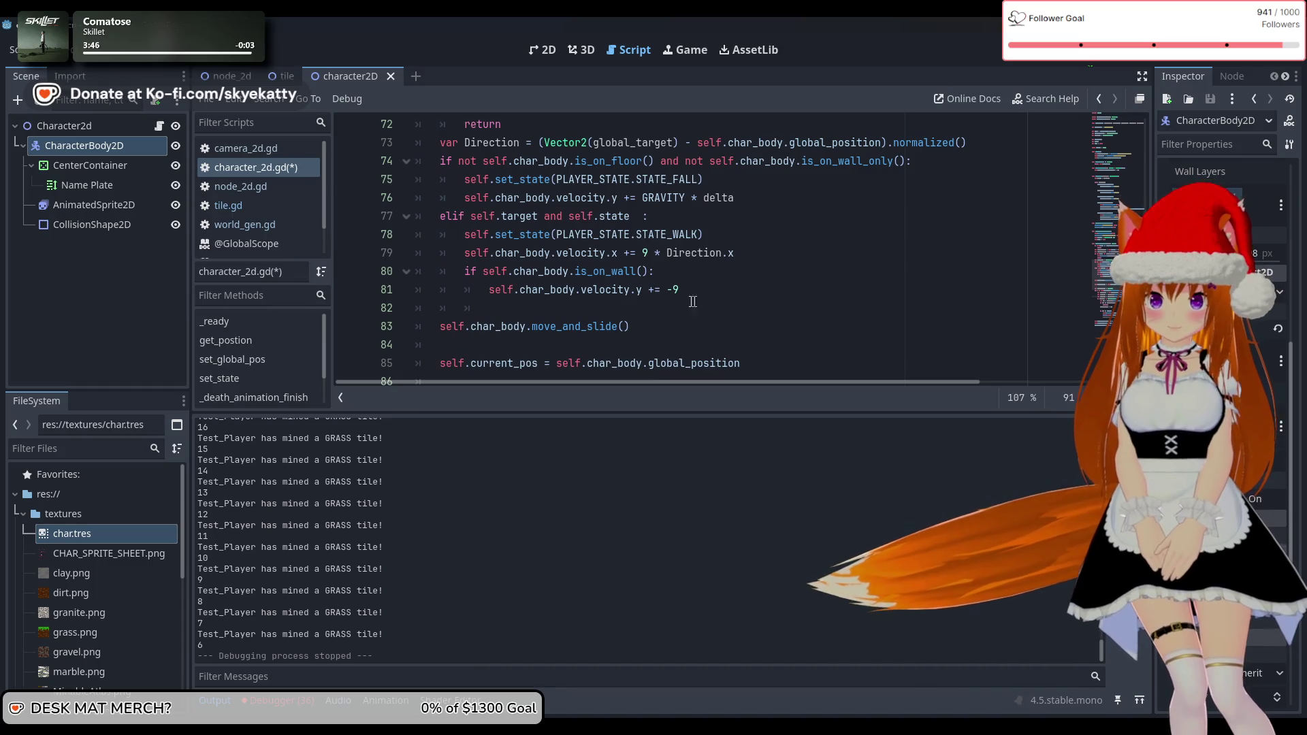
scroll(760, 297, up, 1)
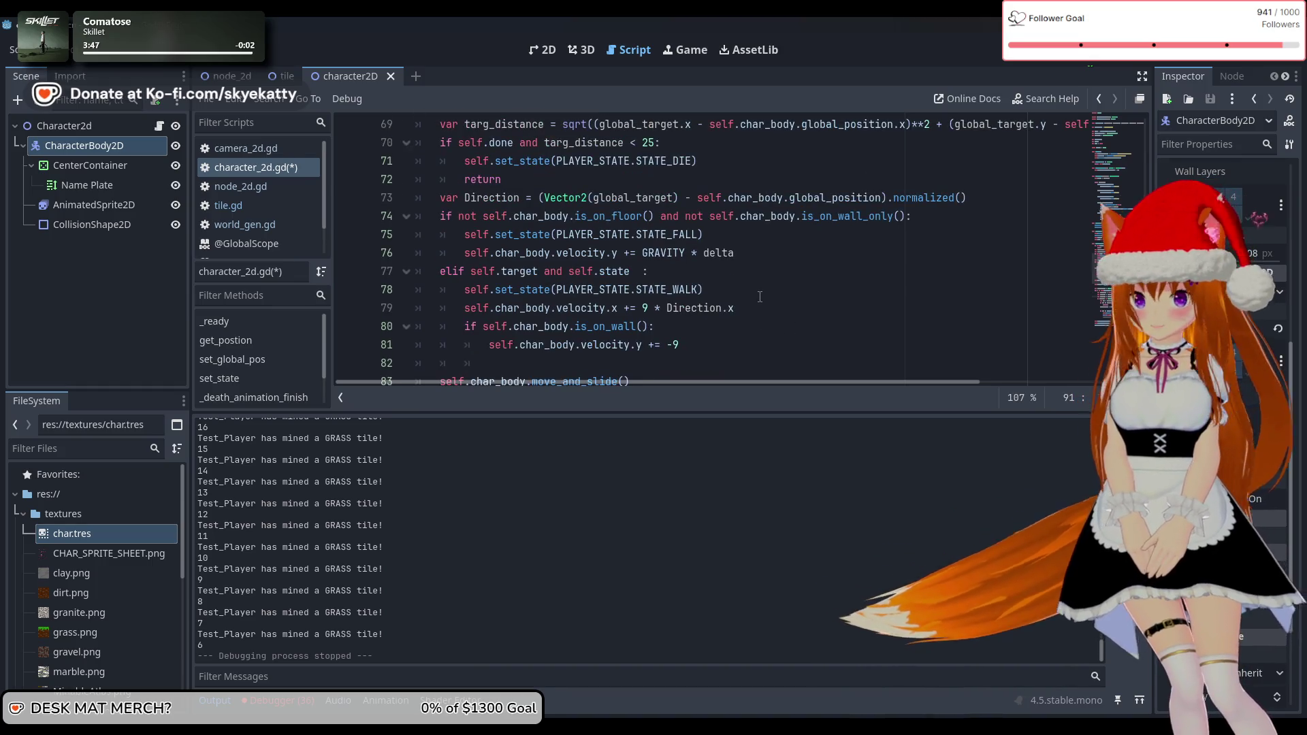
click(702, 345)
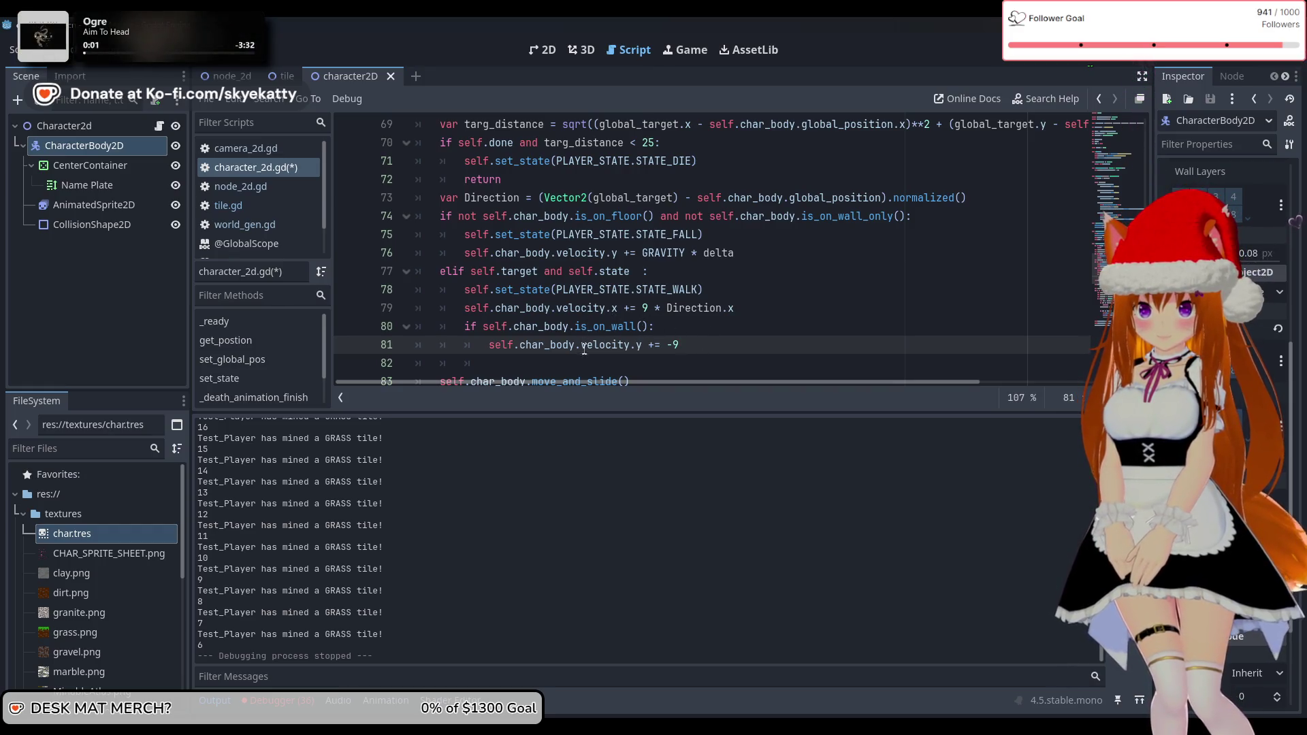
scroll(562, 308, down, 1)
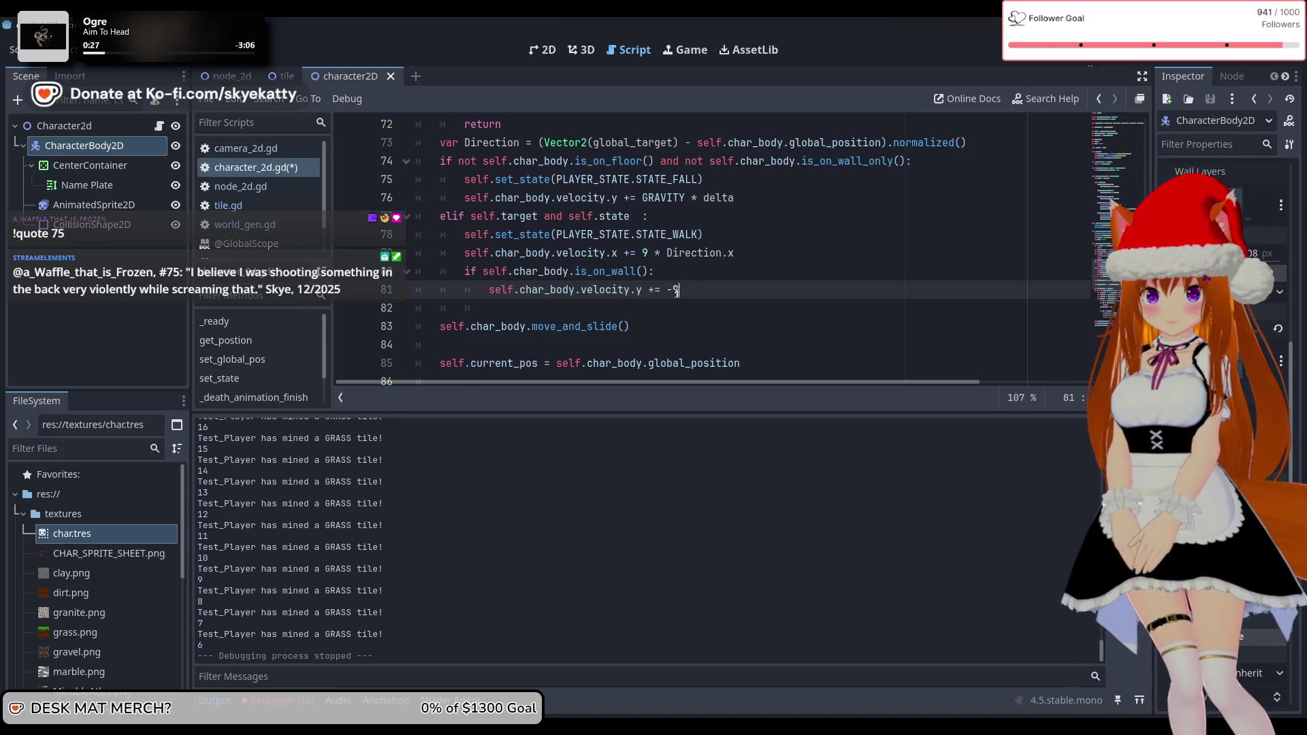
click(648, 254)
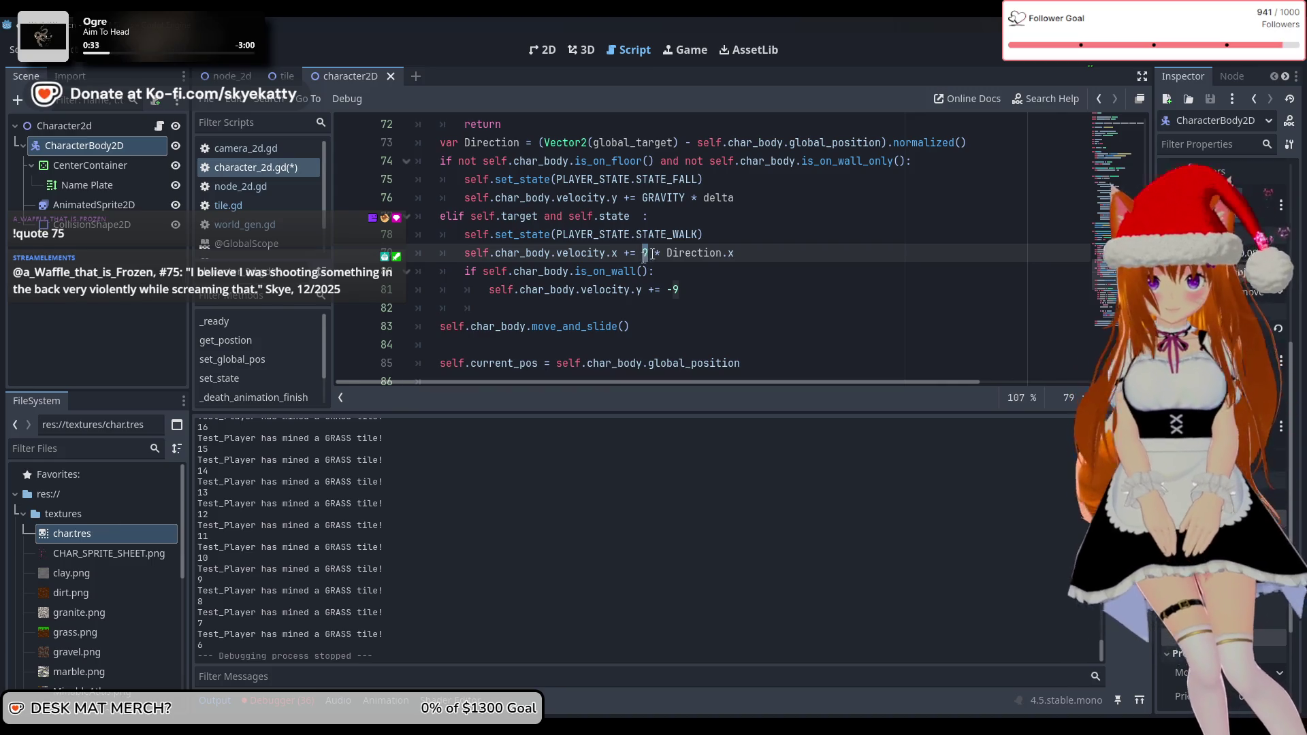
click(728, 234)
scroll(730, 245, up, 2)
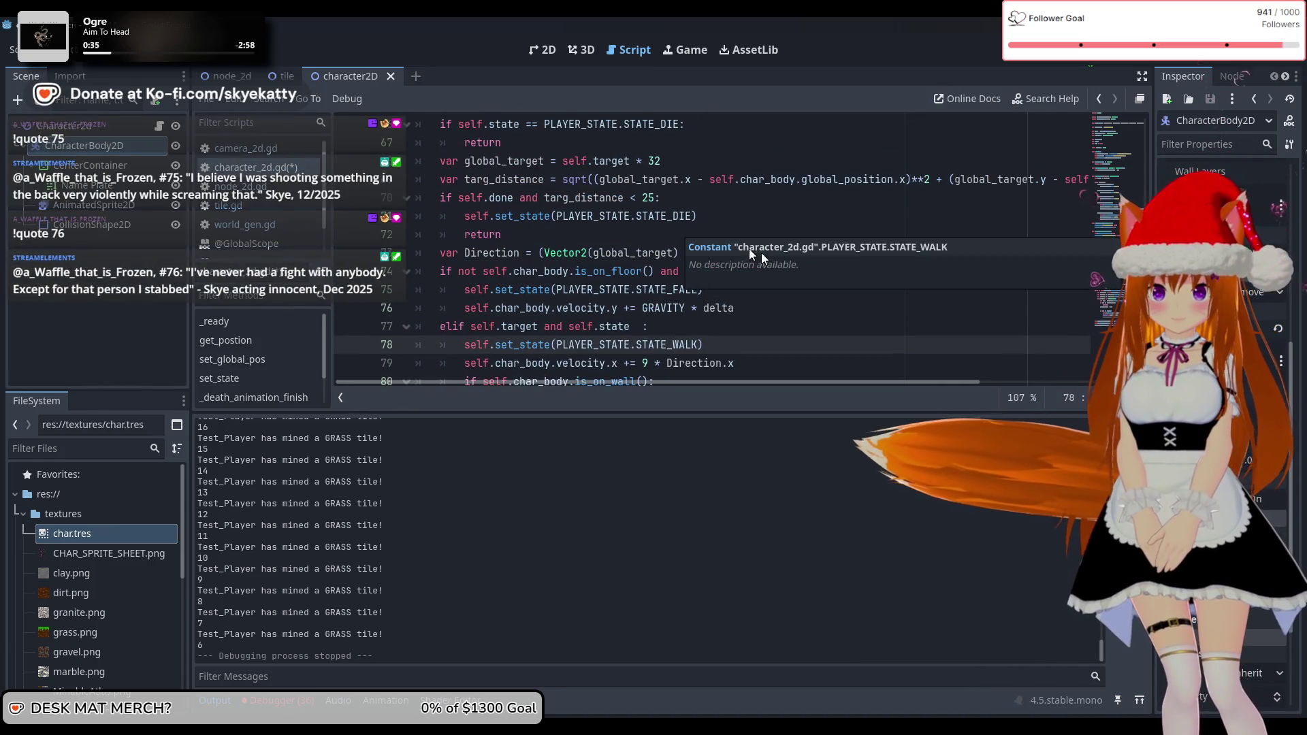
scroll(740, 211, down, 2)
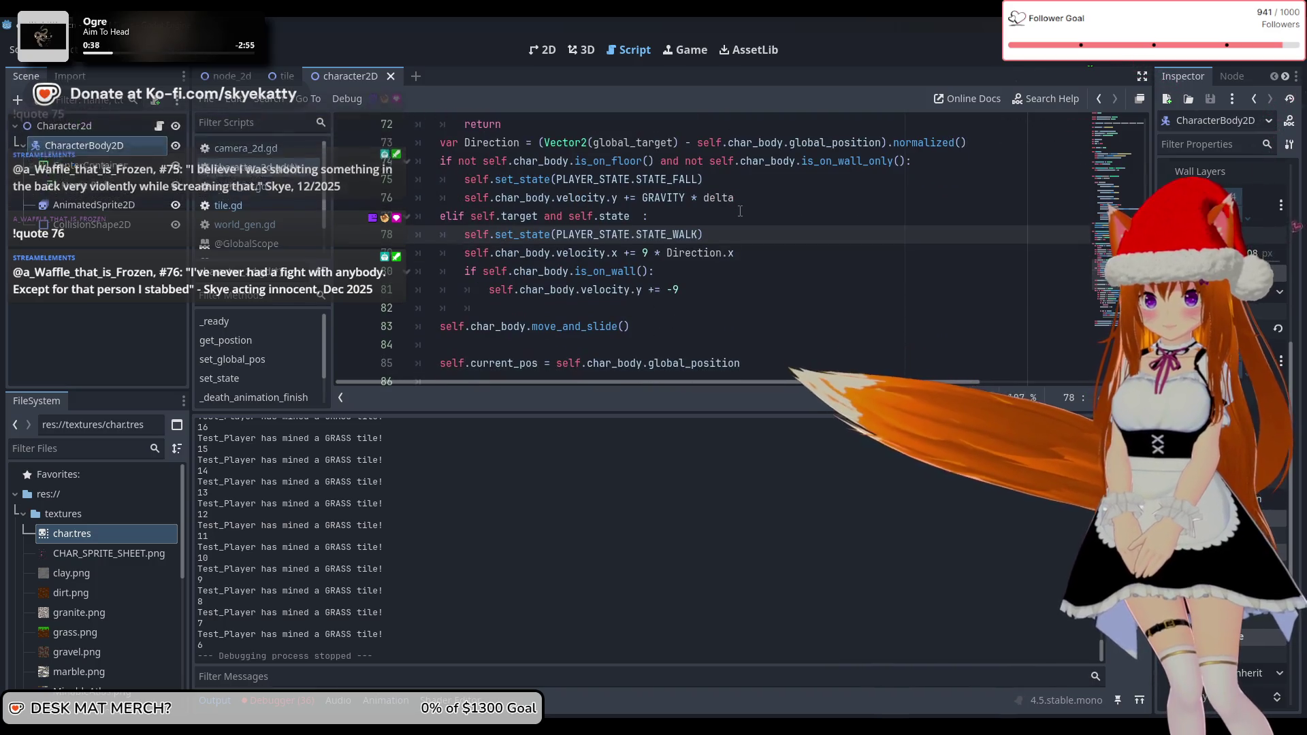
scroll(740, 211, down, 1)
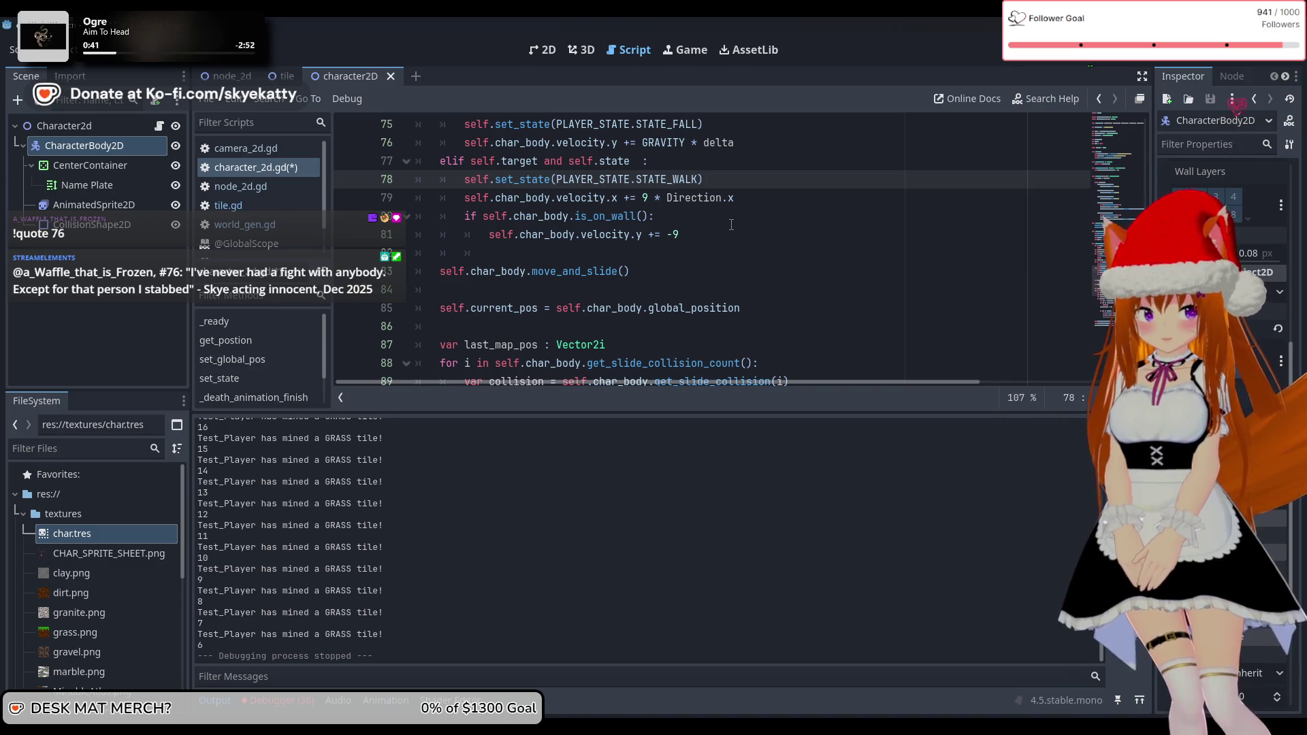
scroll(731, 224, up, 1)
mouse_move(664, 241)
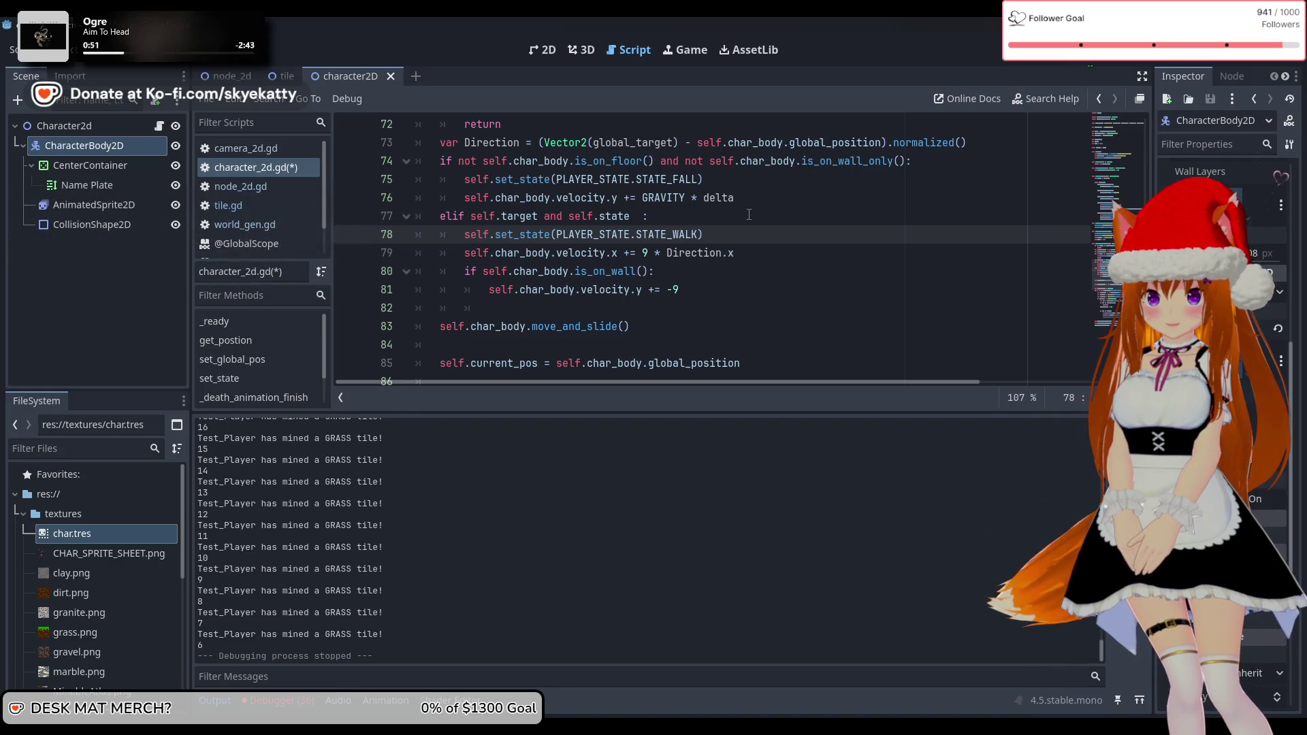
scroll(749, 214, down, 1)
click(700, 239)
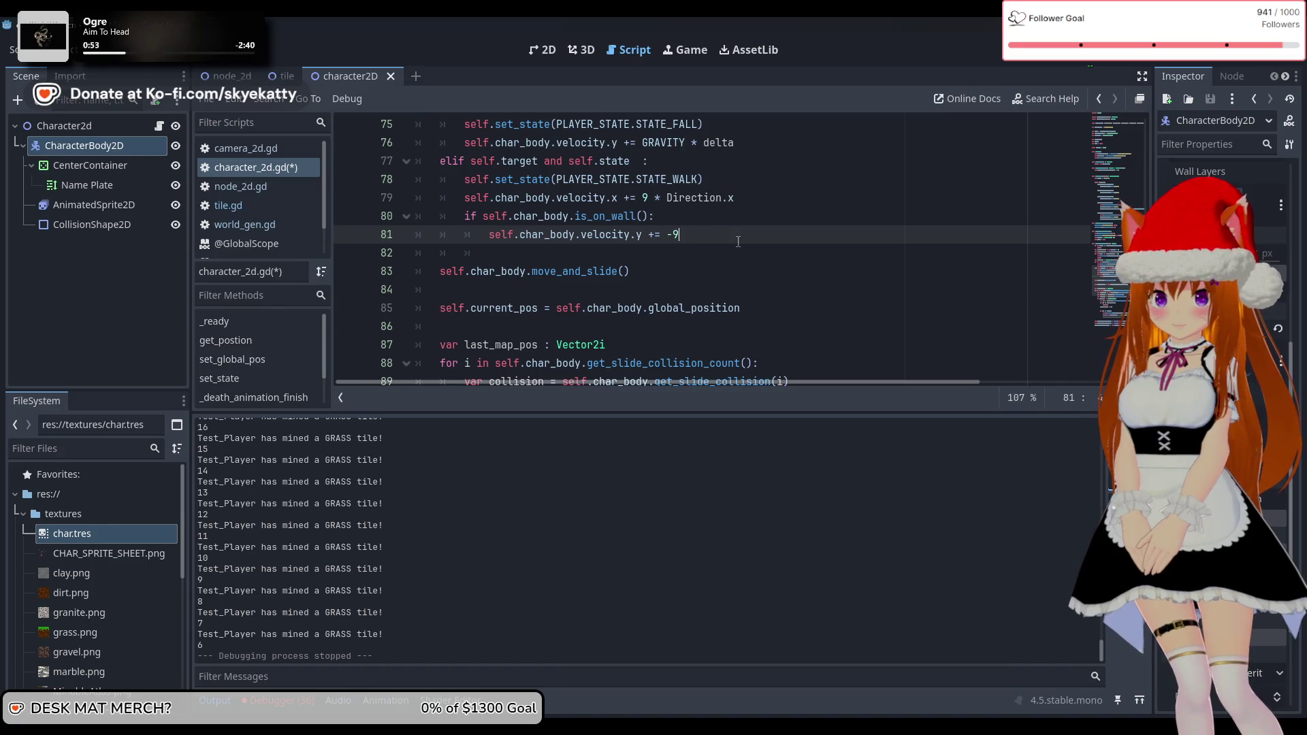
scroll(722, 240, down, 6)
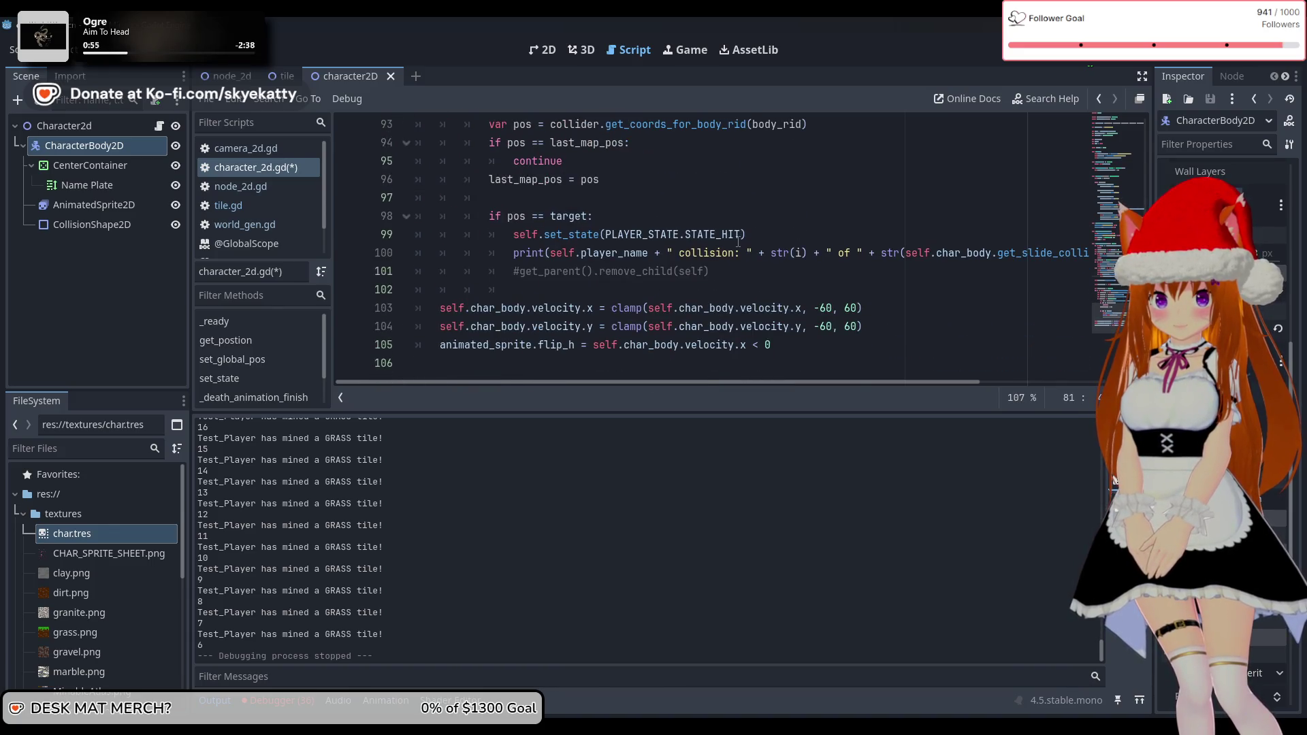
scroll(738, 242, up, 2)
scroll(738, 241, down, 2)
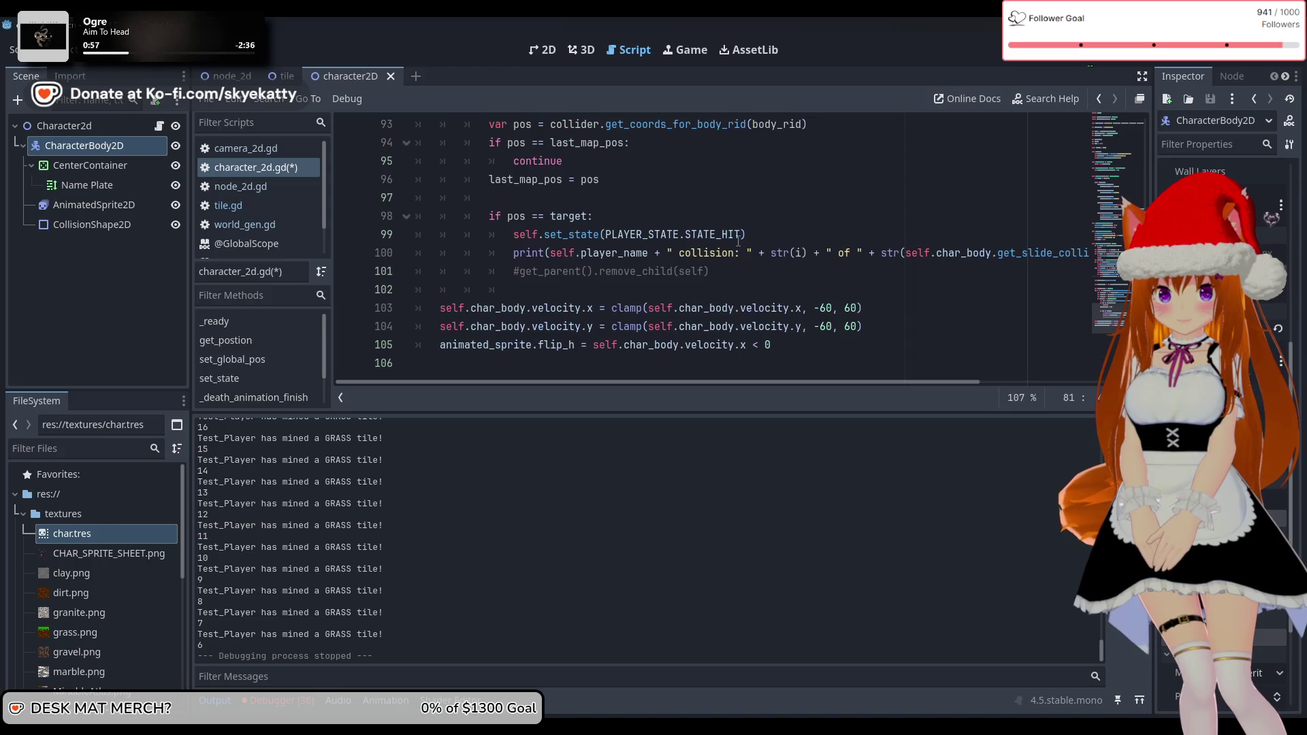
Change the x velocity clamp on line 103 from -60, 60 to -90, 90
click(829, 308)
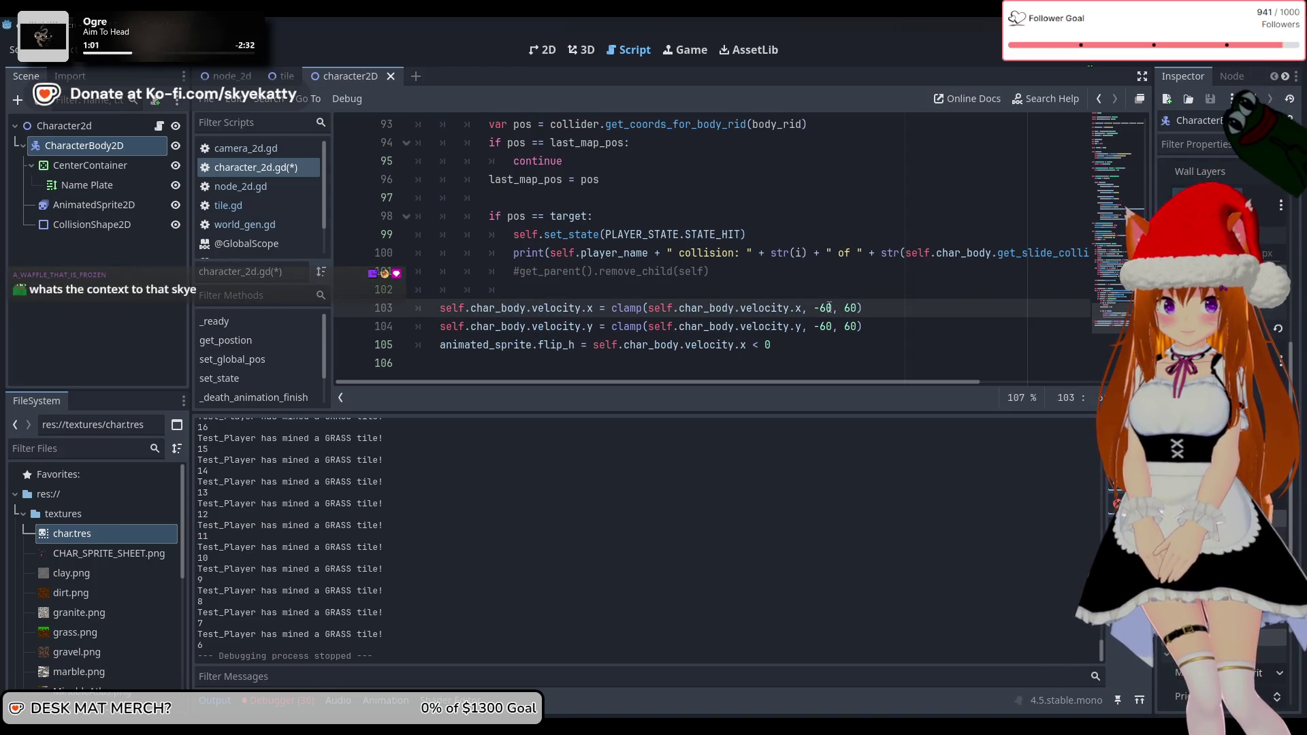
key(BackSpace)
text(9)
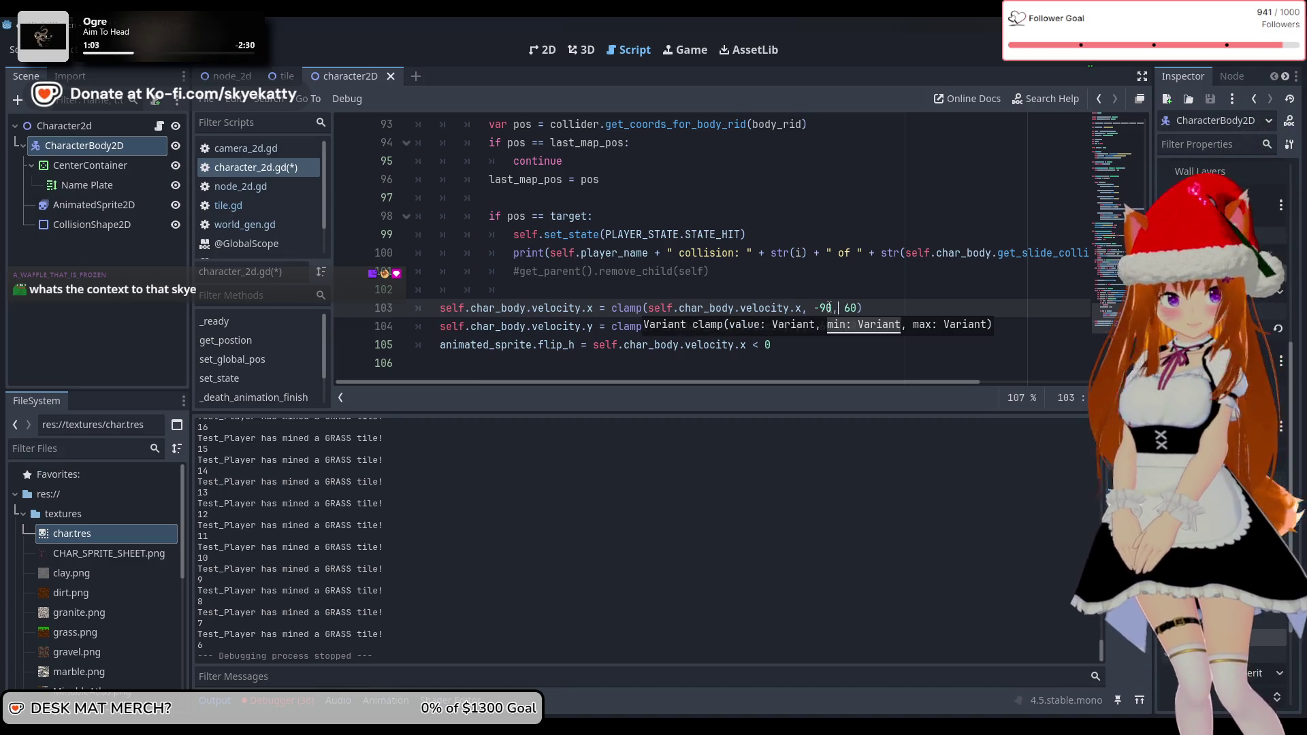
click(844, 307)
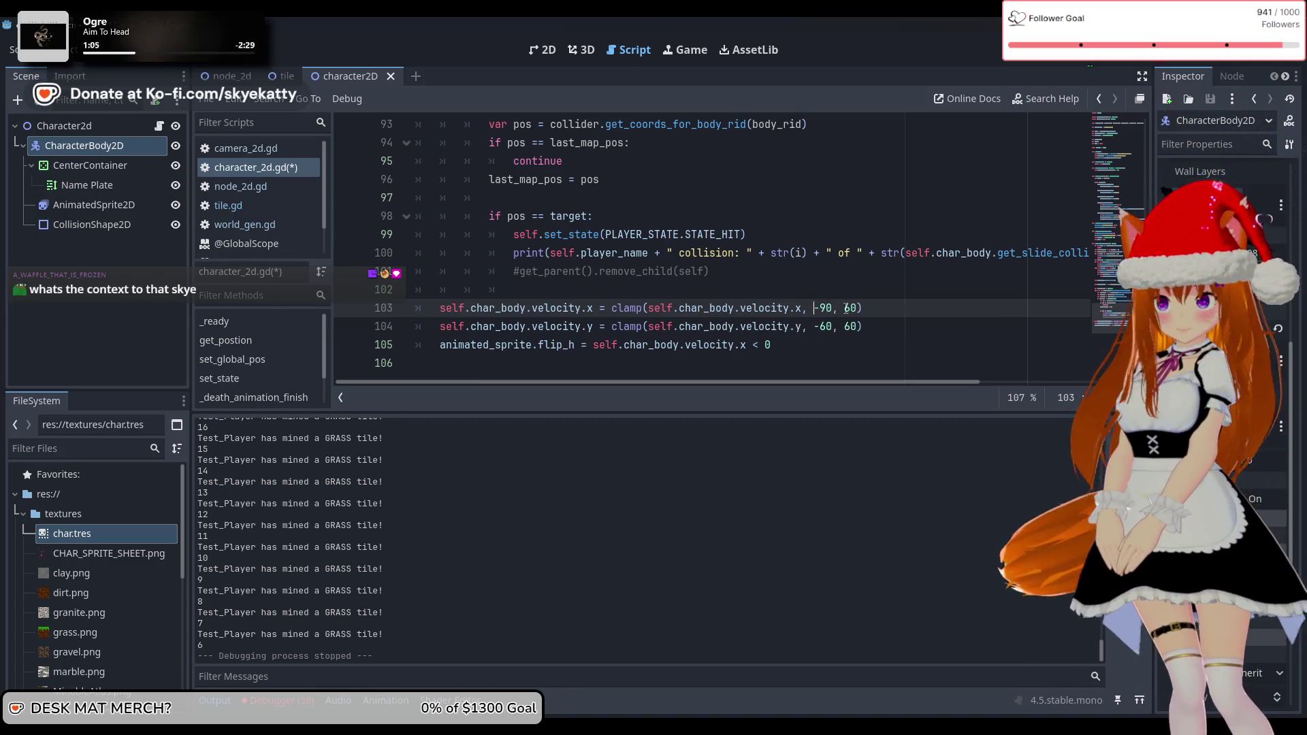
key(Delete)
text(9)
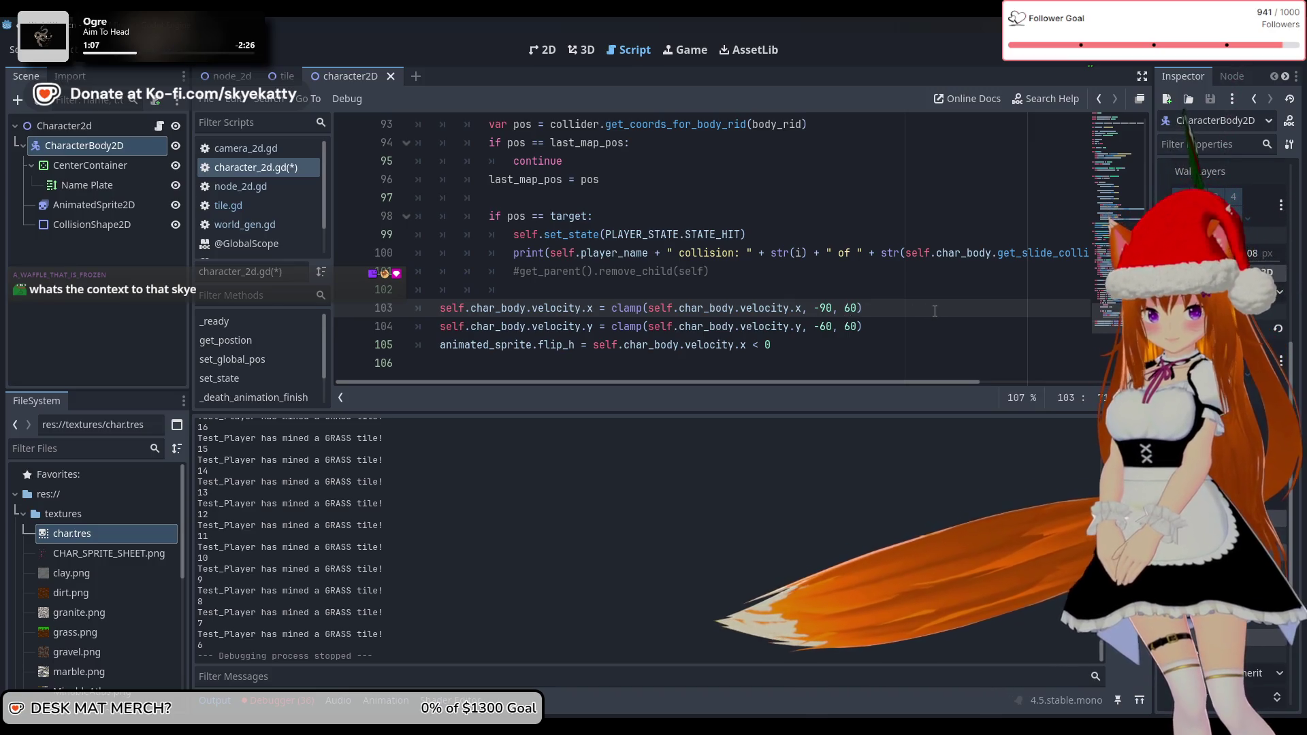
Change the y velocity clamp on line 104 from -60, 60 to -90, 90
key(Down)
key(BackSpace)
text(9)
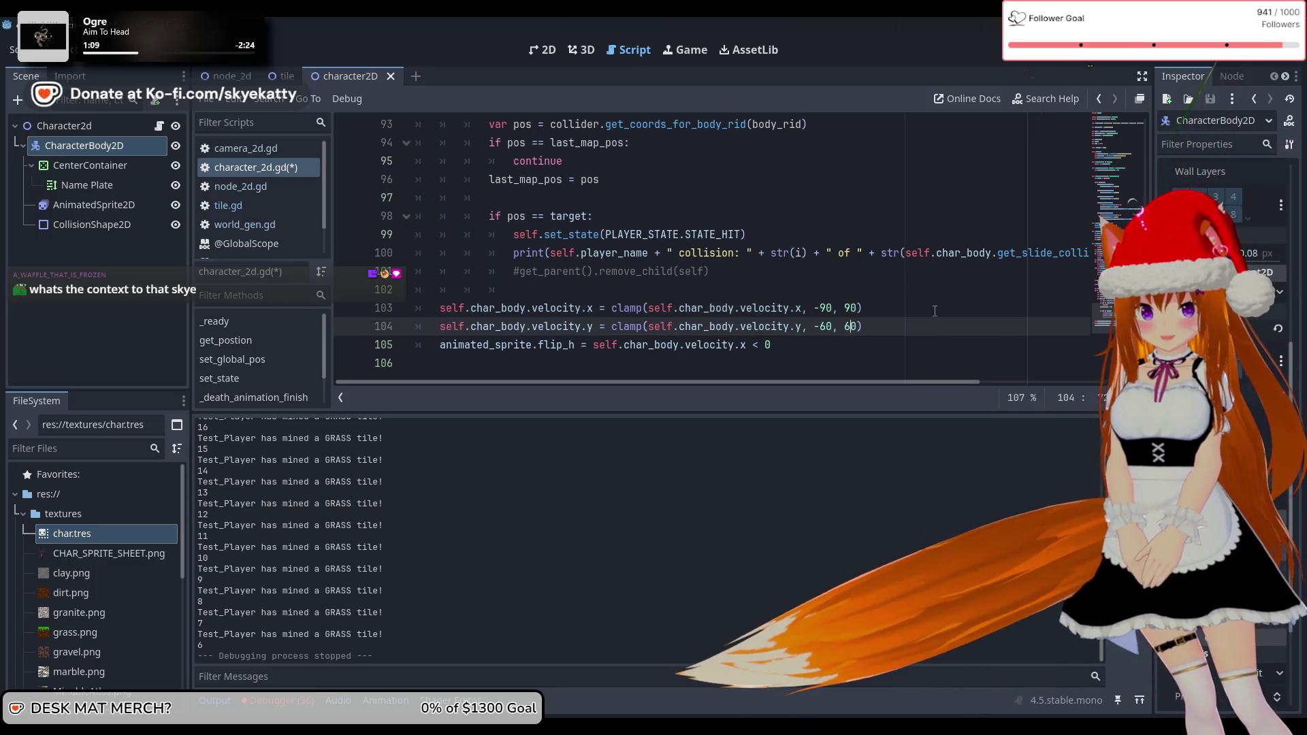
key(Left)
key(Left)
key(Left)
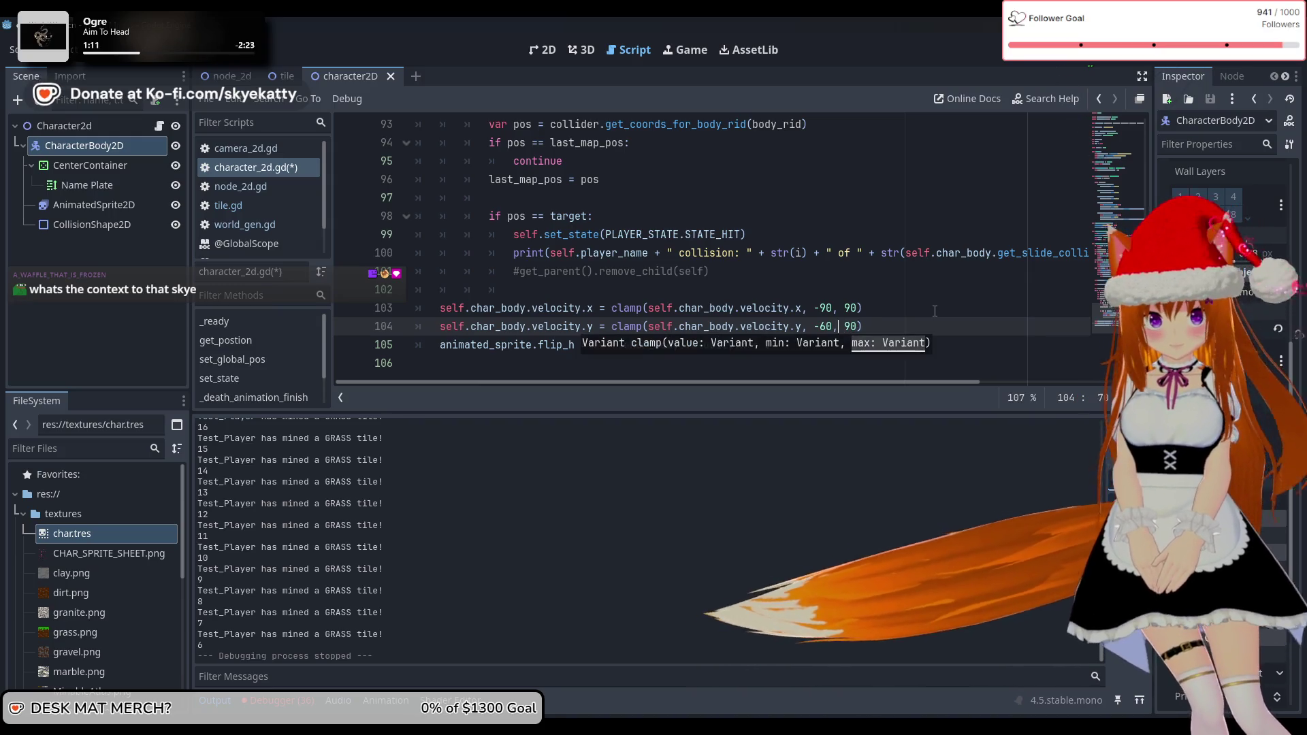
key(BackSpace)
text(9)
click(904, 320)
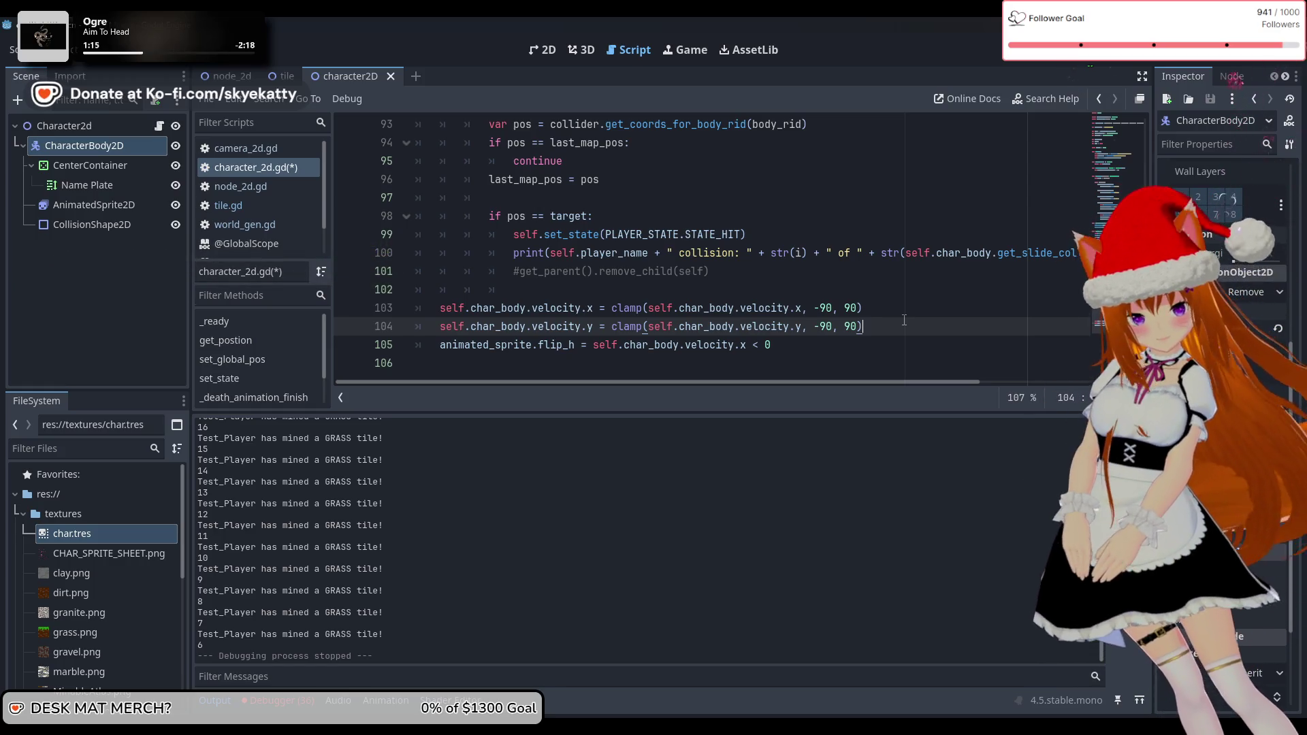
Save character_2d.gd and run the game with F5
click(839, 308)
scroll(856, 286, up, 3)
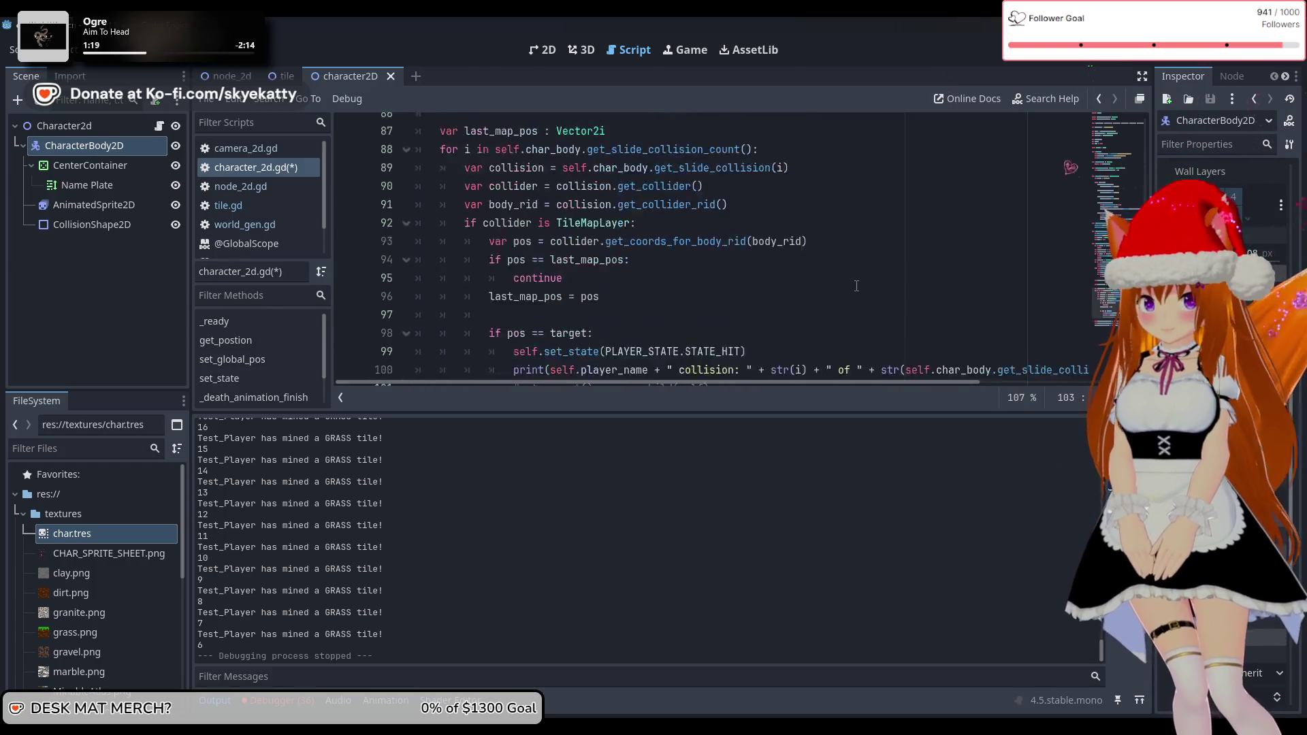
scroll(856, 286, down, 3)
scroll(743, 256, up, 3)
scroll(743, 256, up, 3)
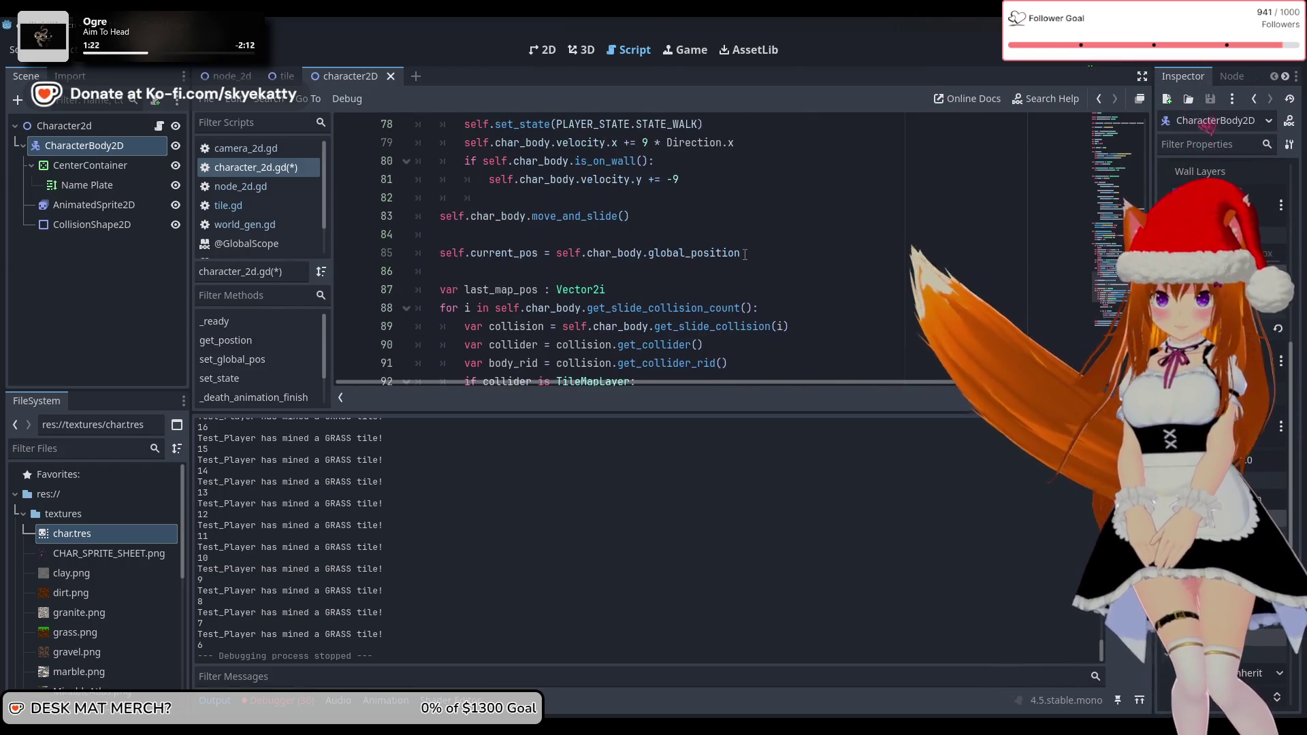
scroll(745, 255, down, 3)
scroll(745, 255, up, 7)
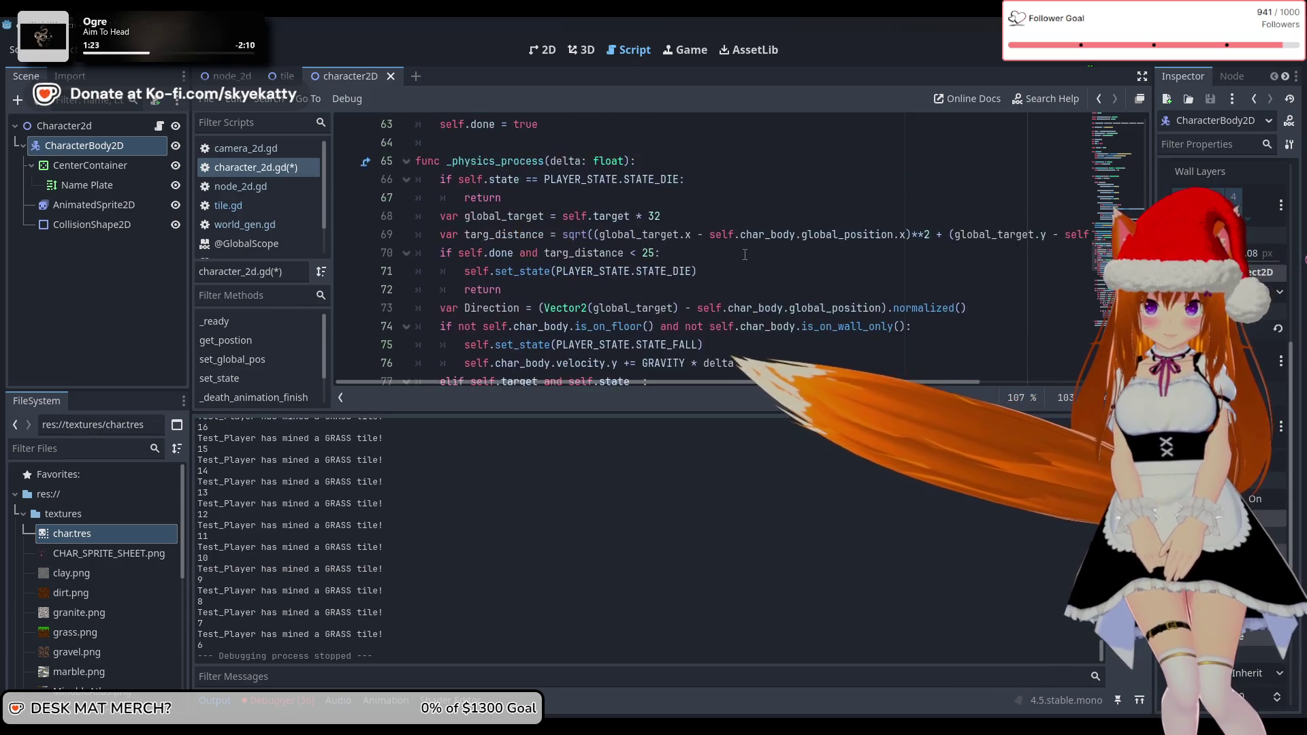
scroll(744, 255, down, 4)
scroll(743, 256, up, 1)
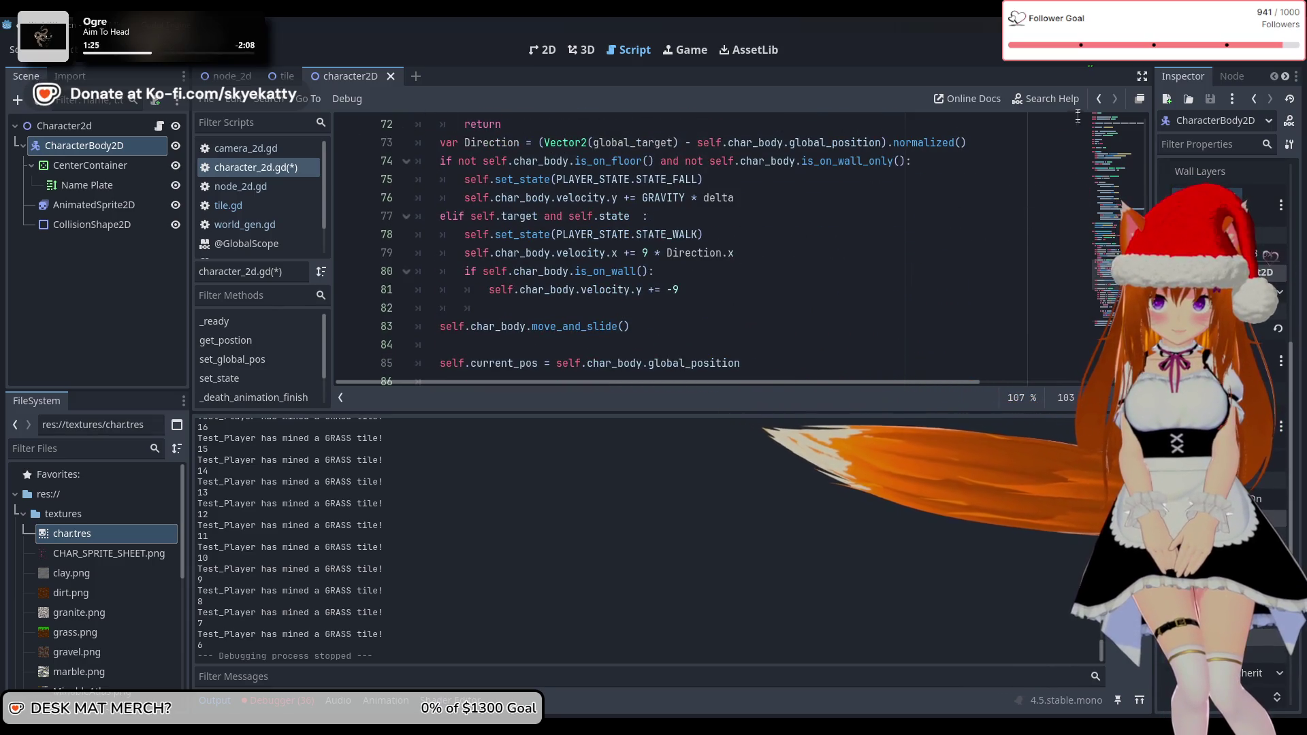
key(F5)
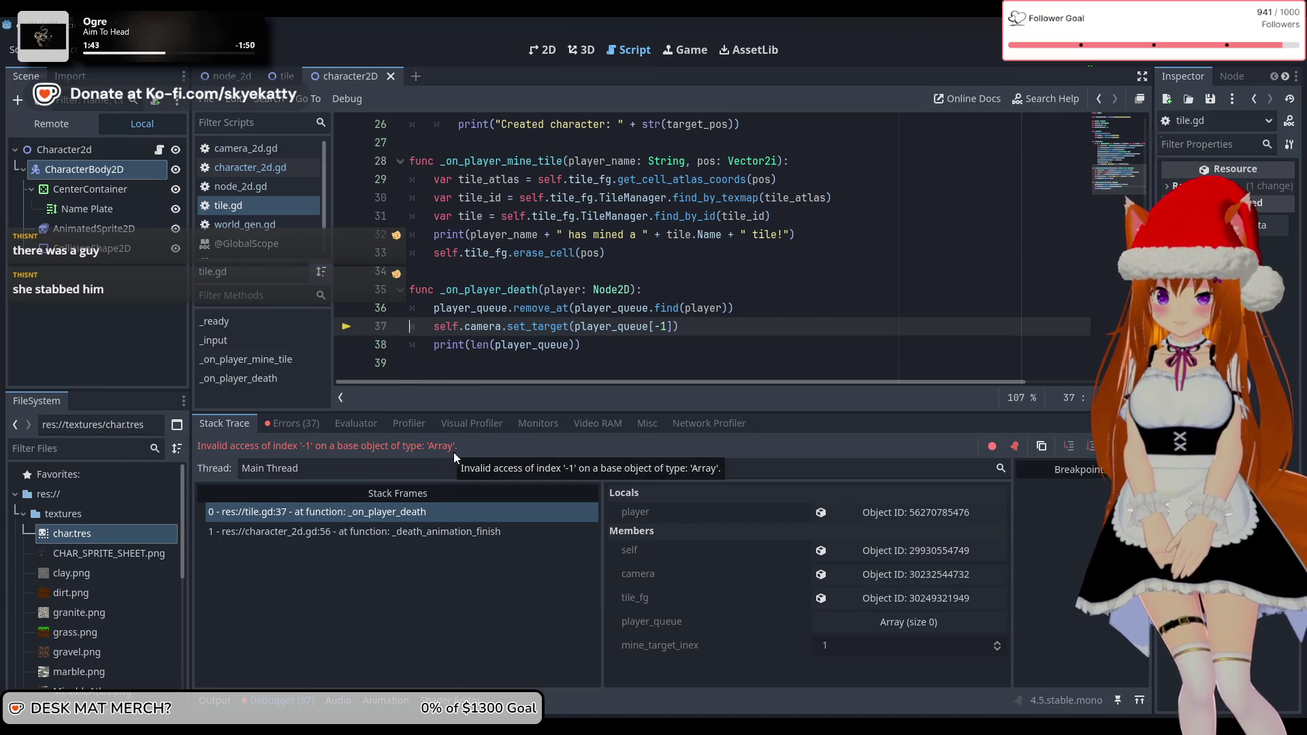
Add 'if len(player_queue) > 0:' above set_target, moving len(player_queue) out of the print call
click(722, 311)
key(Return)
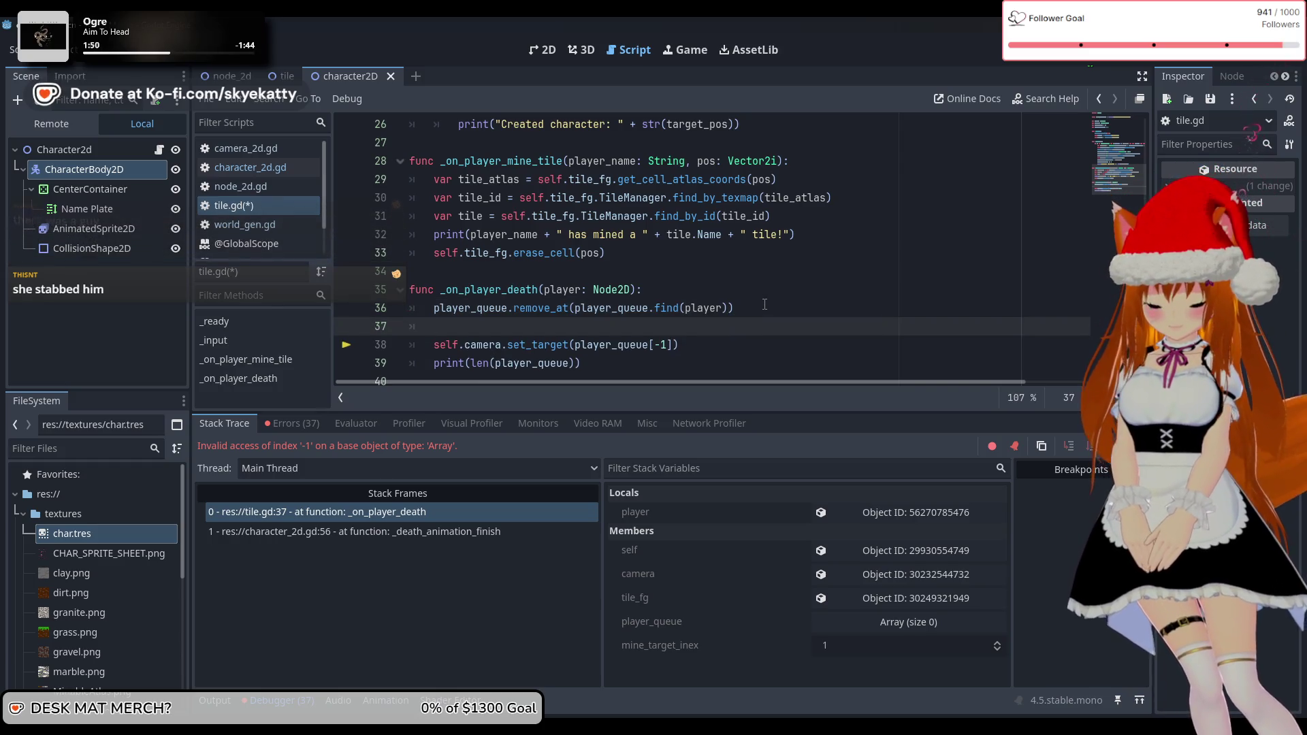
text(if)
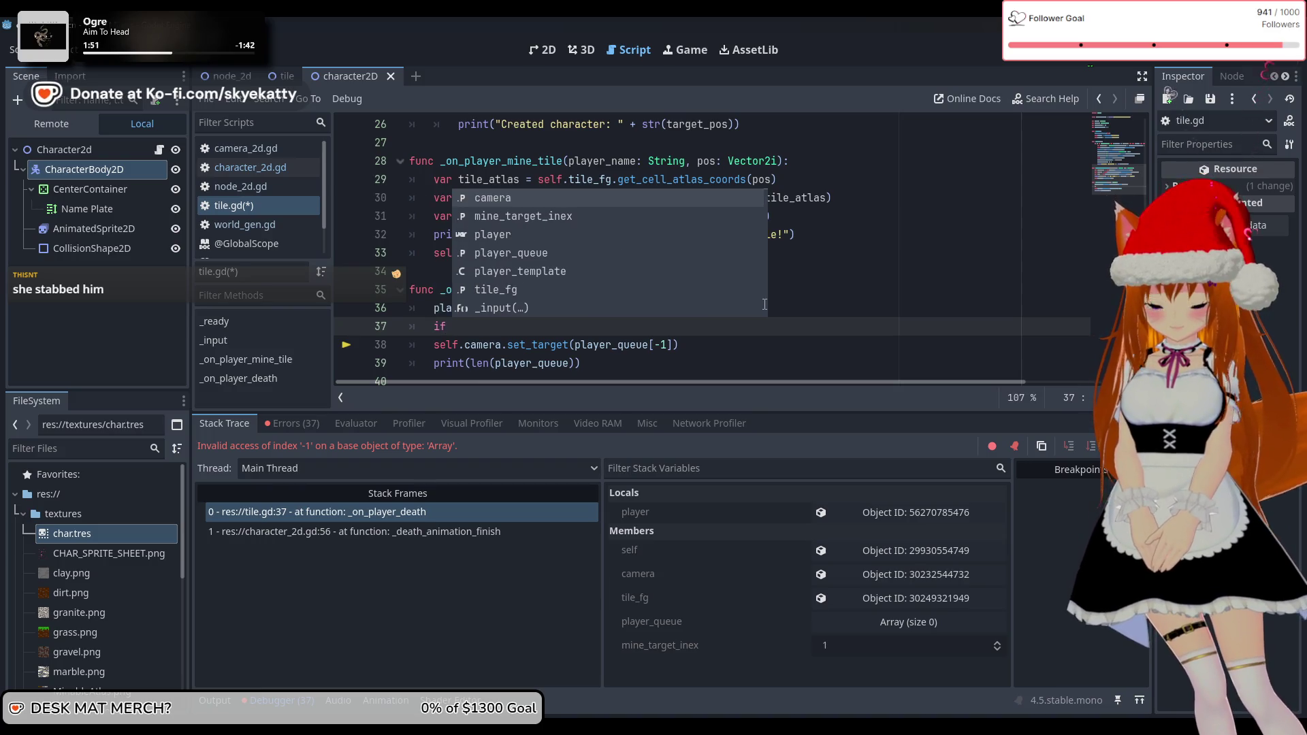
drag(574, 363, 474, 364)
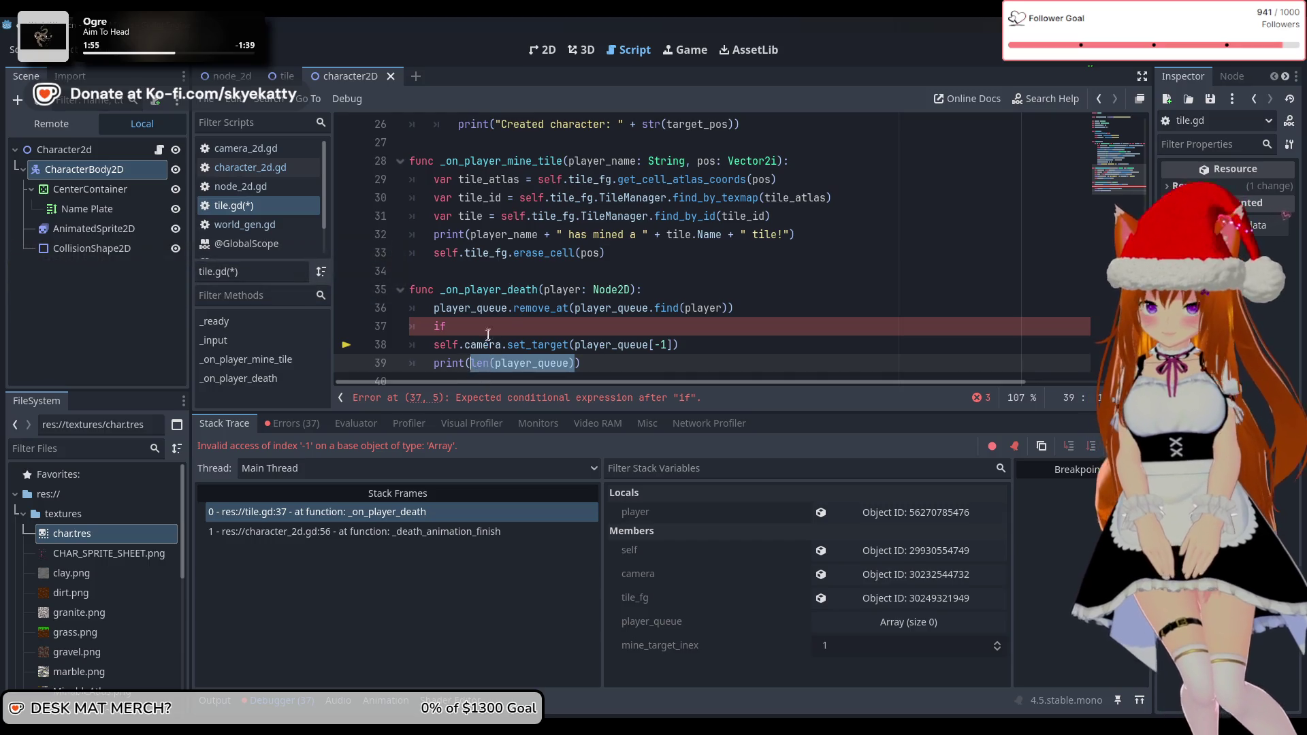
key(ctrl+x)
click(509, 326)
key(ctrl+v)
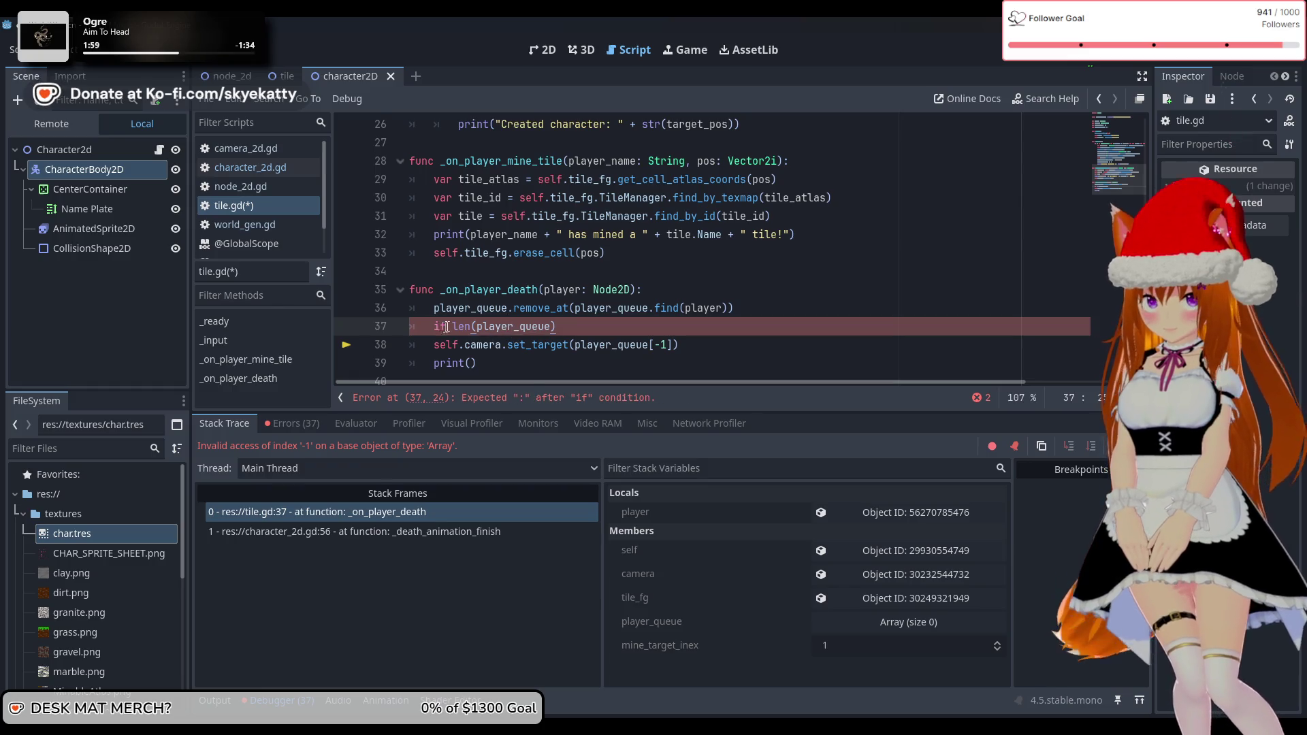
key(Left)
text(()
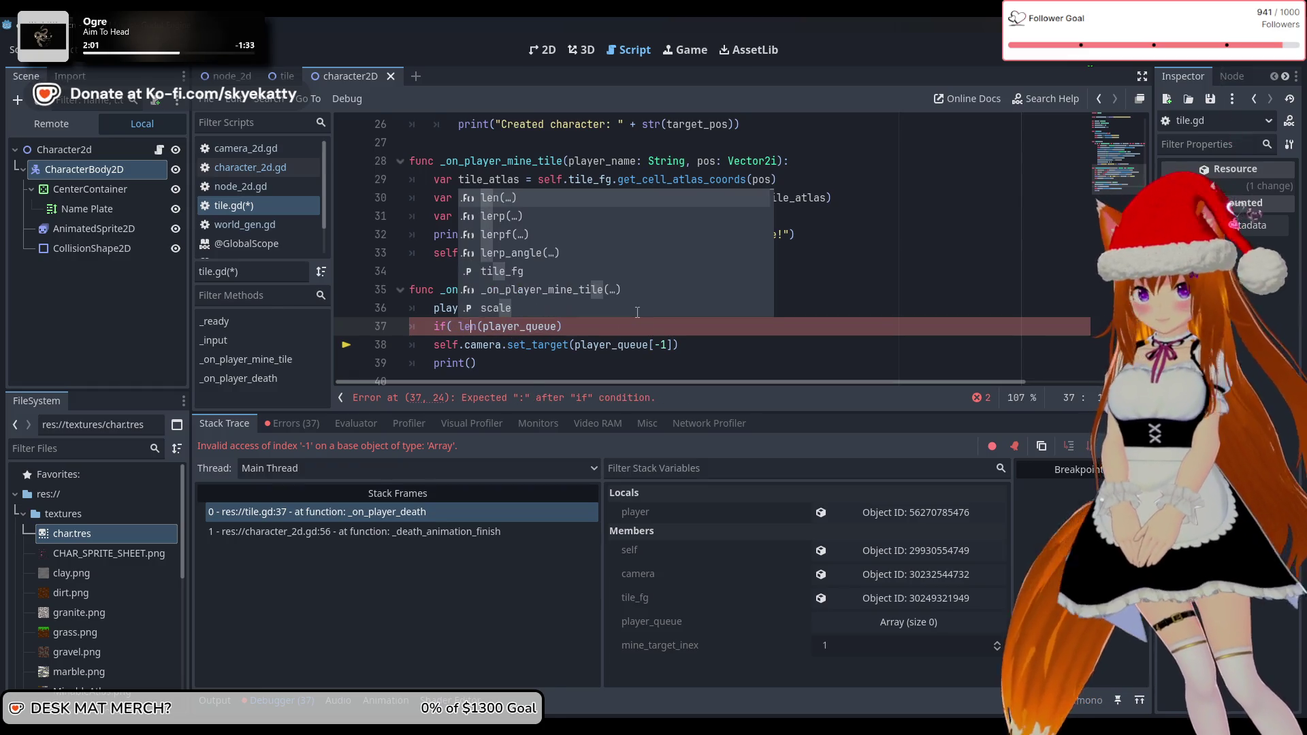
key(End)
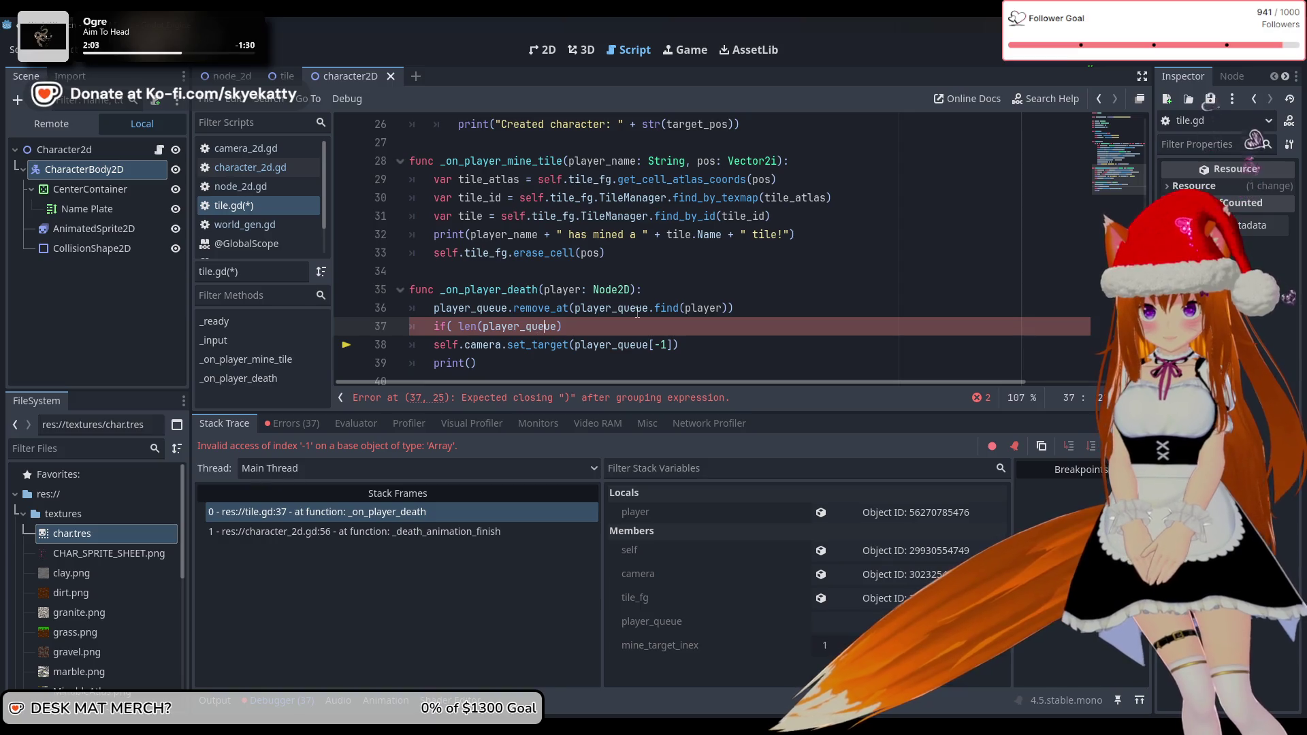
text(>)
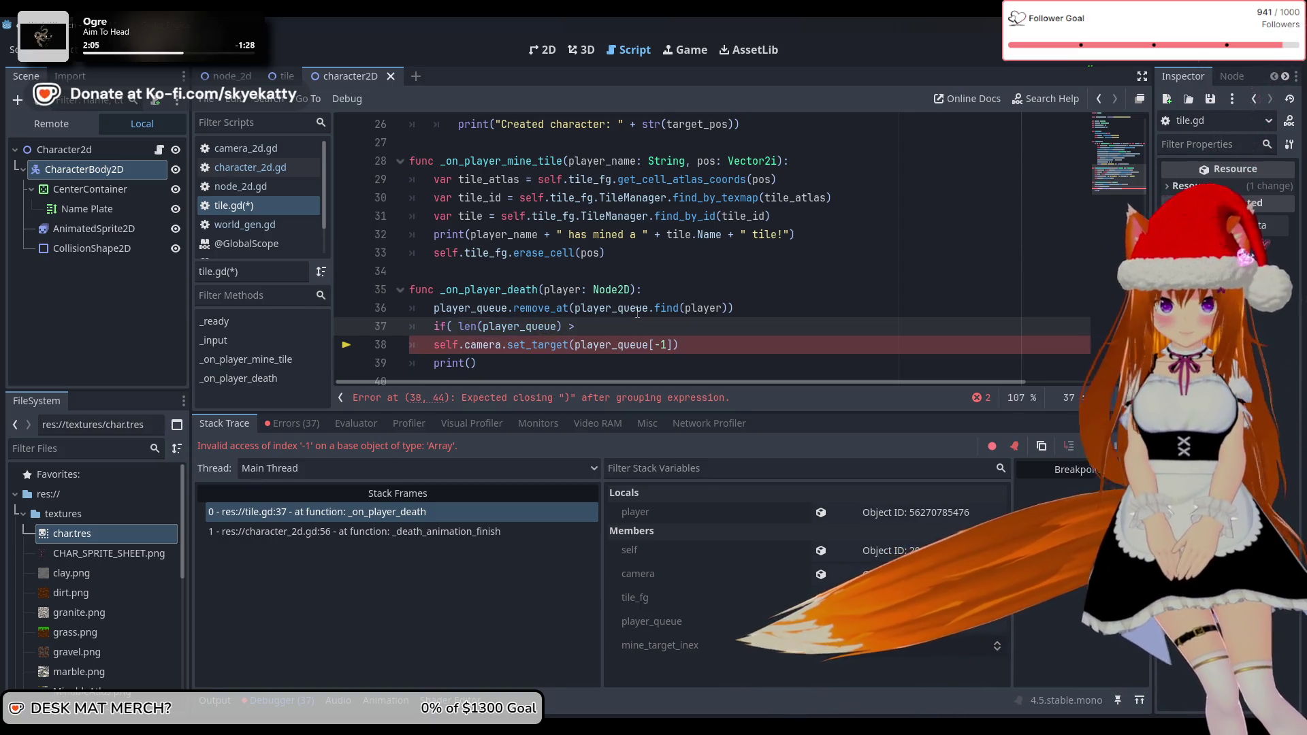
key(Home)
key(Right)
key(Right)
key(Right)
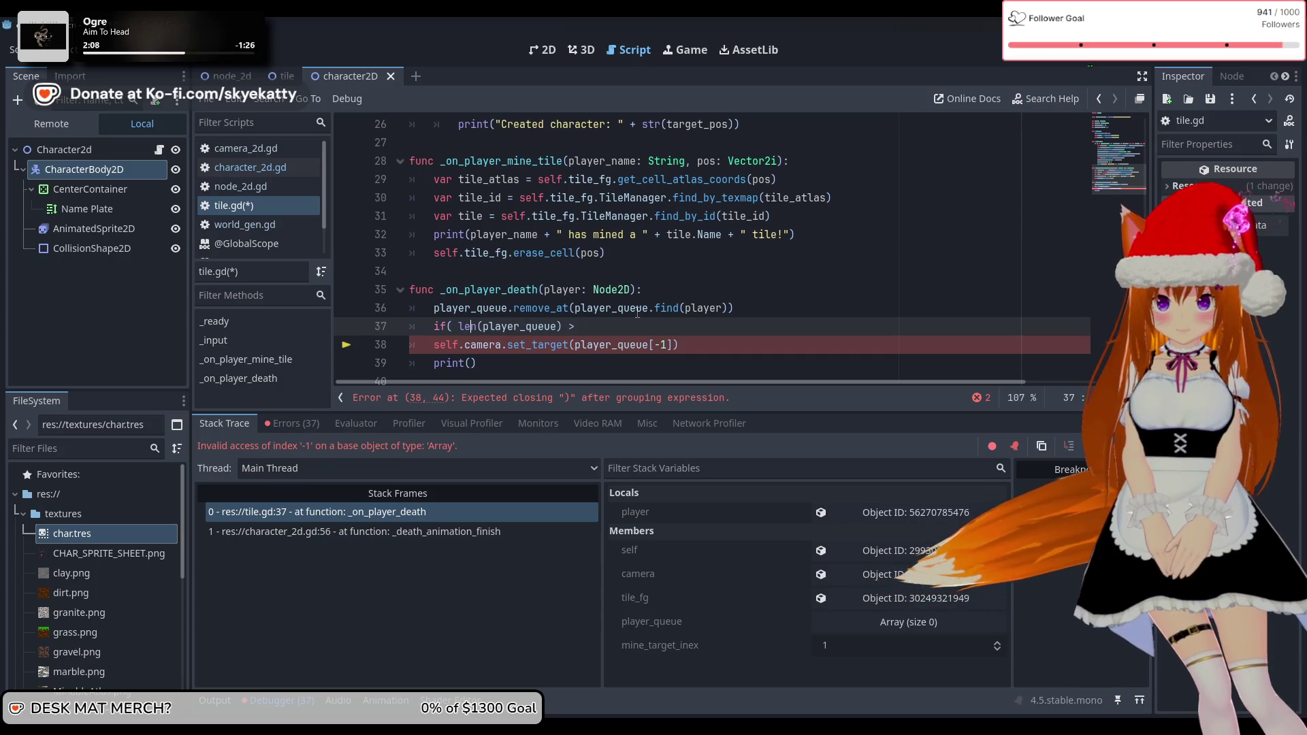
key(BackSpace)
key(Right)
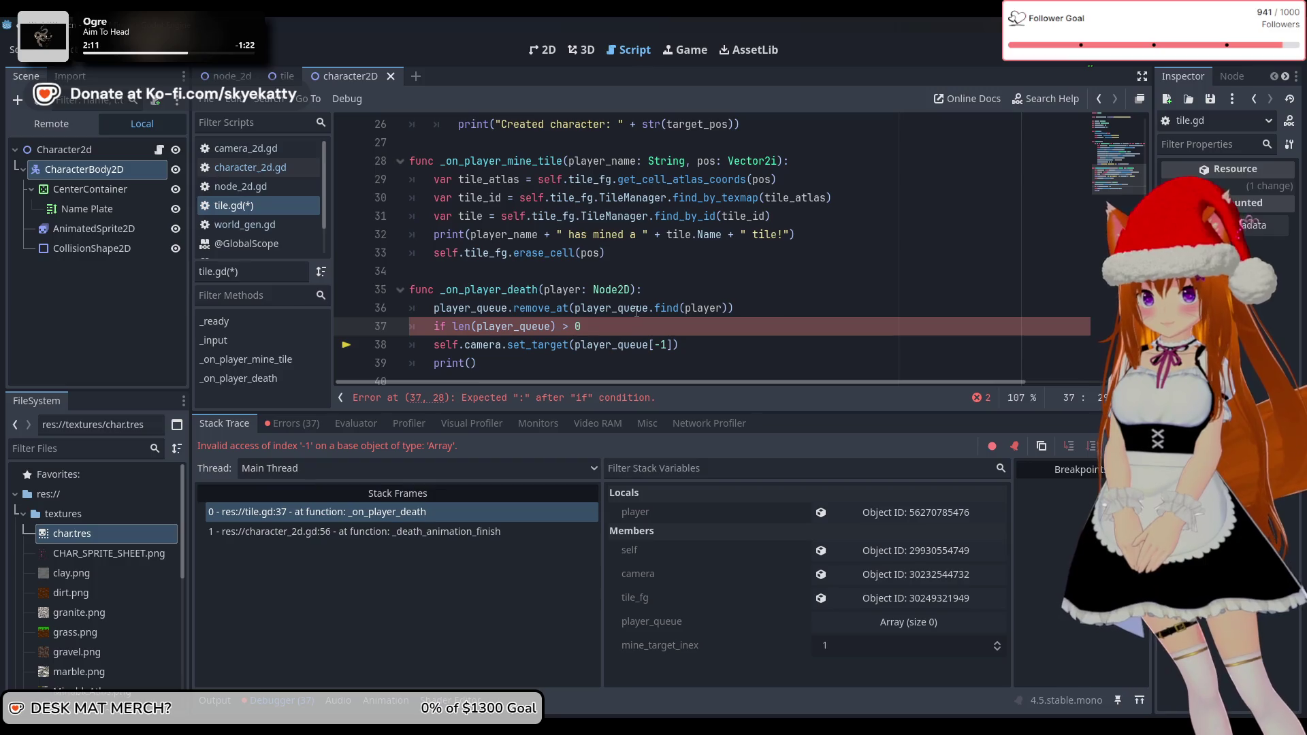
text(:)
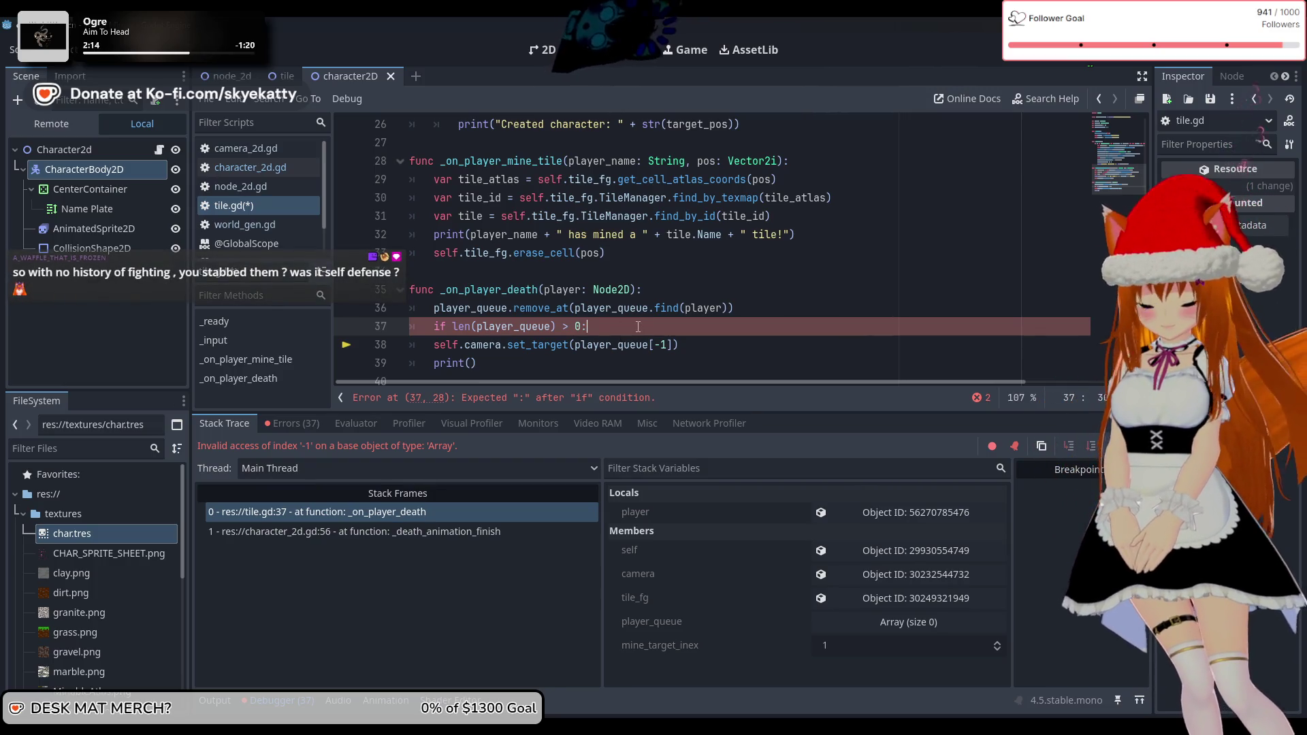
Indent set_target under the if, delete the leftover print line, and relaunch the game
key(Down)
key(Home)
key(Tab)
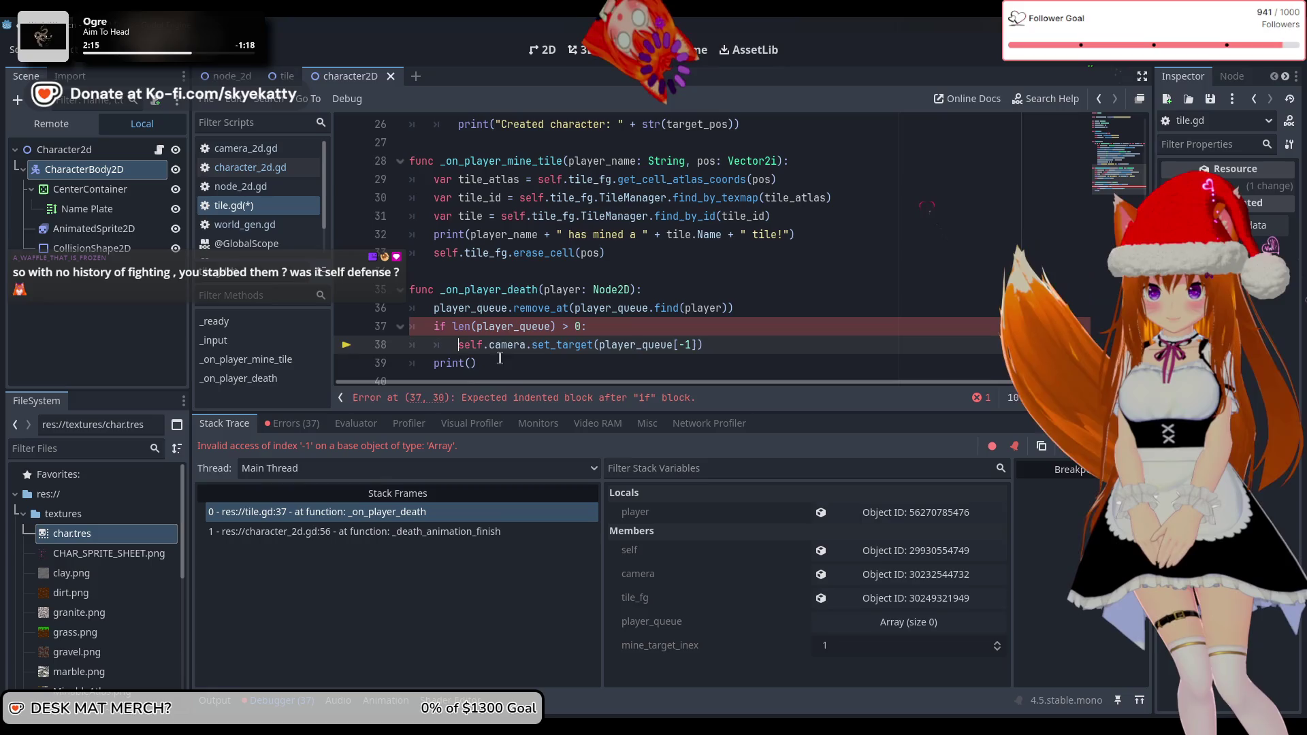
click(536, 367)
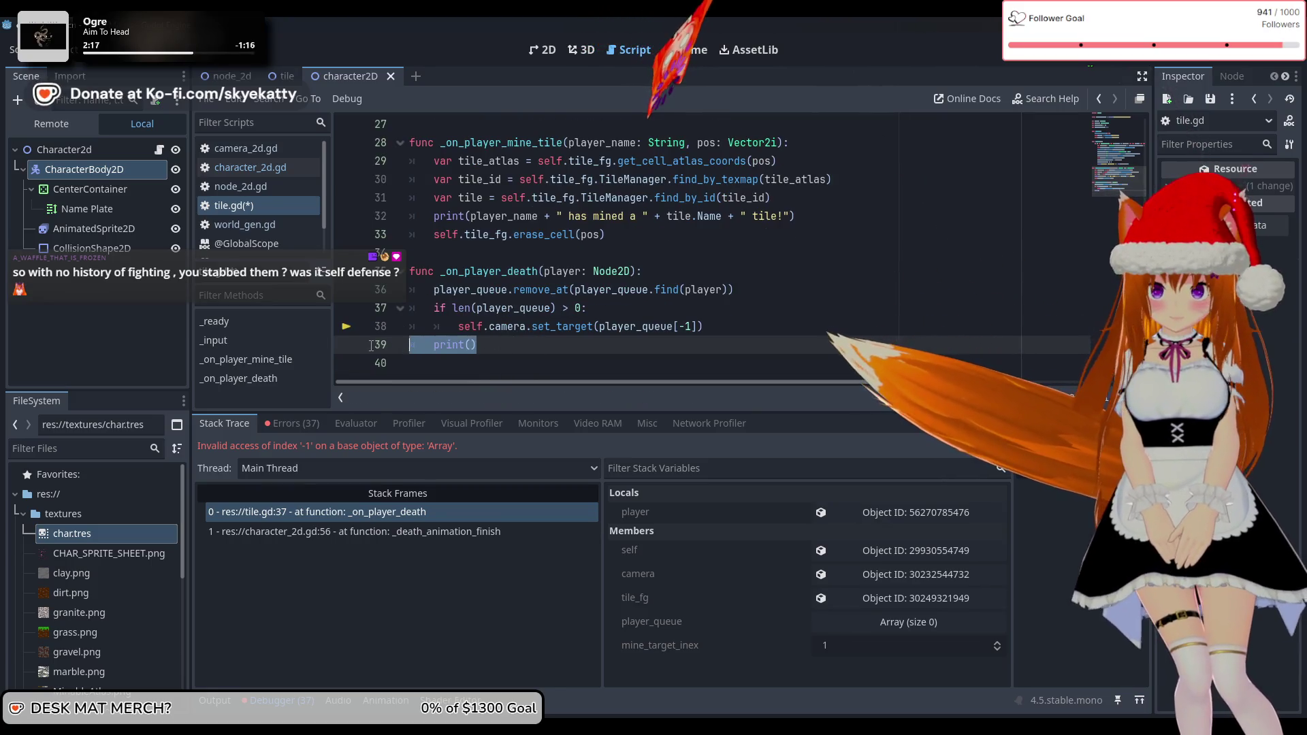
key(BackSpace)
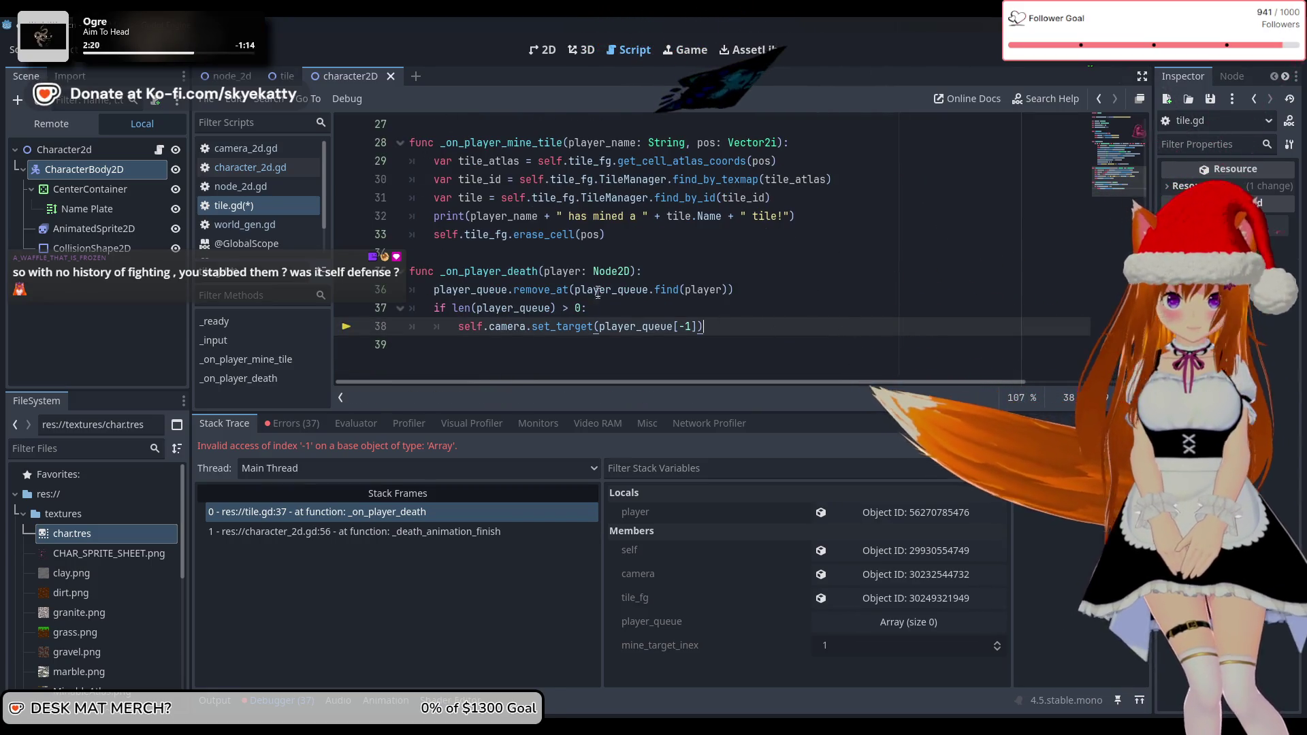
scroll(633, 126, up, 2)
click(1093, 58)
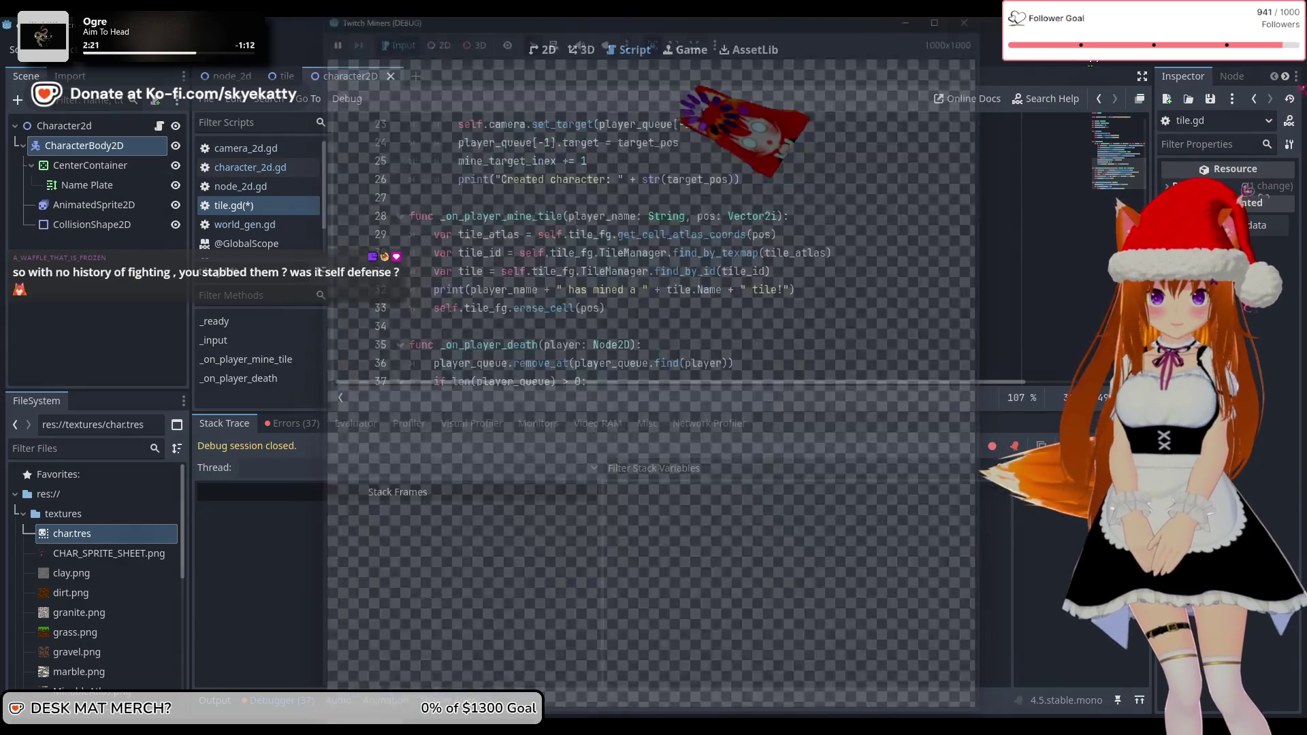
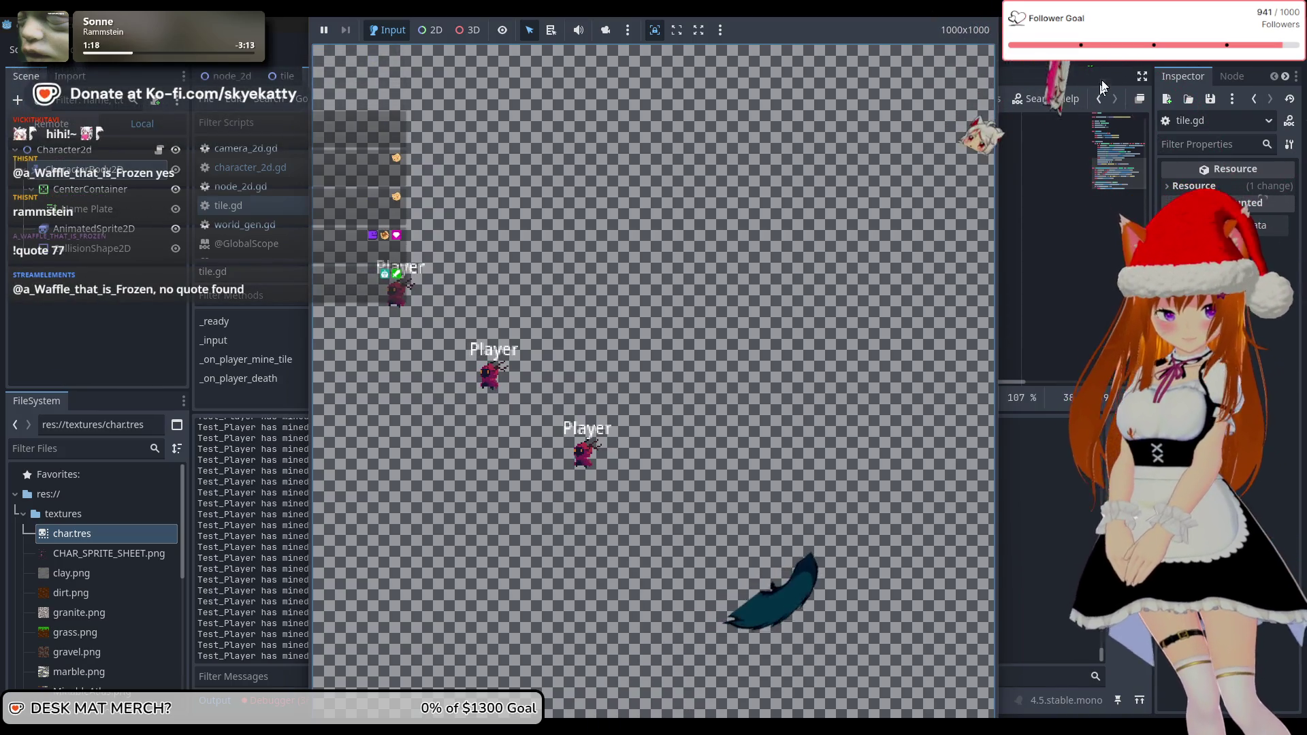
Stop the running mining game with F8 once the GRASS-mined messages appear
key(F8)
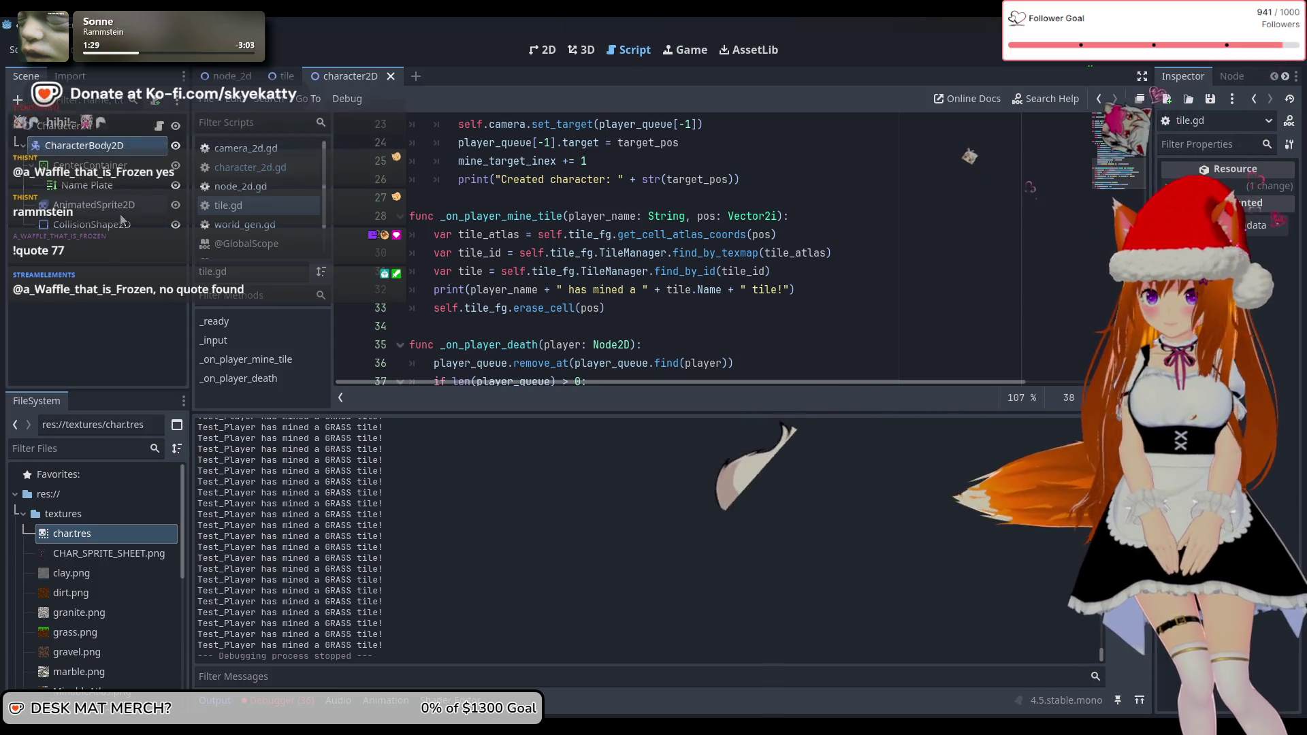
Look at the tile scene, then switch back to the node_2d scene
click(283, 76)
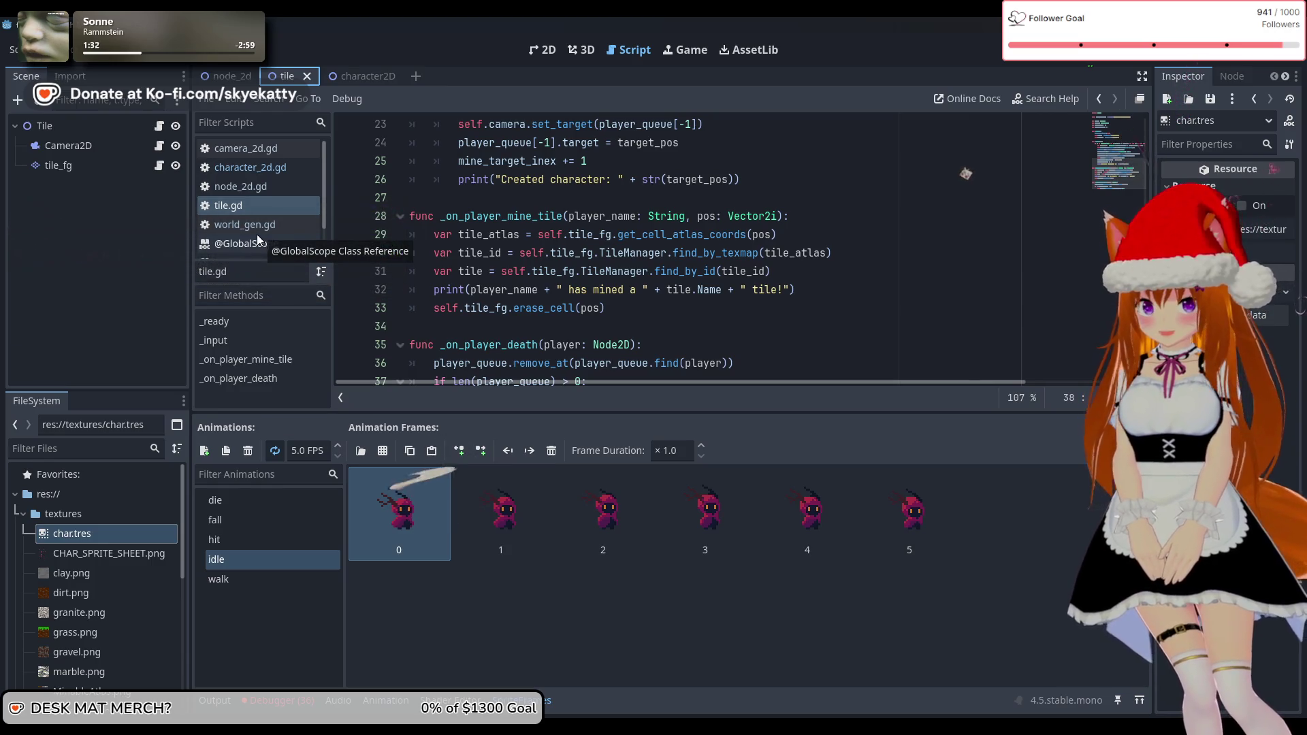
scroll(460, 273, down, 1)
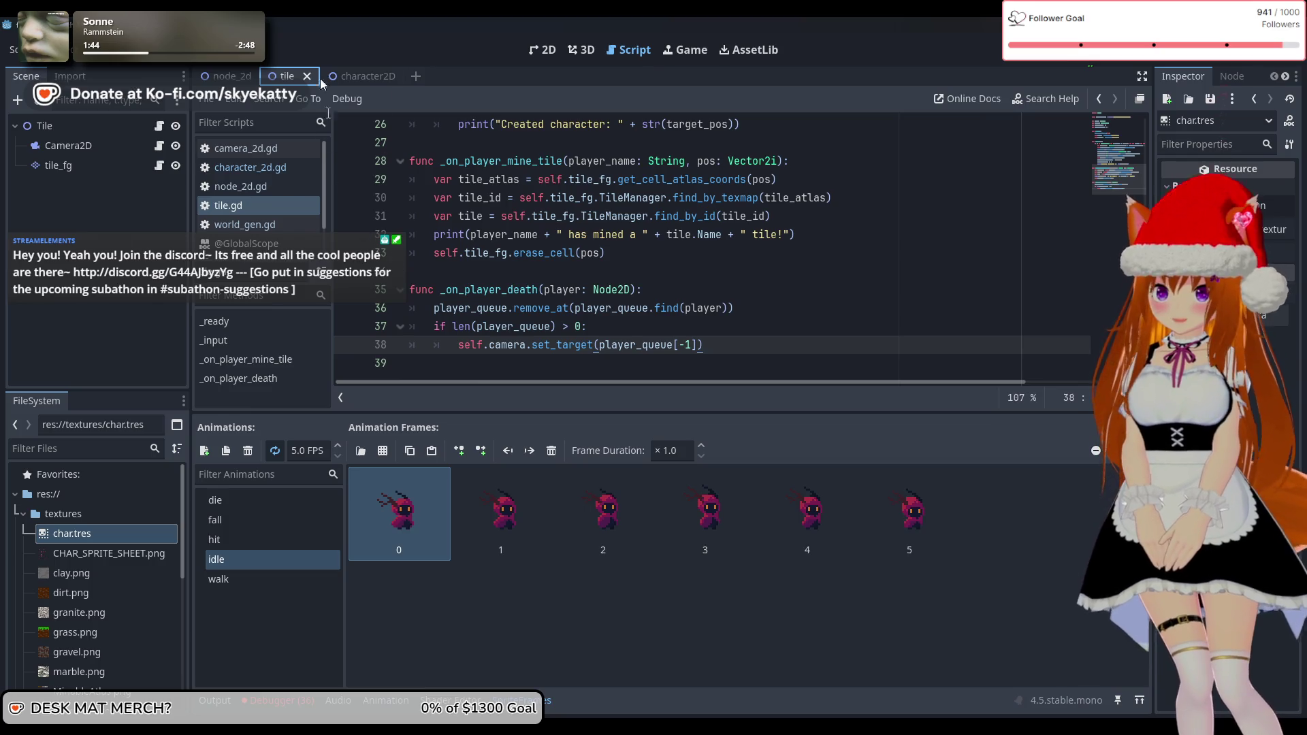
click(219, 76)
mouse_move(453, 370)
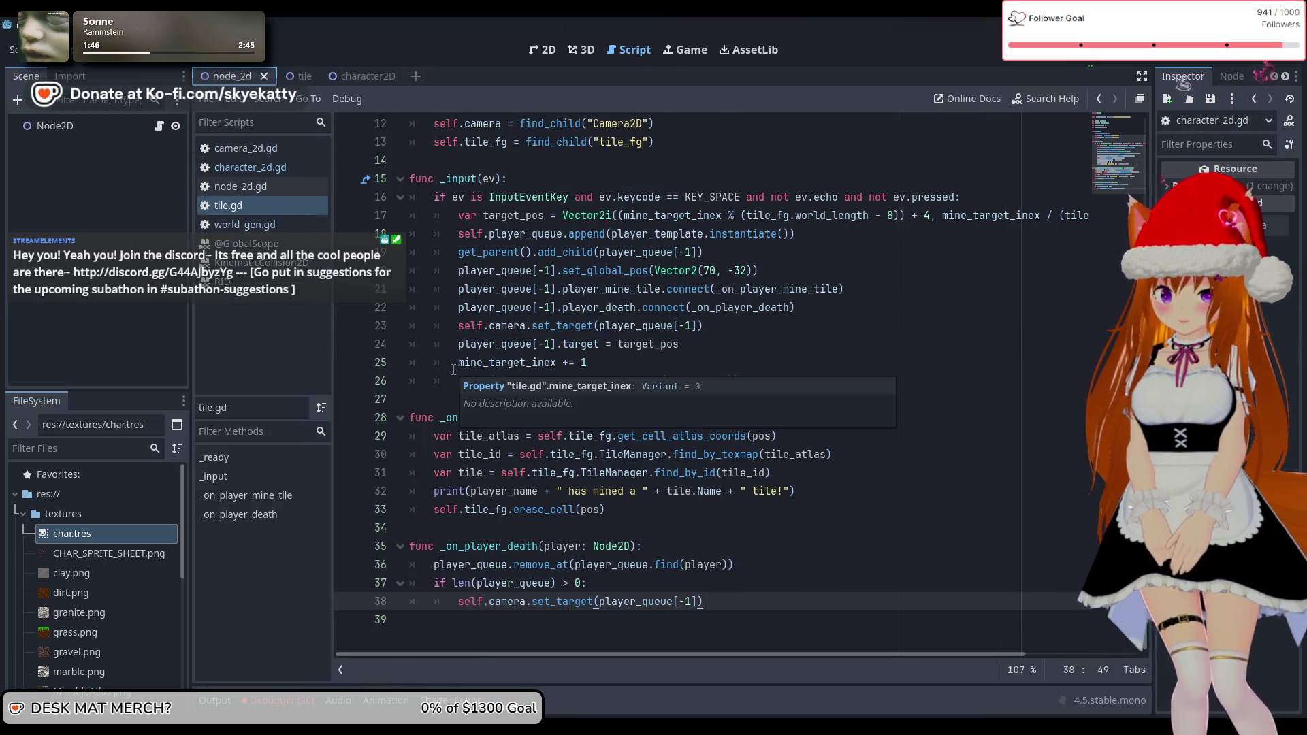
scroll(849, 545, up, 1)
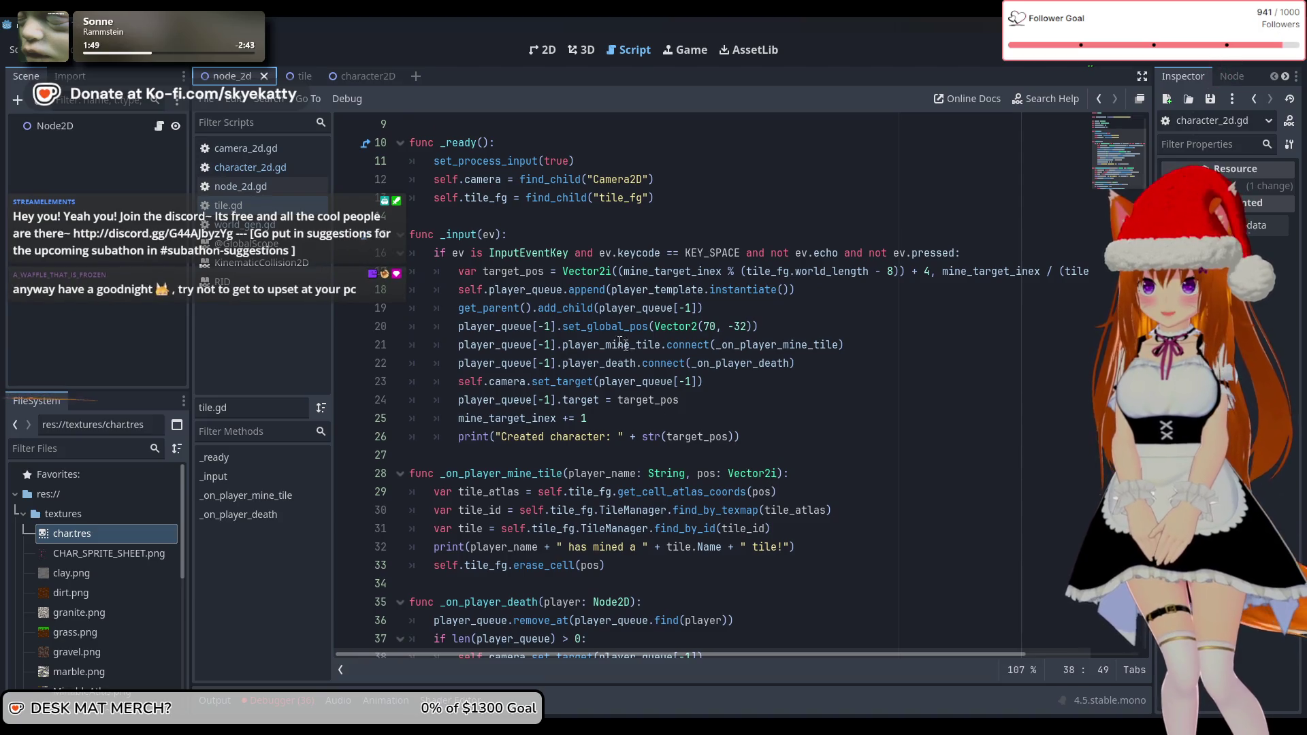
scroll(611, 336, down, 1)
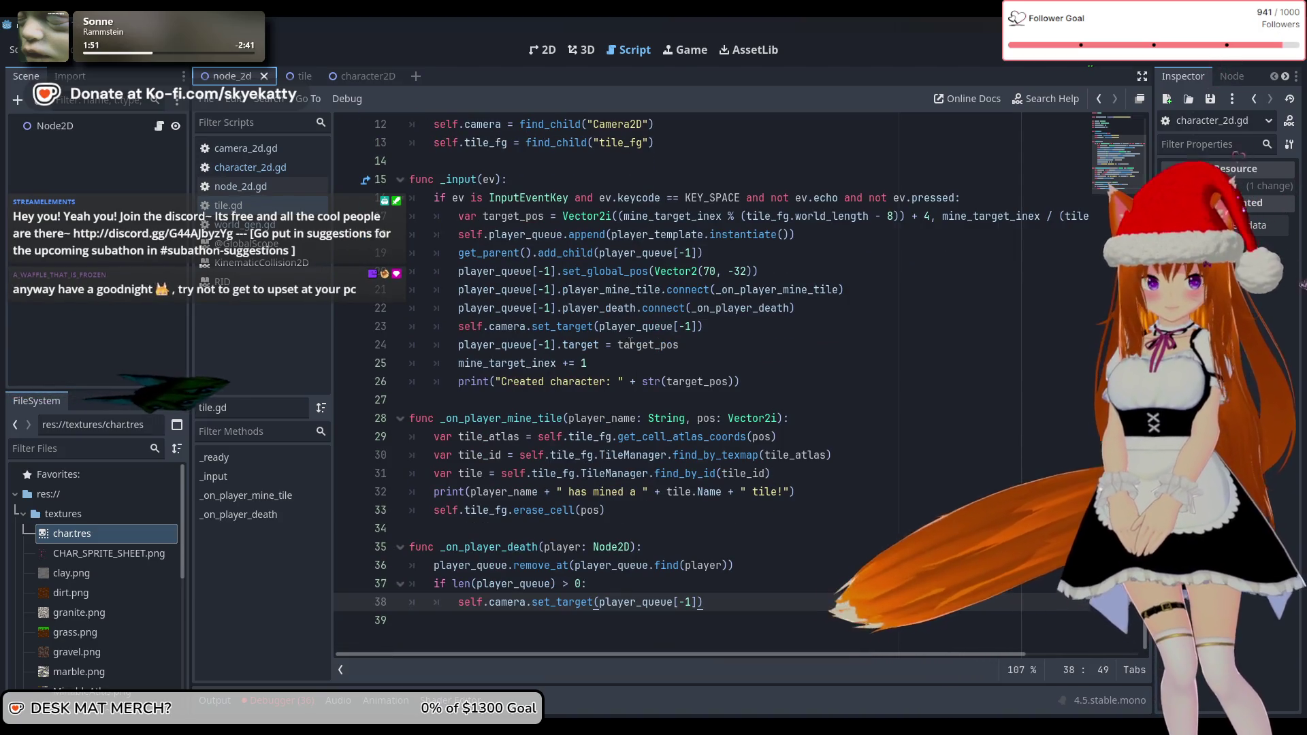
mouse_move(631, 344)
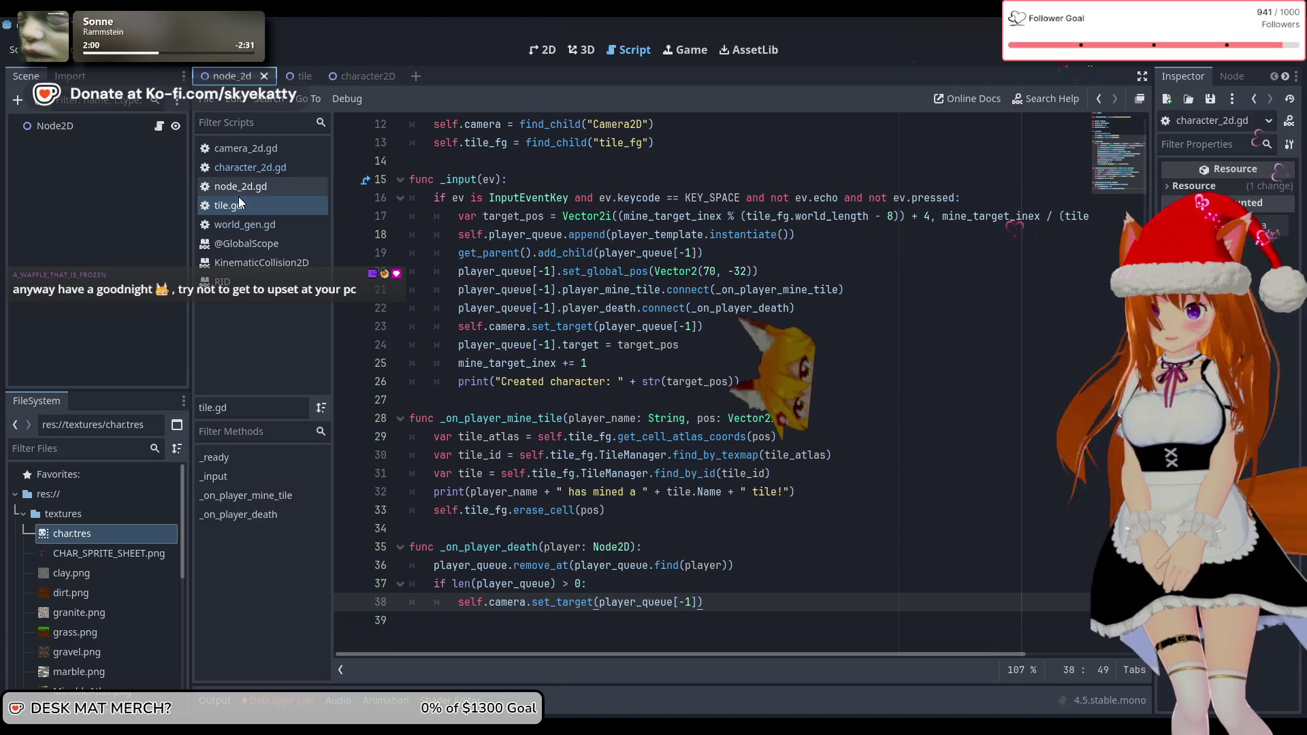
Browse the world_gen.gd, character_2d.gd and node_2d.gd scripts
click(260, 224)
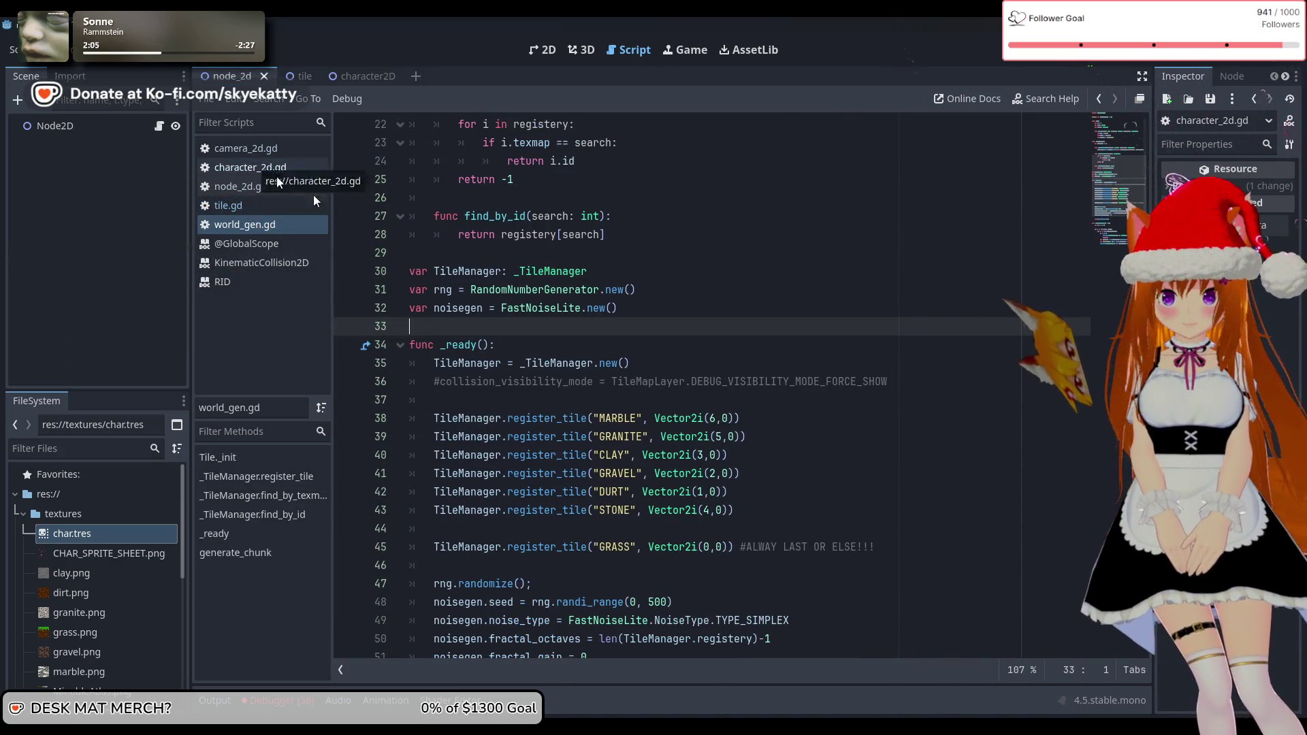
scroll(519, 248, up, 6)
scroll(520, 247, down, 11)
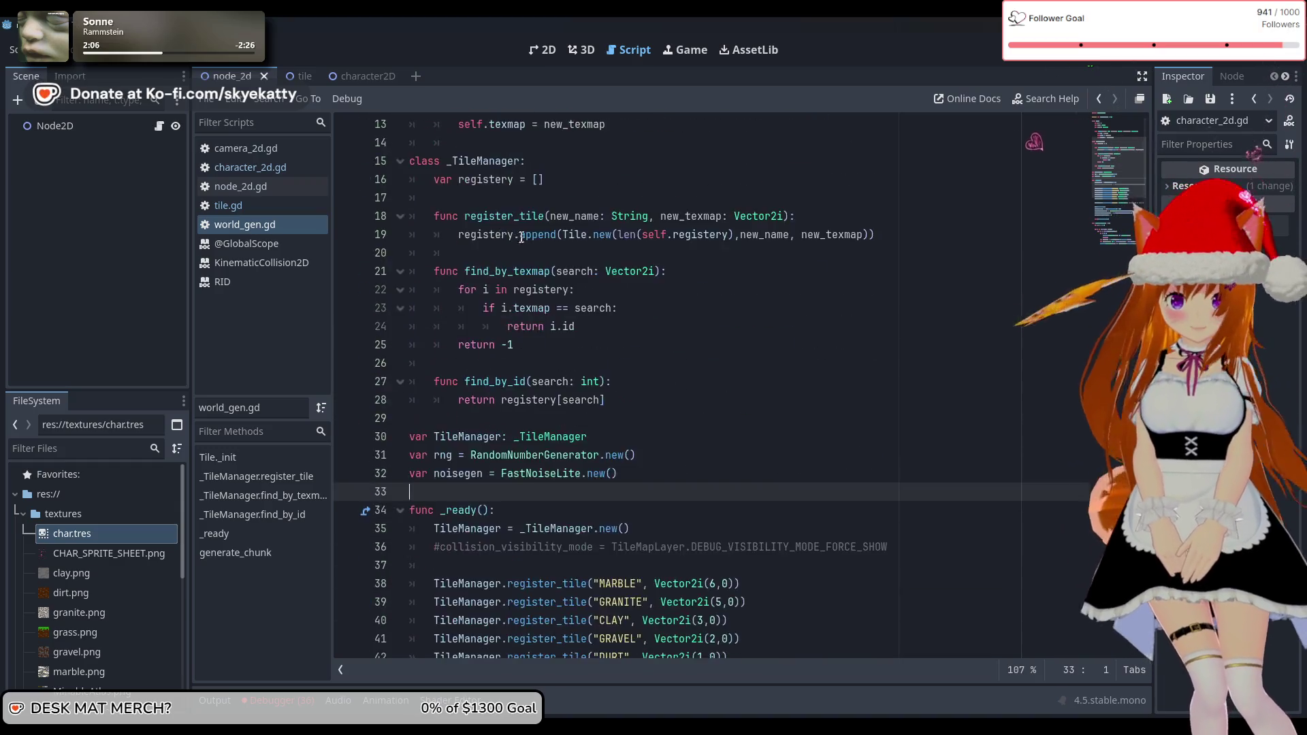
click(250, 166)
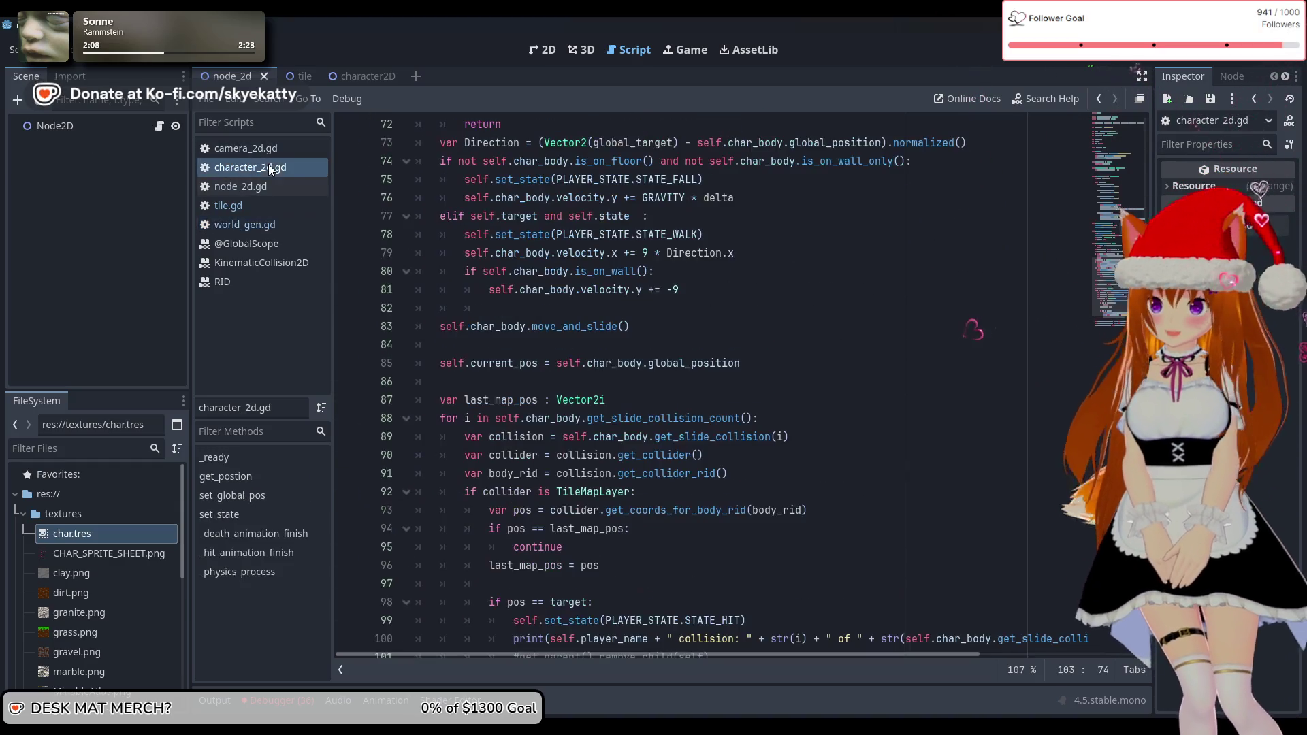
click(279, 224)
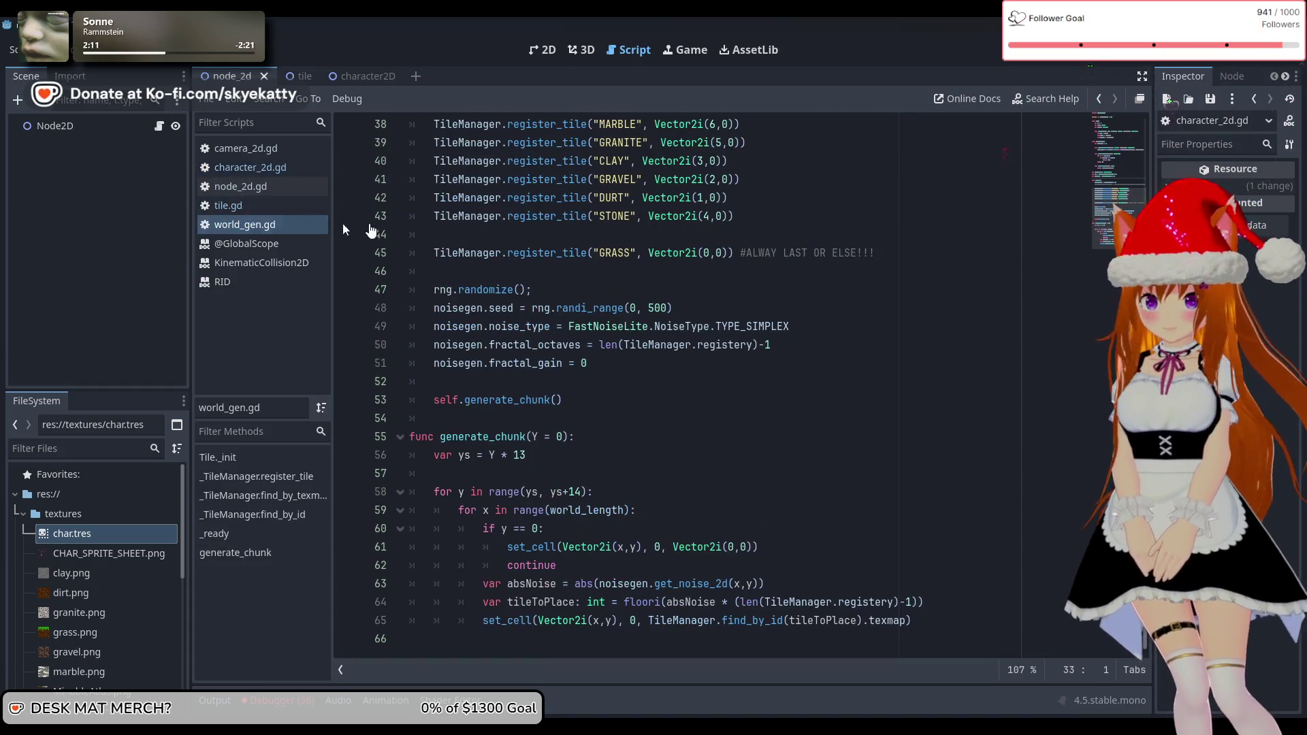
click(288, 172)
scroll(591, 242, down, 4)
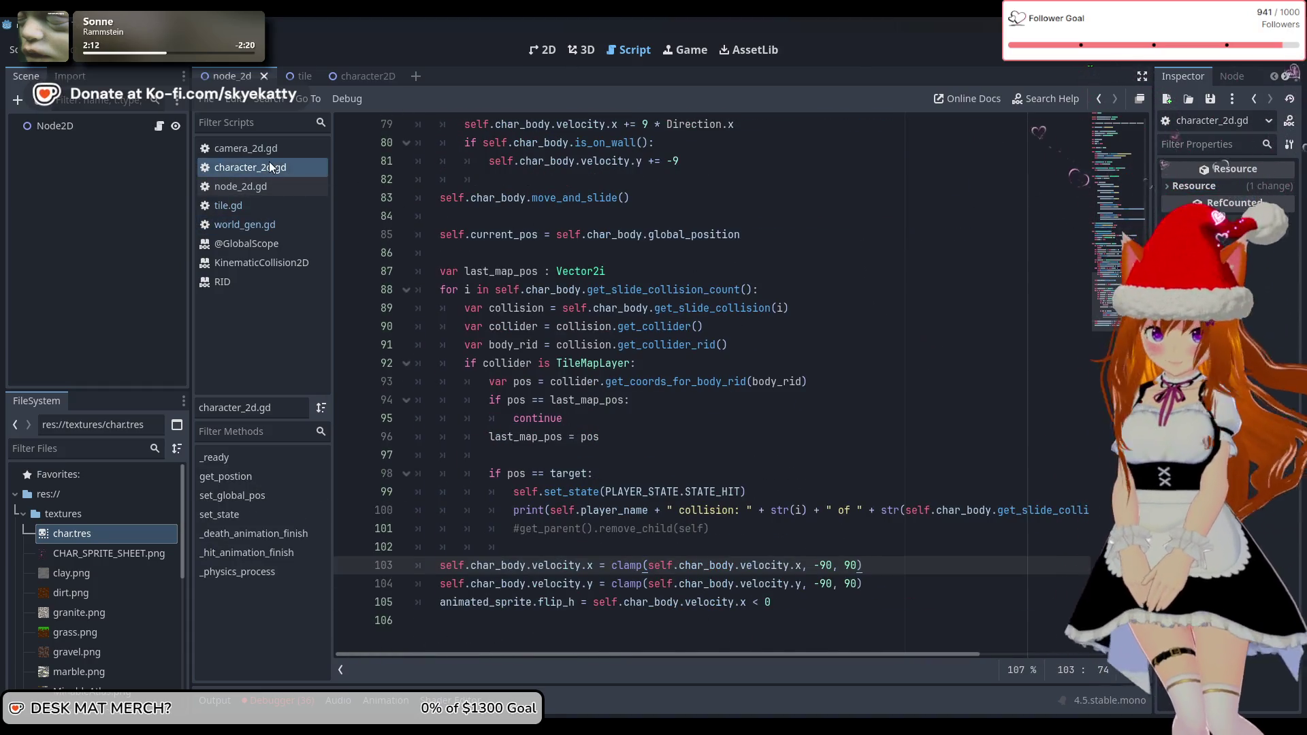
click(251, 187)
Open tile.gd and put the caret in the mined-tile print line
click(242, 201)
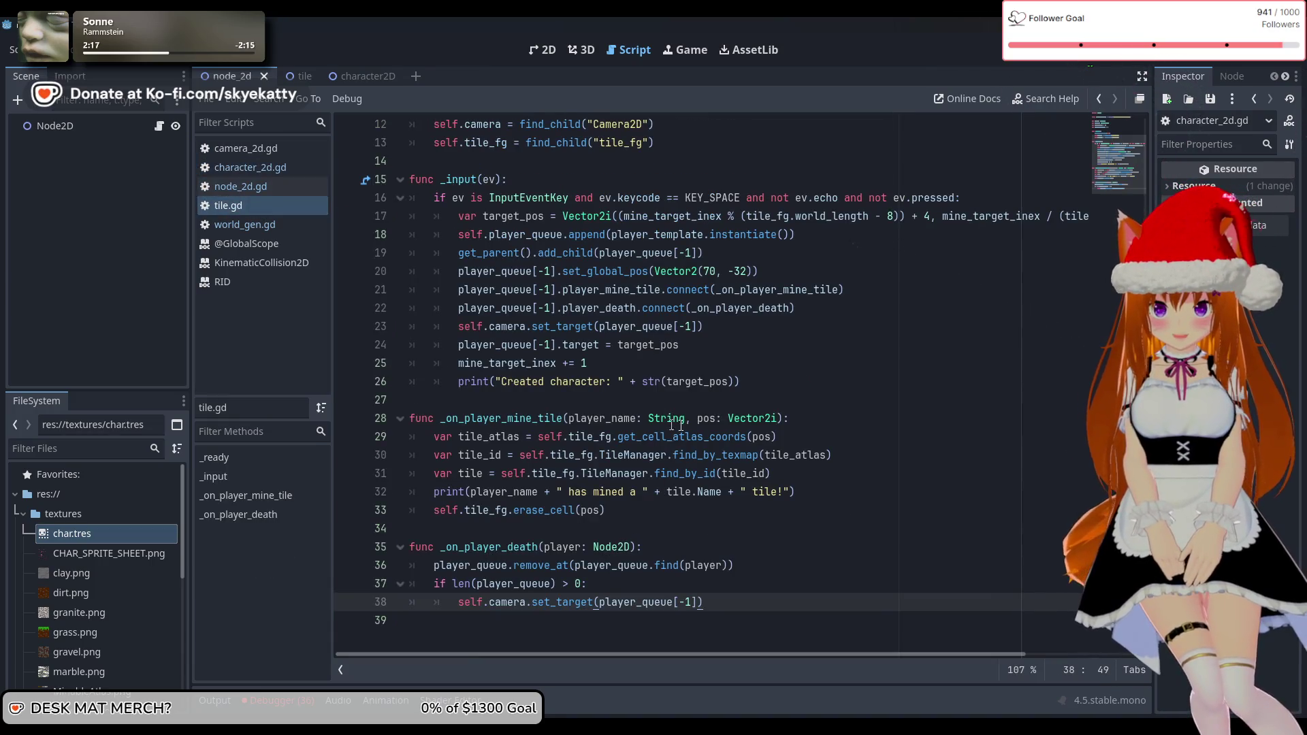
click(739, 493)
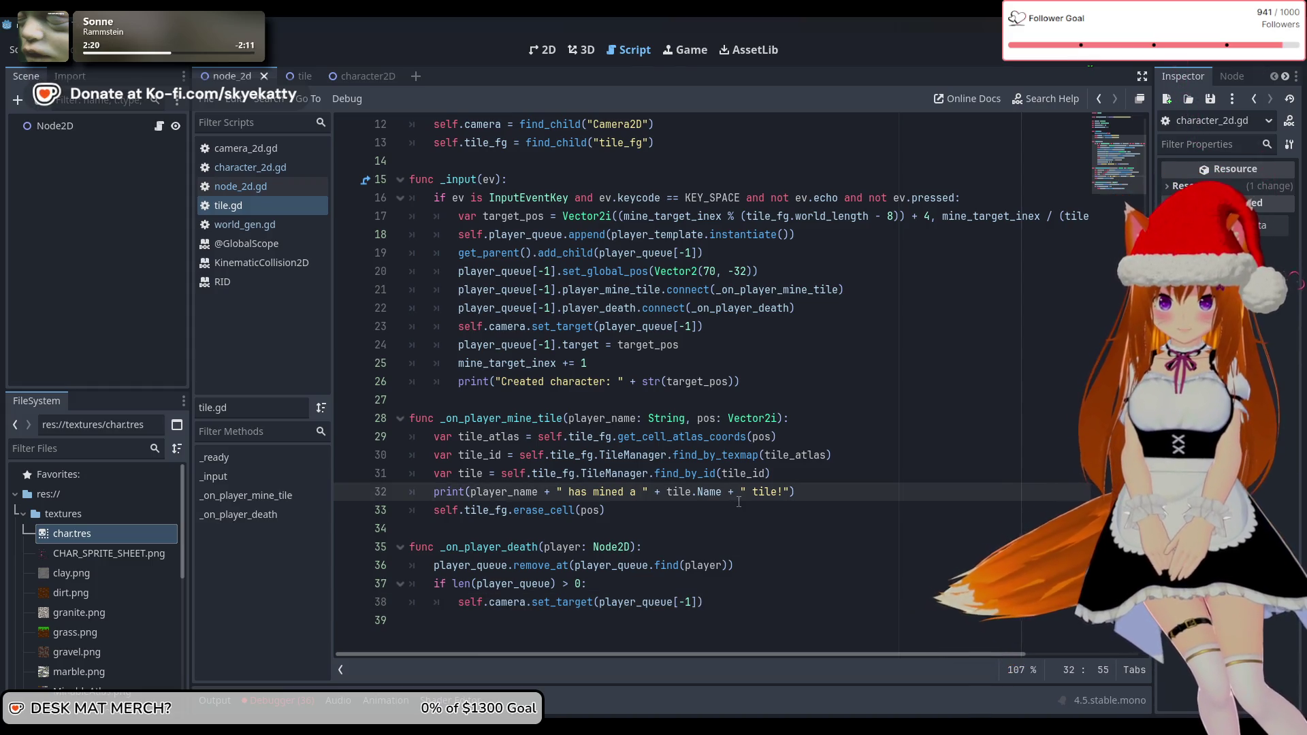
click(739, 503)
click(624, 492)
scroll(653, 506, up, 1)
Put the caret at the end of the erase_cell line in tile.gd's mine handler
scroll(653, 507, down, 1)
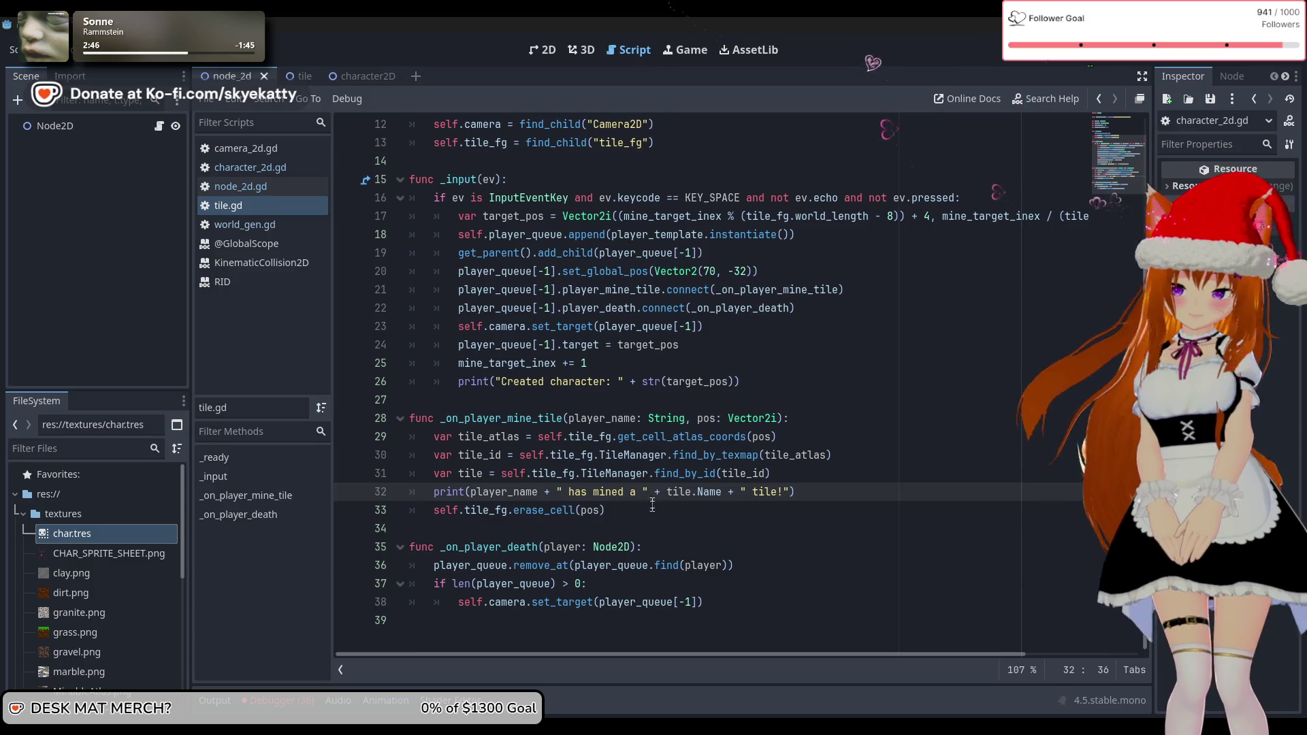
key(Down)
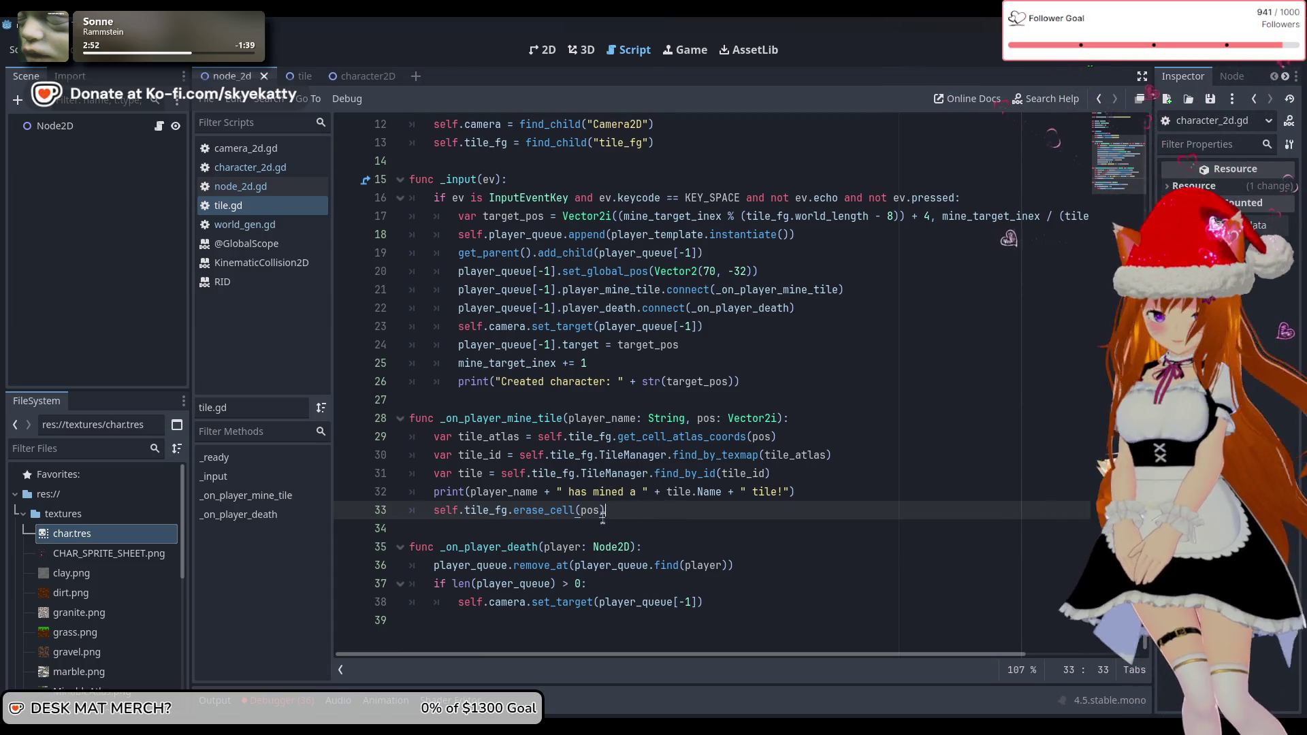
scroll(535, 388, up, 4)
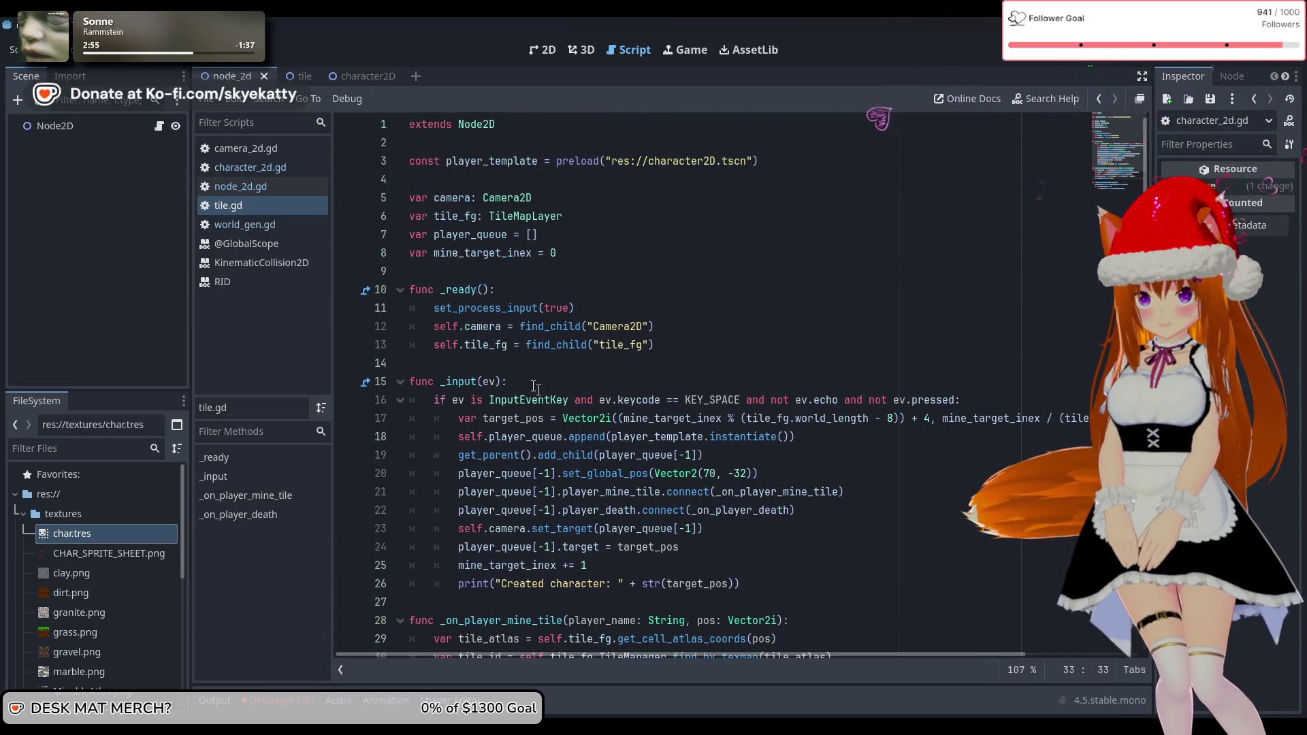
click(626, 253)
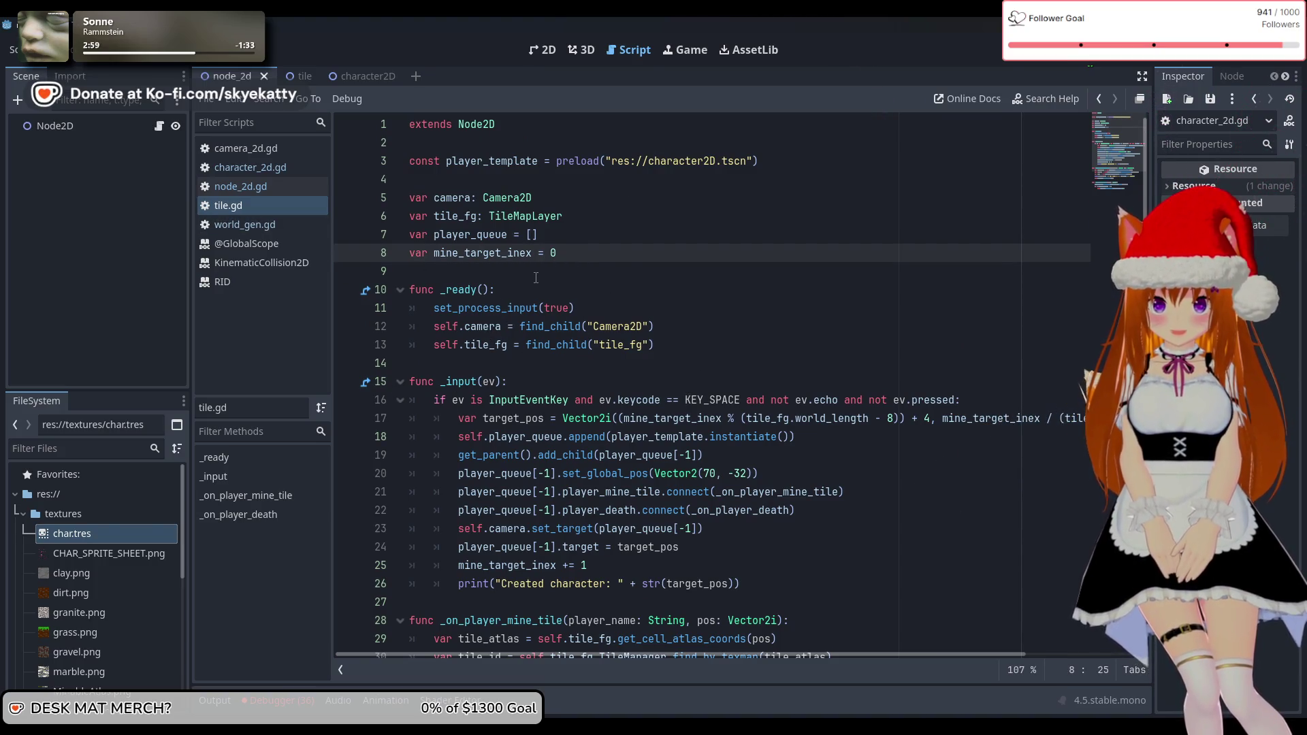
scroll(535, 277, down, 4)
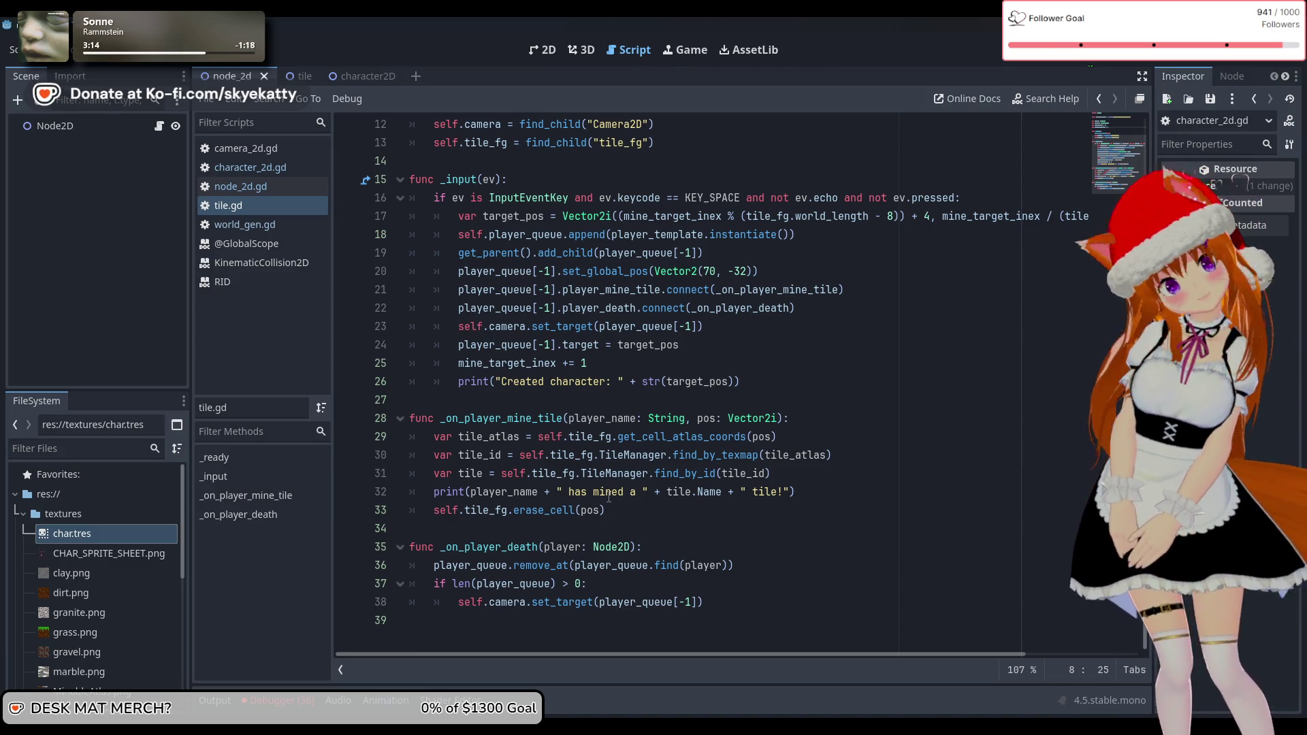
mouse_move(581, 456)
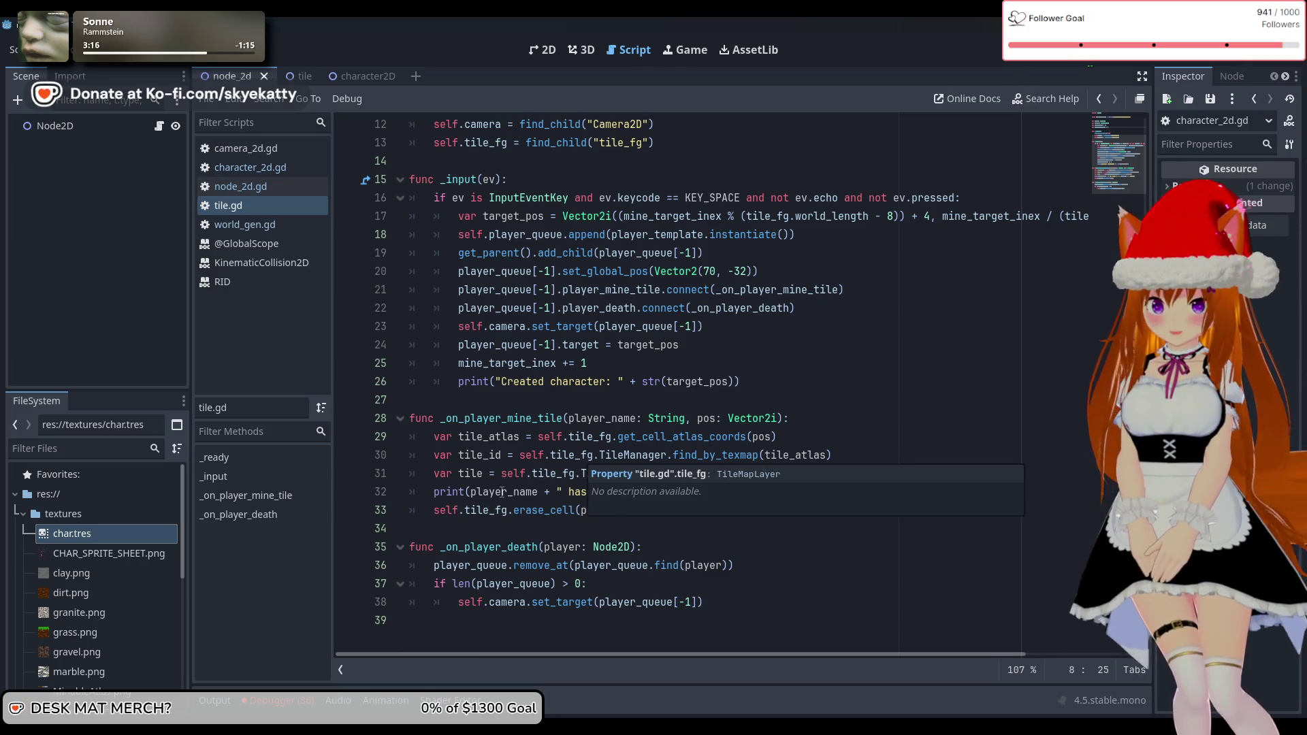
click(681, 510)
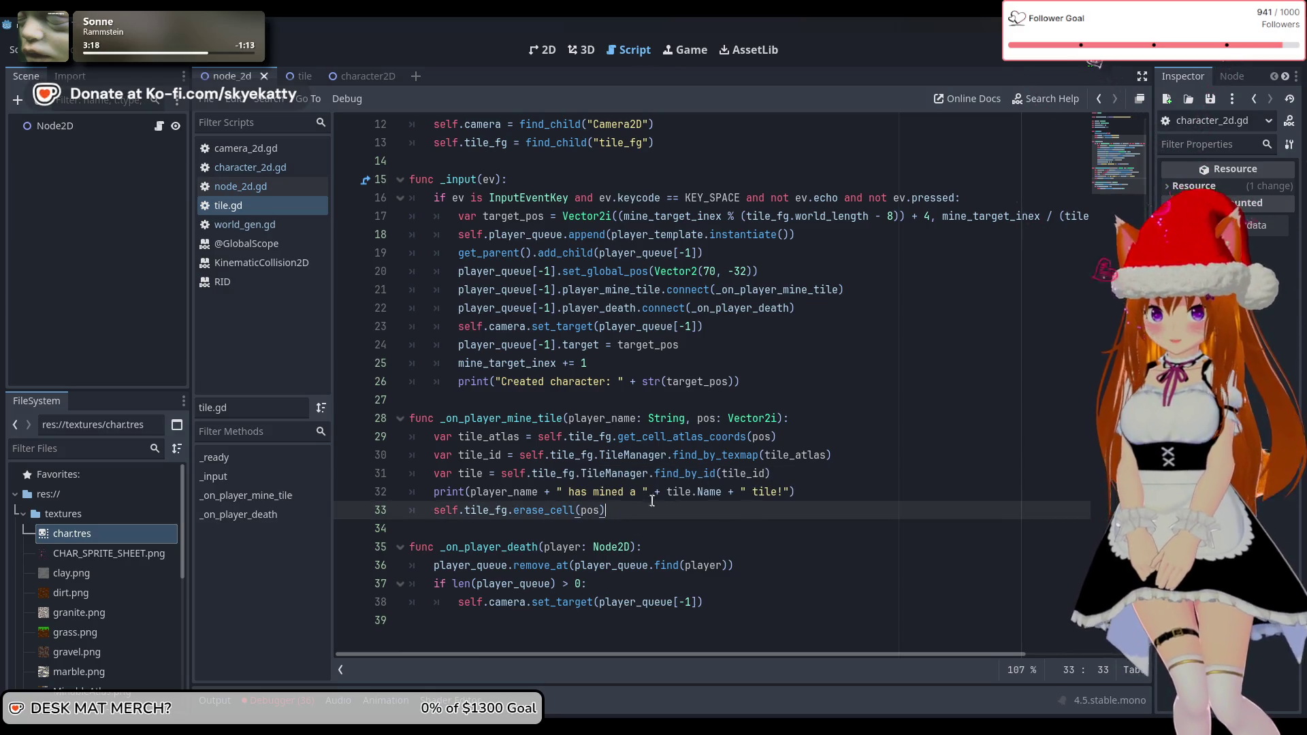
Insert an empty line after erase_cell and switch to world_gen.gd
scroll(652, 500, up, 4)
scroll(651, 500, down, 3)
mouse_move(666, 476)
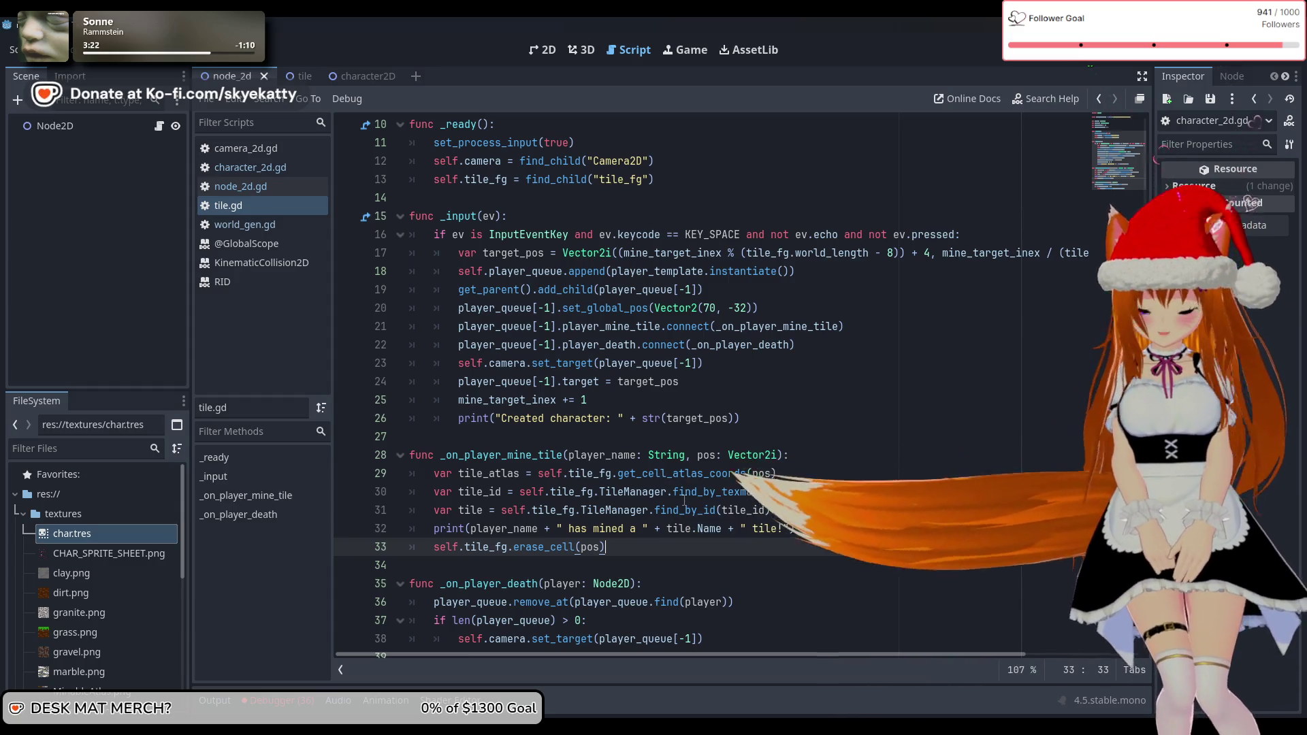
key(Return)
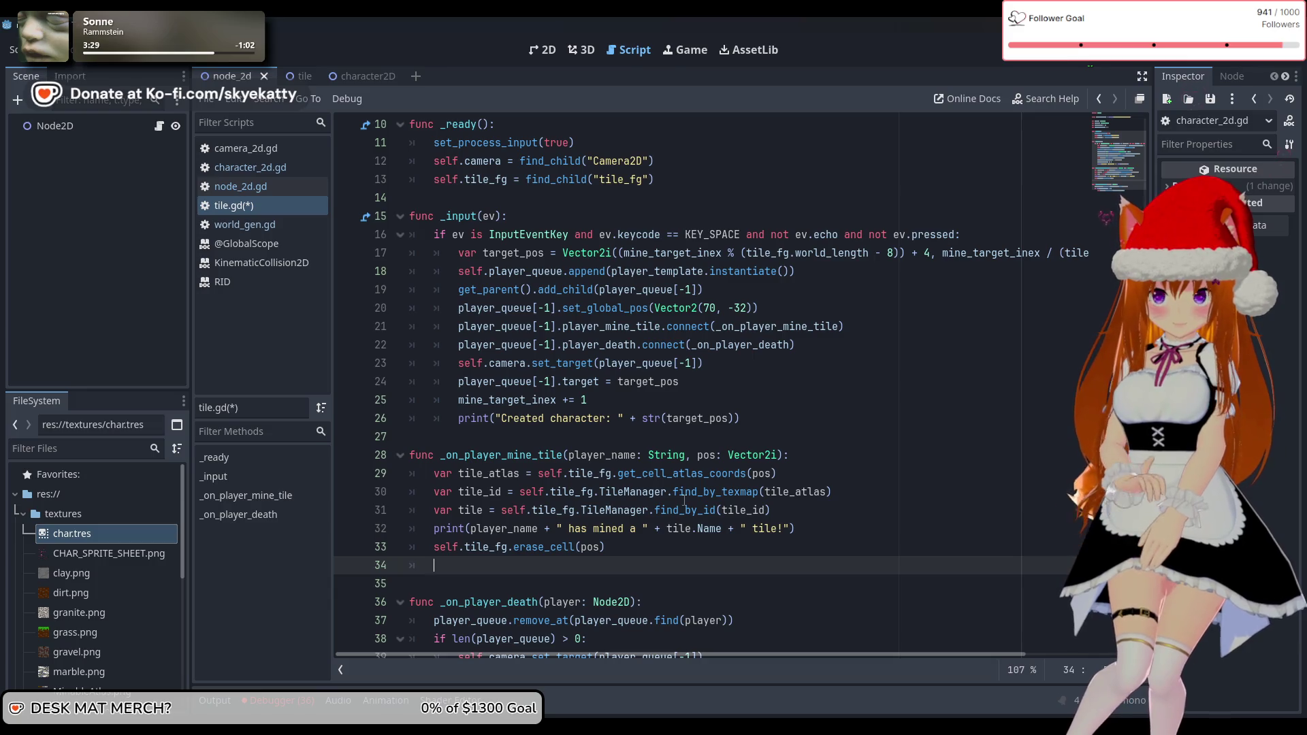
click(245, 224)
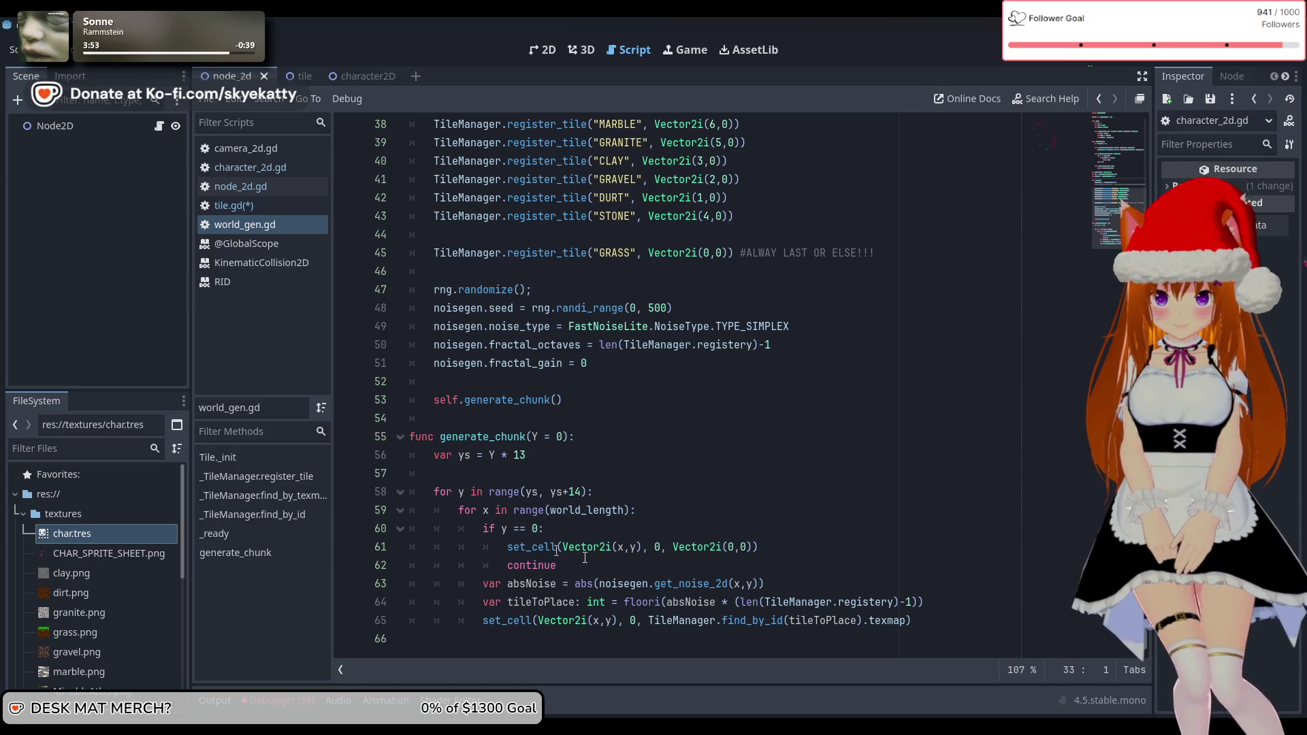
Start a new var declaration below the noisegen line in world_gen.gd
scroll(649, 522, up, 12)
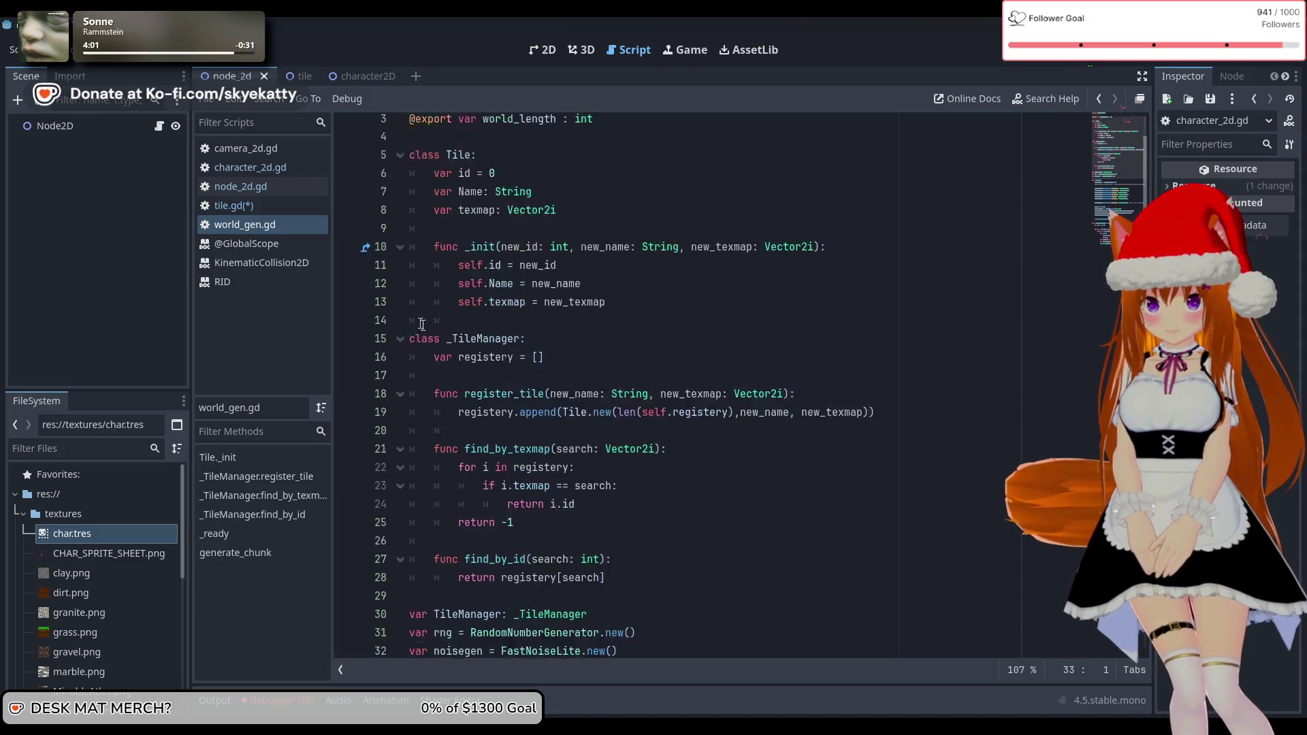
scroll(400, 402, down, 6)
scroll(400, 402, down, 2)
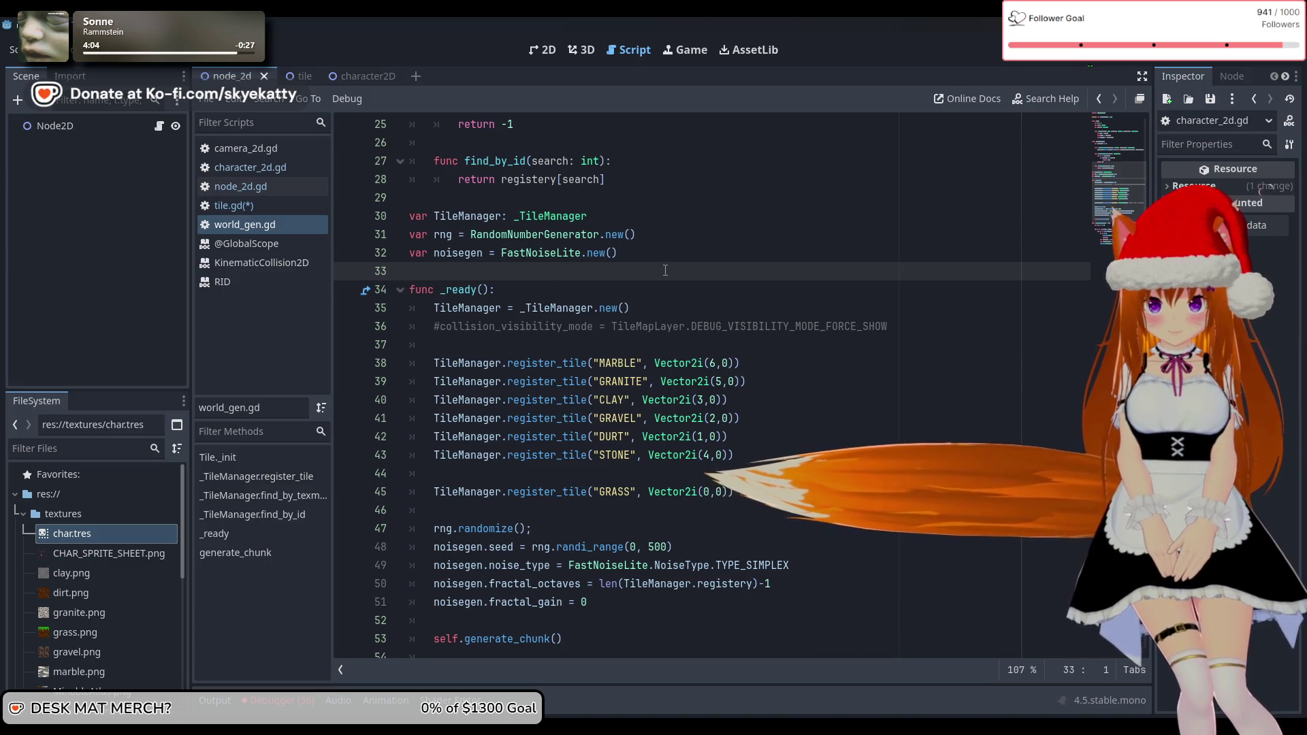
click(640, 250)
key(Return)
text(var current_depth)
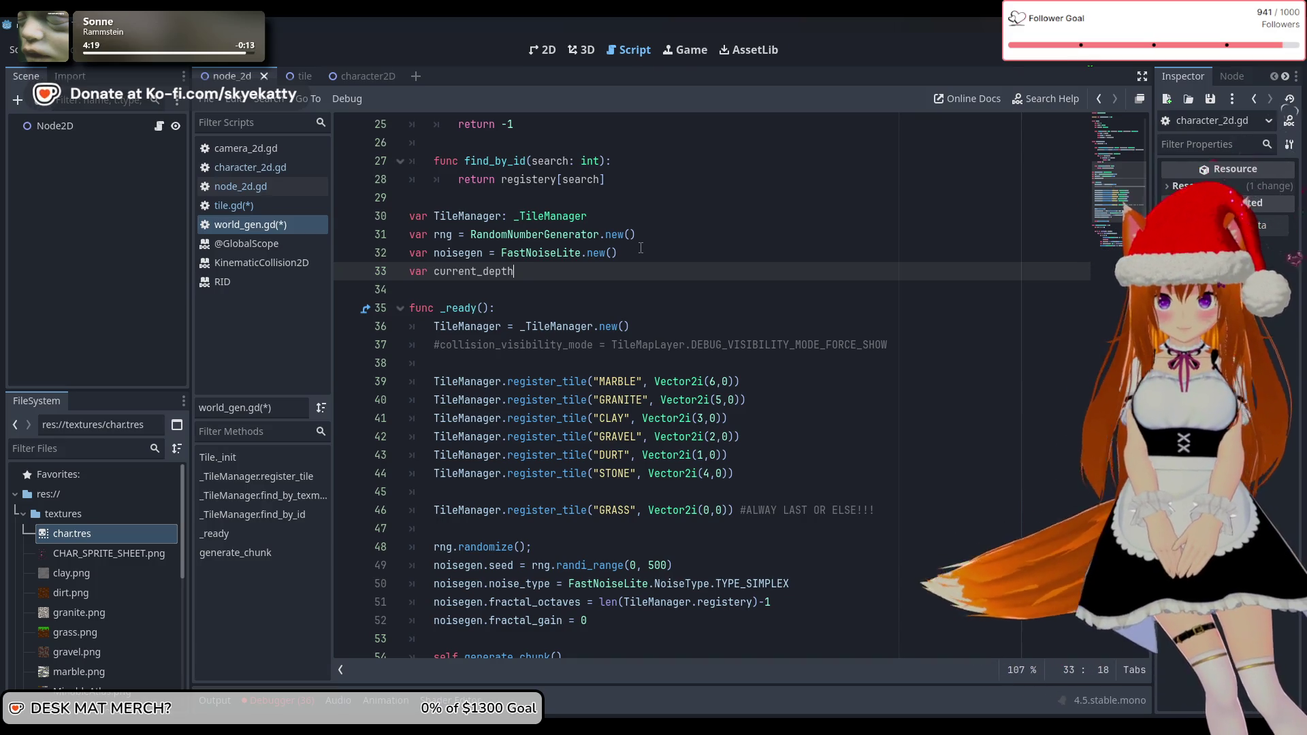
Add 'current_depth = y' as the first line inside generate_chunk's row loop
scroll(640, 247, down, 5)
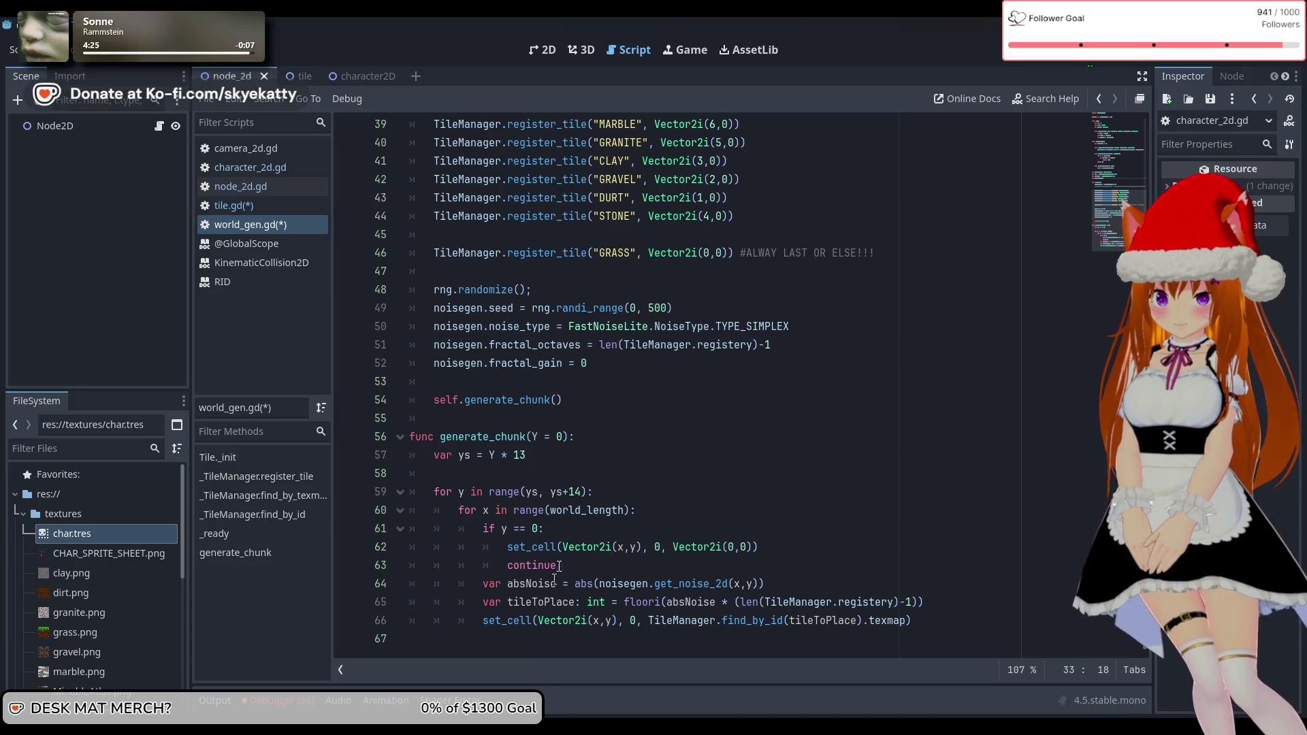
click(620, 492)
key(Return)
text(curr)
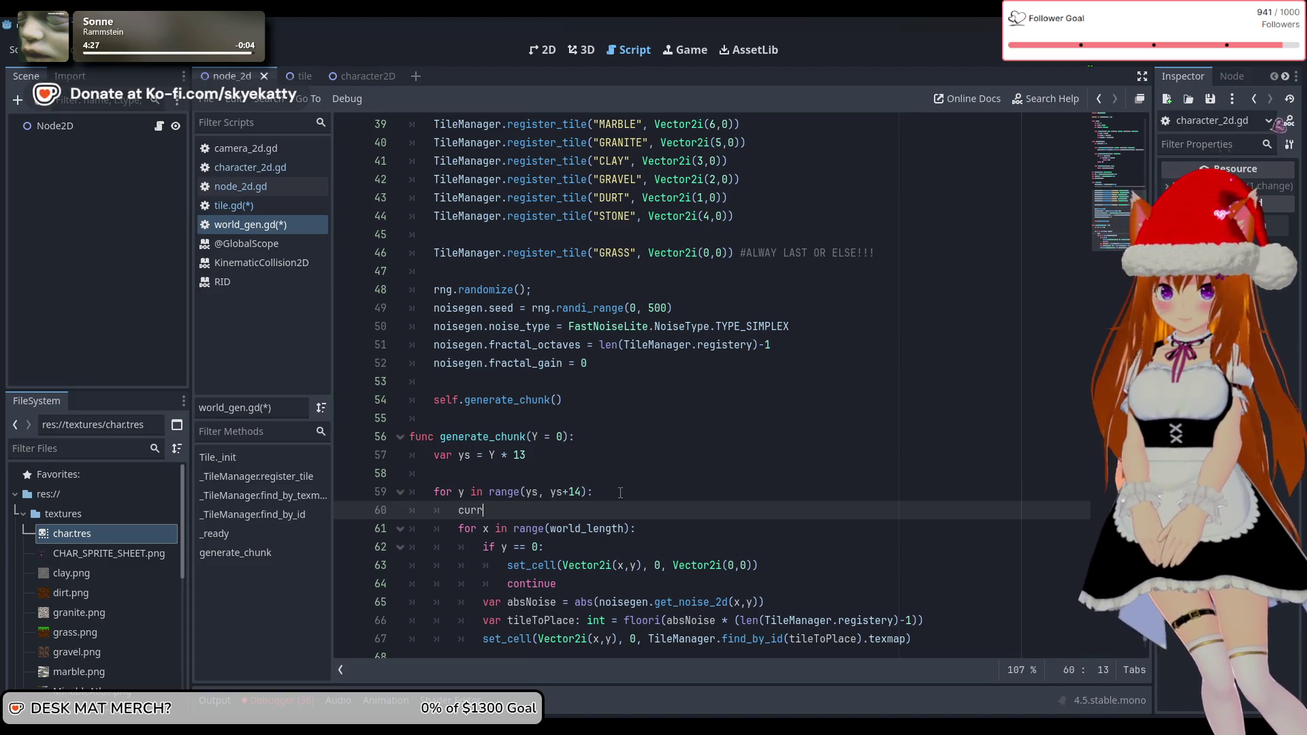
text(ent_depth)
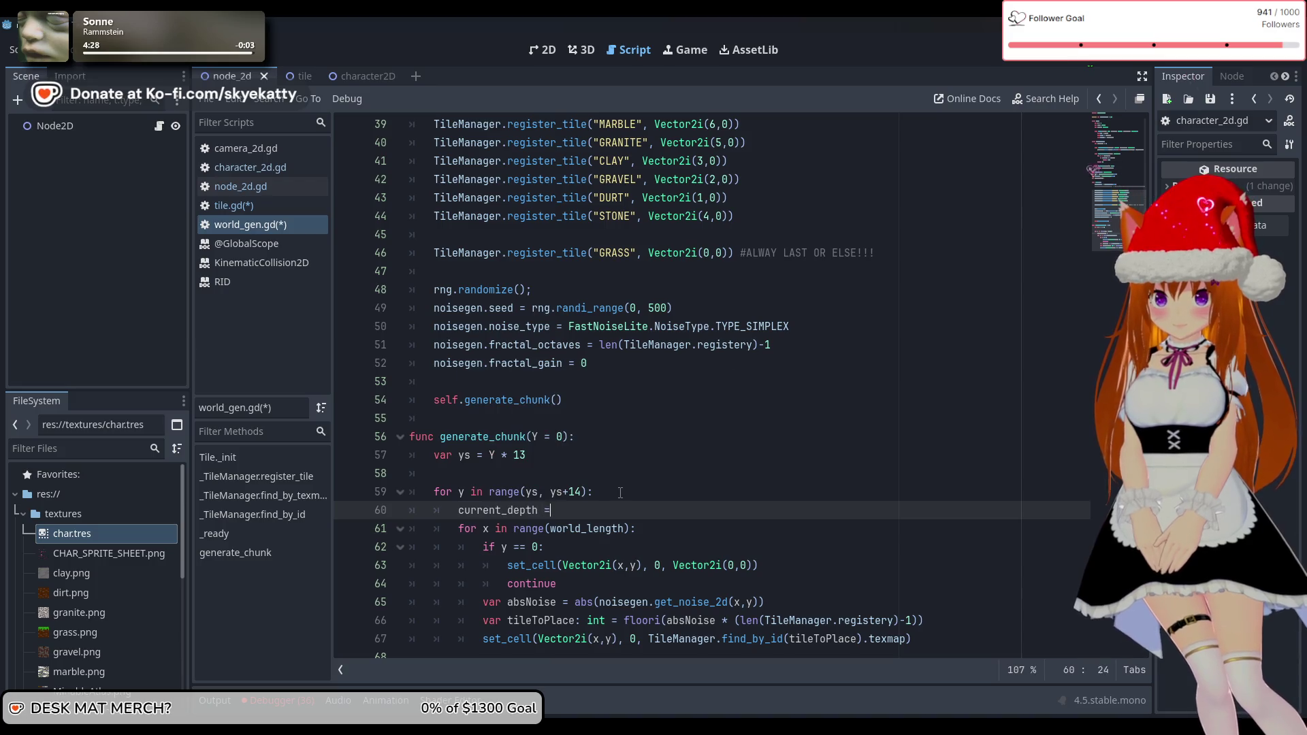
text( = y)
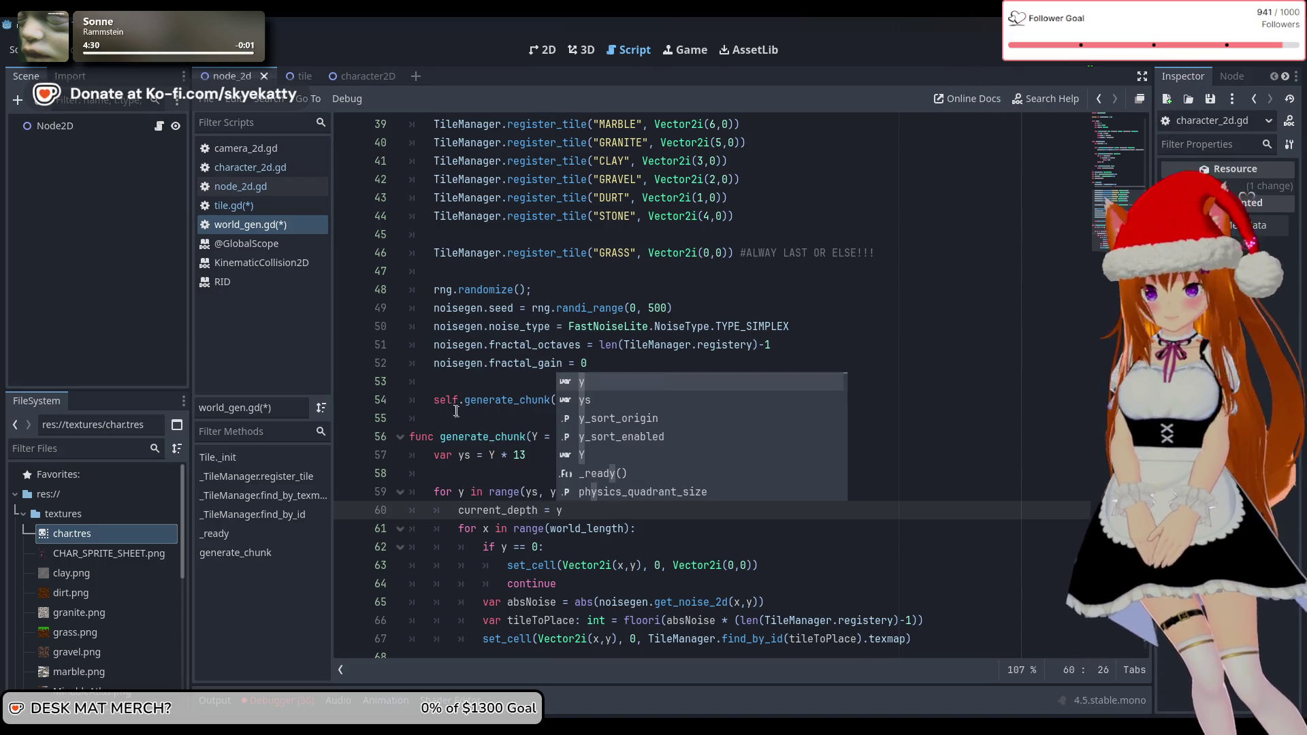
click(440, 399)
scroll(646, 486, down, 1)
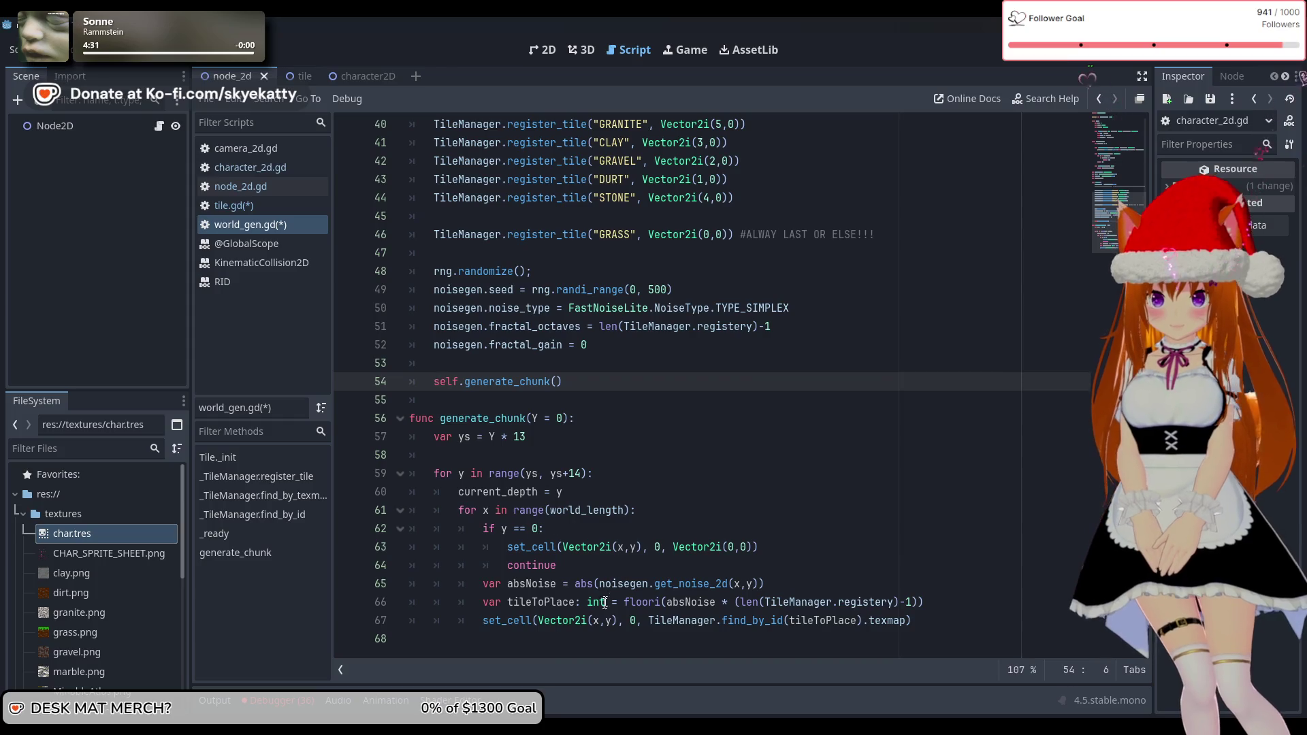
click(514, 494)
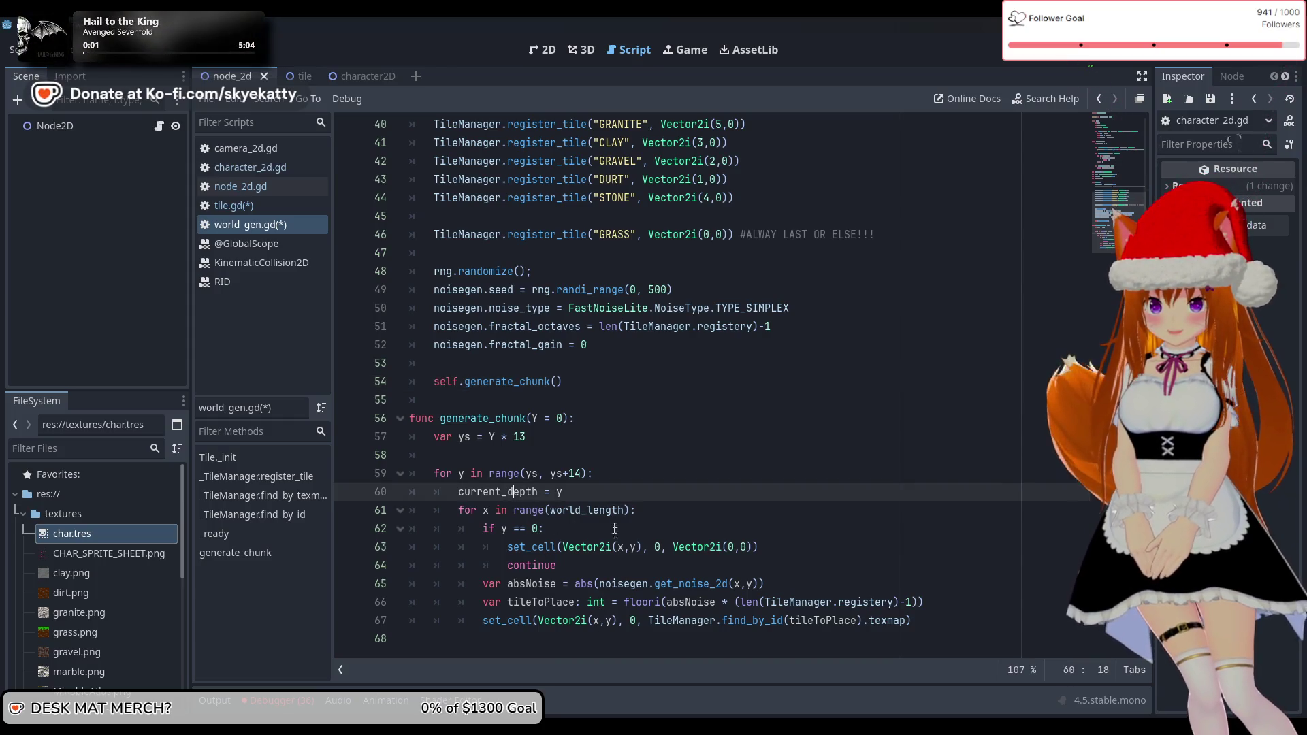
scroll(541, 459, up, 13)
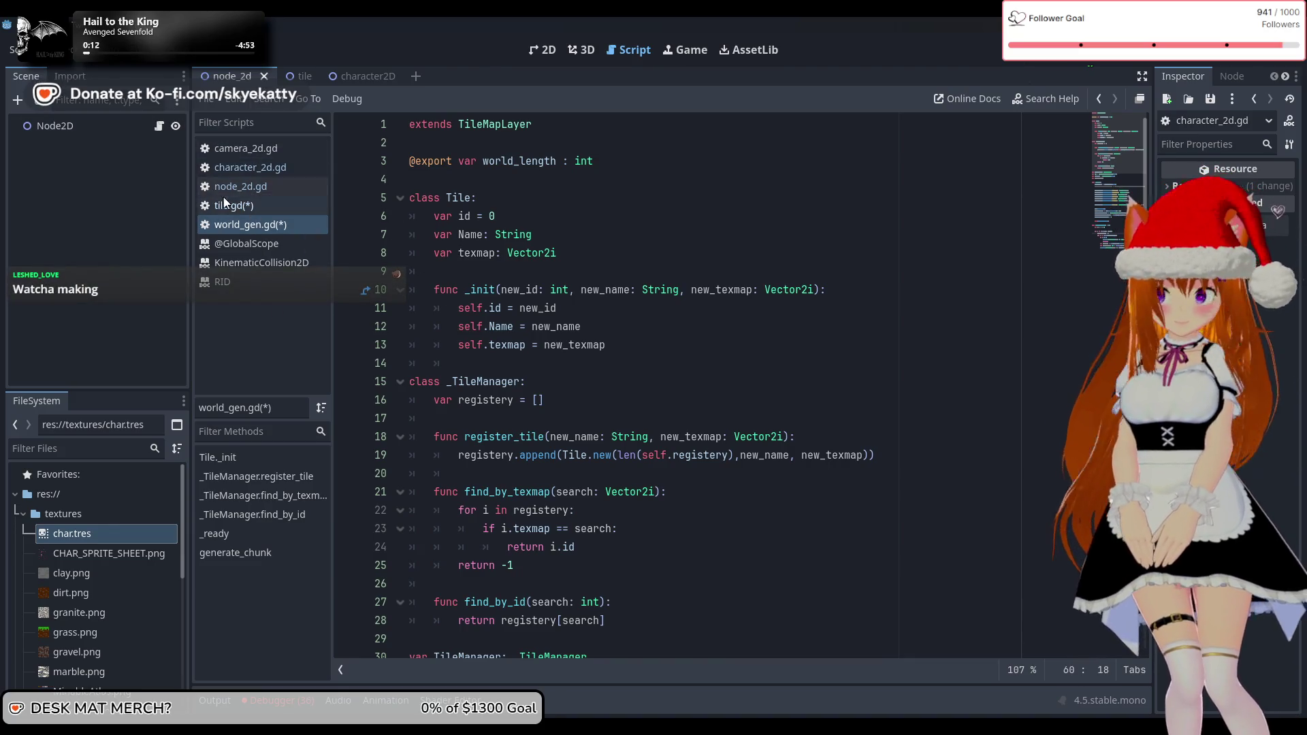
click(252, 188)
In tile.gd's mine handler, start an if check on tile_fg.current_depth at line 34
click(238, 205)
scroll(617, 408, down, 1)
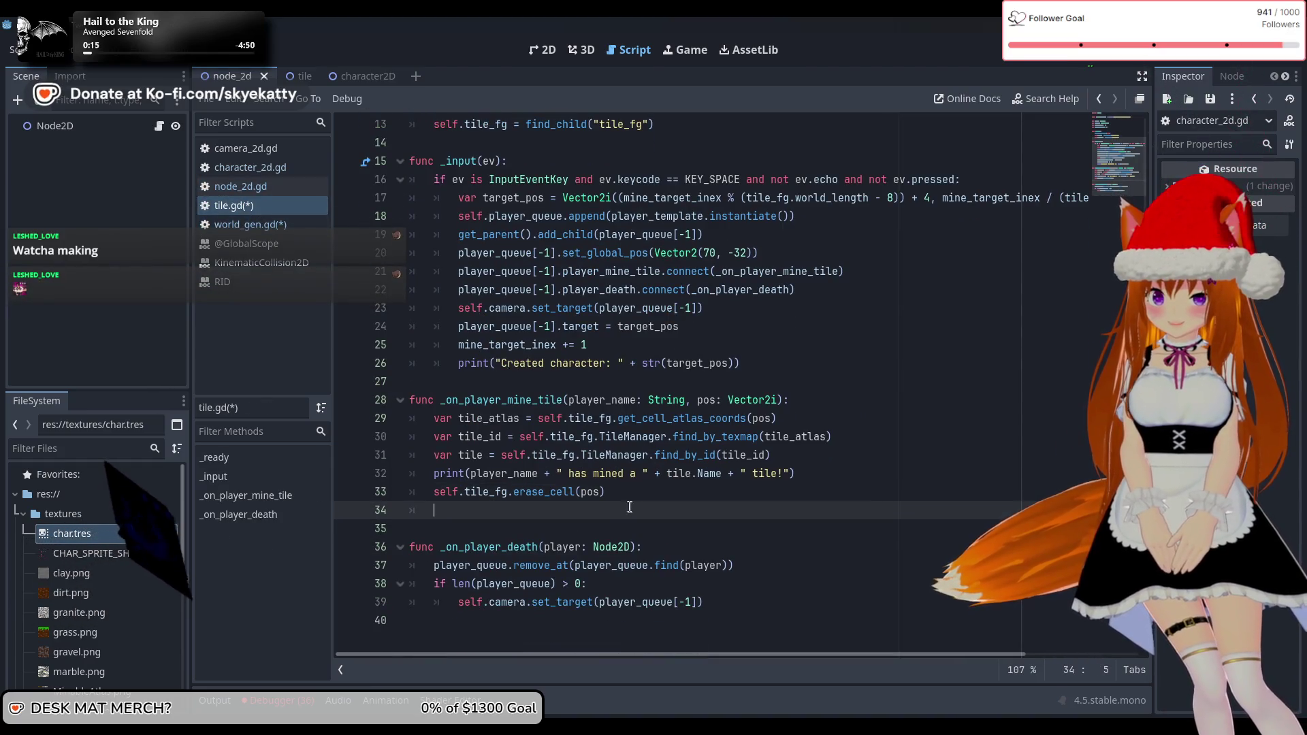
text(if)
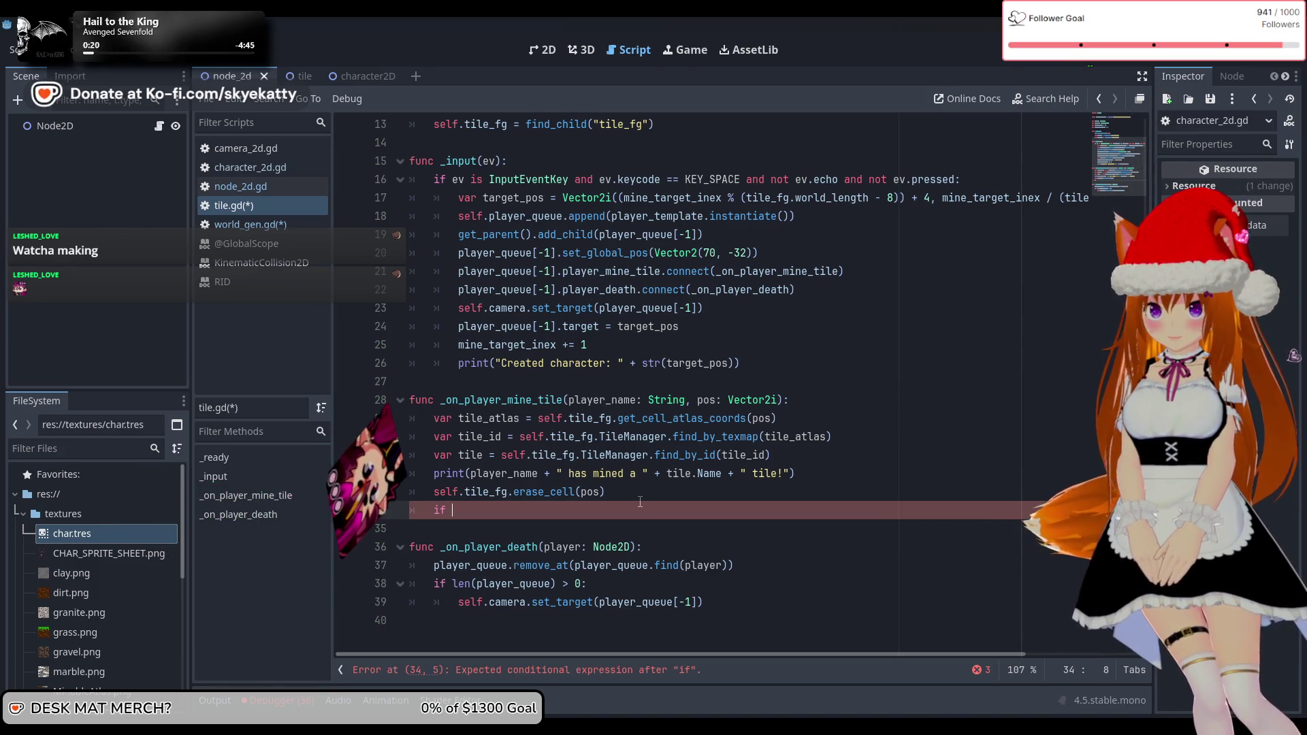
key(BackSpace)
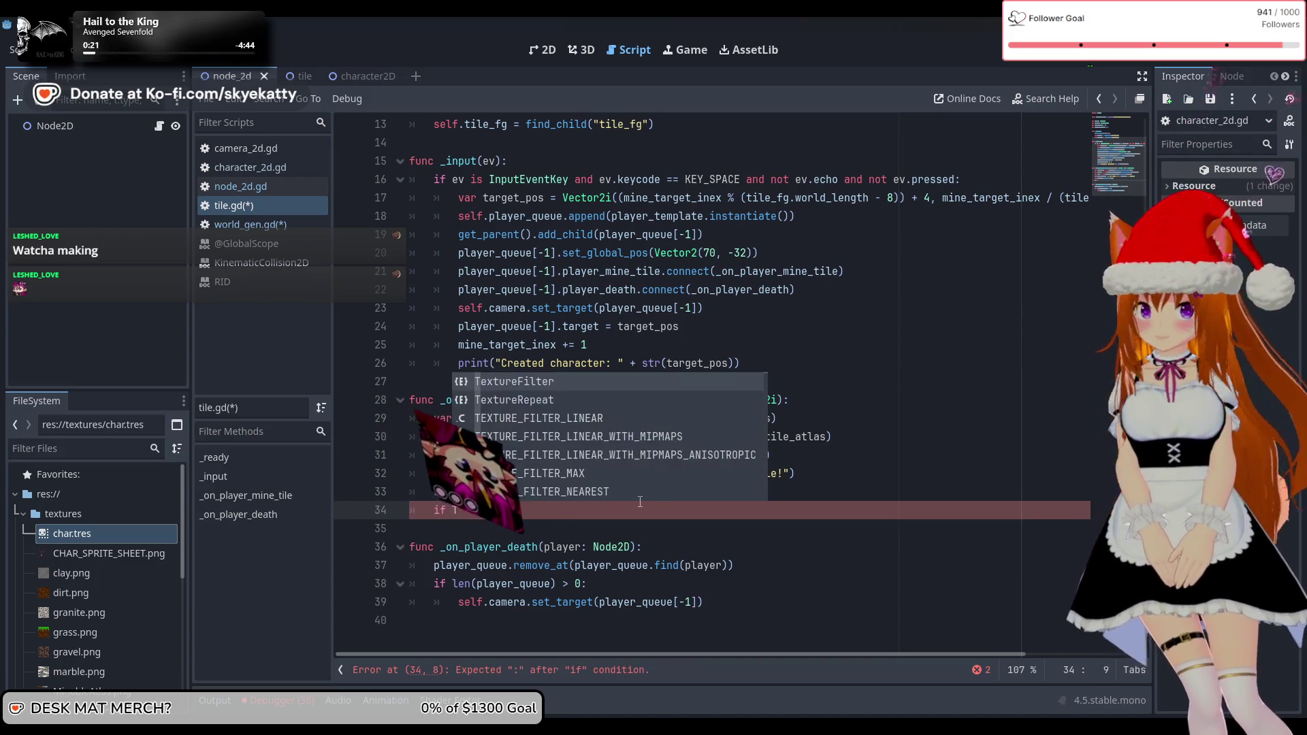
scroll(486, 220, up, 4)
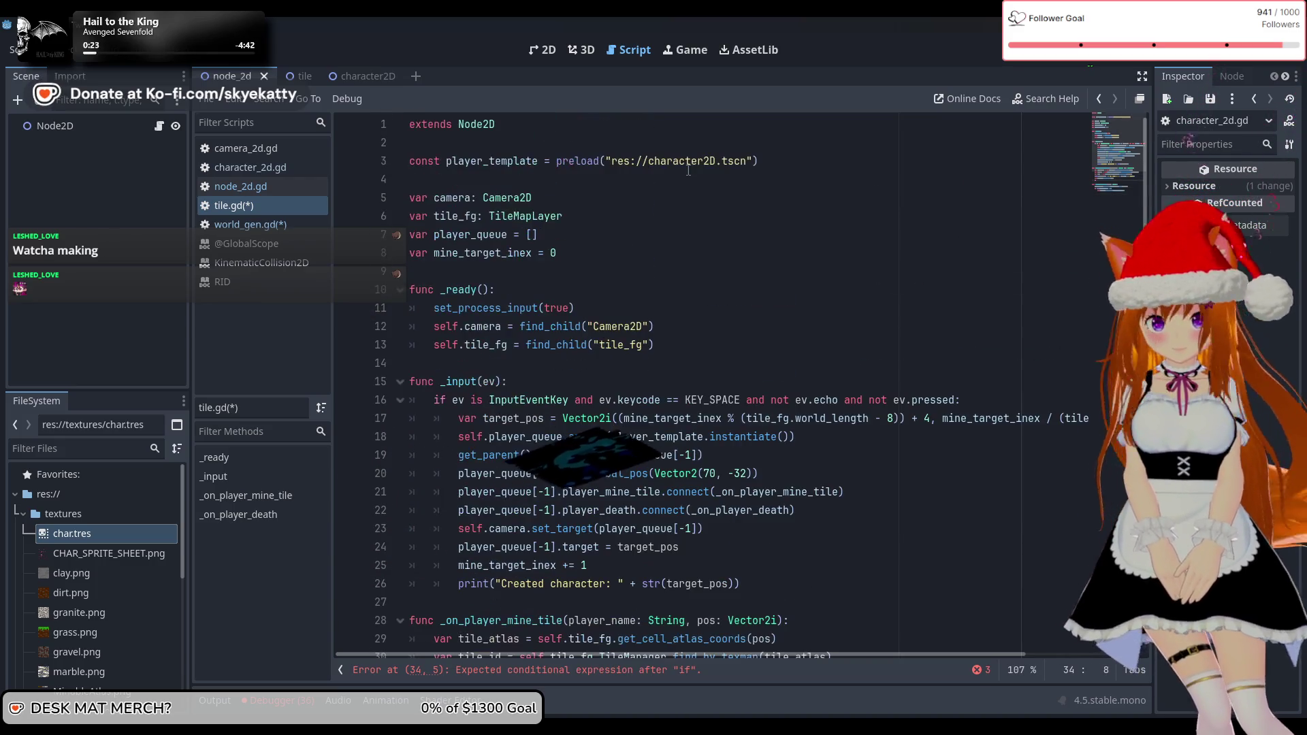
scroll(599, 253, down, 3)
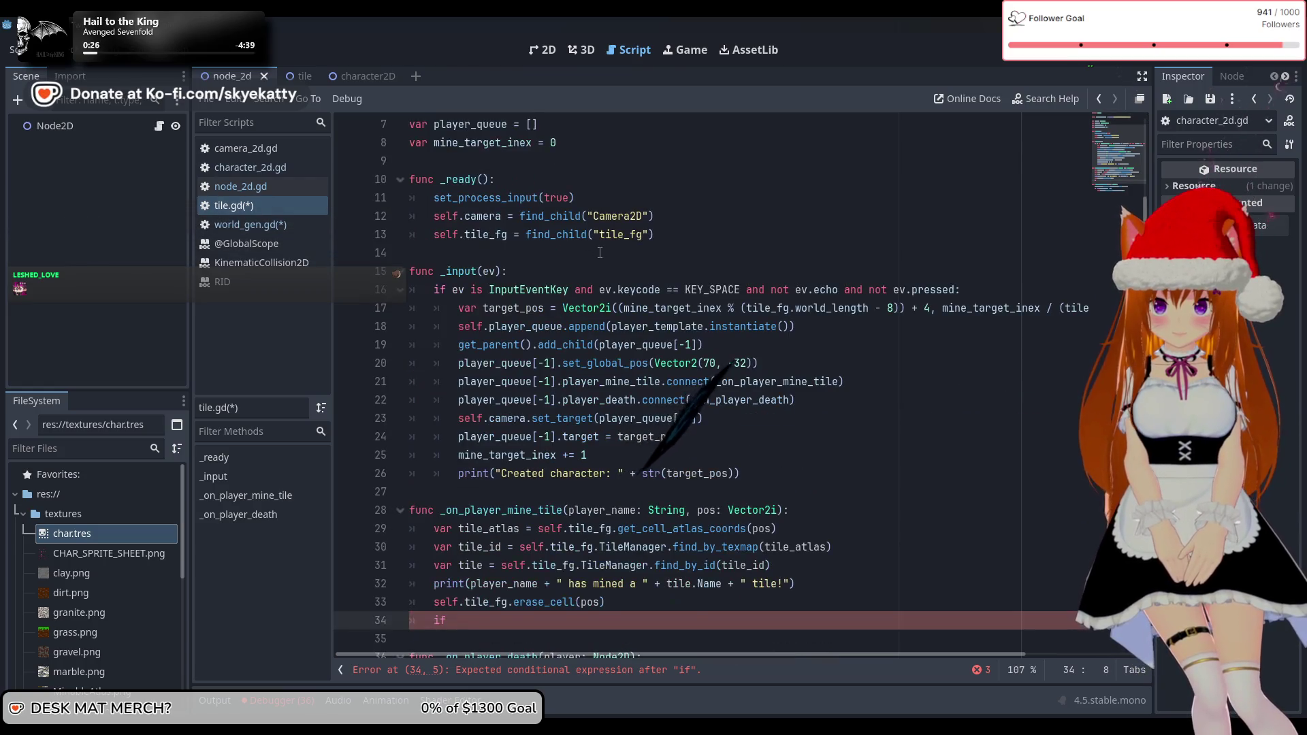
scroll(570, 247, down, 1)
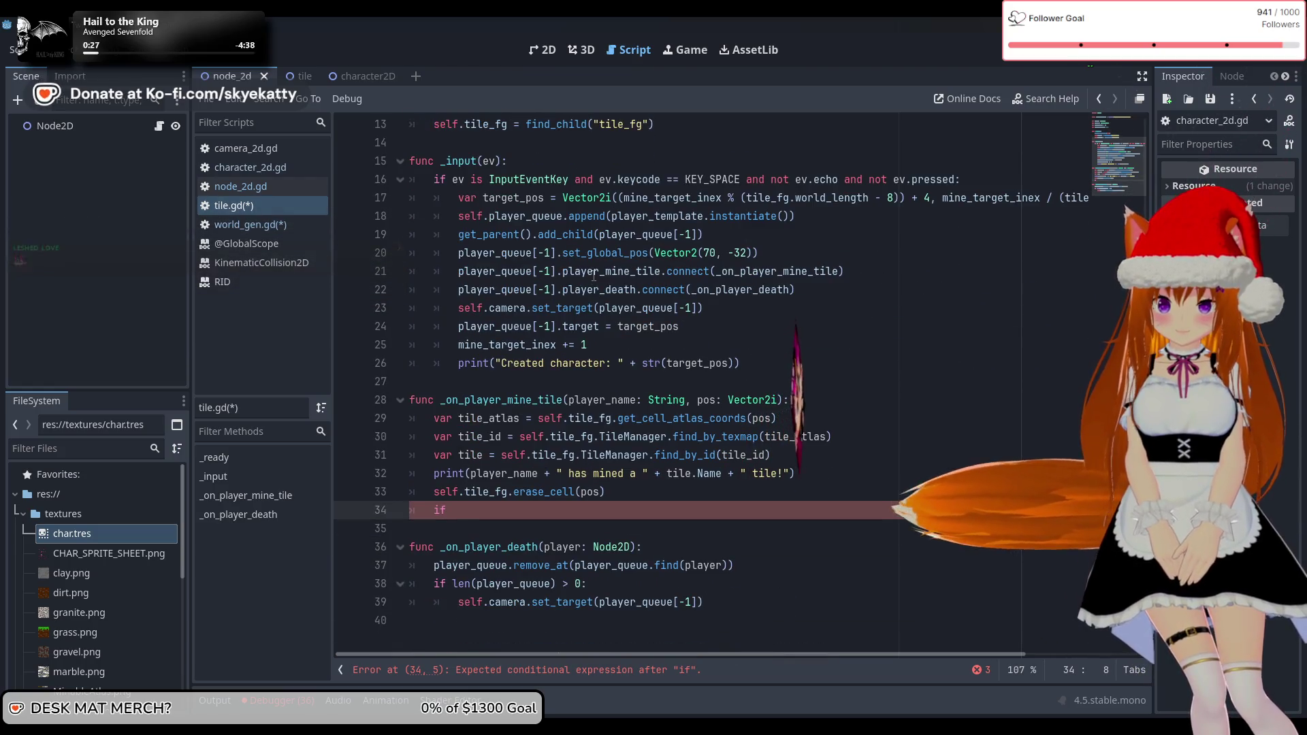
text(tile_fg.)
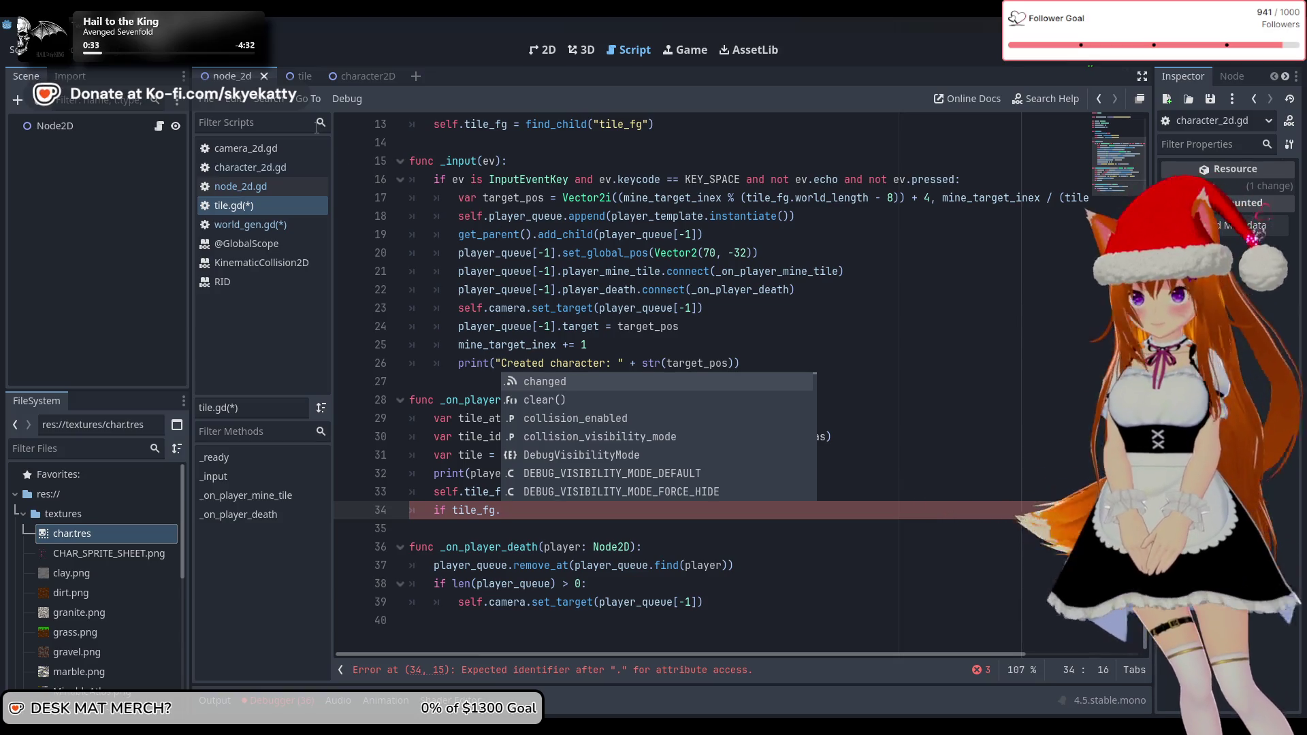
text(current_depth + 13)
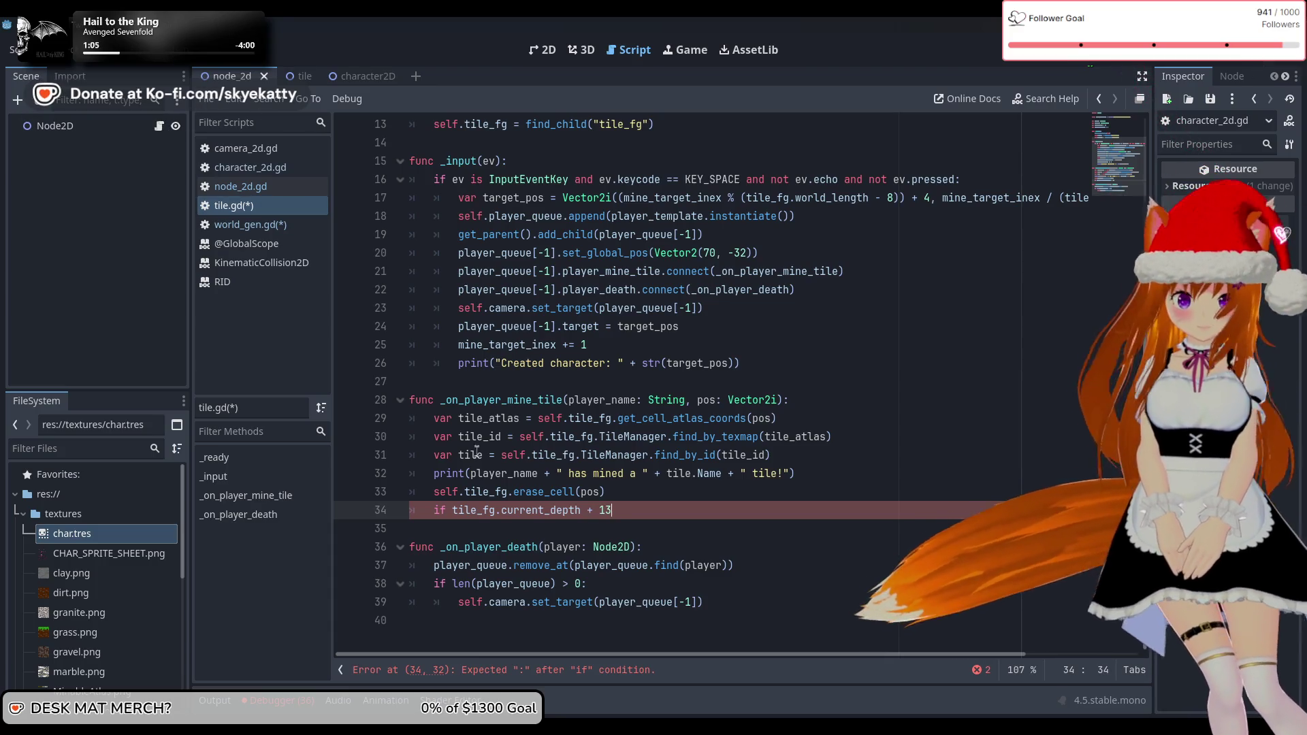
Complete the condition '(tile_fg.current_depth + 13) > pos.y:' and begin its body with tile_fg
click(453, 510)
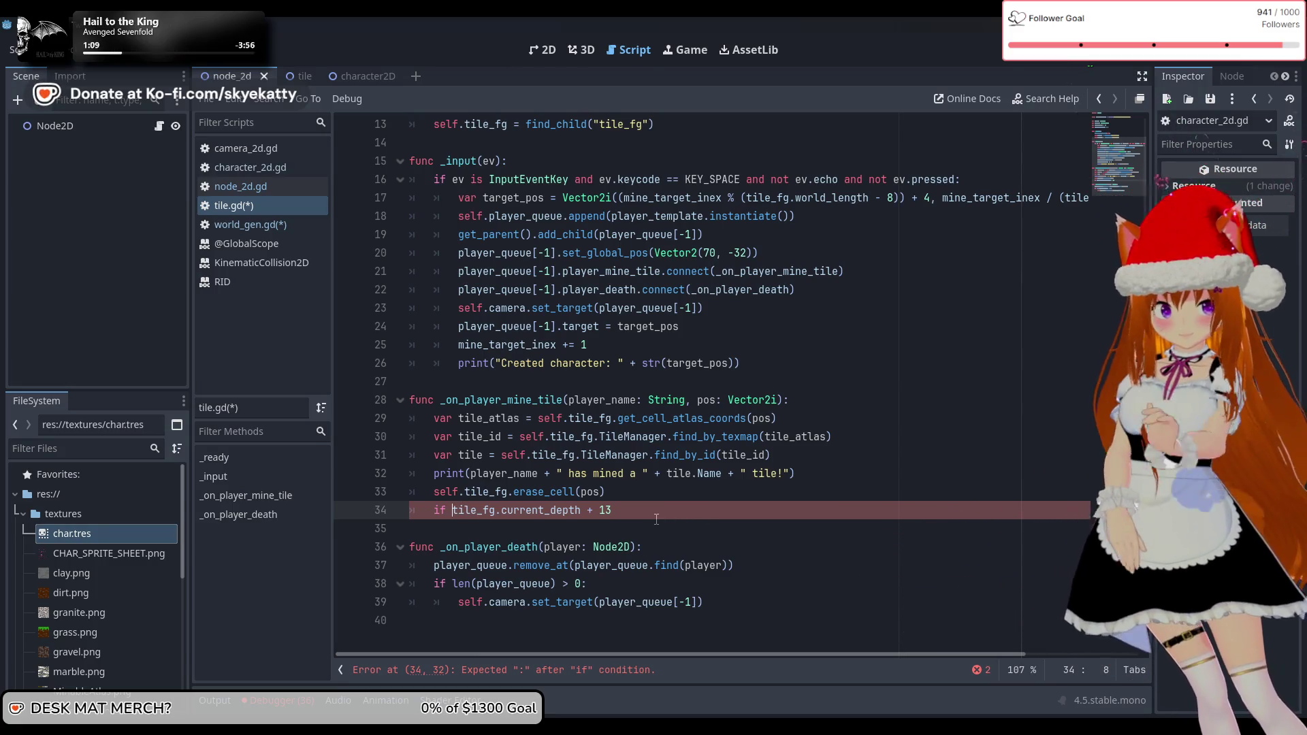
key(End)
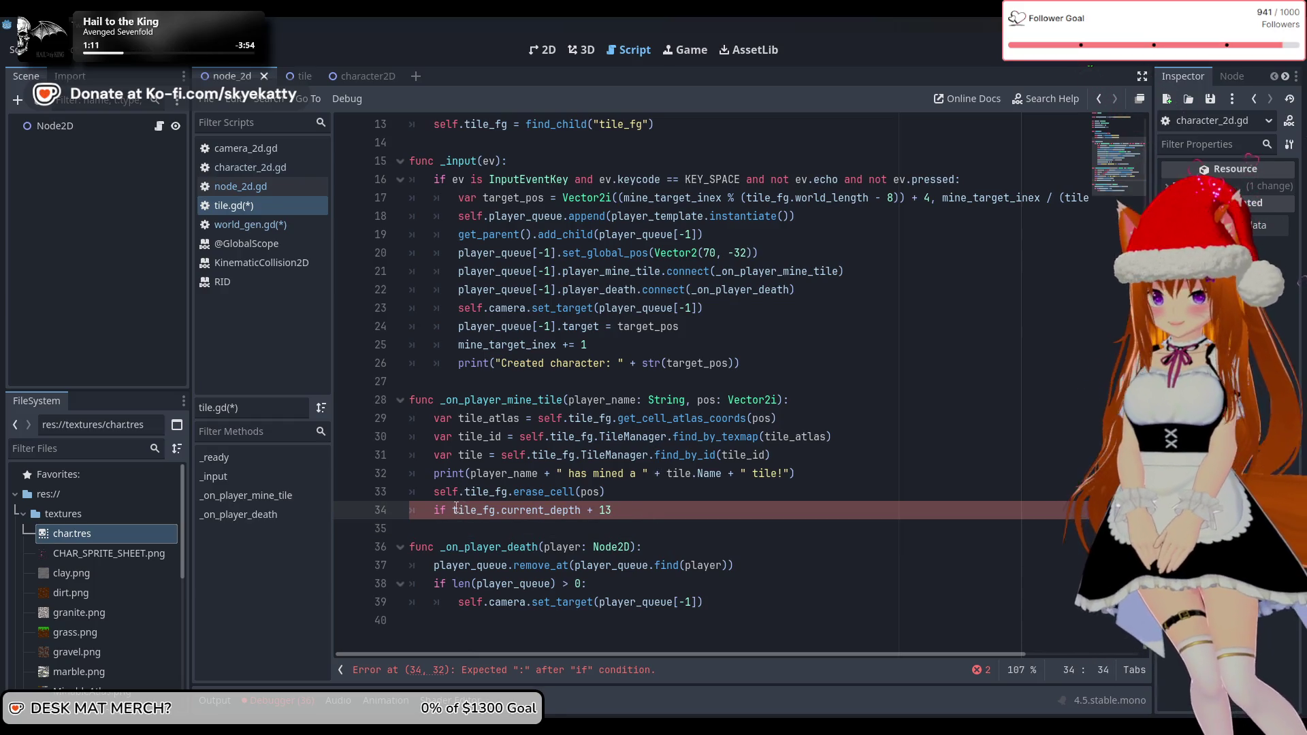
key(Right)
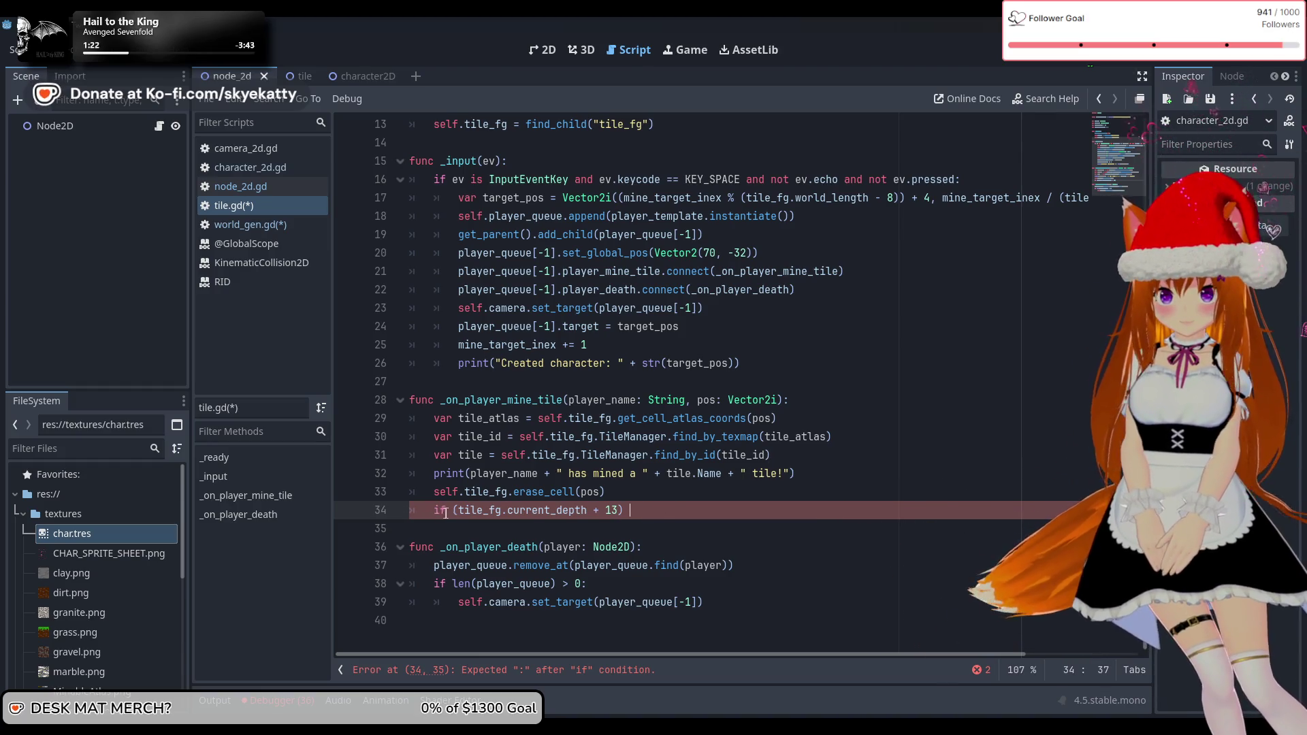
key(Right)
key(Right)
key(Right)
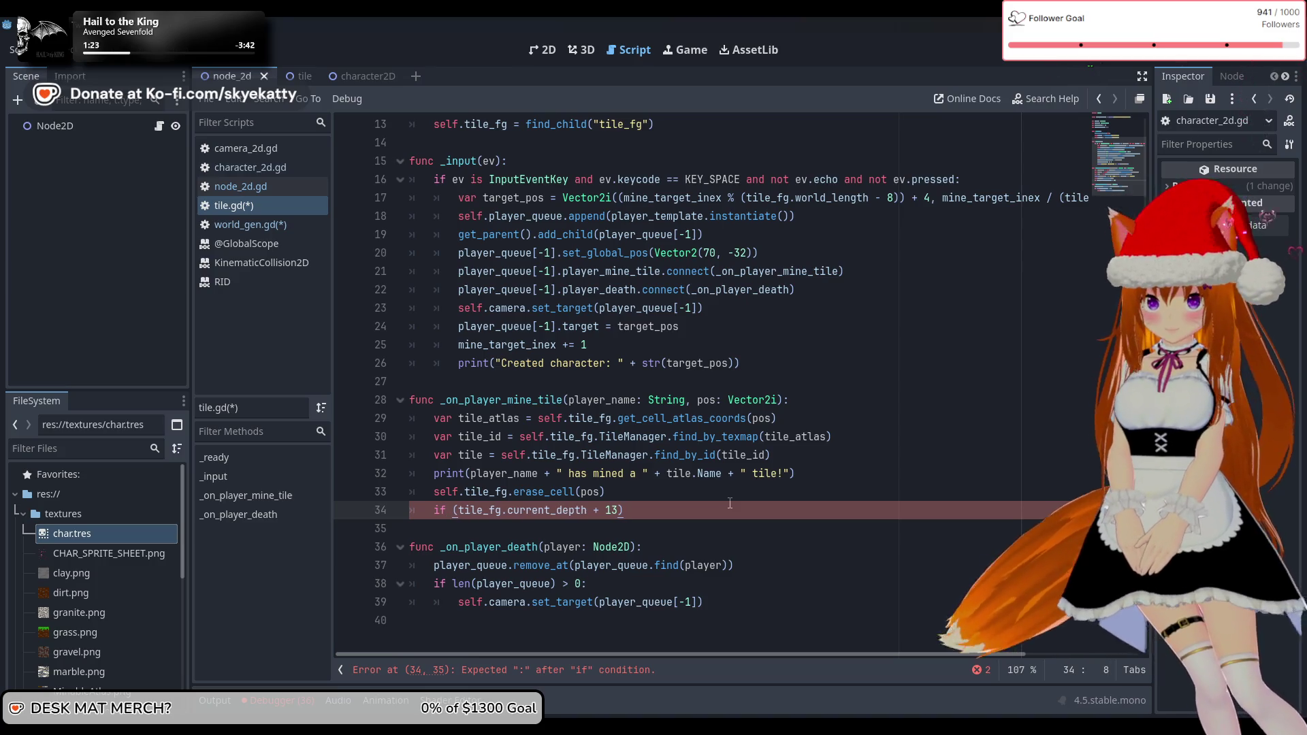
key(End)
text(> )
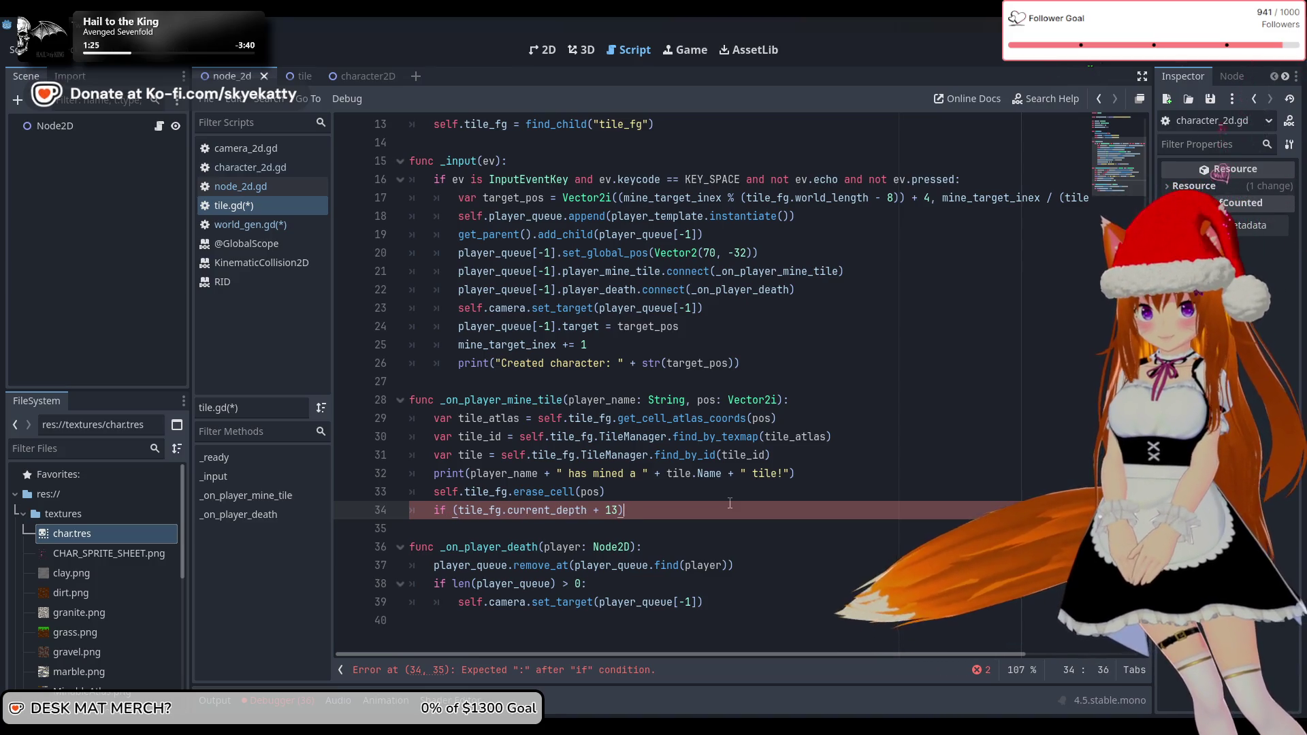
text(pos)
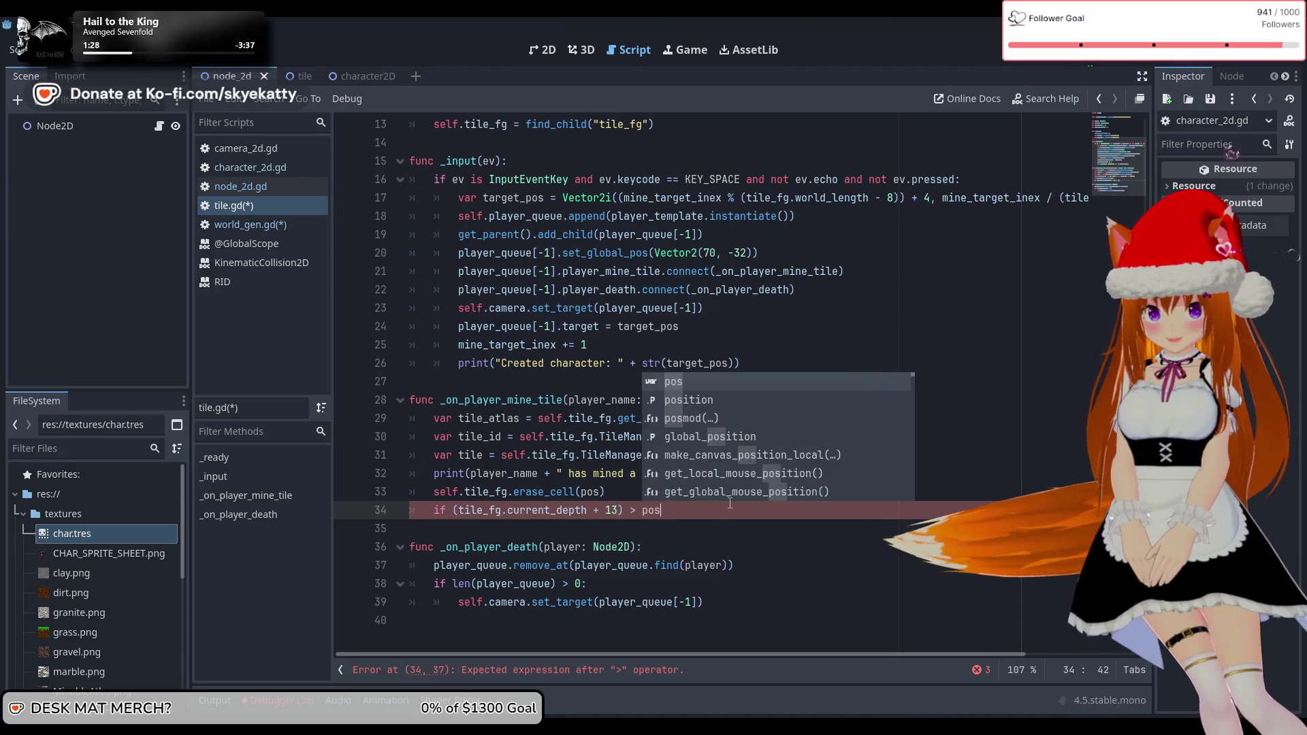
text(.y)
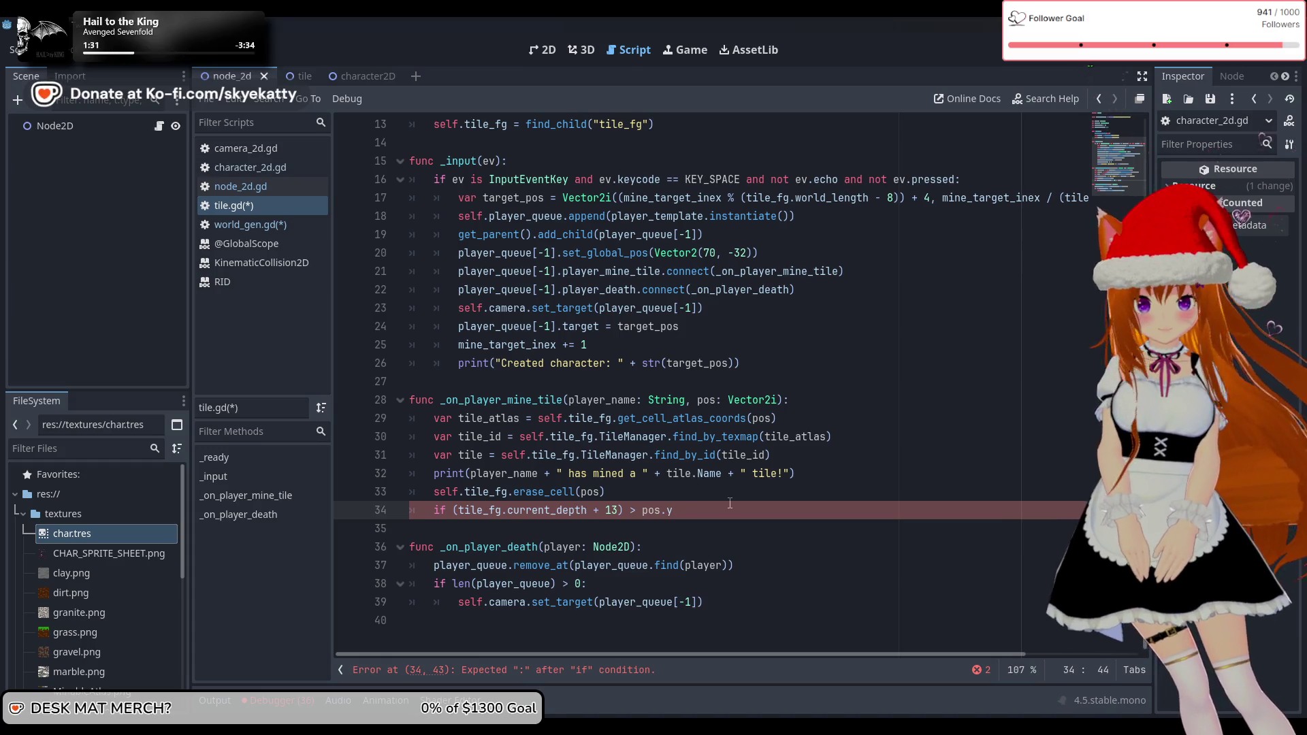
text(u:)
key(Return)
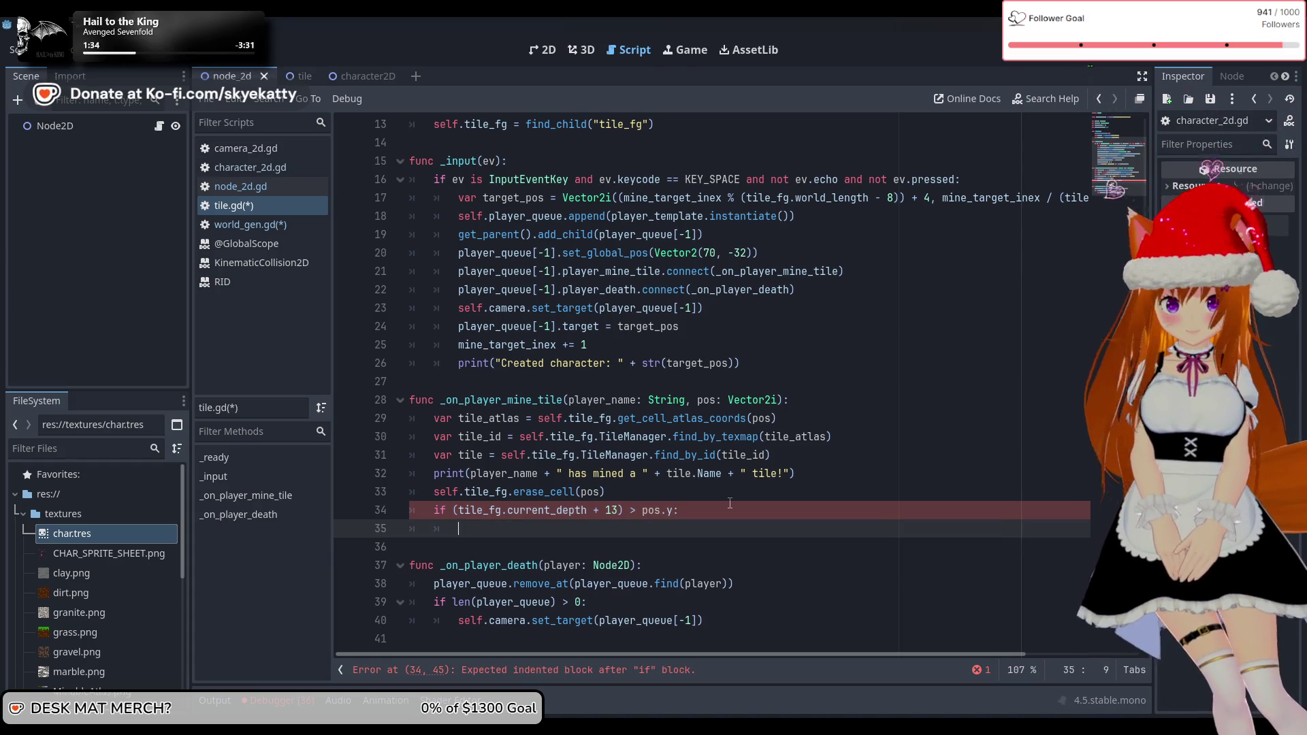
text(tile_fg.)
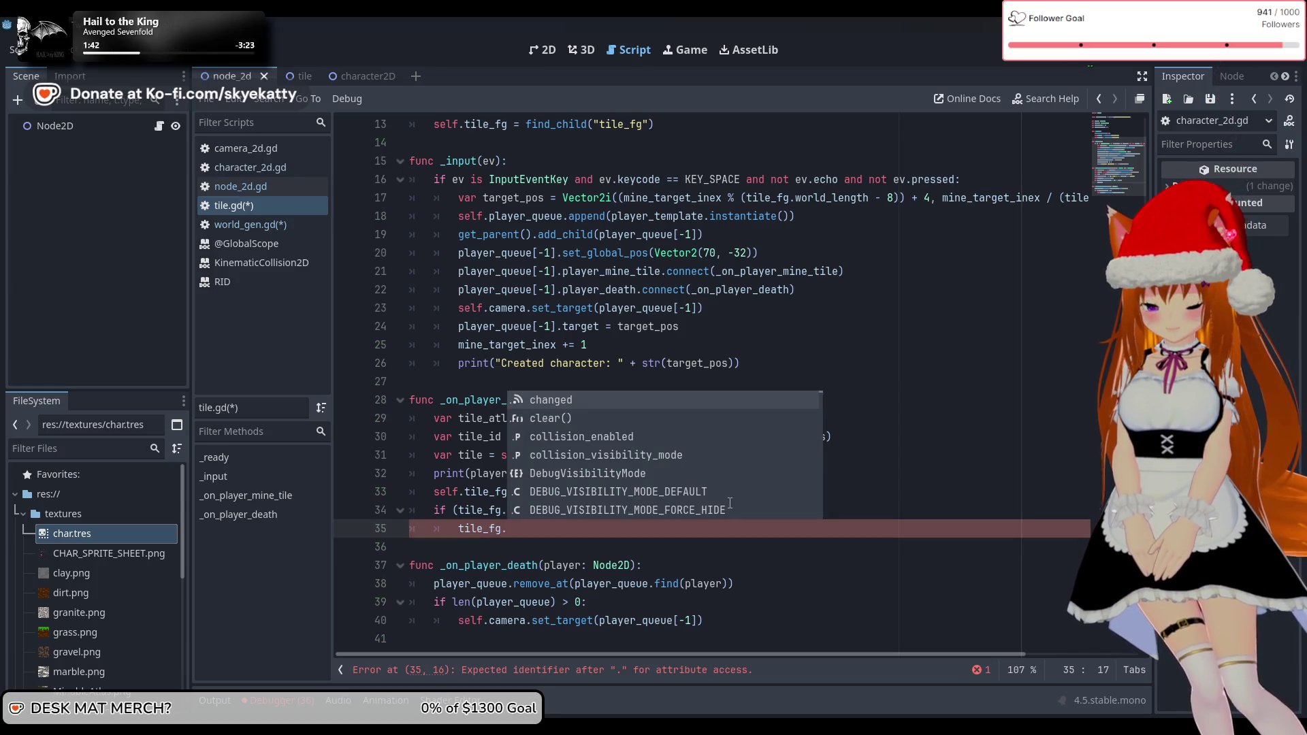
Open world_gen.gd and scroll through it down to generate_chunk
click(268, 230)
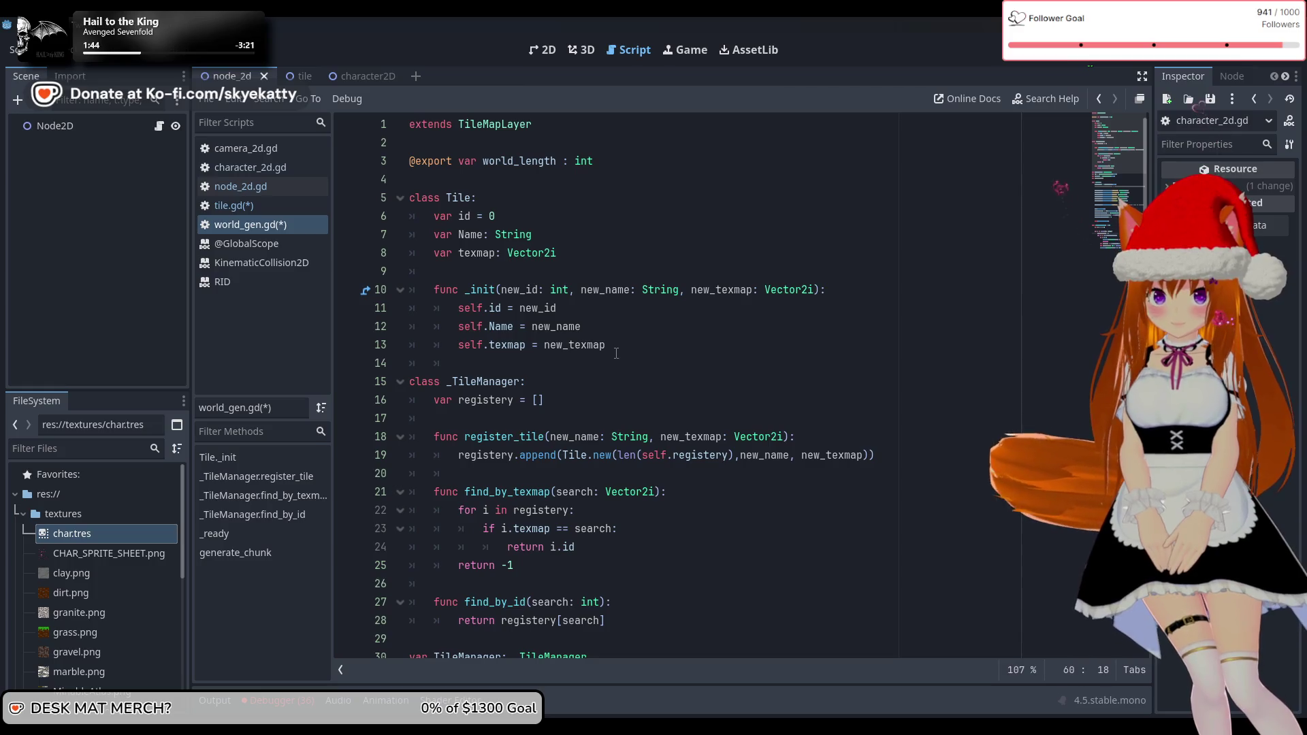
scroll(620, 355, down, 5)
scroll(620, 355, up, 1)
scroll(629, 352, down, 8)
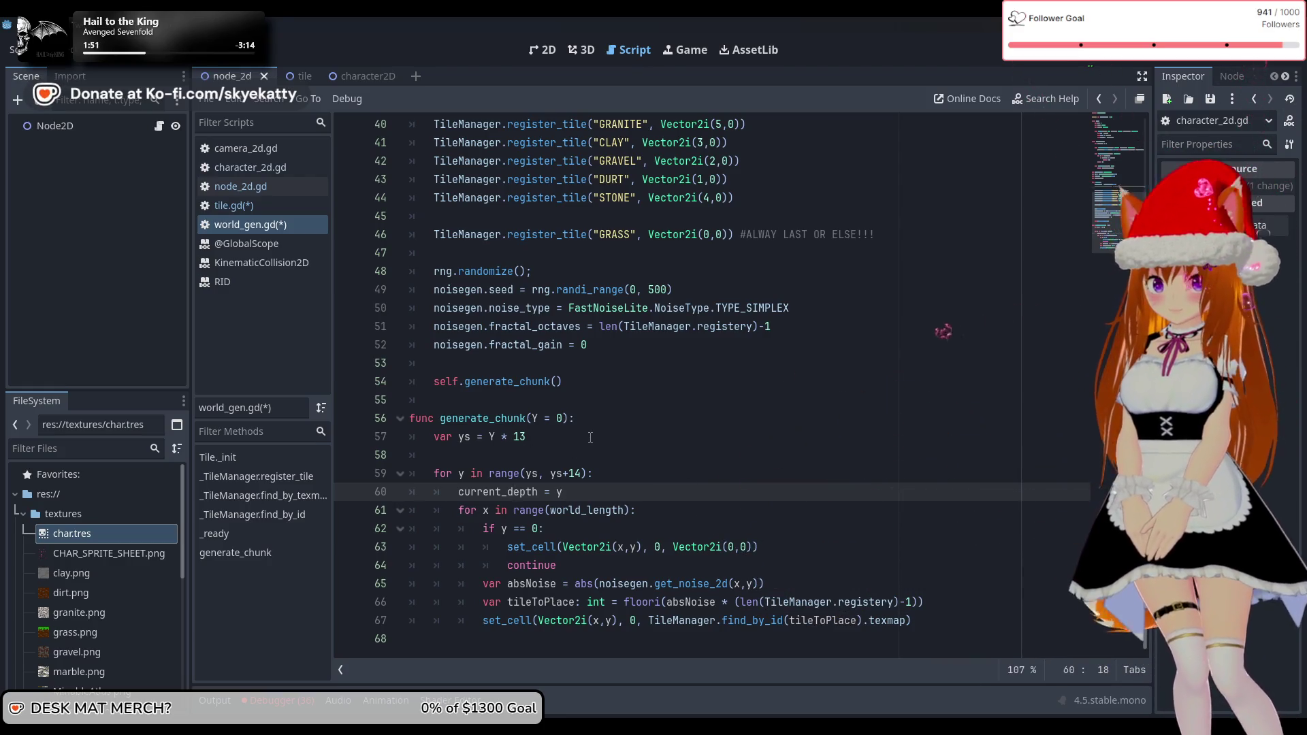
scroll(596, 433, up, 13)
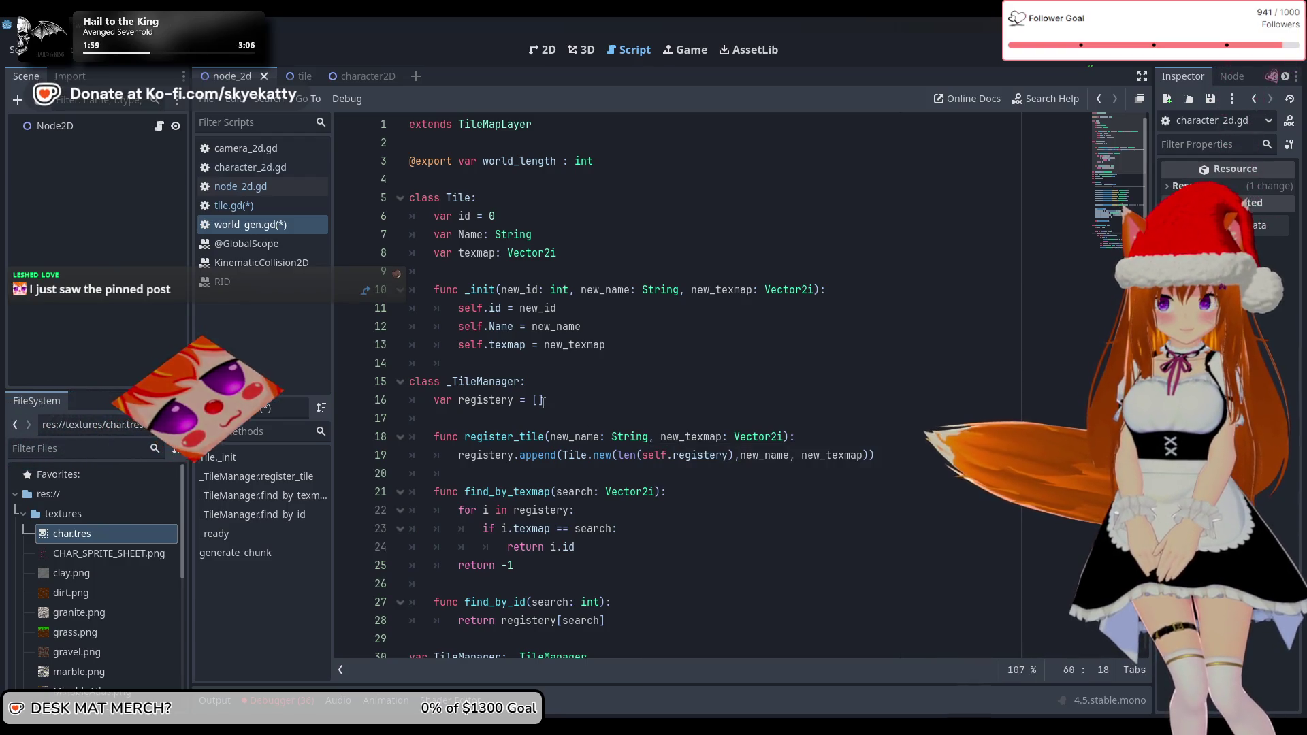
scroll(542, 402, down, 5)
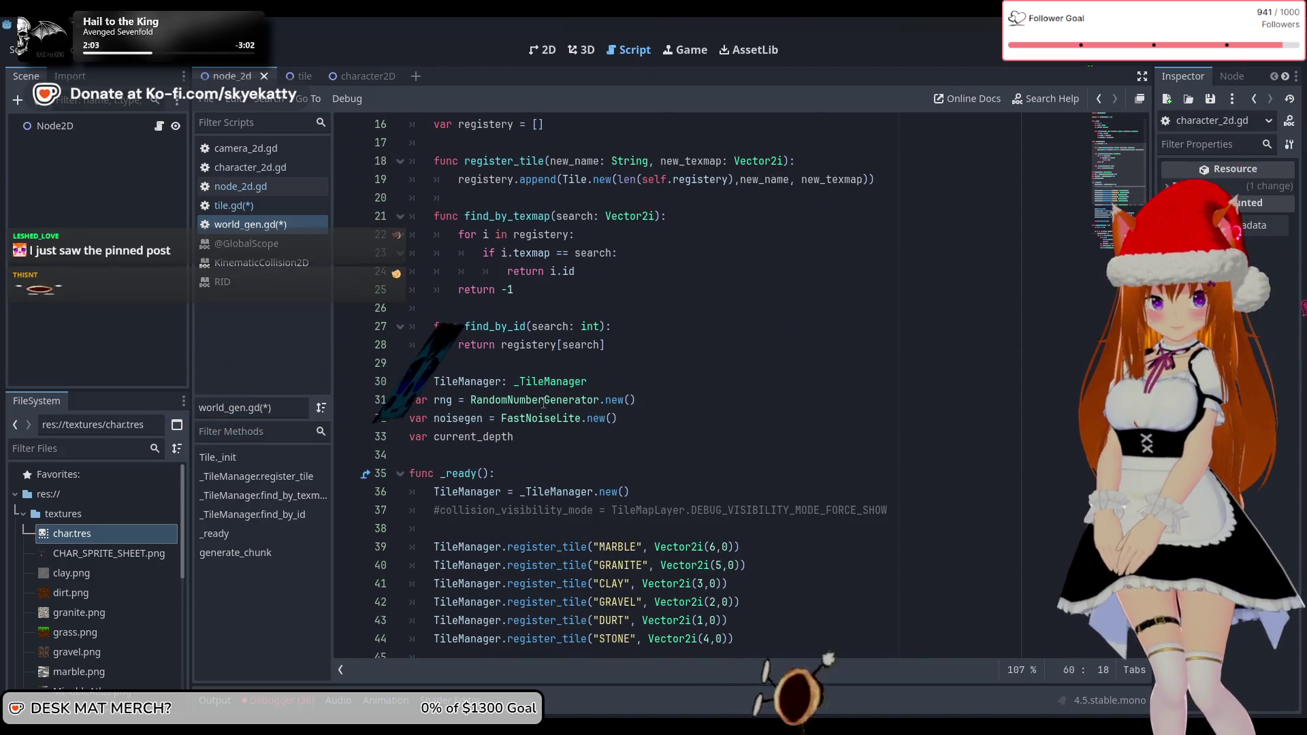
scroll(542, 402, down, 3)
scroll(543, 402, up, 5)
scroll(586, 503, up, 3)
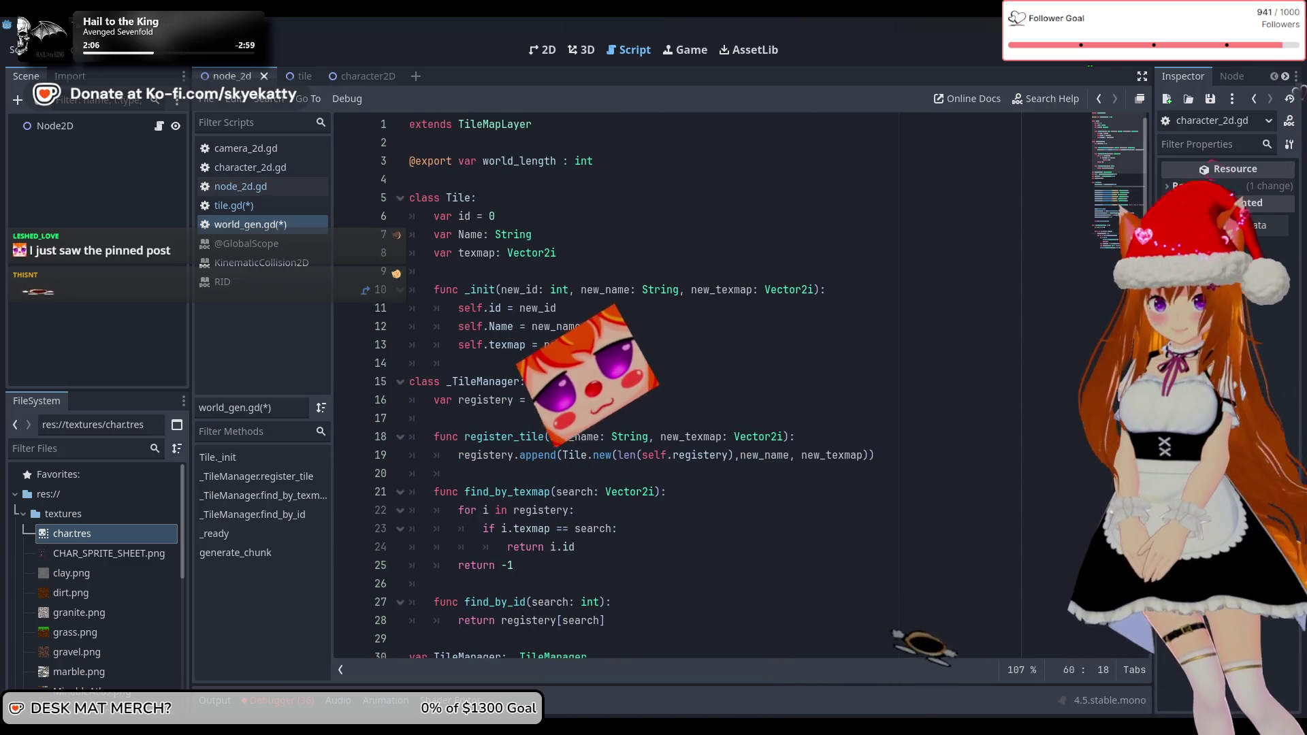
scroll(587, 503, down, 1)
scroll(587, 503, down, 1)
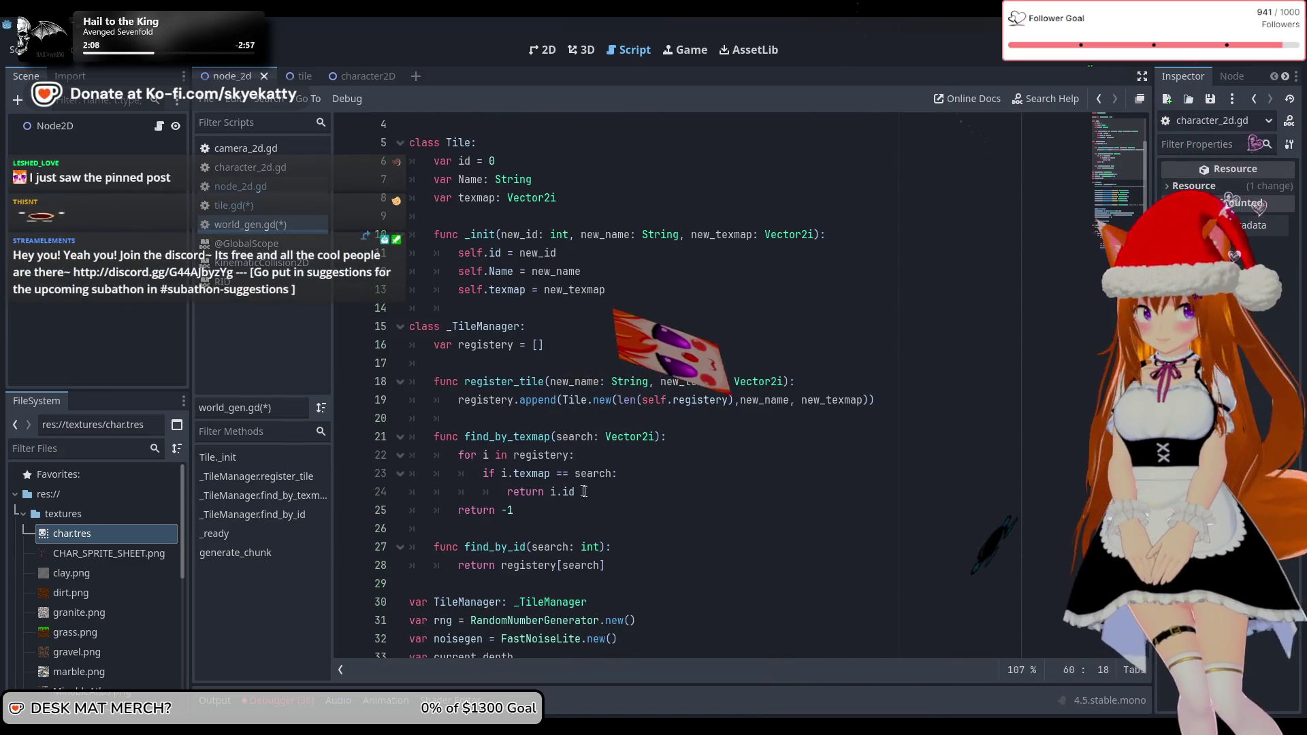
scroll(364, 268, up, 2)
scroll(580, 350, down, 4)
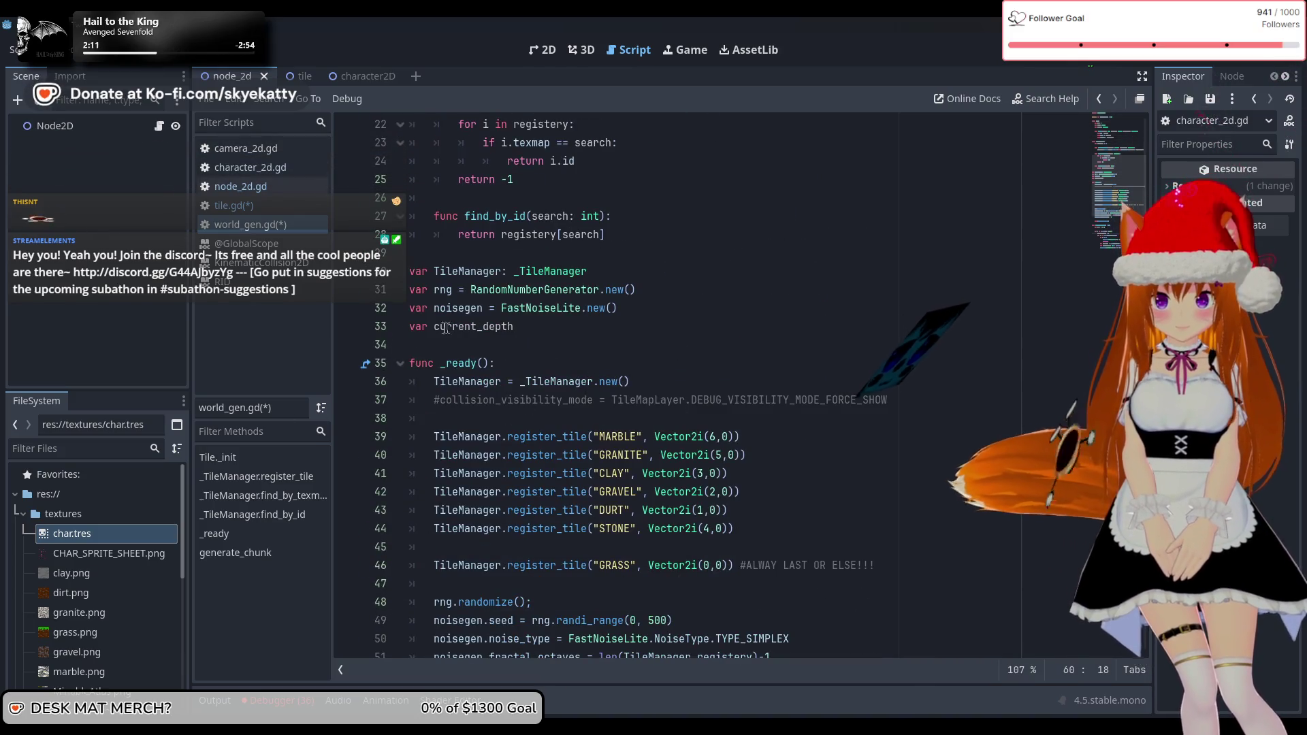
Add a blank line above current_depth and declare 'var last_chunk' beneath it
drag(409, 326, 477, 646)
click(410, 327)
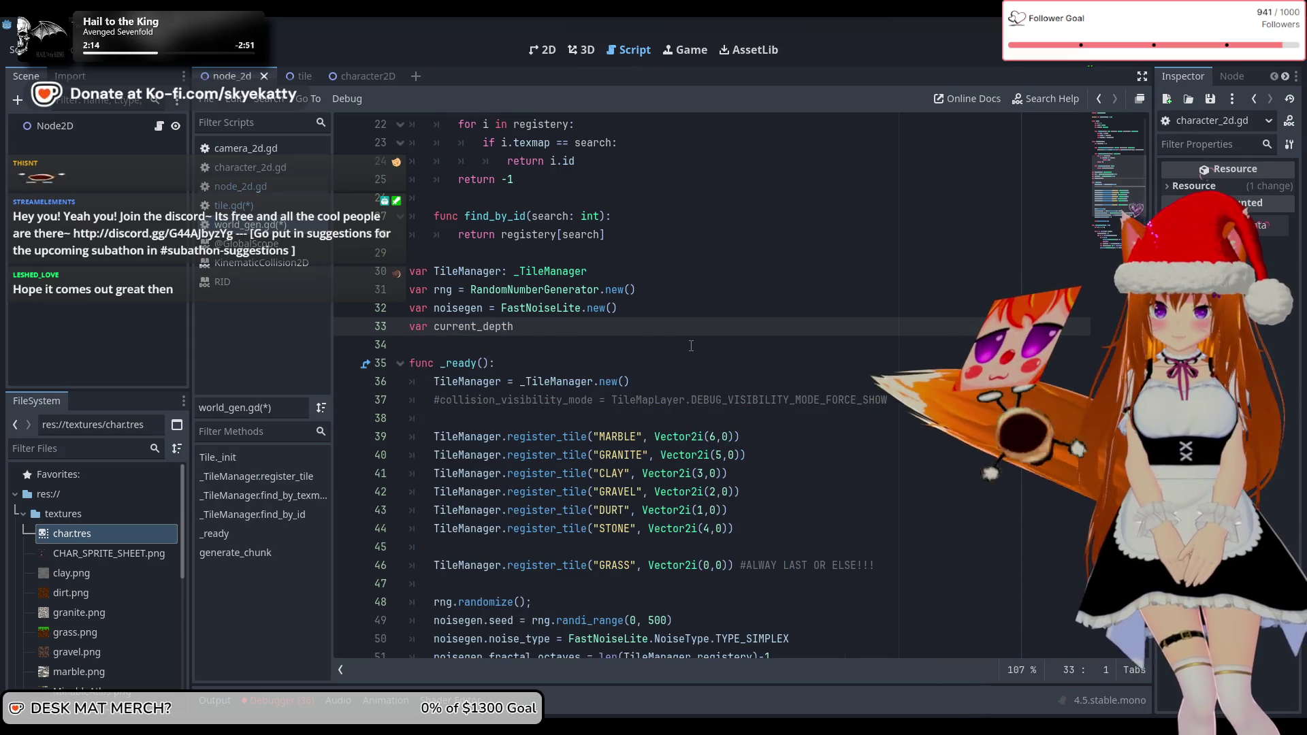
key(Return)
click(564, 345)
key(Return)
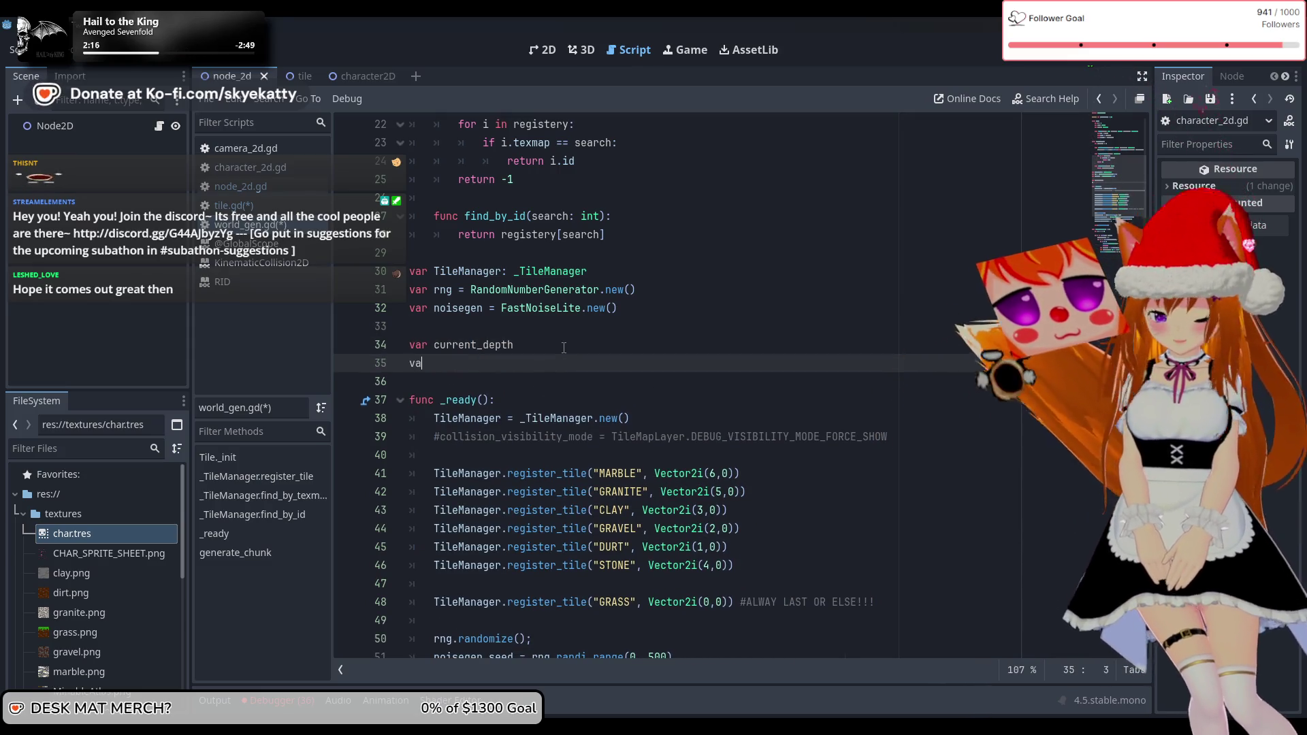
text(var last)
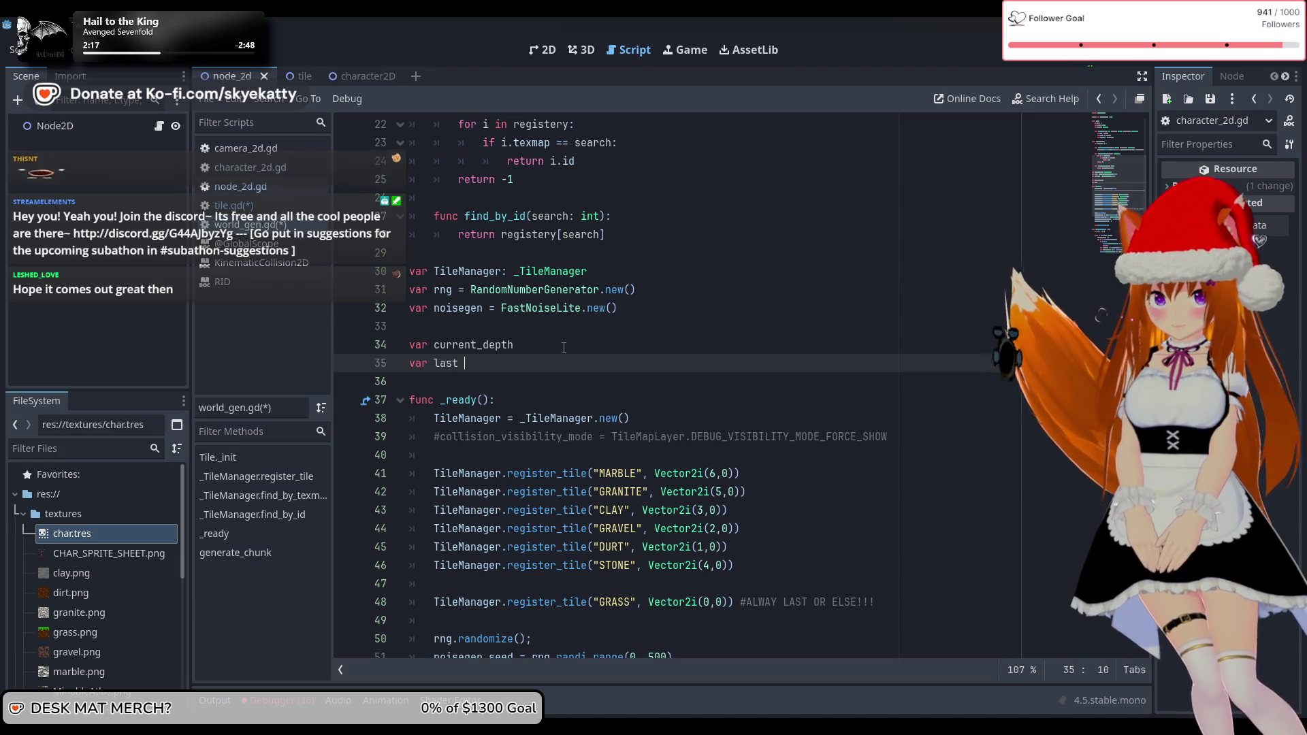
text(_chunk)
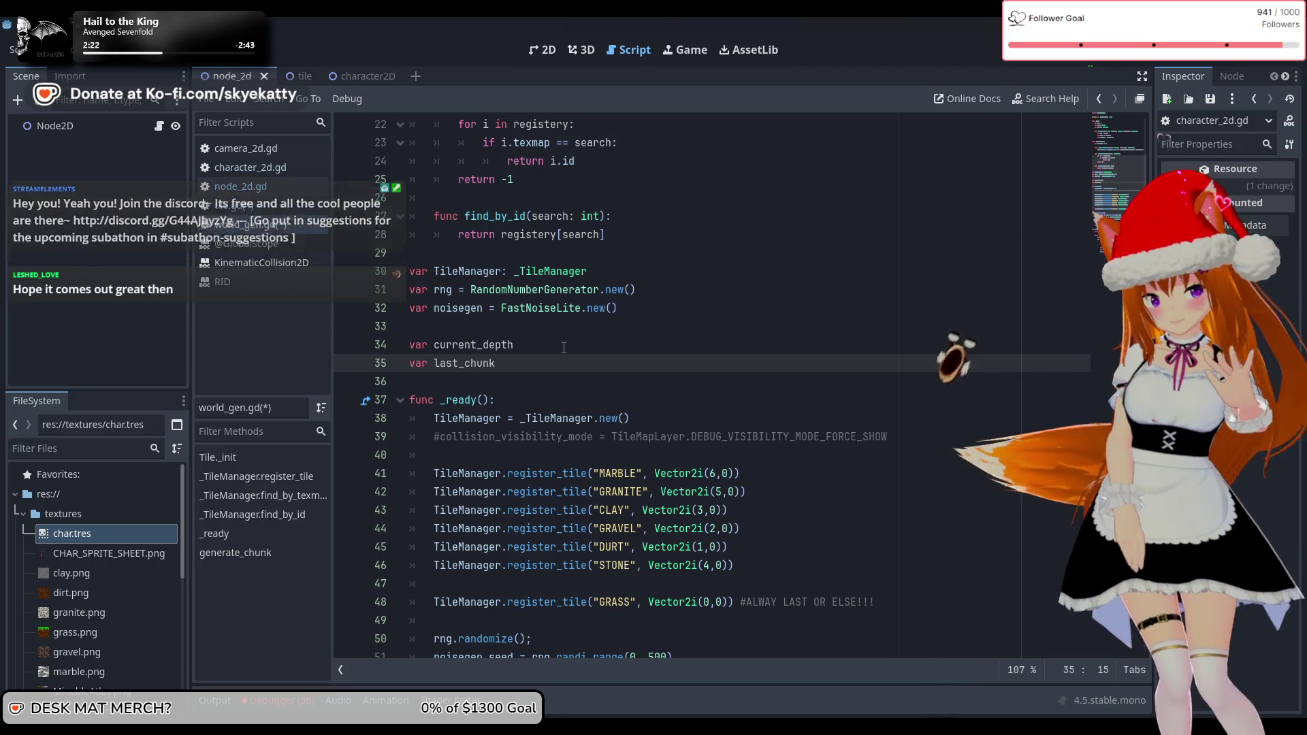
scroll(563, 347, down, 4)
scroll(563, 348, down, 3)
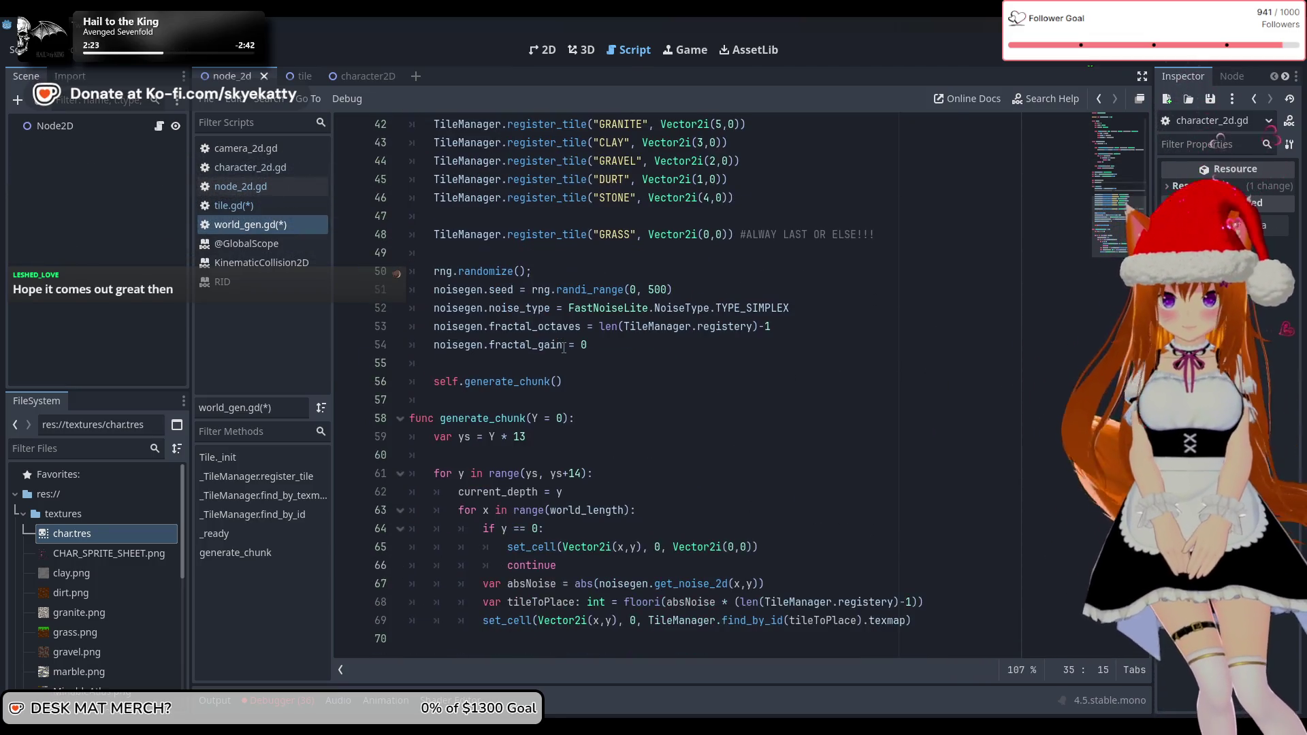
Add 'last_chunk += 1' on the empty line 60 of generate_chunk
click(558, 454)
text(last)
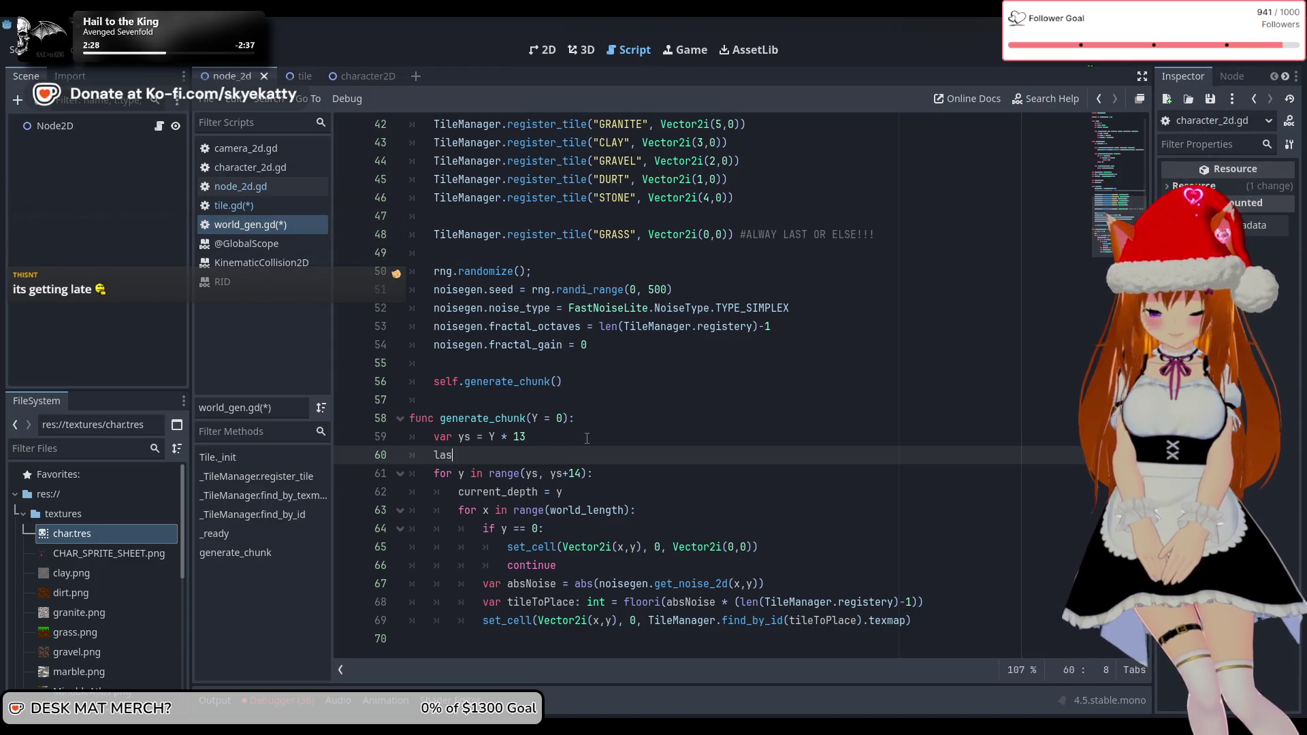
key(Return)
text(+= 1)
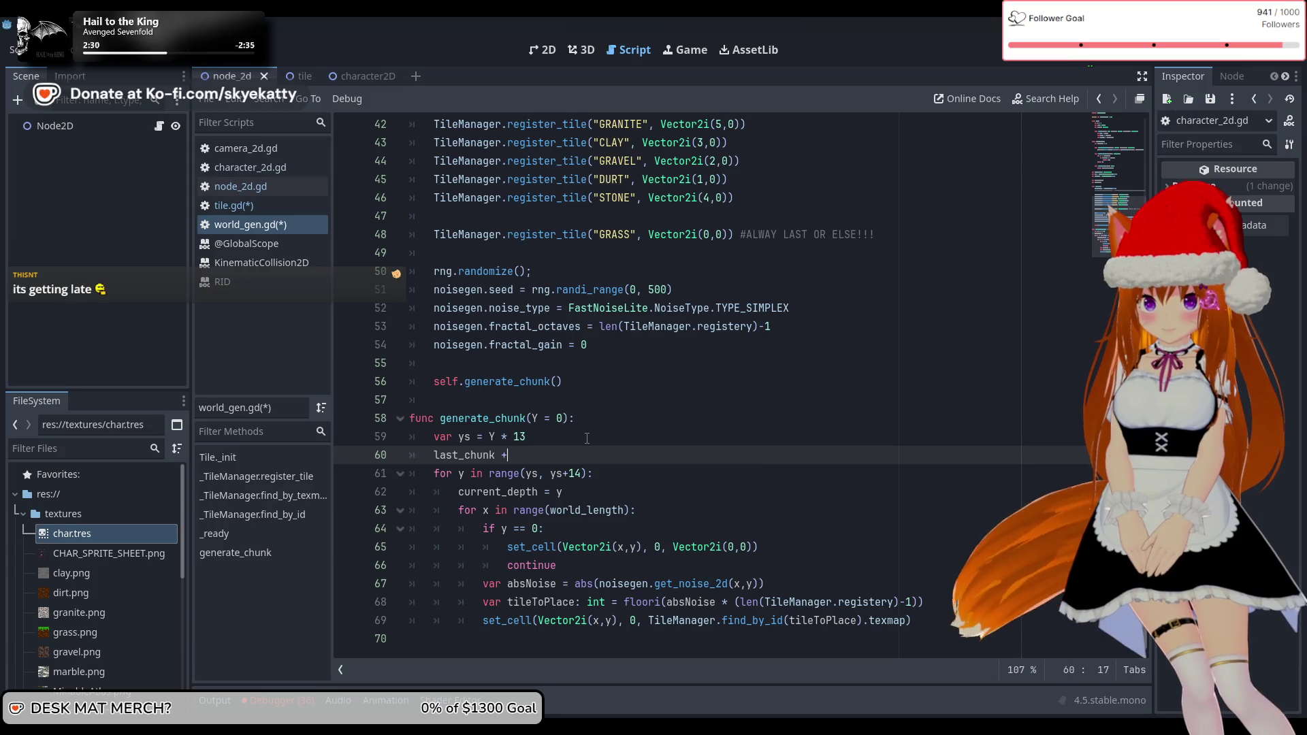
click(587, 436)
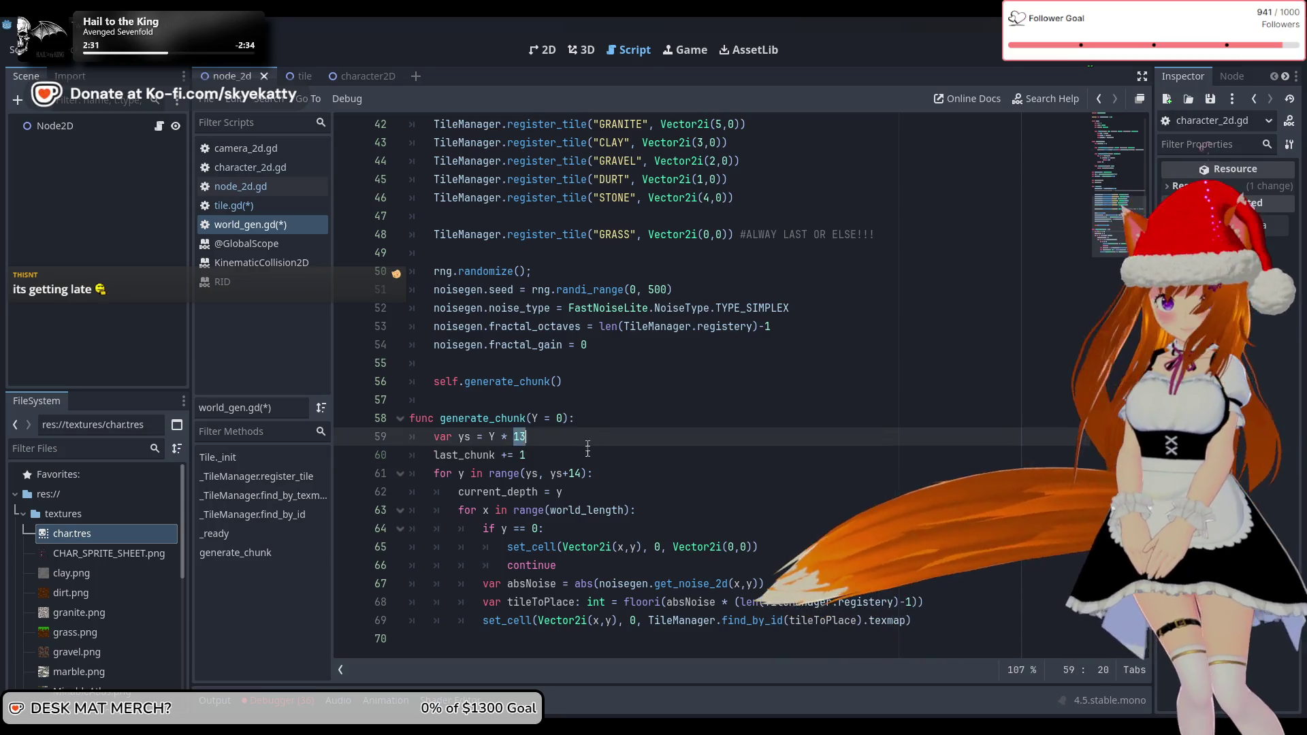
click(598, 459)
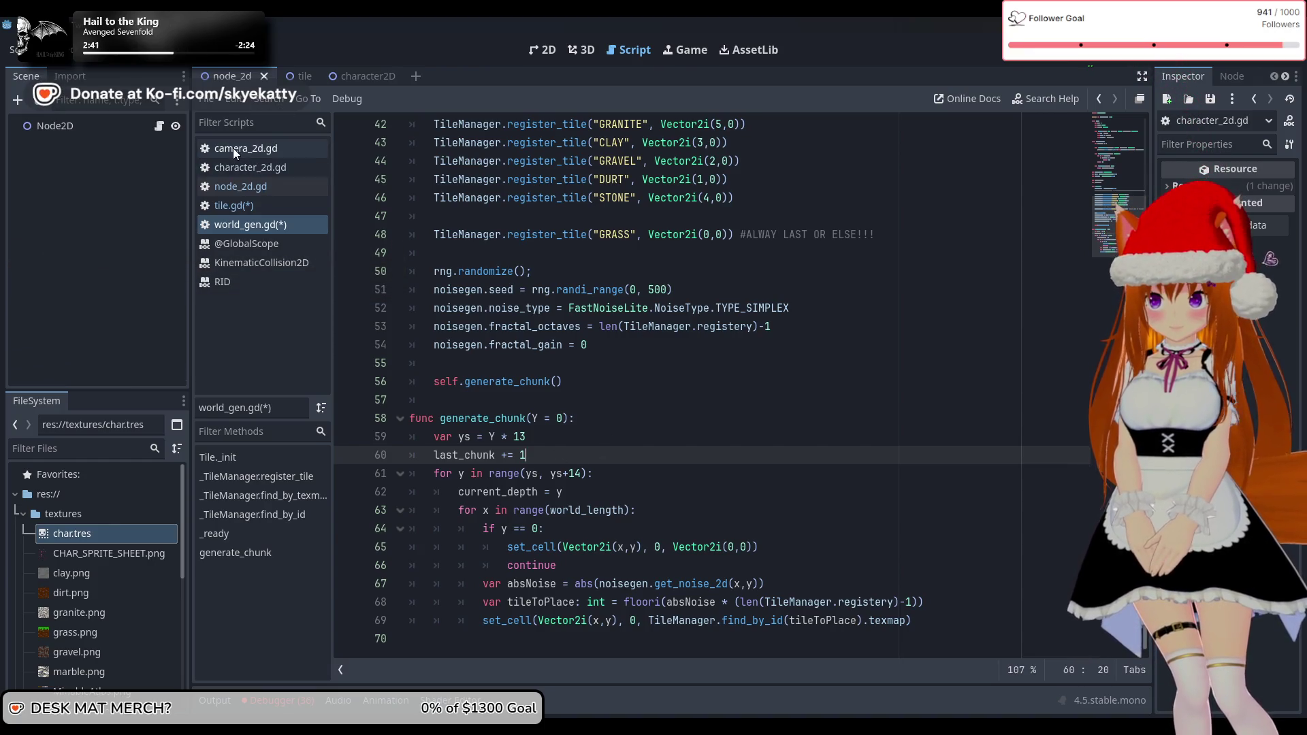
Check the tile and node_2d scenes, then view character_2d.gd and tile.gd
click(288, 76)
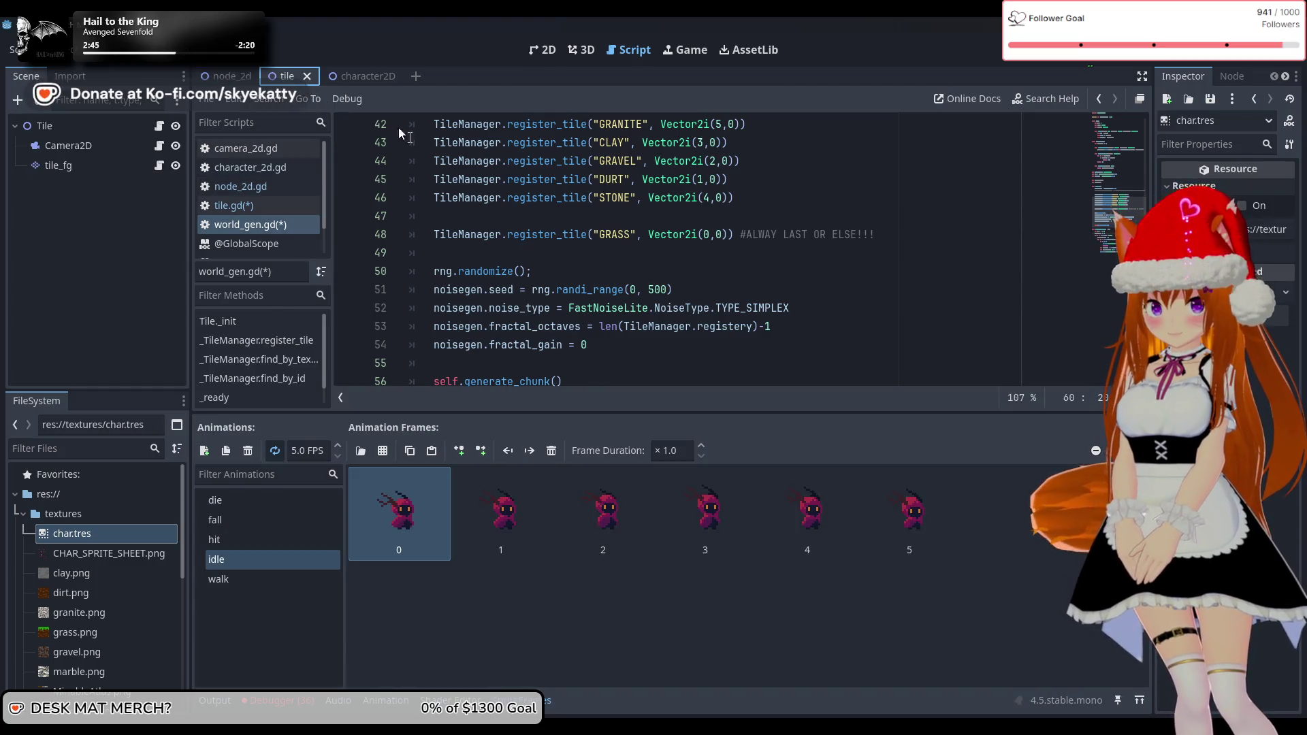
click(228, 76)
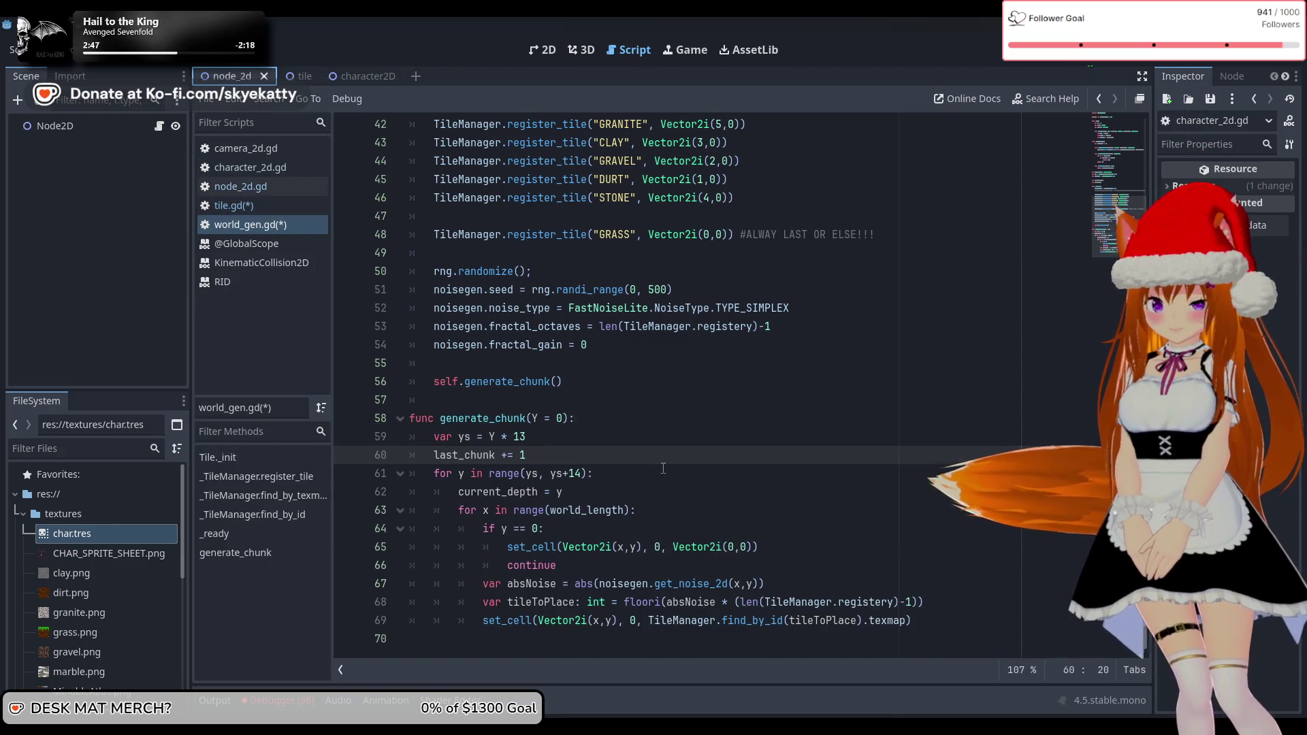
click(247, 169)
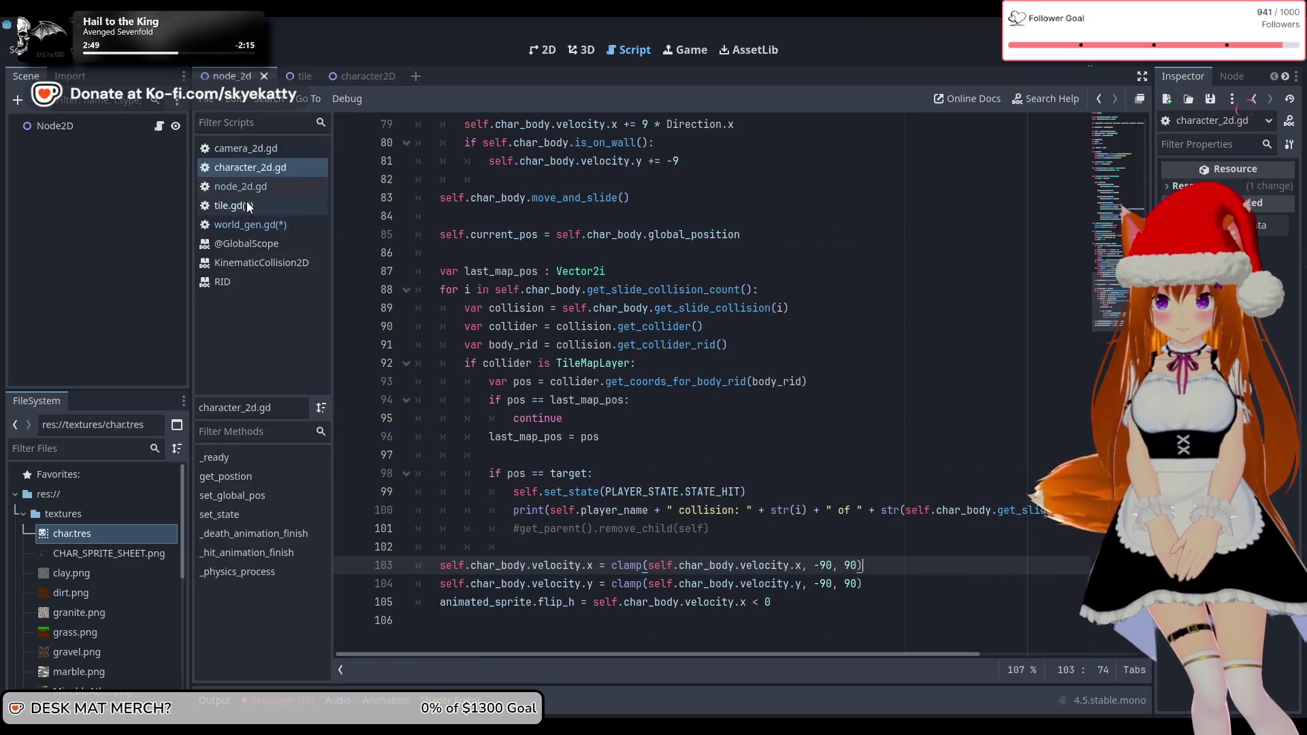
click(247, 204)
Autocomplete 'tile_fg.generate_chunk' on line 35 of tile.gd
click(544, 548)
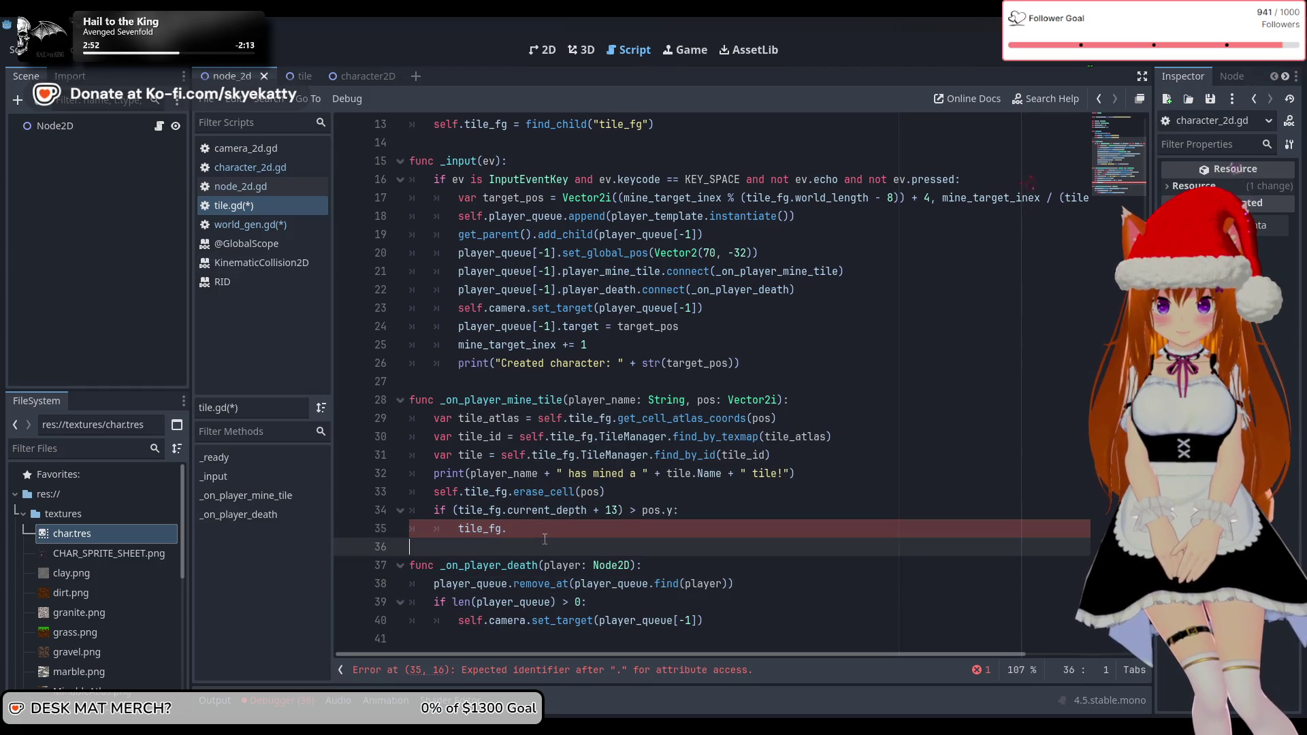
click(544, 535)
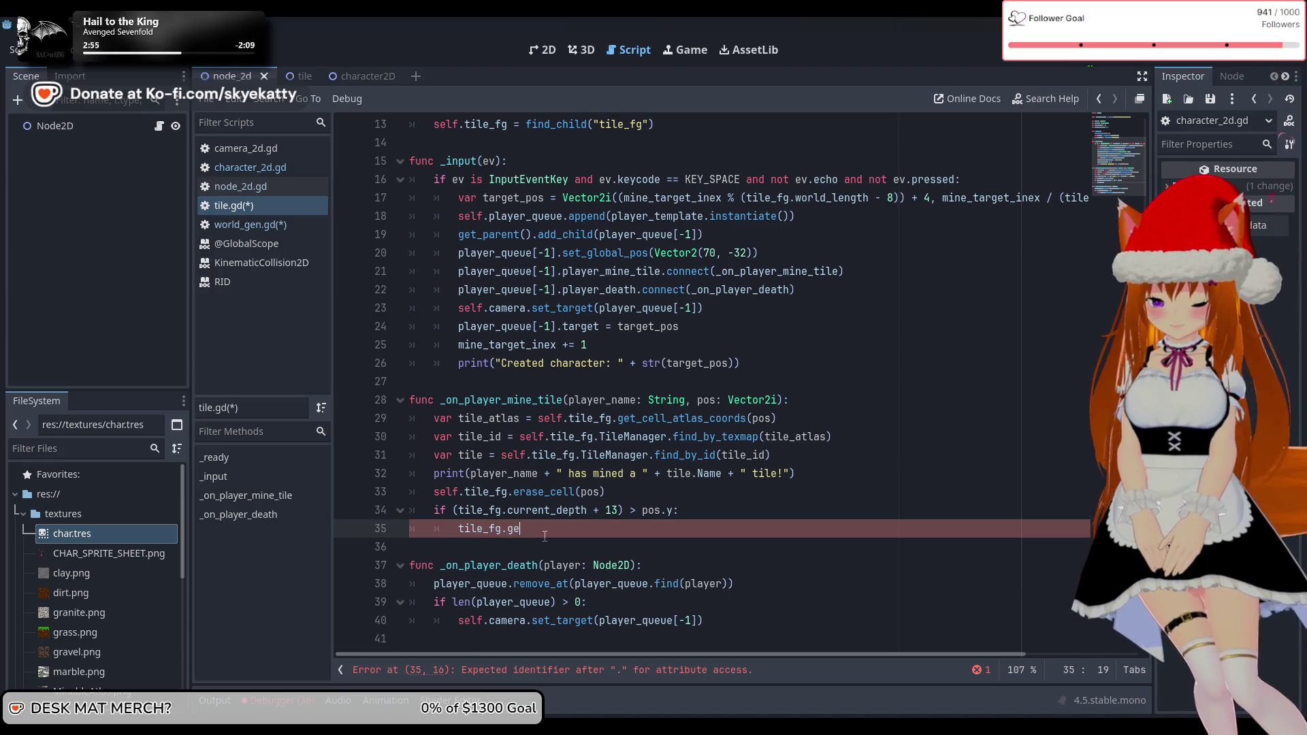
text(nerate)
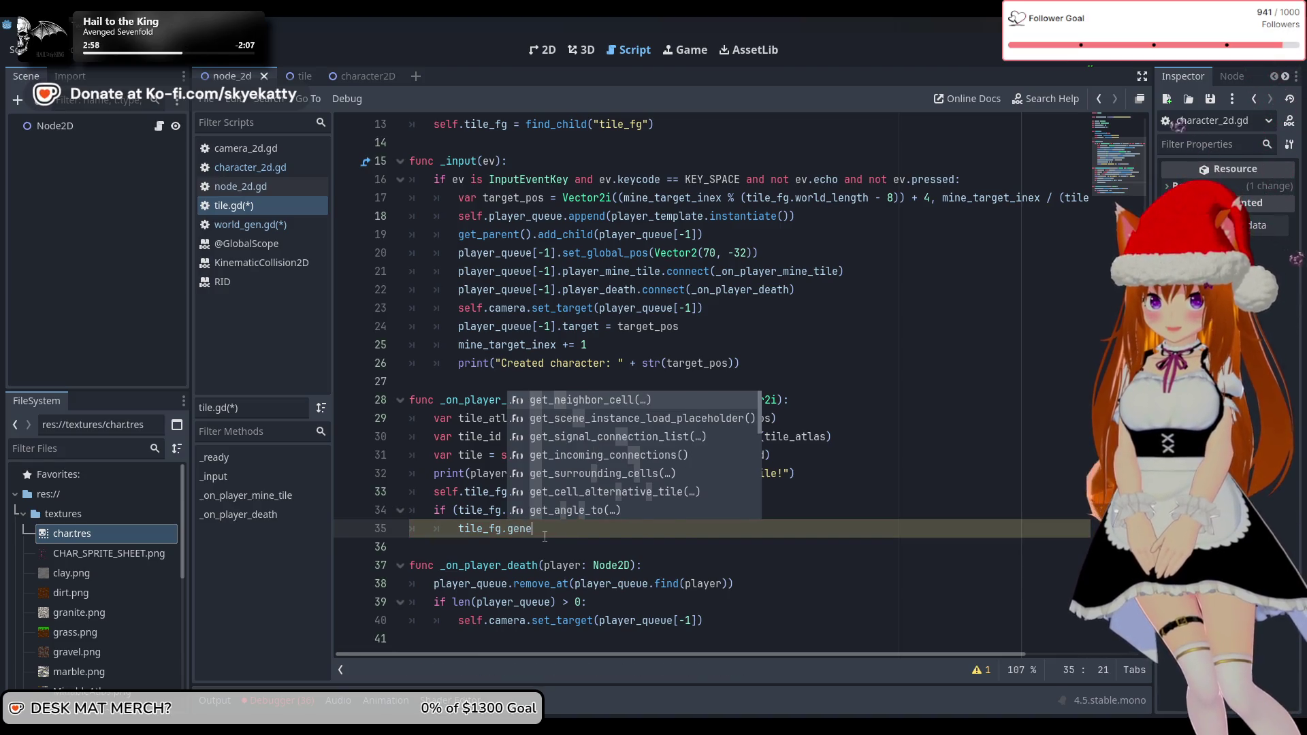
key(Return)
text(_chunk)
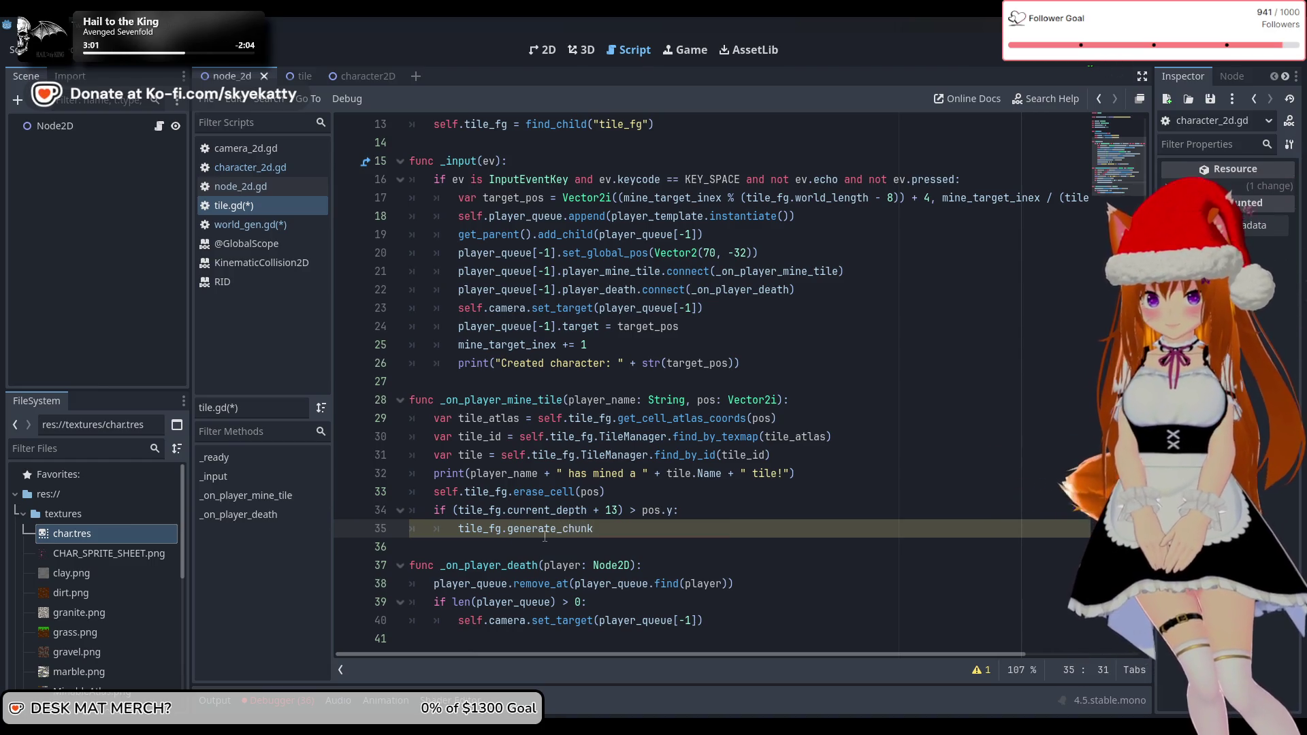
scroll(545, 534, down, 1)
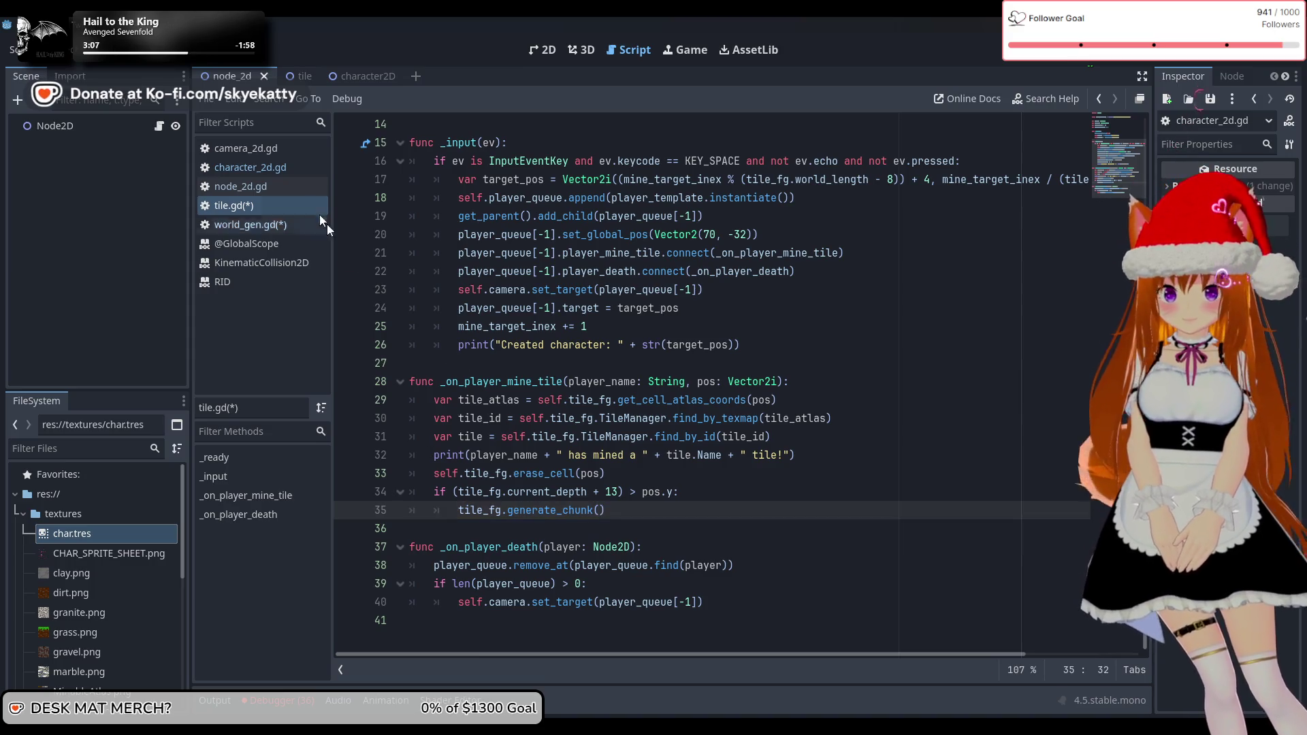
Check generate_chunk's parameter in world_gen.gd, then pass tile_fg.last_chunk inside the parentheses
click(256, 222)
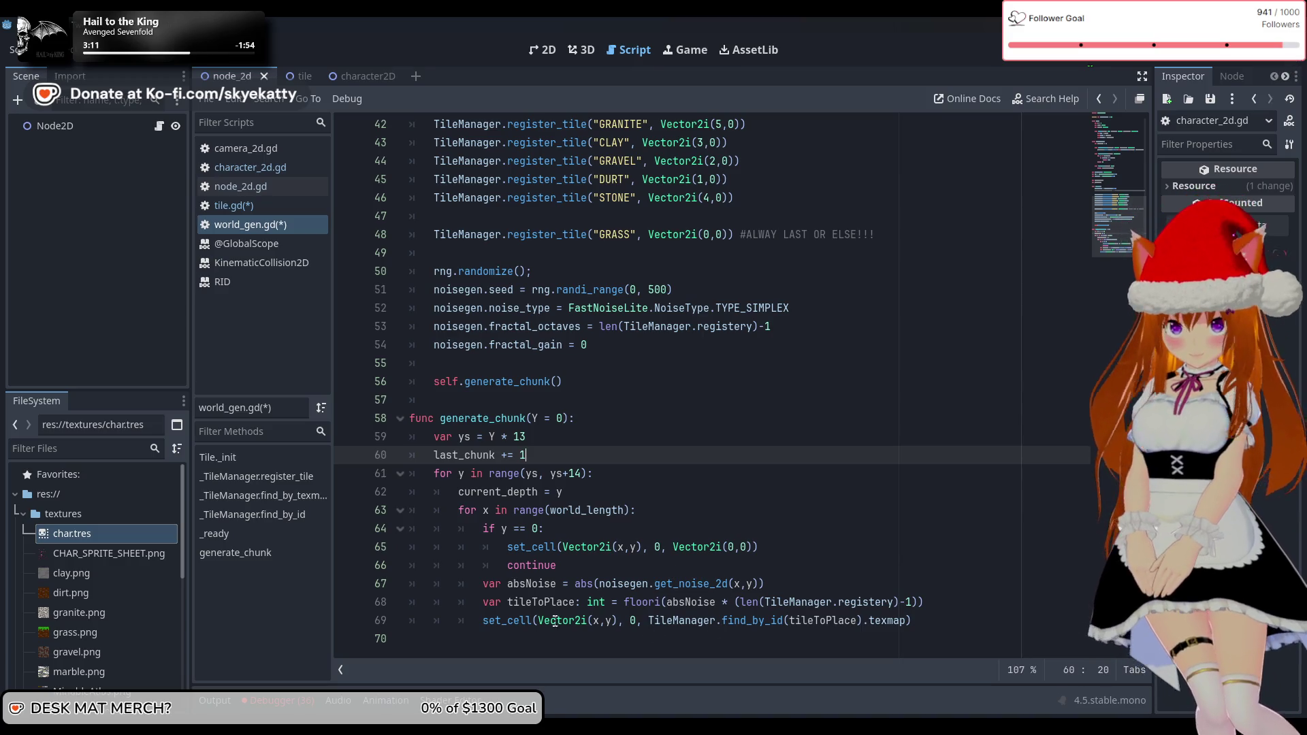
click(251, 208)
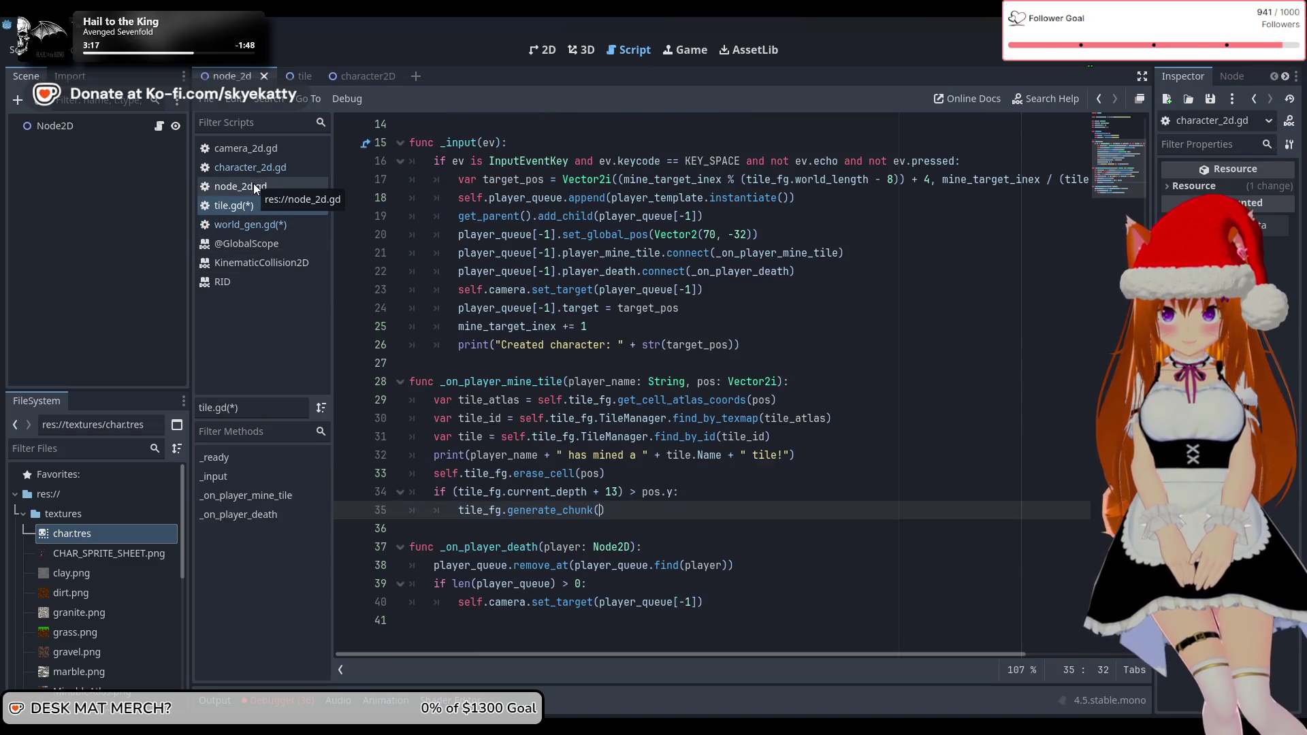
text())
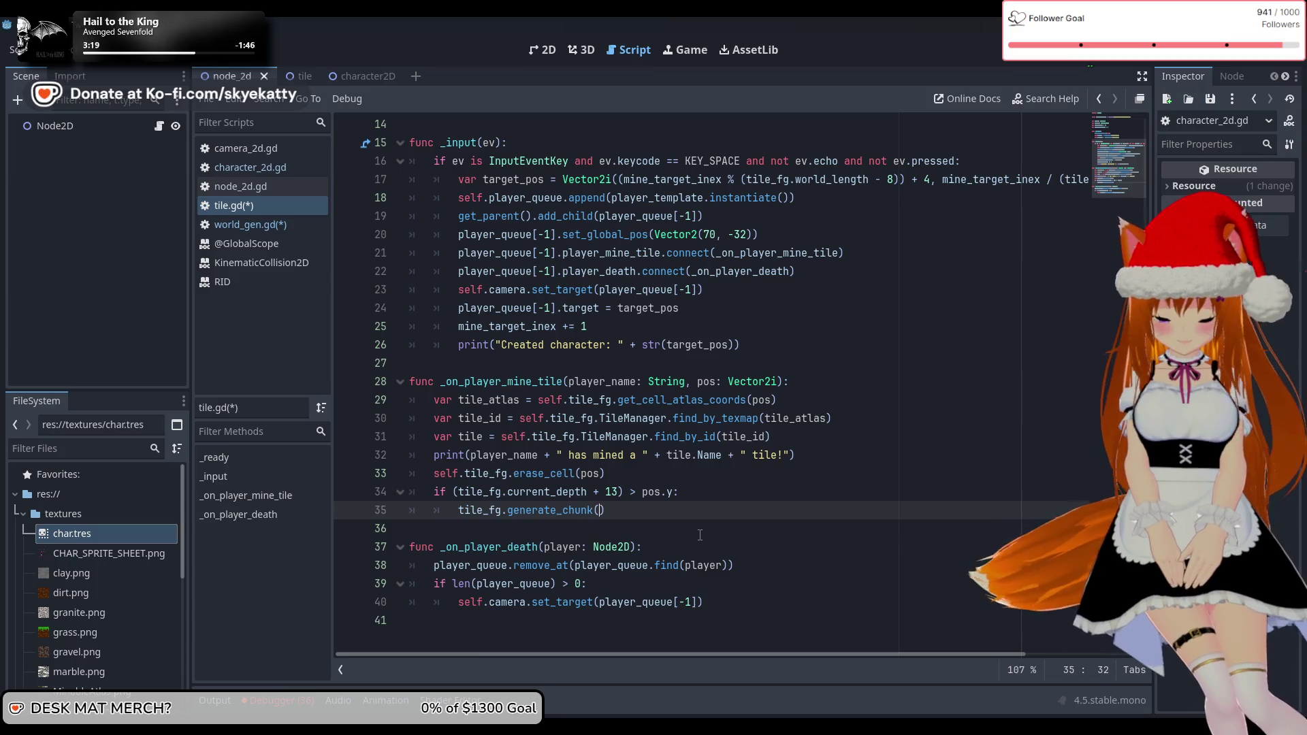
key(Left)
text(tilf)
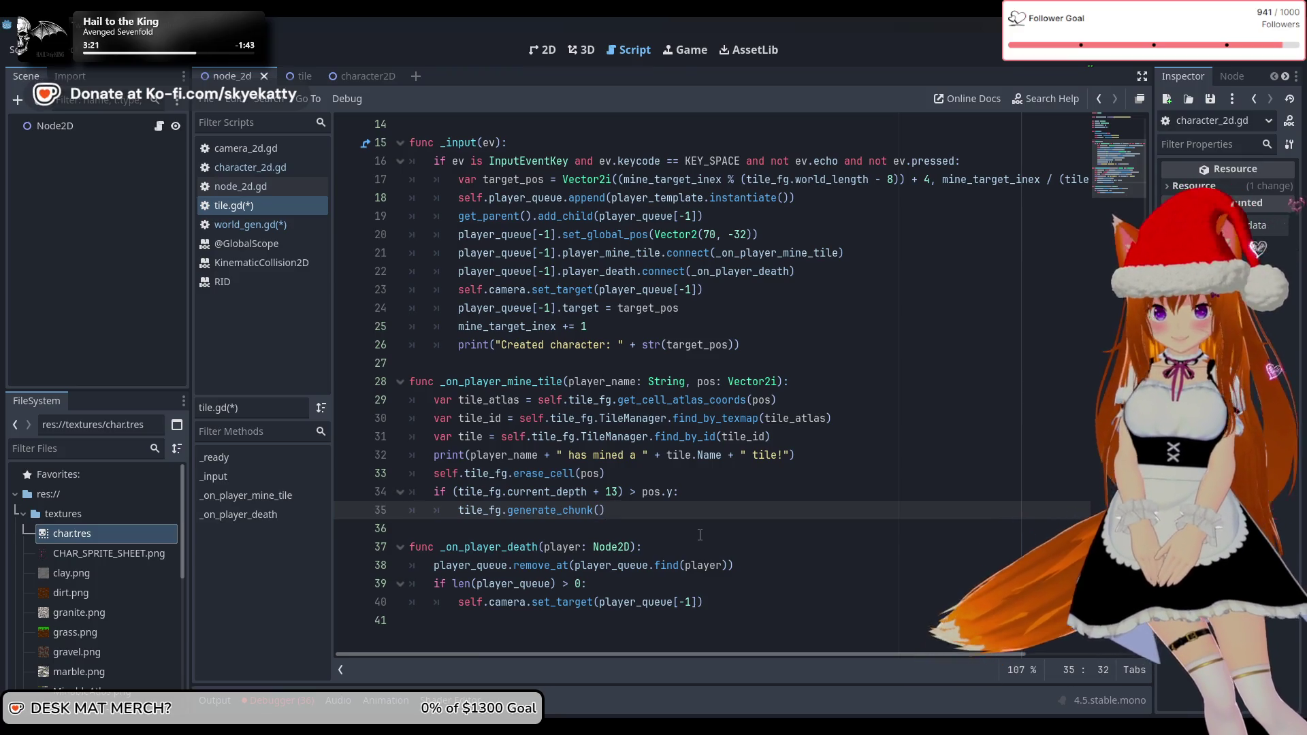
key(BackSpace)
text(e)
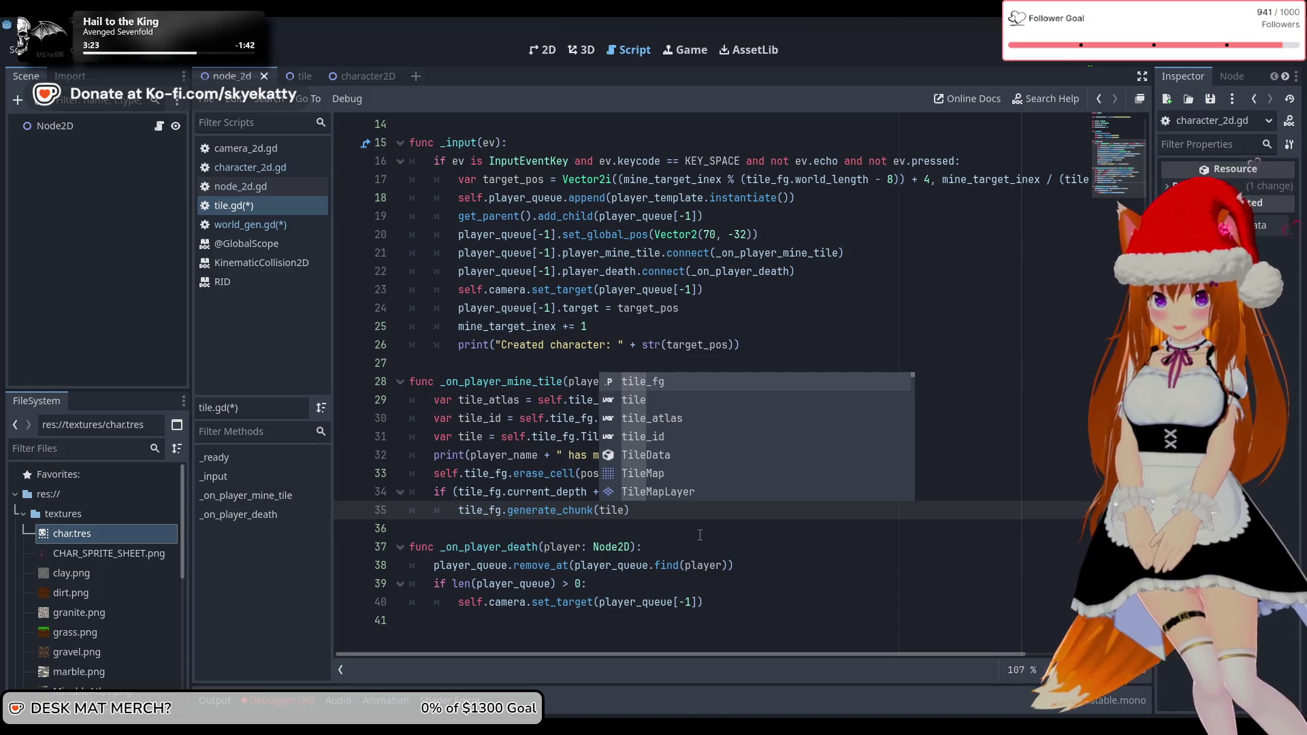
key(Return)
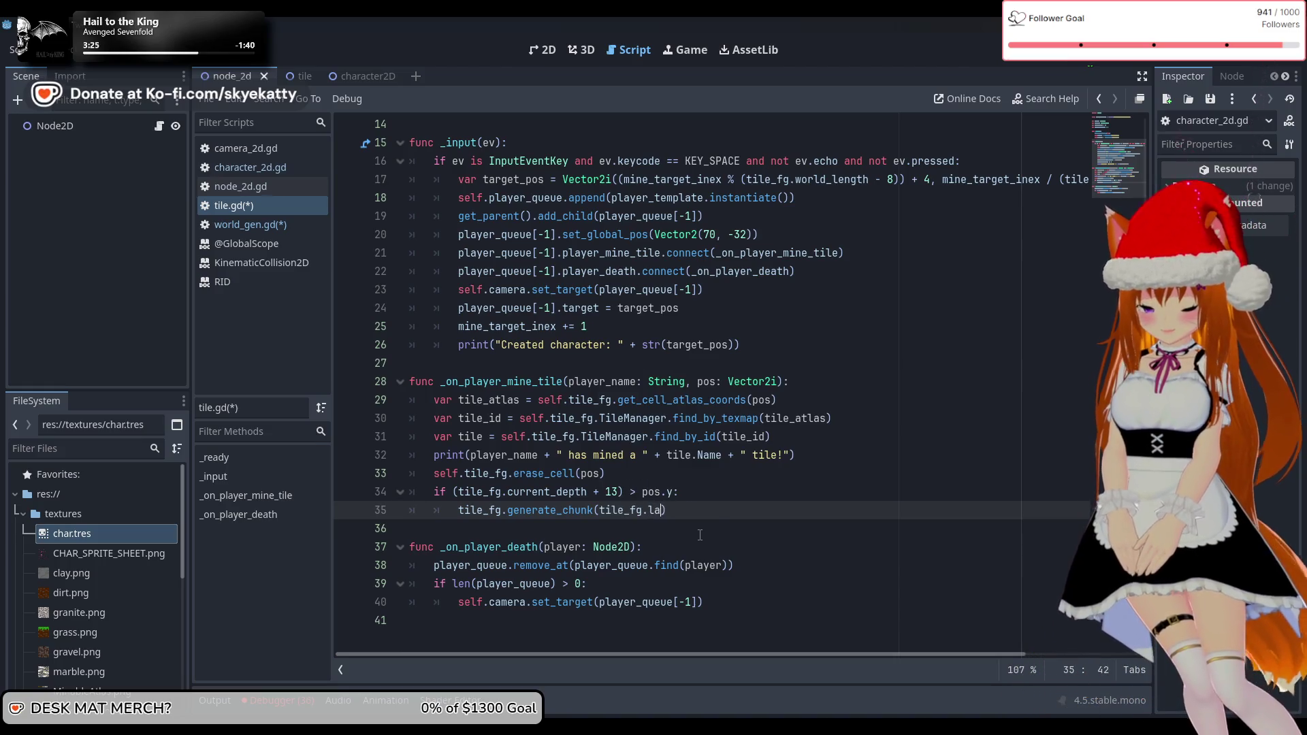
text(s)
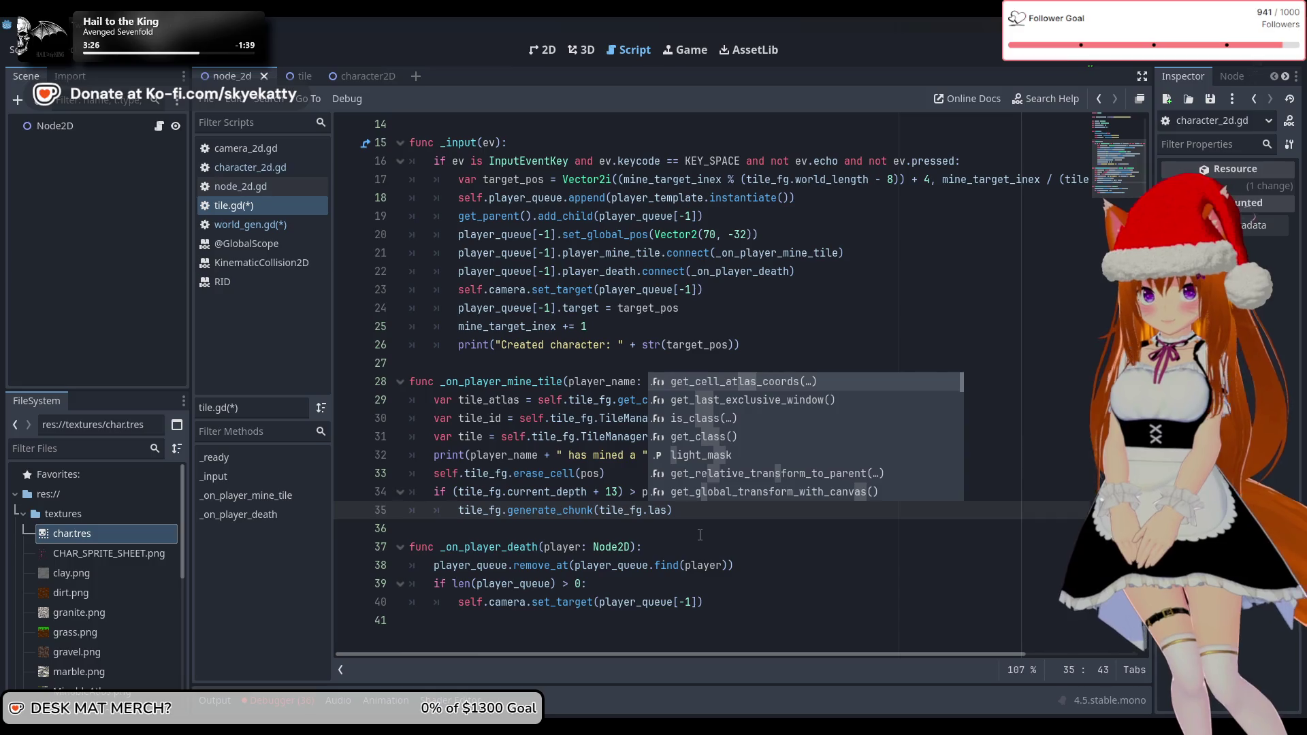
text(t_chunk + 1)
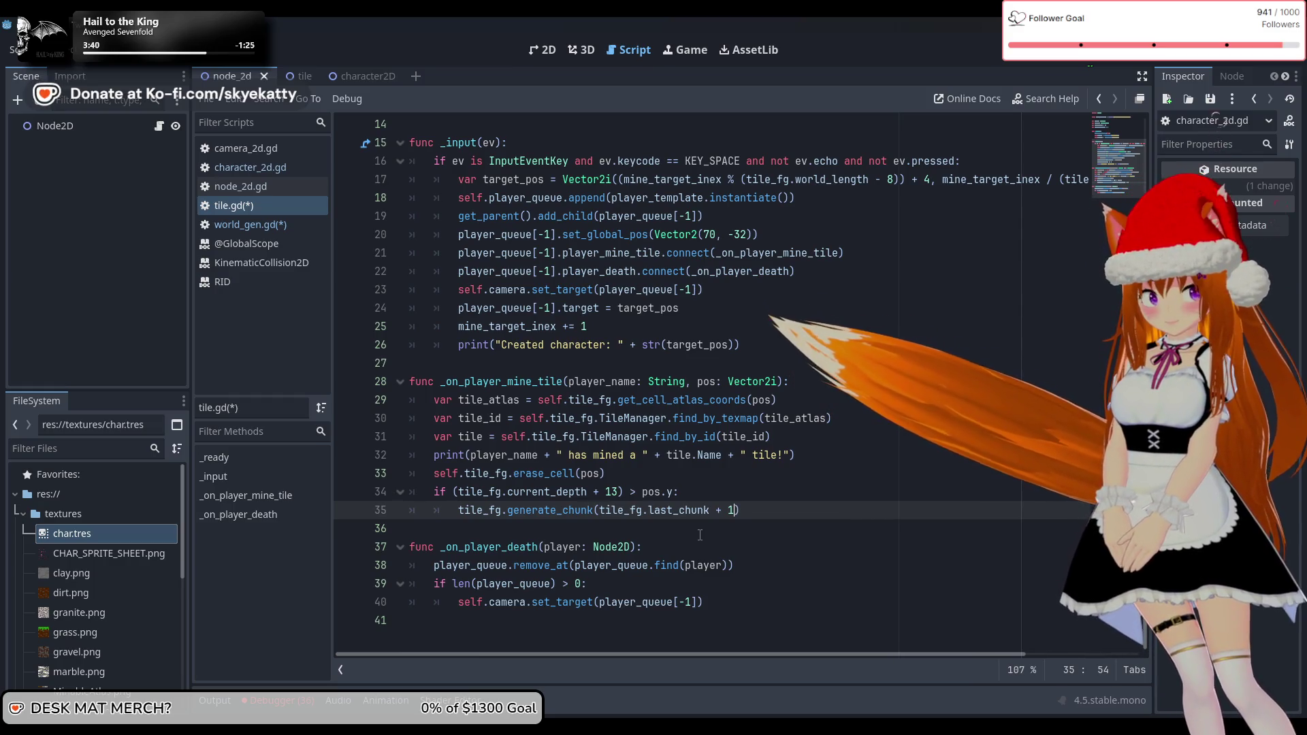
Finish line 35 as 'tile_fg.generate_chunk(tile_fg.last_chunk + 1)' and run the game
click(700, 535)
key(Left)
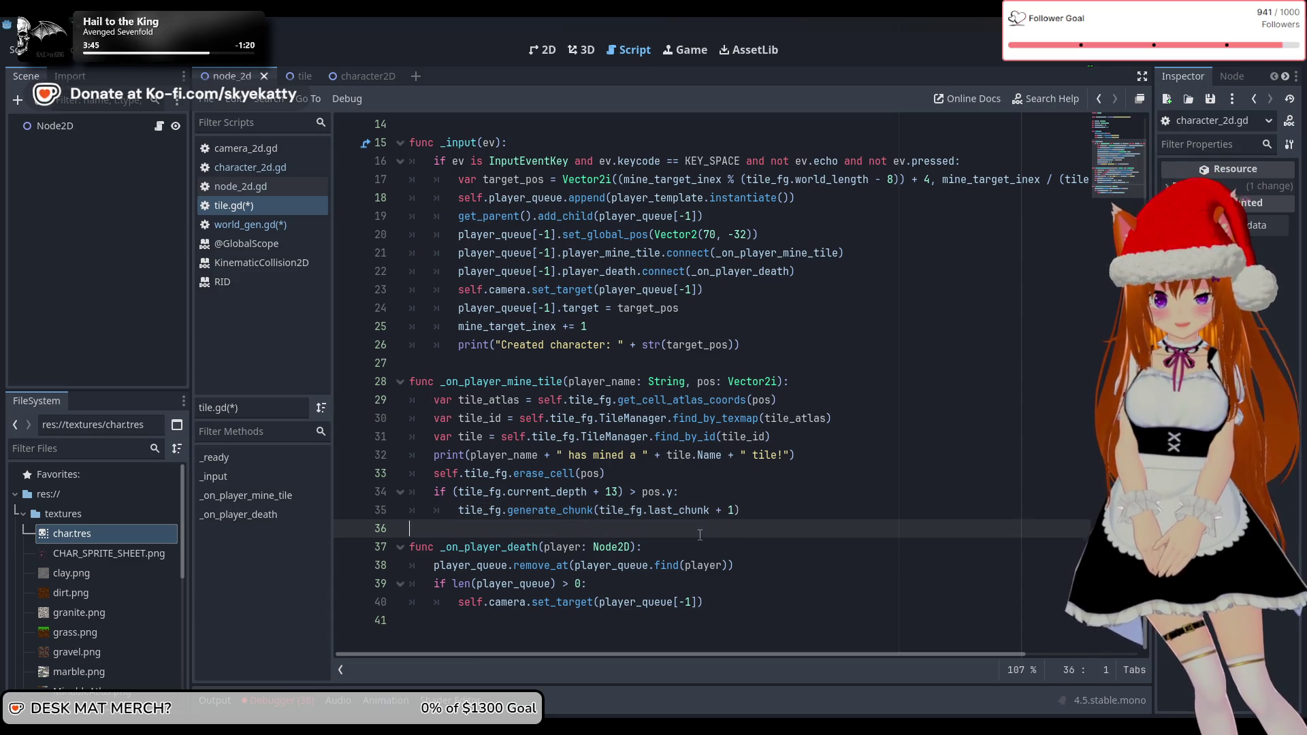
click(752, 550)
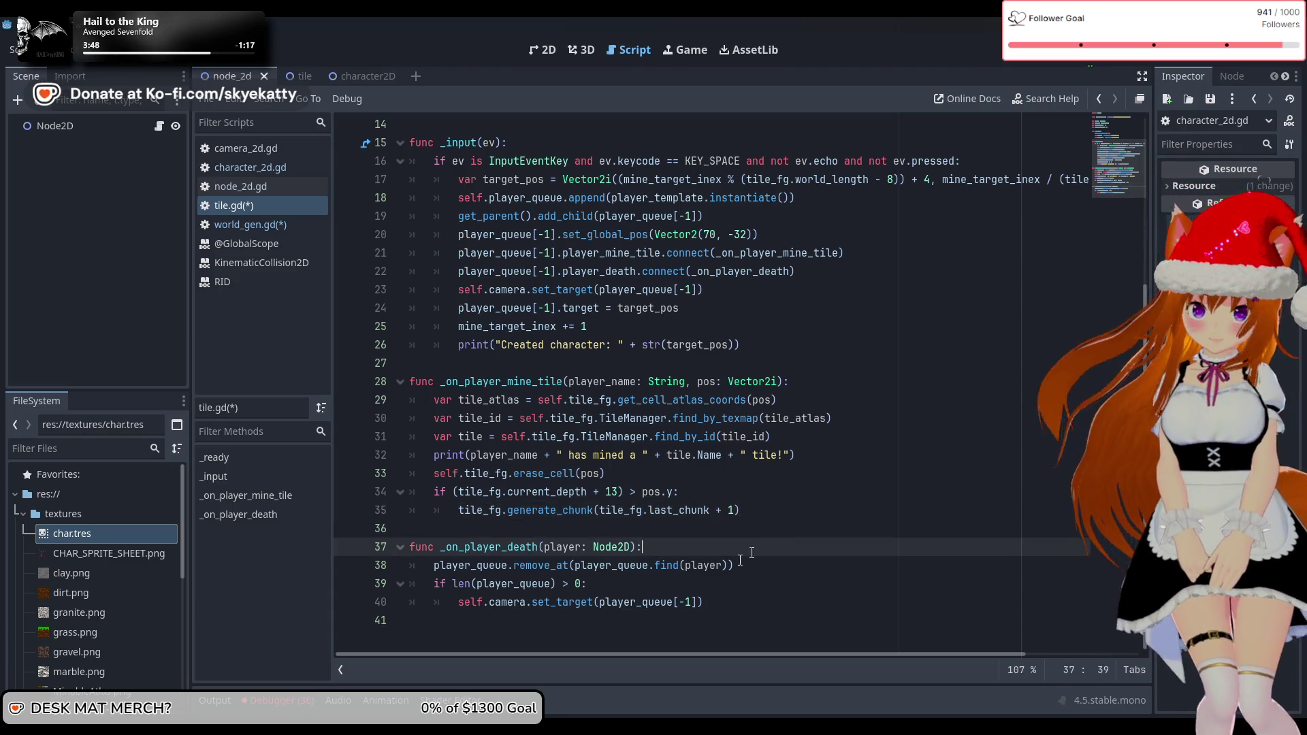
click(817, 511)
click(713, 535)
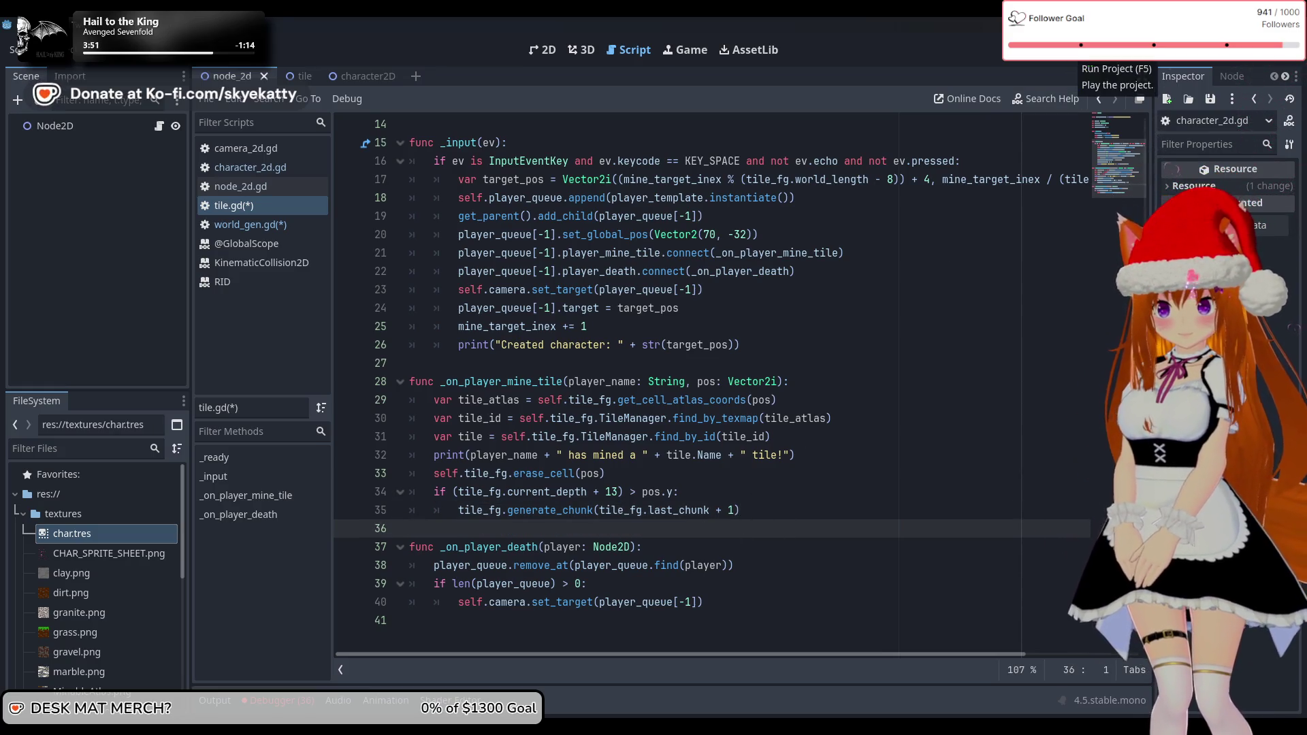
click(1079, 74)
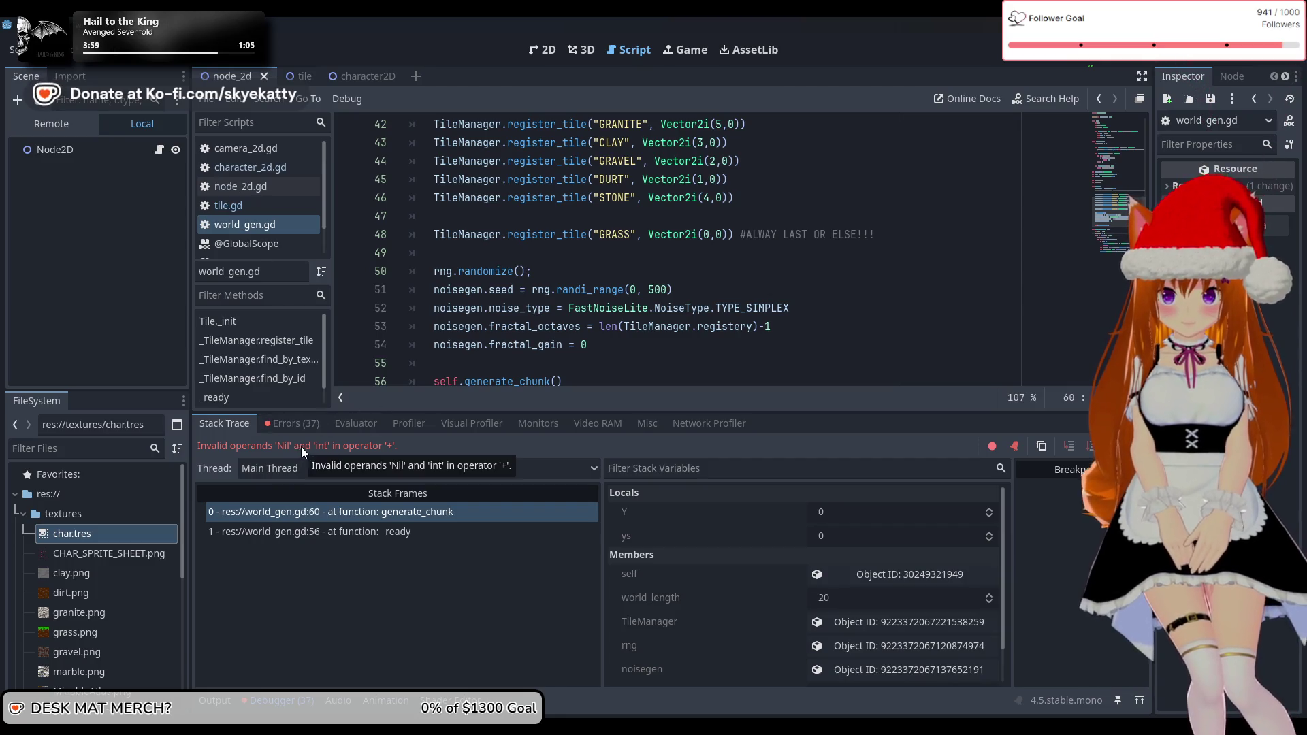
Initialise current_depth and last_chunk to 0 in world_gen.gd, then stop the paused game
scroll(658, 306, down, 4)
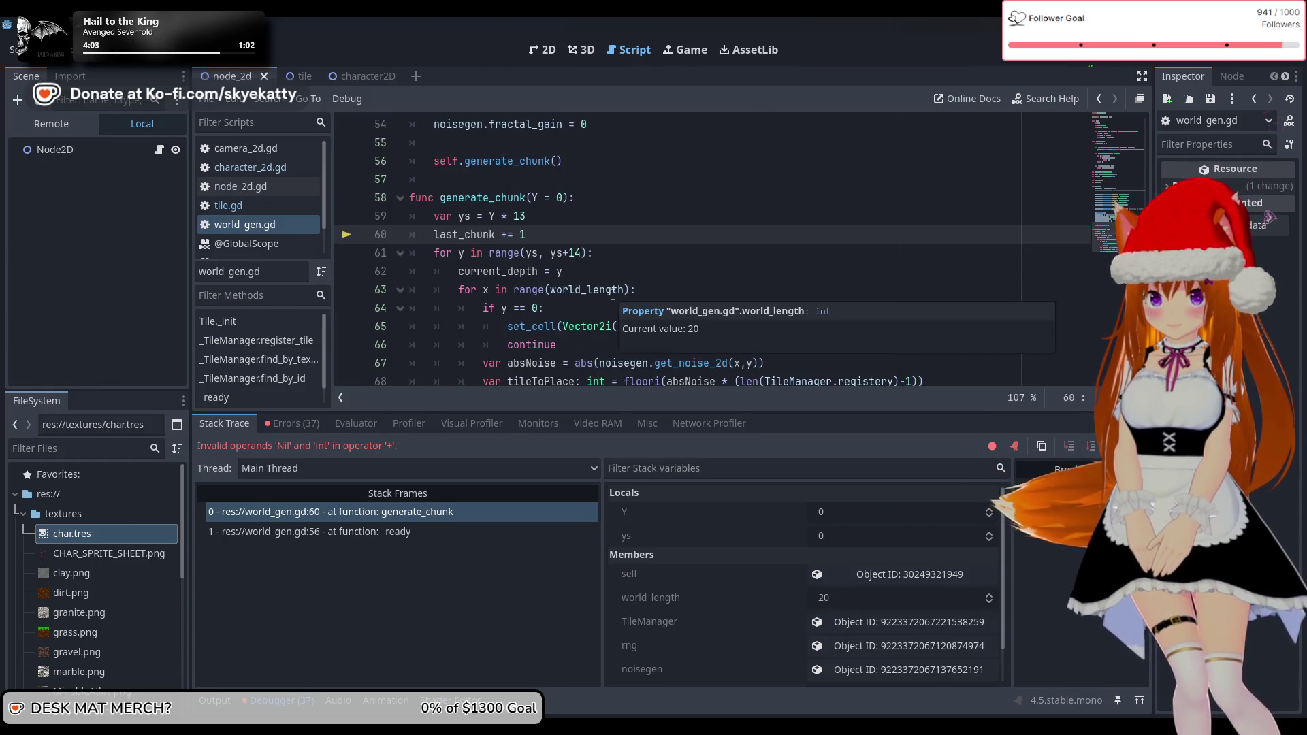
scroll(606, 291, up, 11)
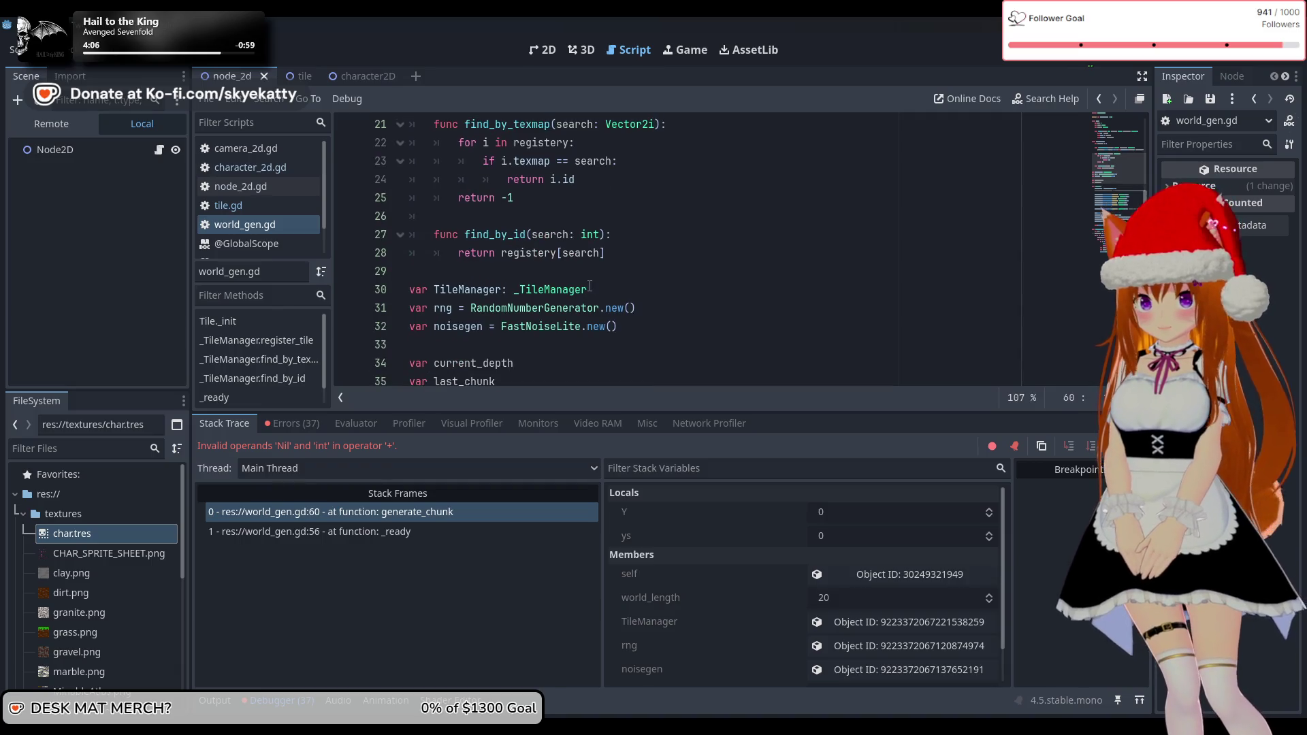
scroll(588, 286, down, 3)
click(523, 215)
text(= 0)
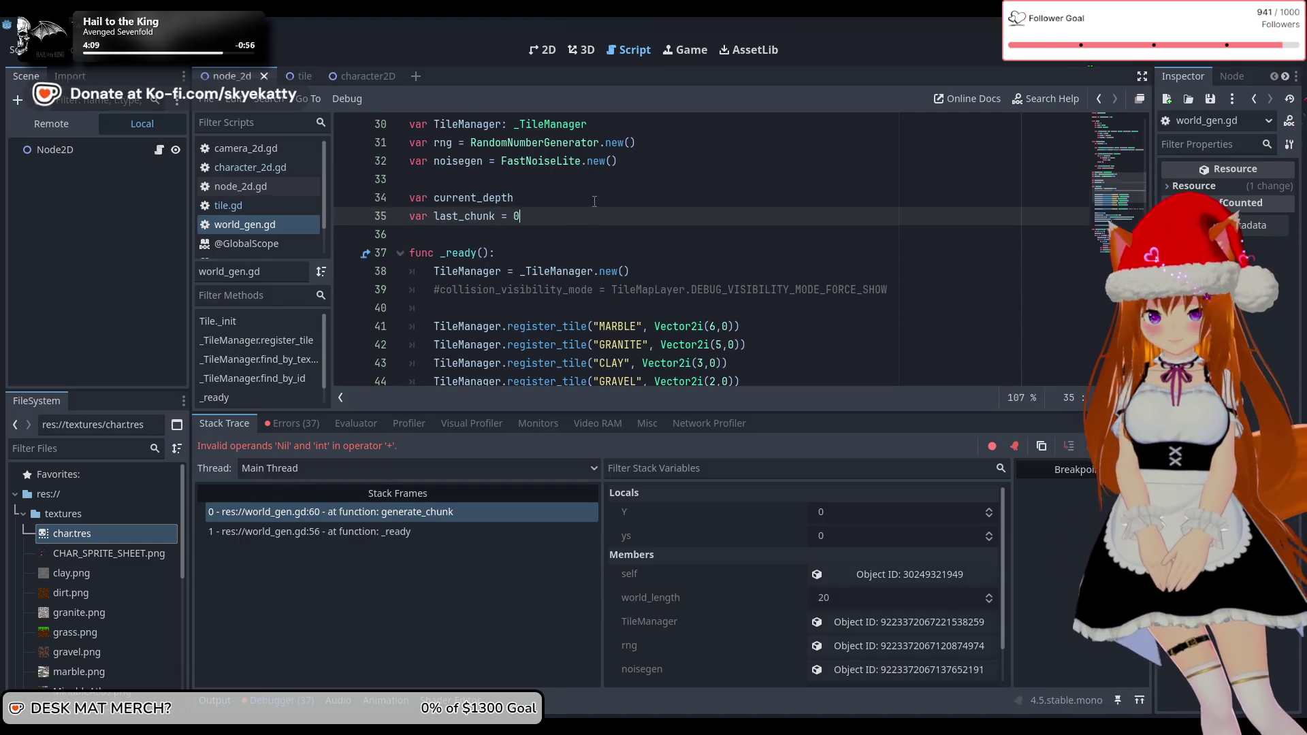
click(594, 201)
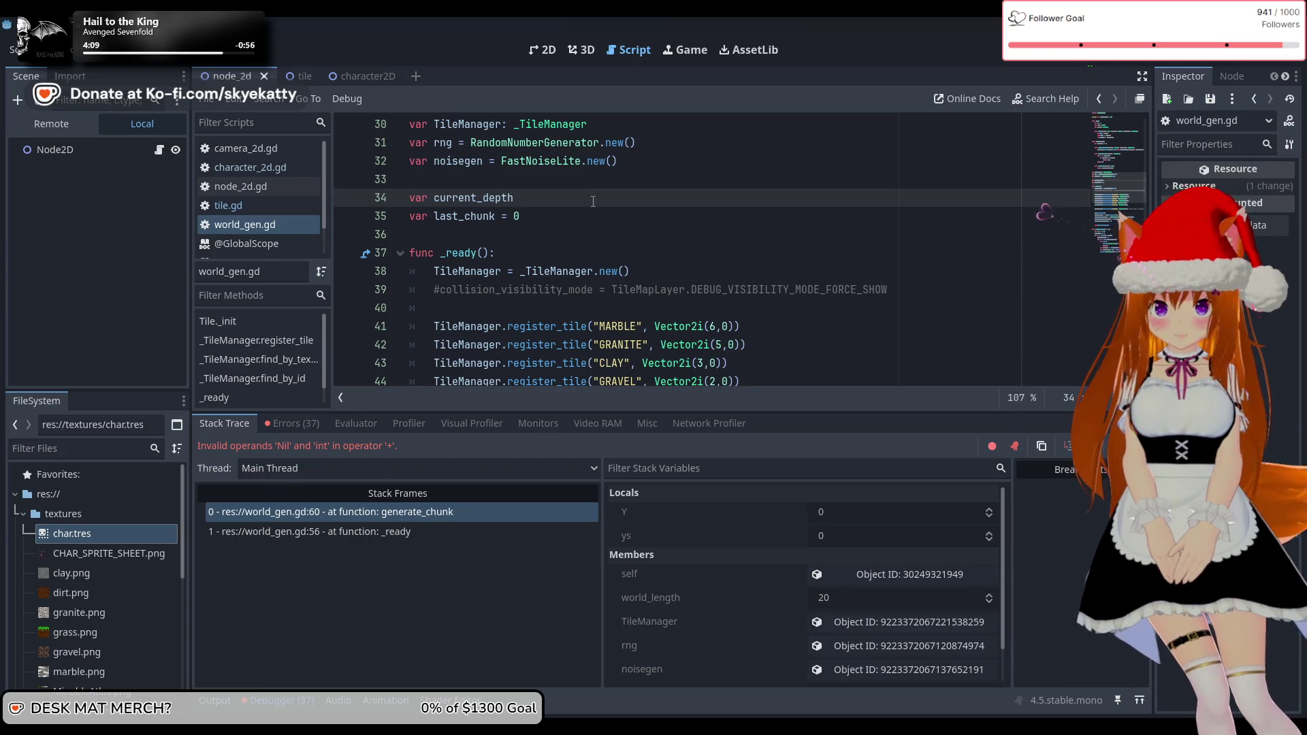
text(= 0)
click(635, 235)
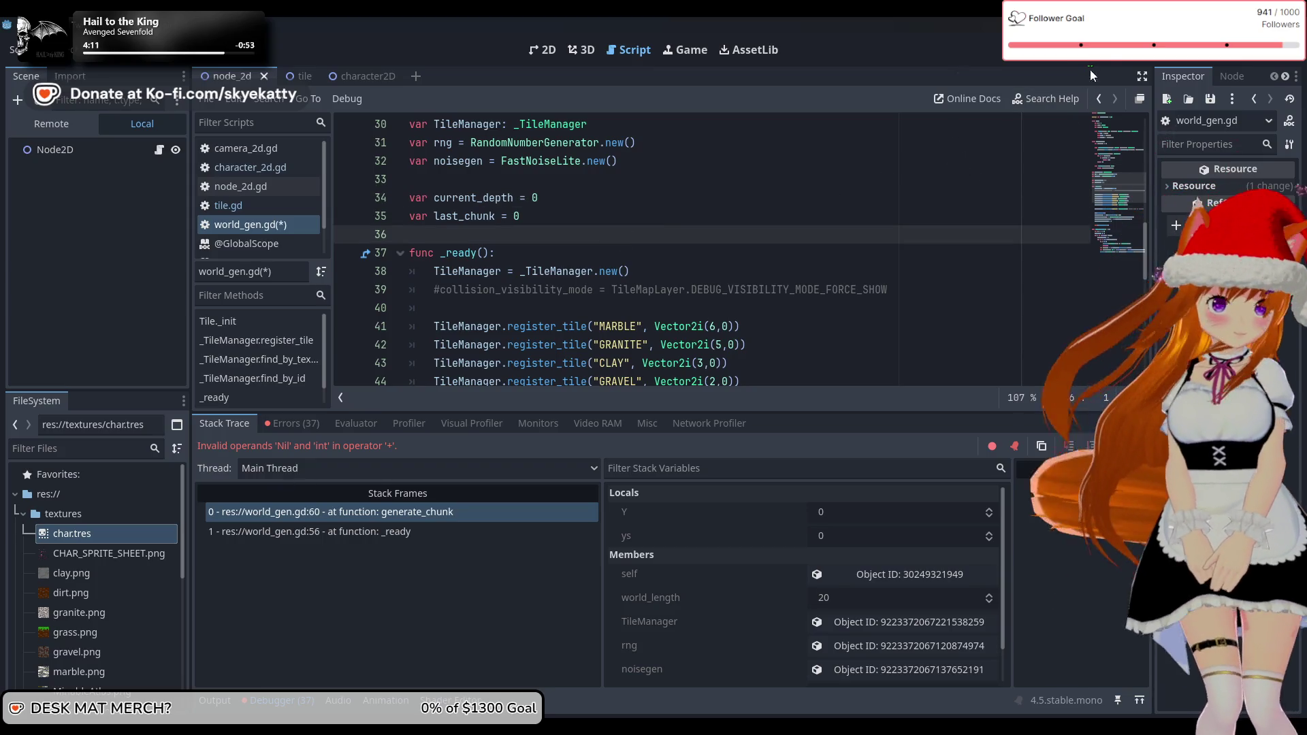
click(1085, 63)
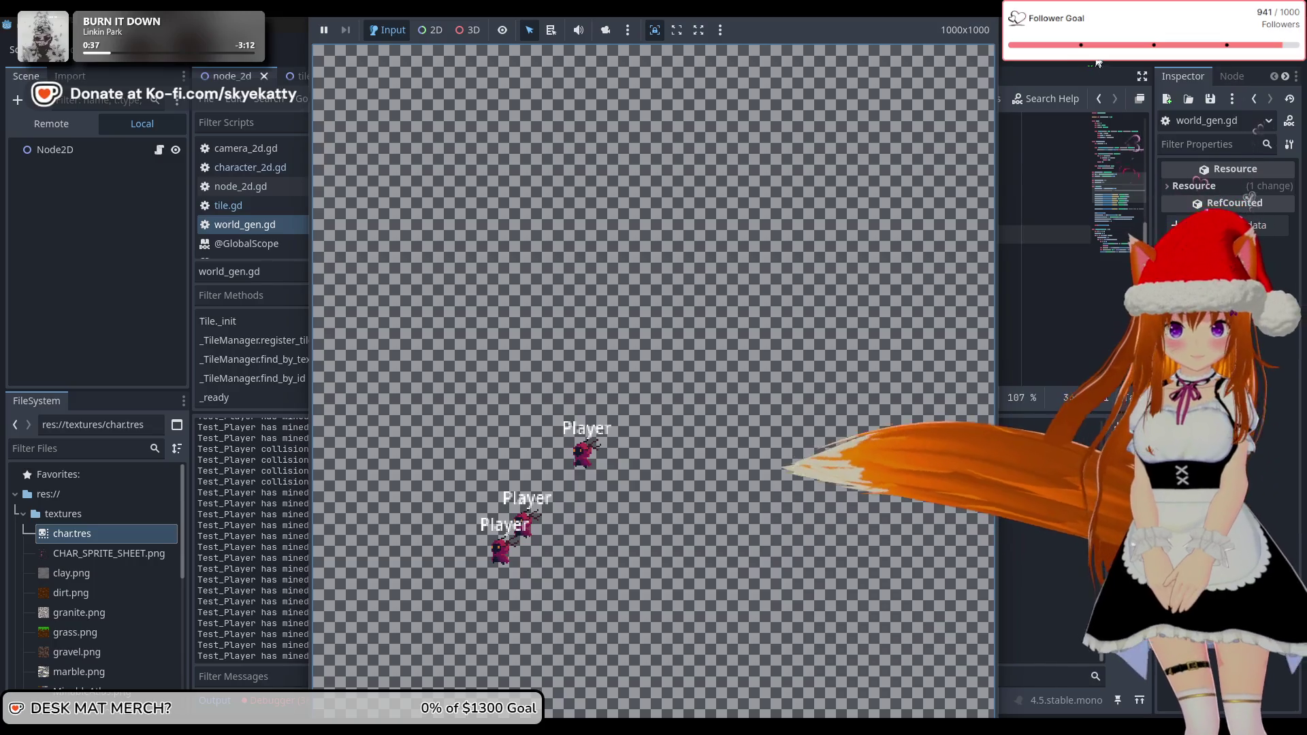
Stop the relaunched test run with F8 after players mine through generated terrain
key(F8)
Scroll world_gen.gd so the generate_chunk function is in view
scroll(572, 332, up, 8)
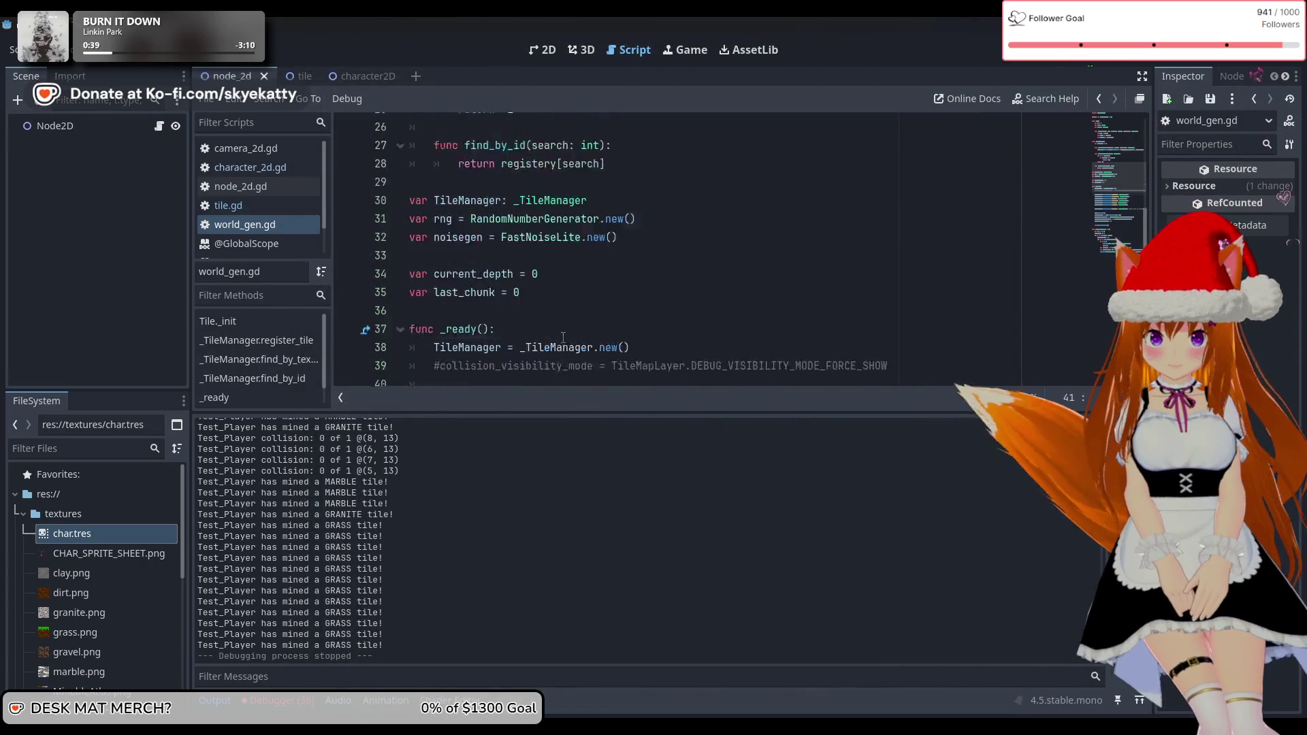
scroll(556, 328, down, 8)
scroll(556, 329, down, 9)
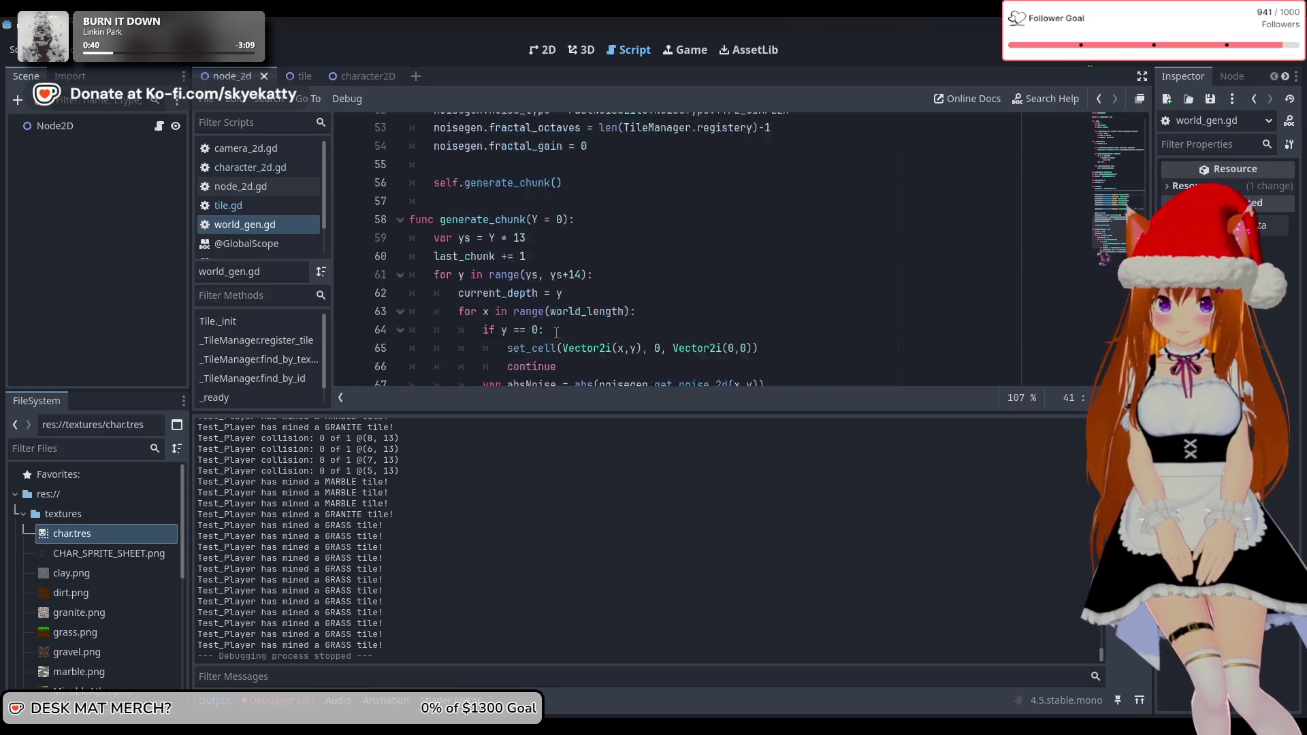
scroll(557, 332, up, 2)
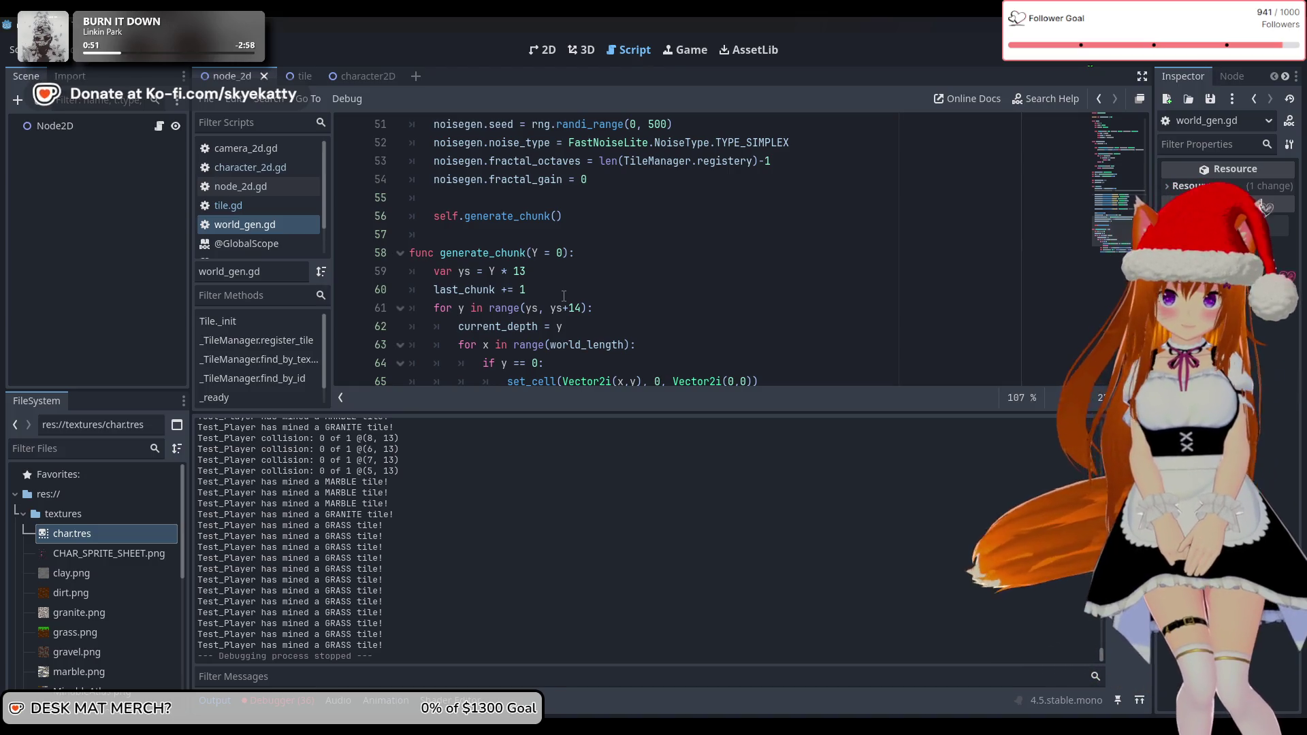
Cycle through the tile, node_2d and character2D scene tabs, ending on character2D
click(299, 84)
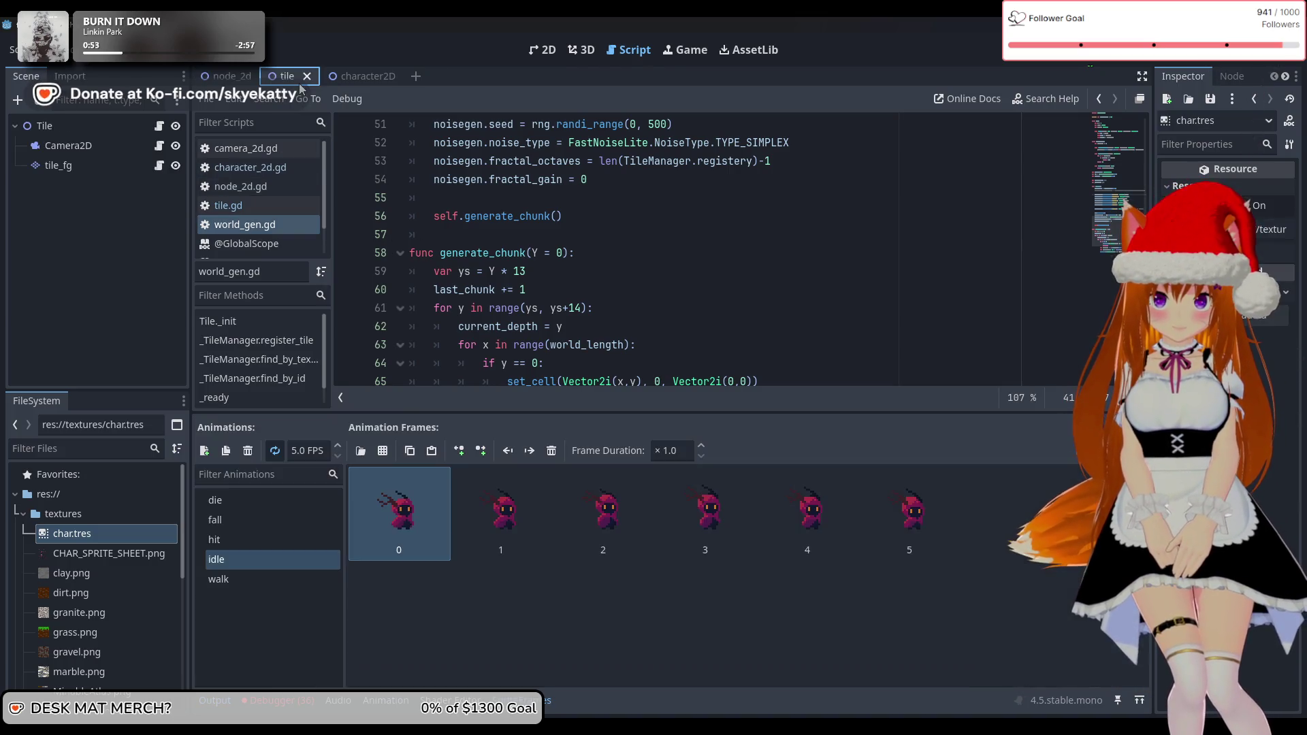
click(237, 76)
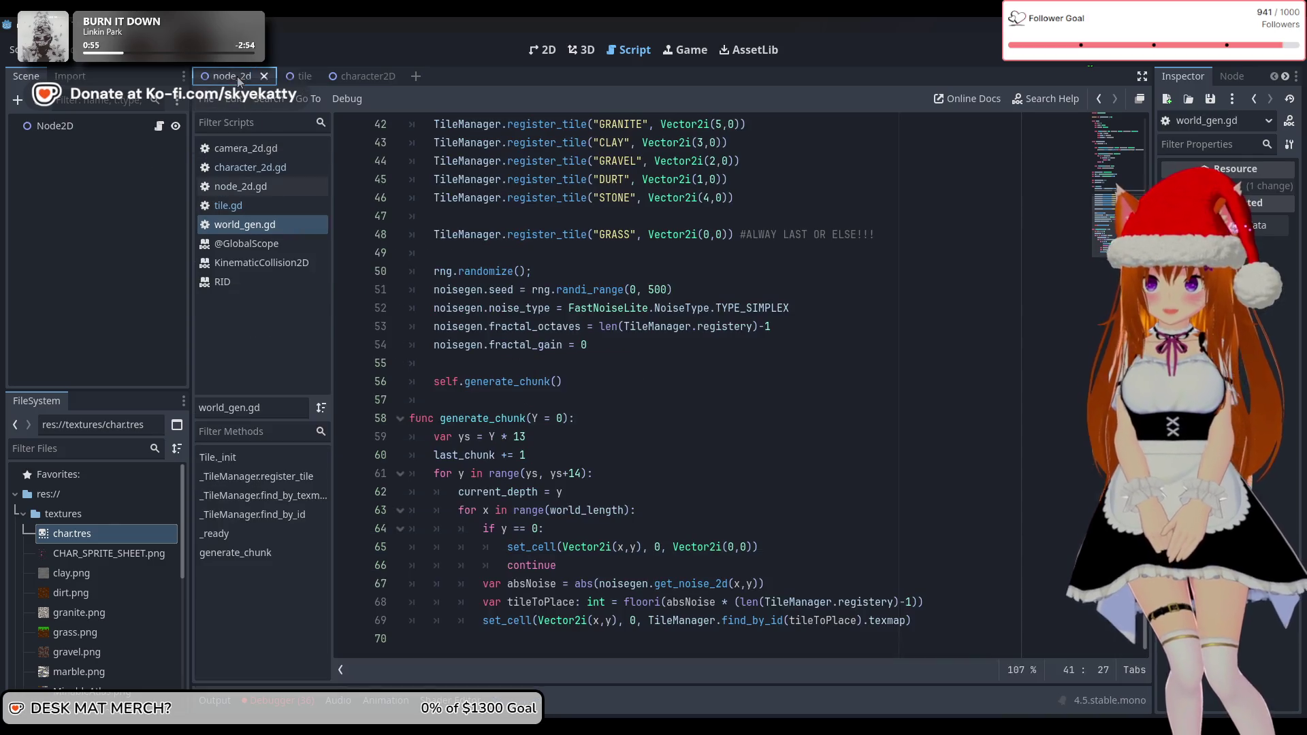
click(349, 76)
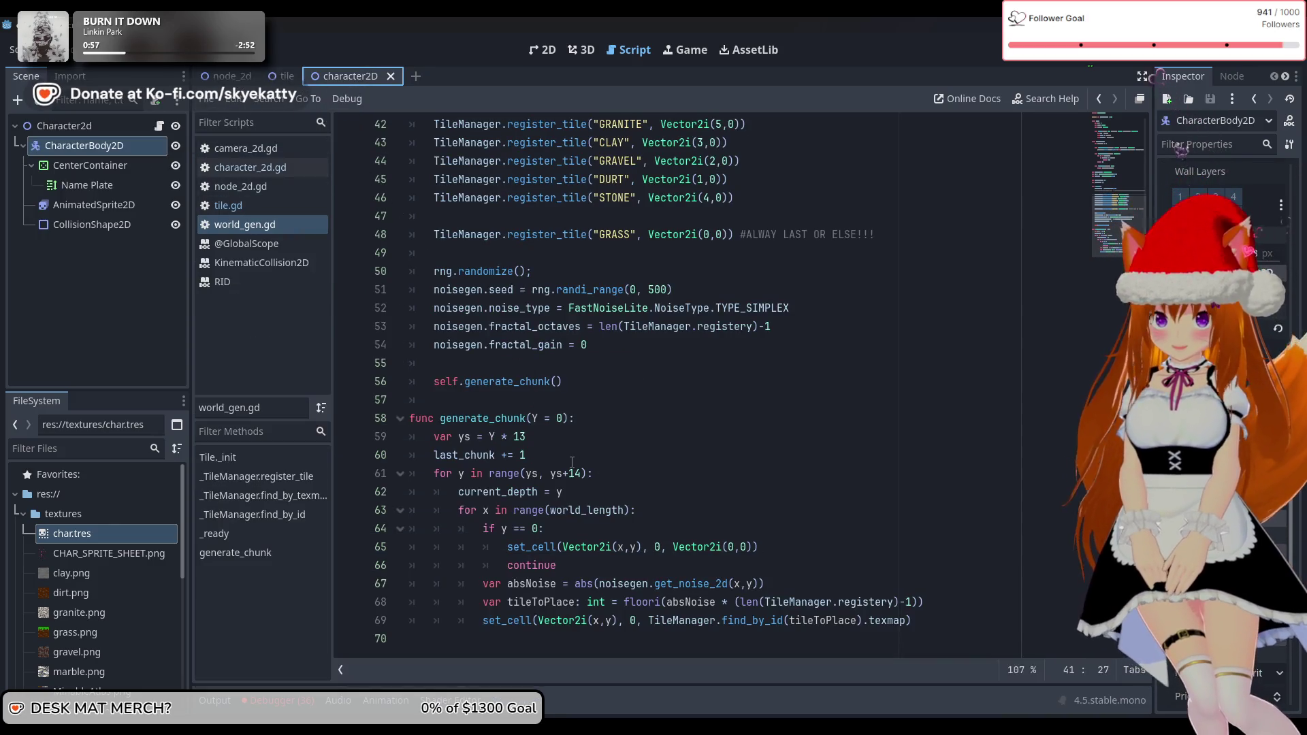
click(229, 78)
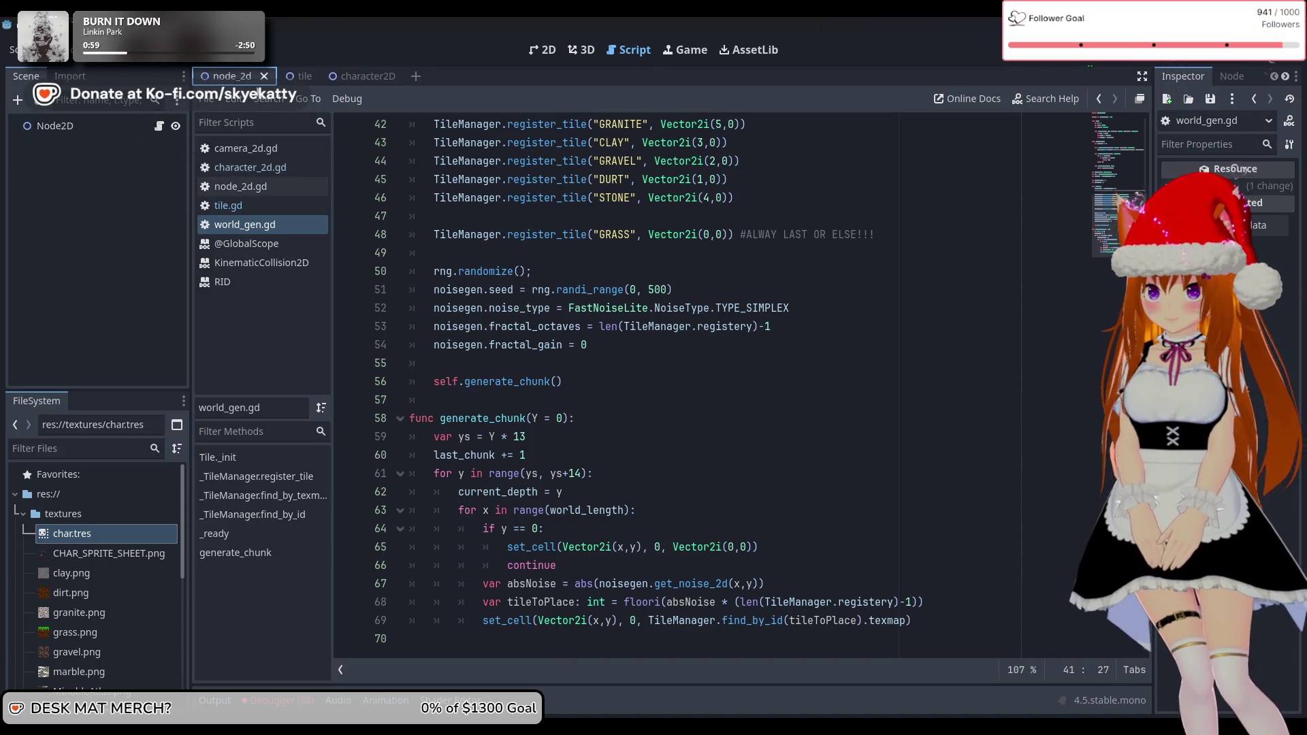
click(292, 76)
click(361, 76)
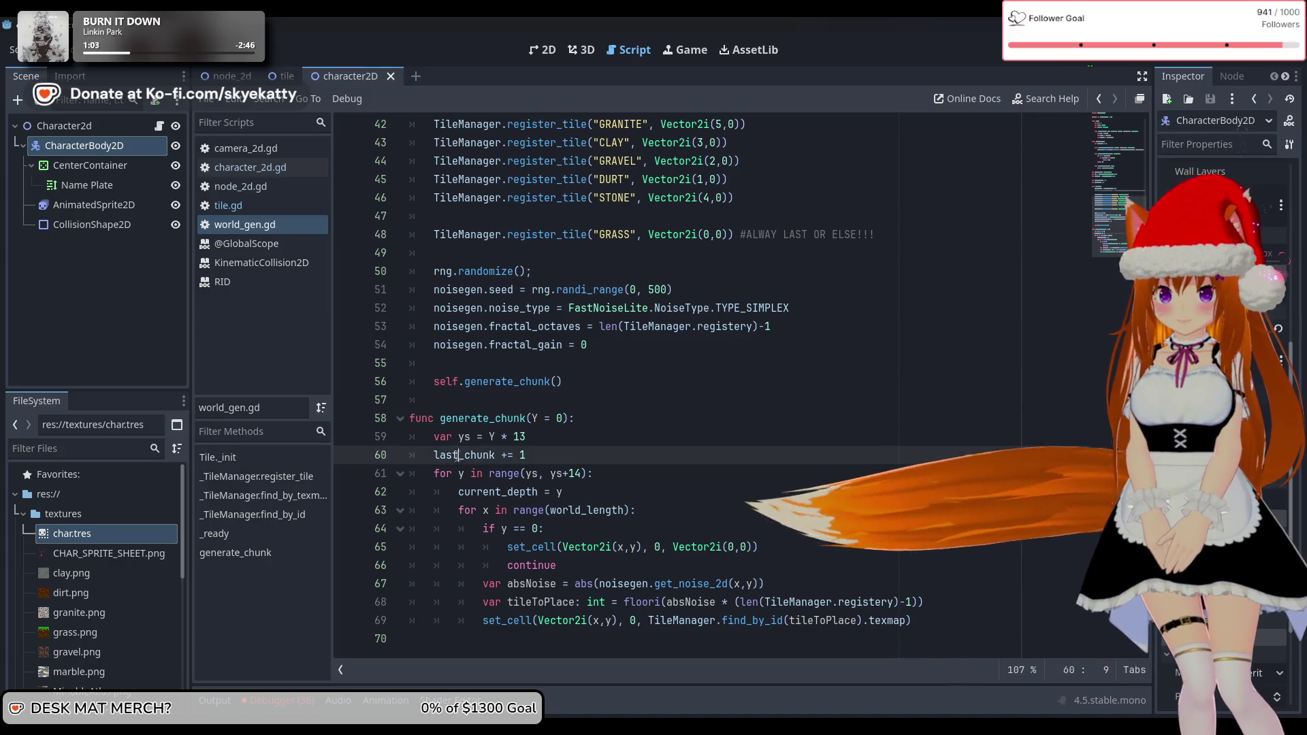
Rename last_chunk to next_chunk on lines 60 and 35 of world_gen.gd
drag(458, 455, 433, 454)
text(next)
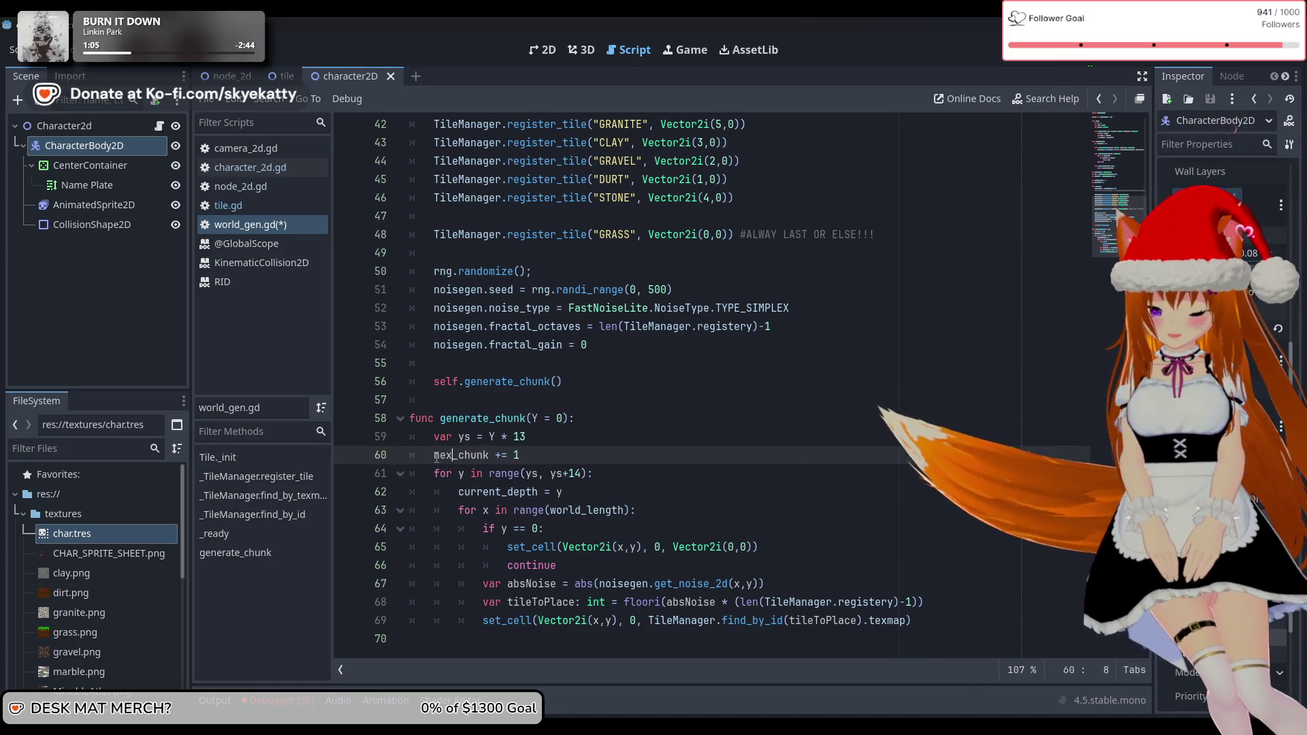
scroll(531, 338, up, 8)
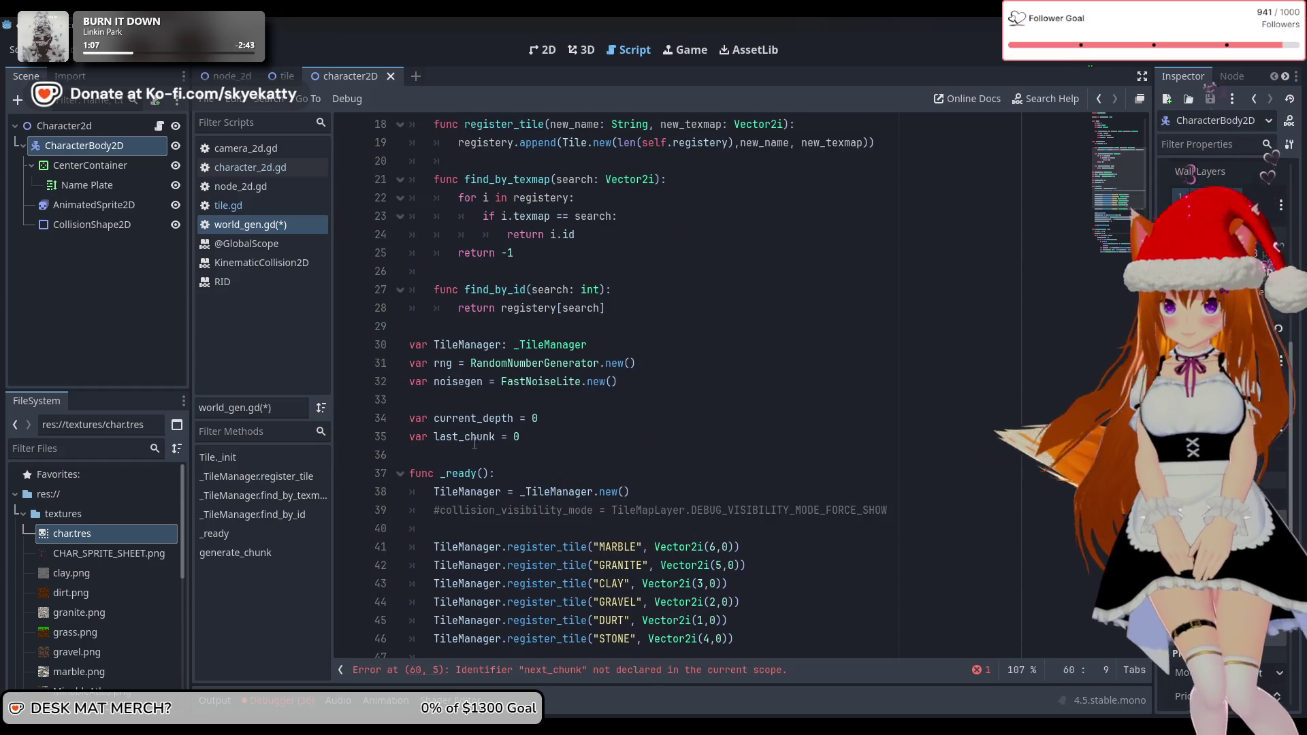
click(460, 436)
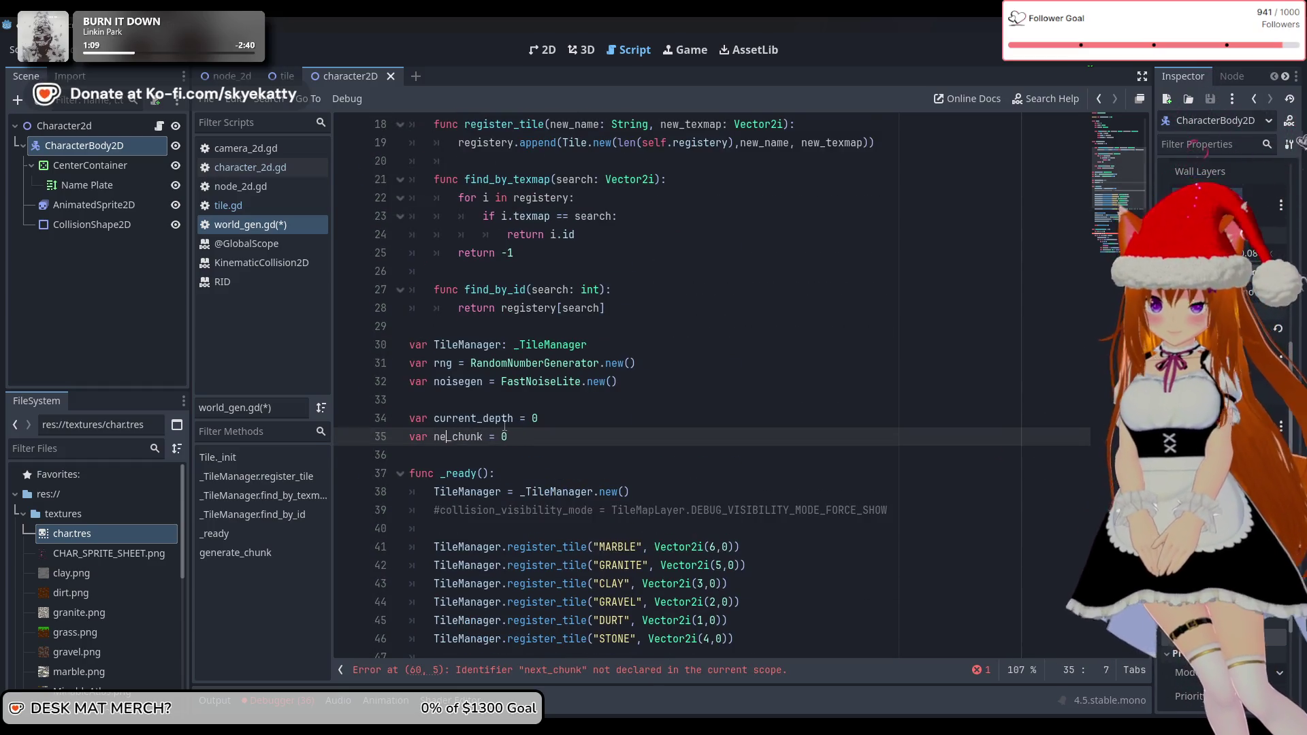
key(Down)
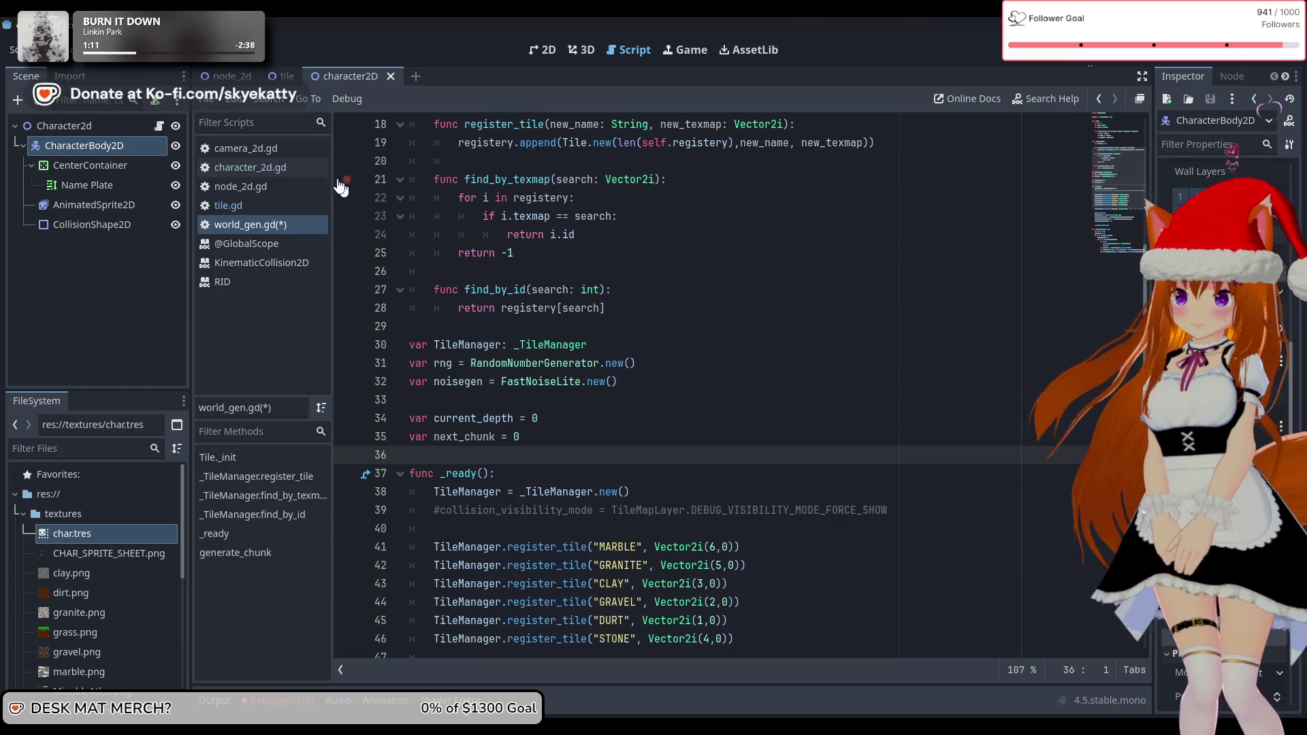
Change tile.gd line 35 to generate_chunk(tile_fg.next_chunk) without the + 1, then run the game
click(229, 205)
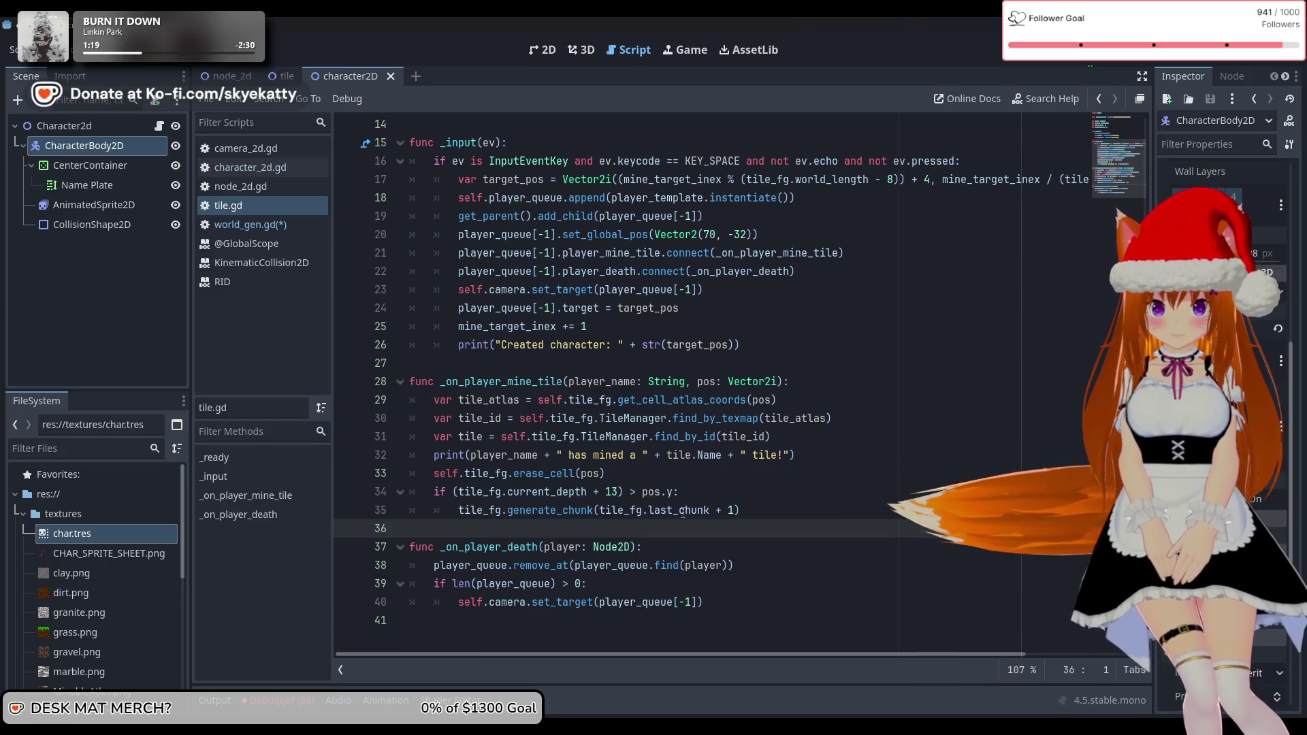
click(674, 510)
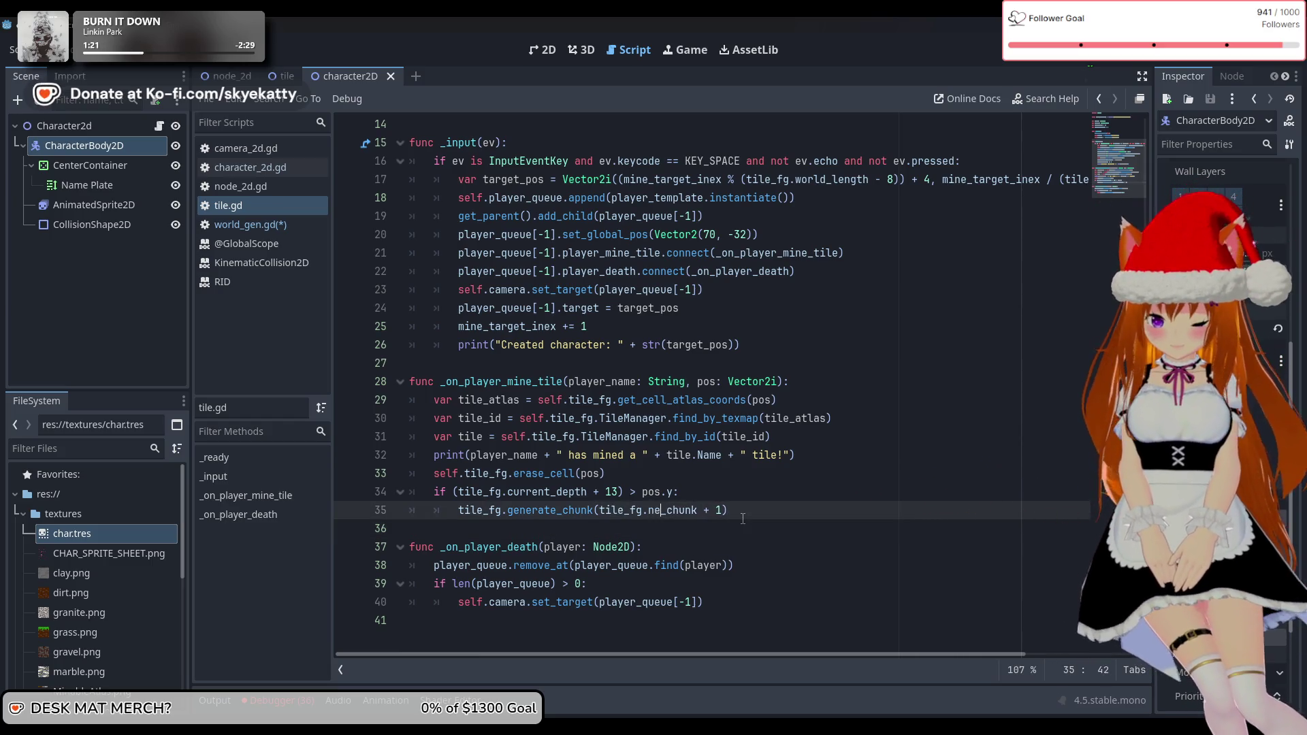
click(735, 509)
key(BackSpace)
key(BackSpace)
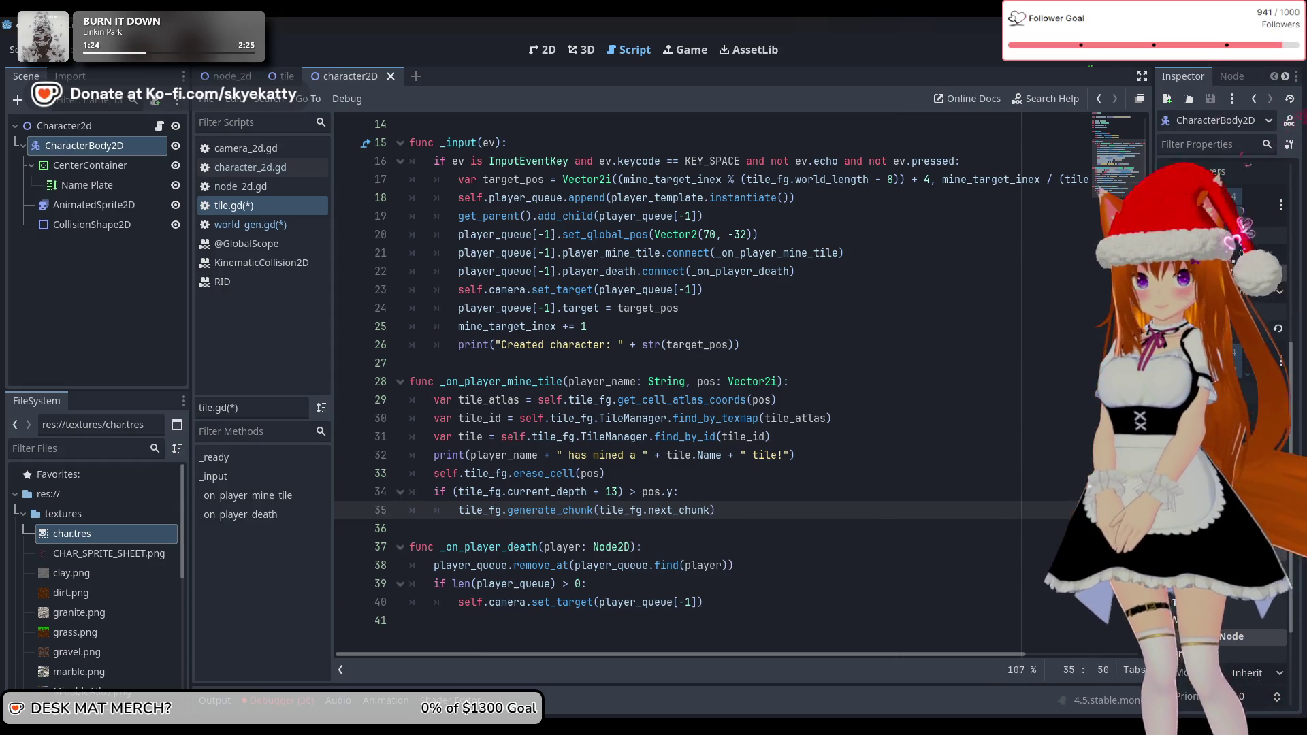
key(F5)
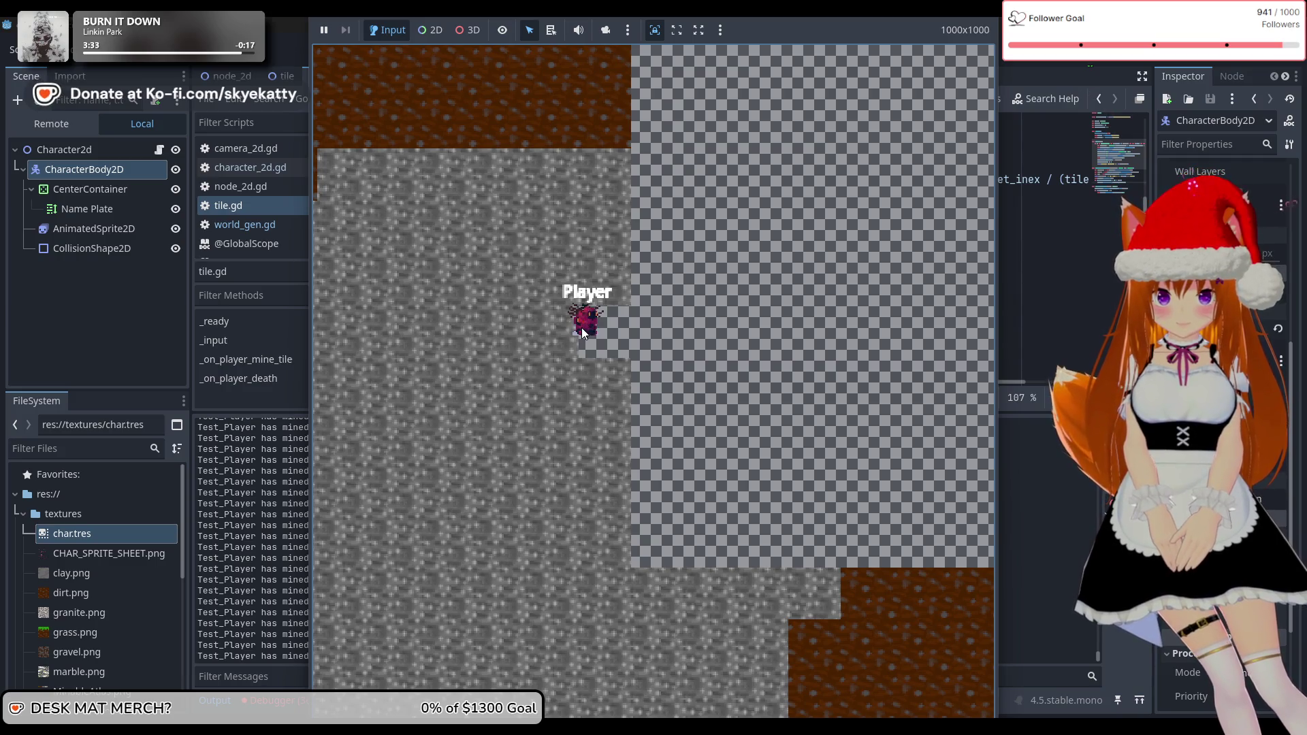
Stop the running mining game after watching the players dig through the chunks
click(1120, 61)
scroll(794, 291, down, 4)
scroll(797, 286, up, 5)
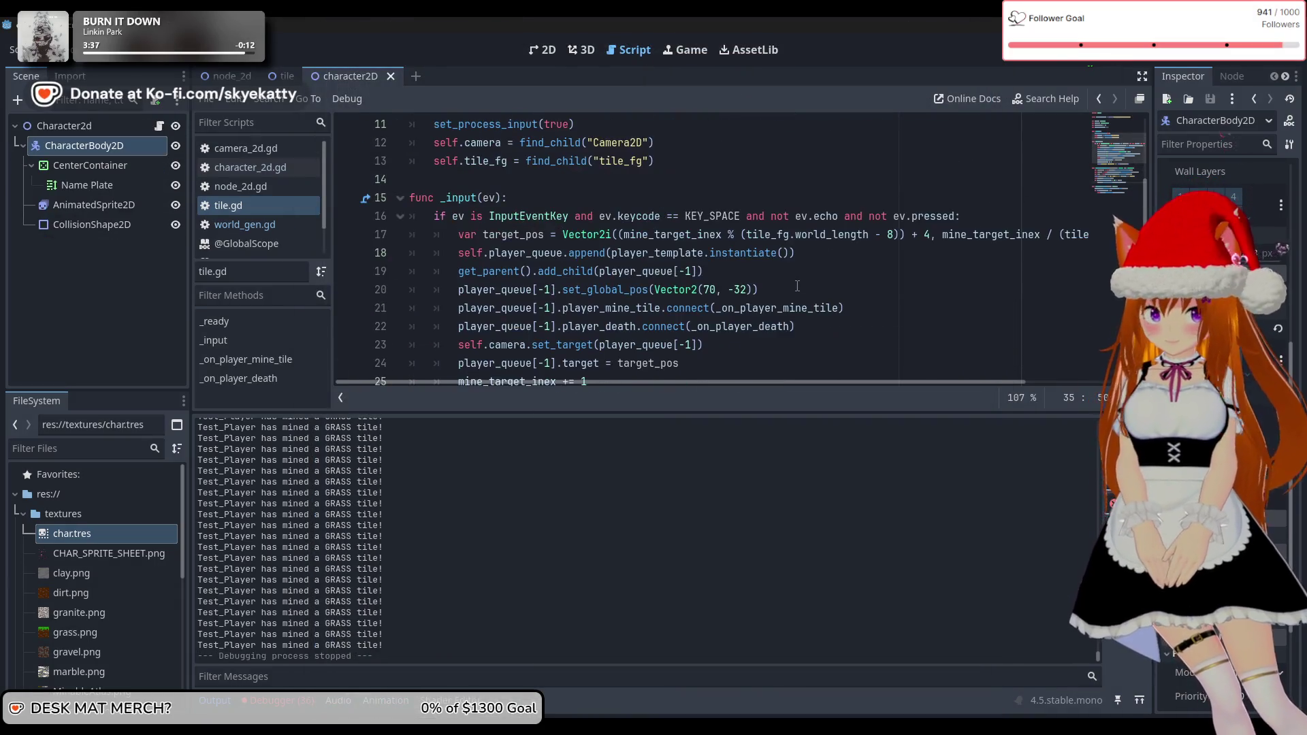
scroll(797, 285, down, 6)
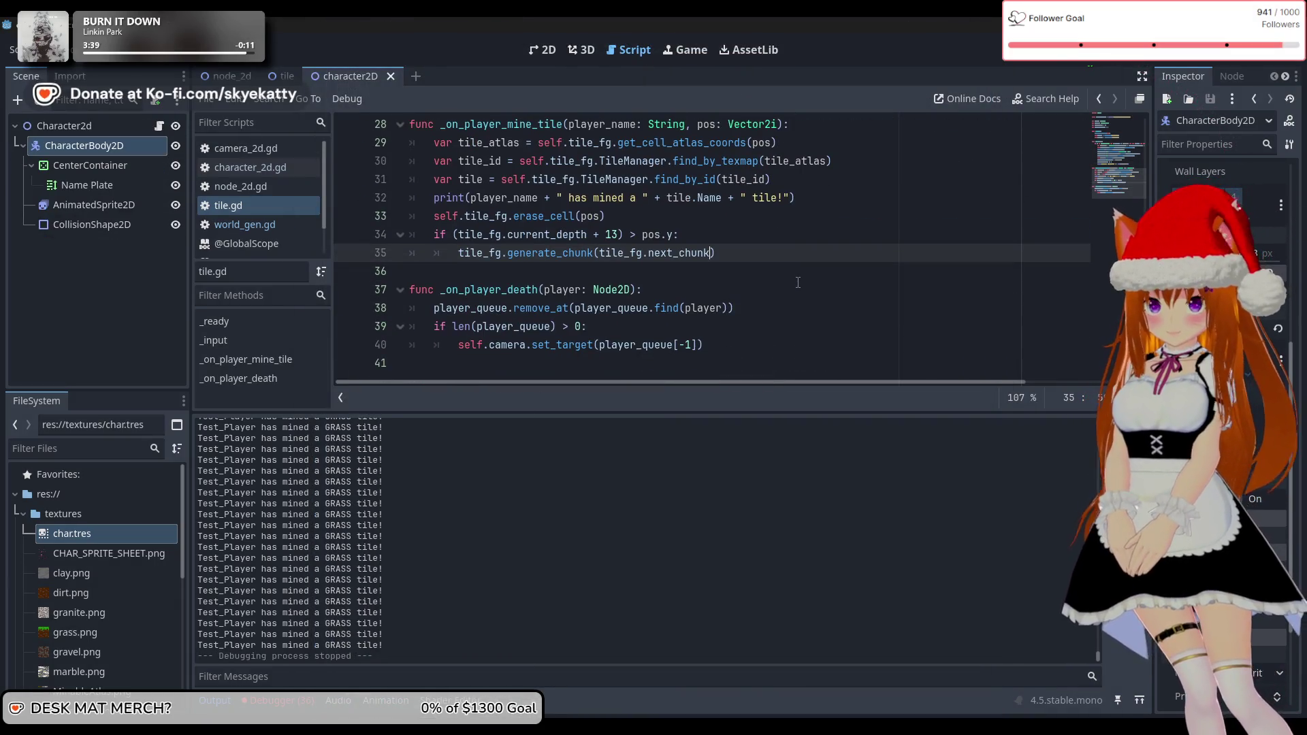
scroll(798, 282, up, 3)
scroll(797, 282, down, 3)
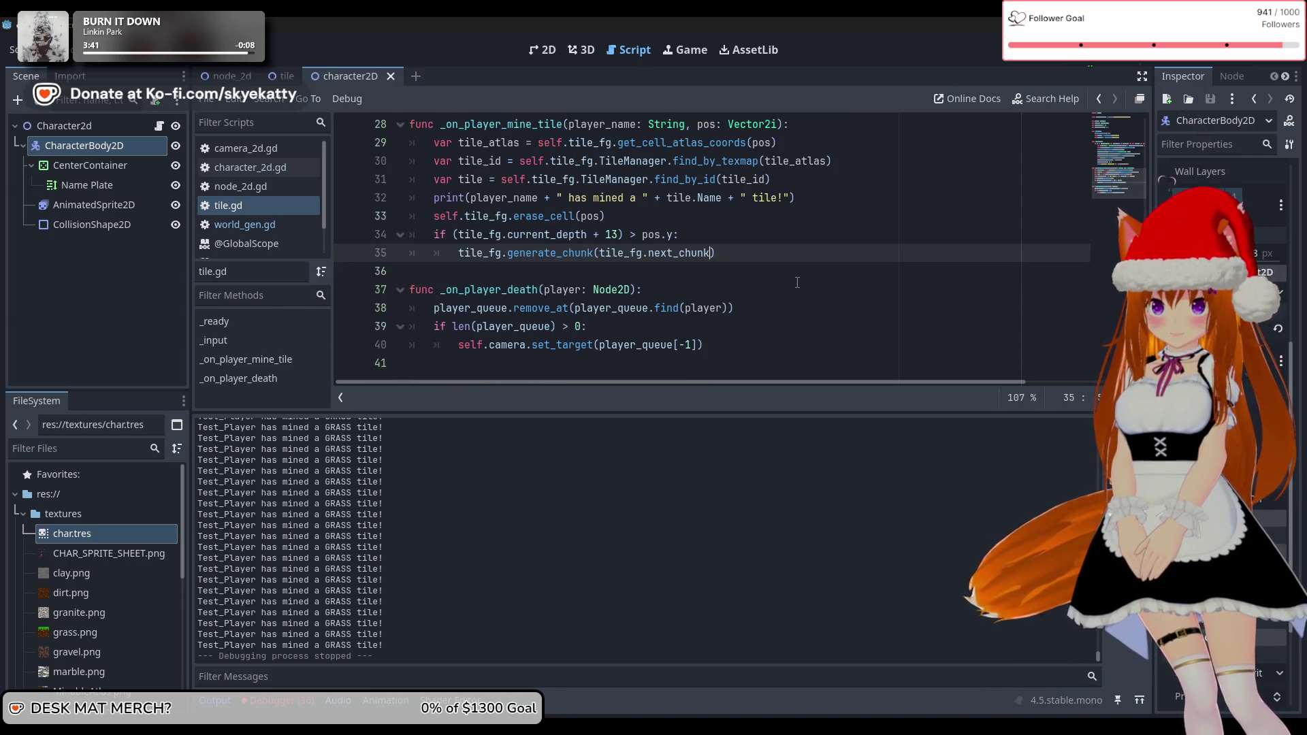
scroll(797, 282, up, 3)
scroll(795, 289, down, 3)
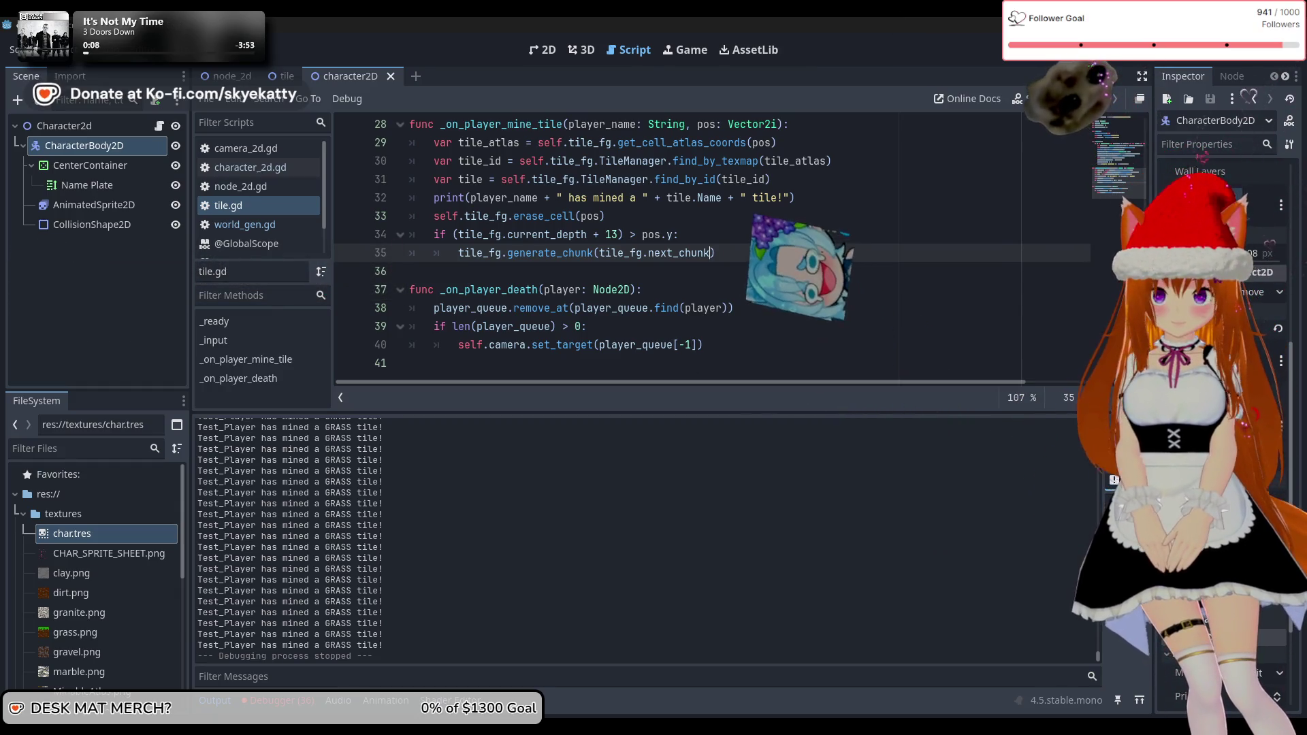
scroll(513, 270, up, 2)
scroll(513, 271, down, 2)
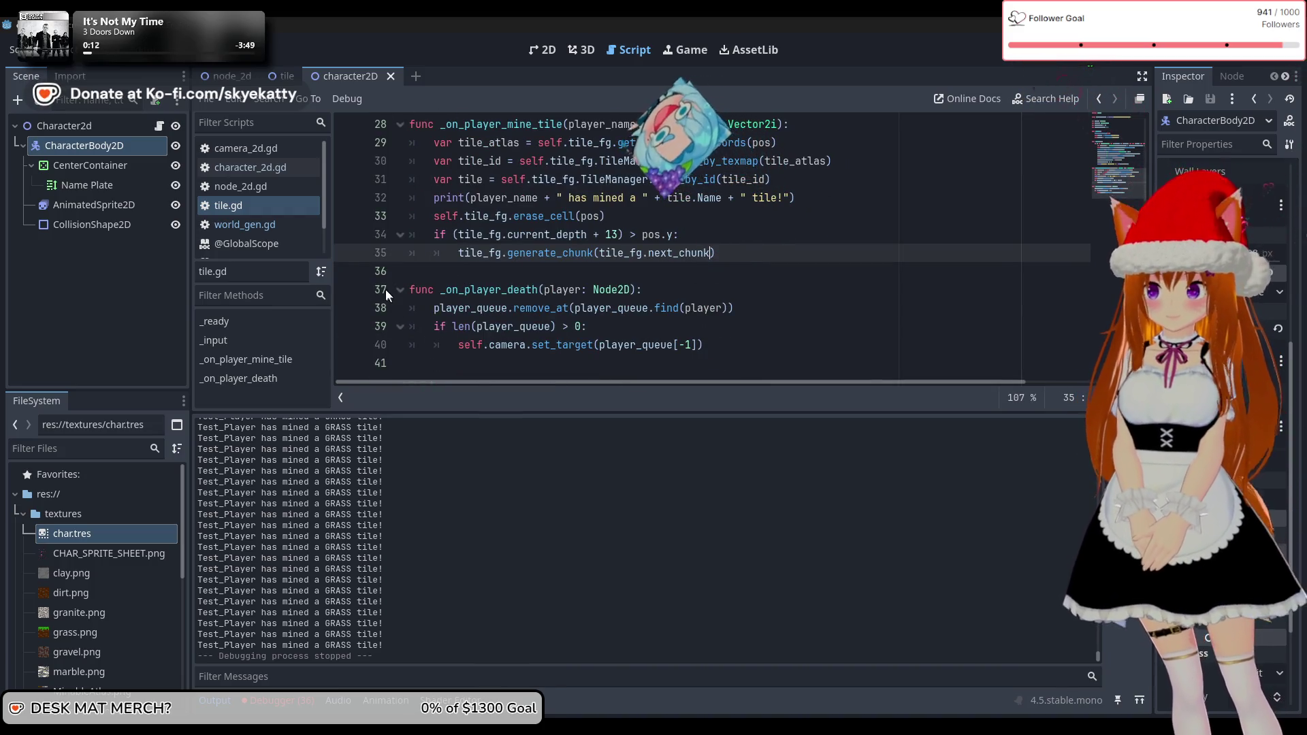
click(708, 275)
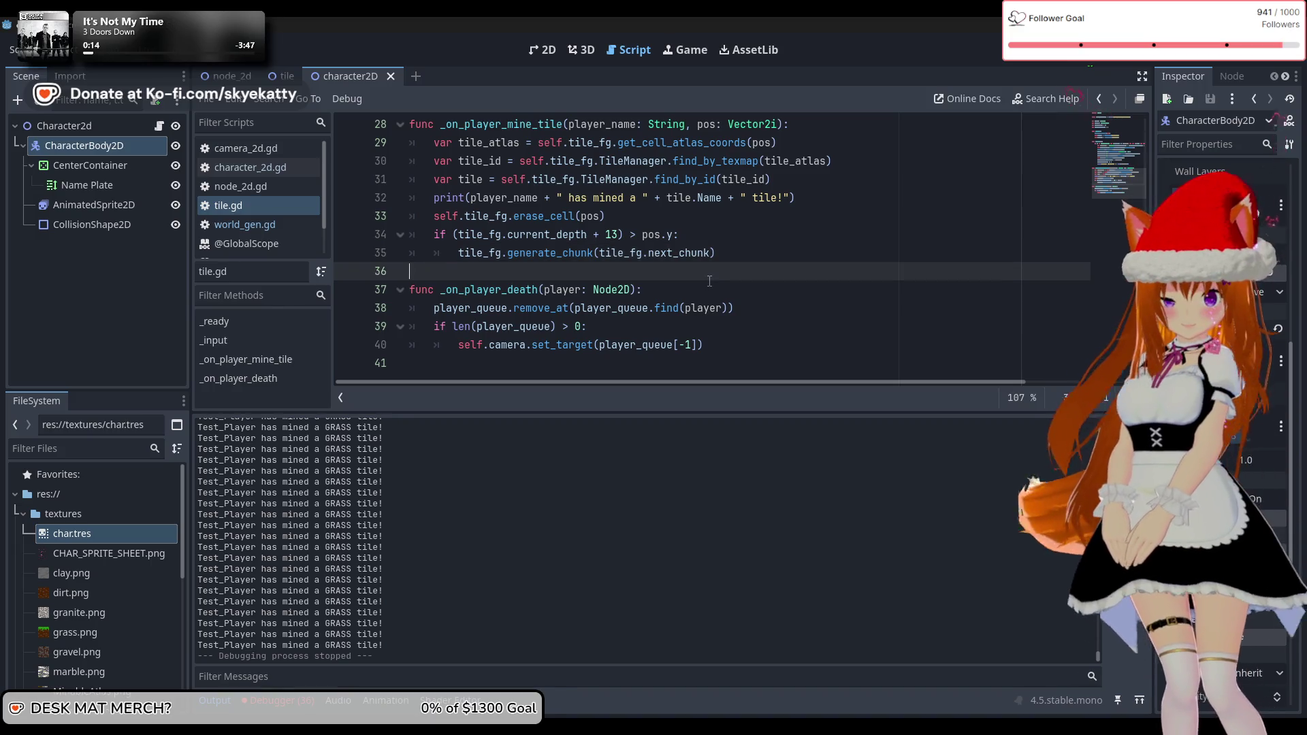
click(699, 293)
key(Up)
key(Up)
key(Up)
key(Down)
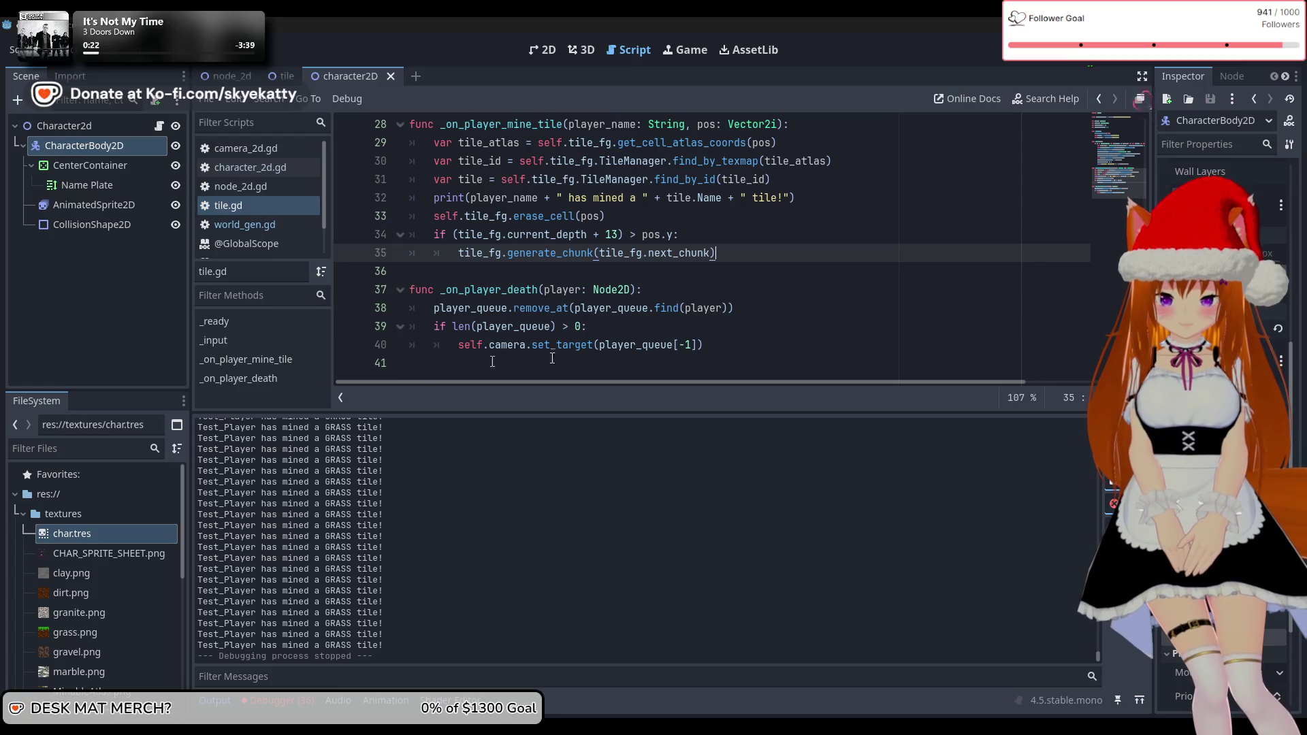
scroll(689, 335, up, 5)
scroll(689, 329, down, 5)
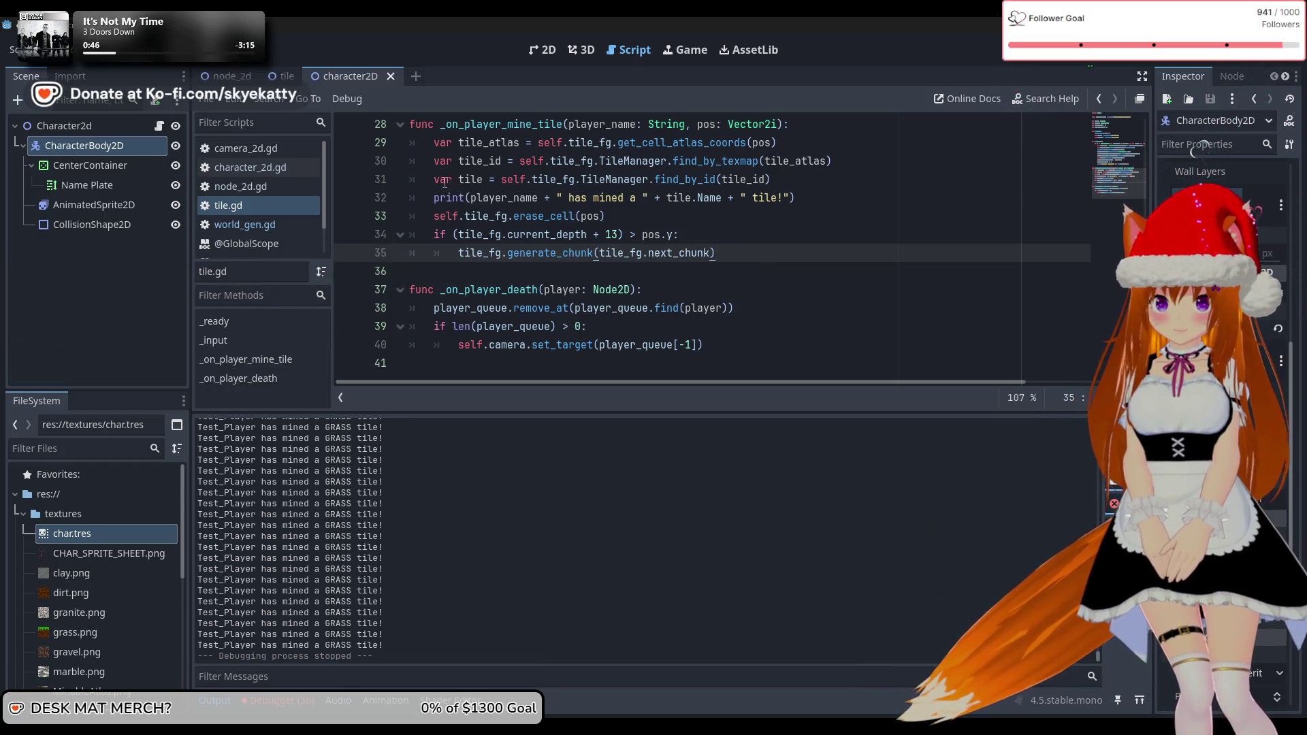
click(273, 77)
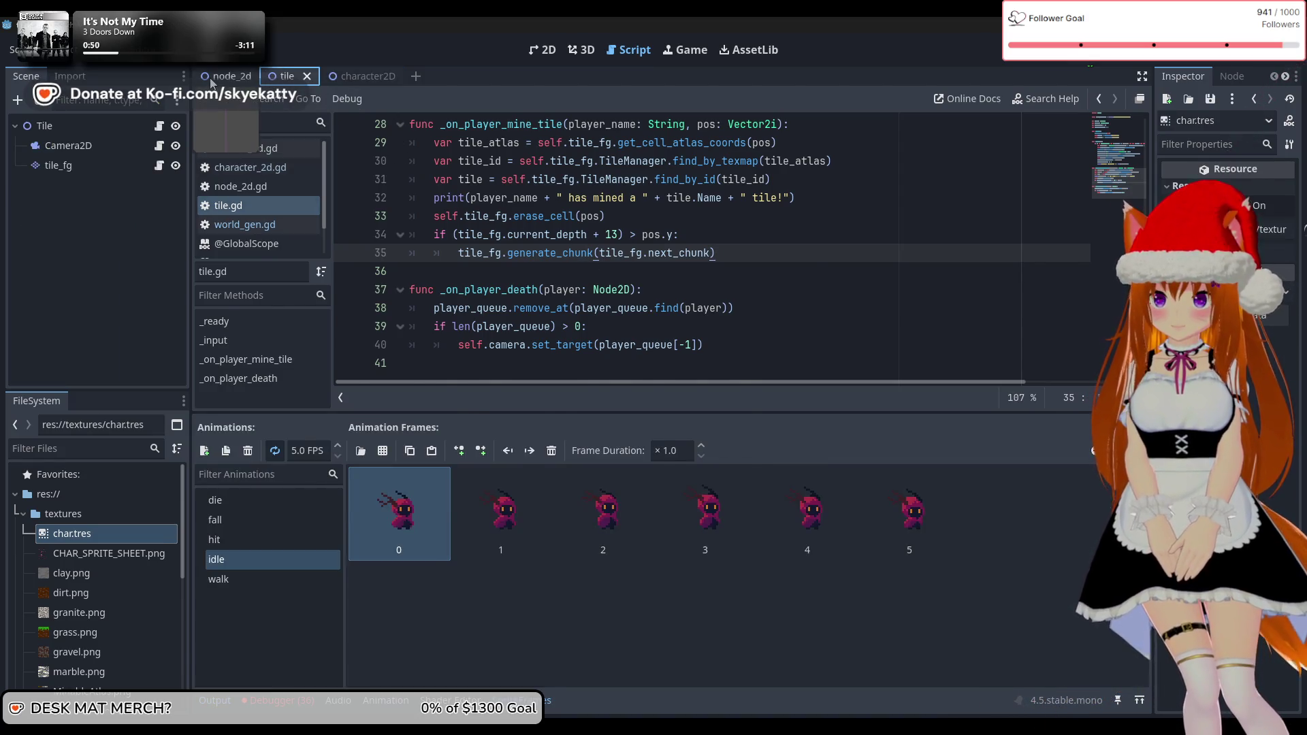
click(212, 79)
click(288, 76)
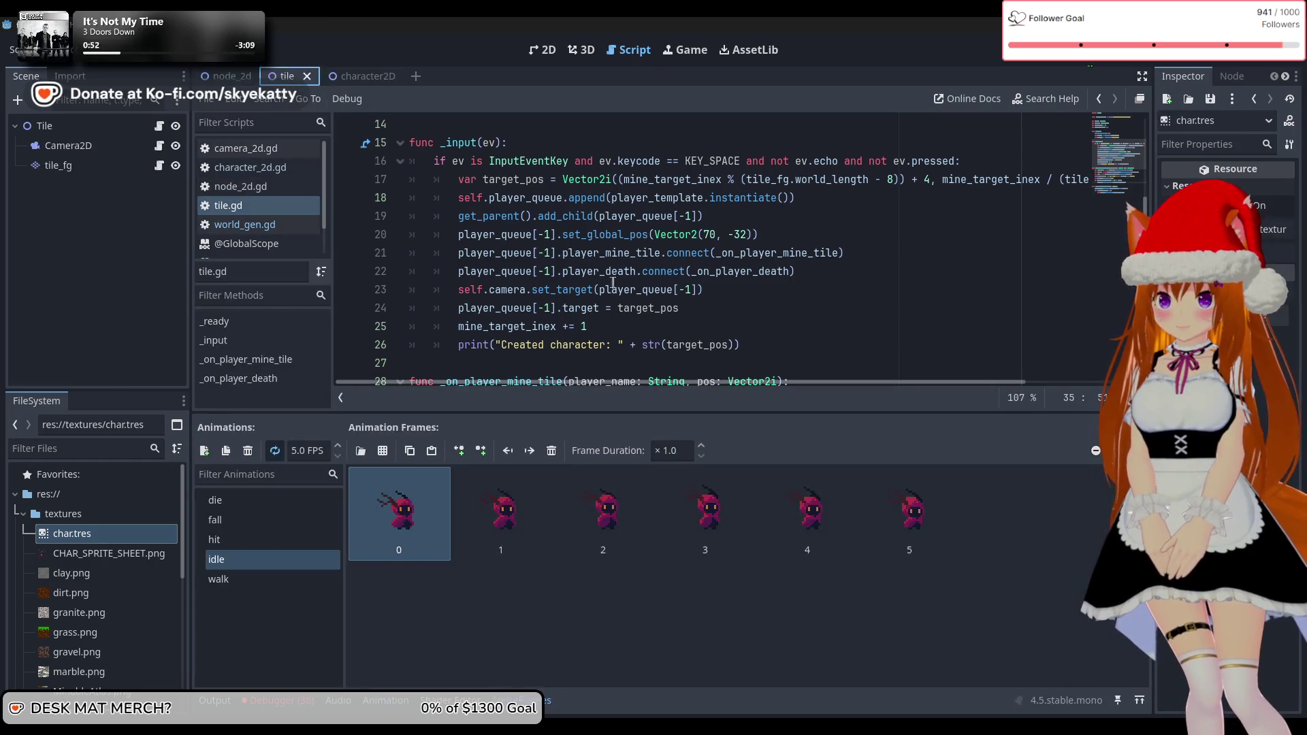
scroll(610, 282, up, 4)
scroll(615, 255, down, 2)
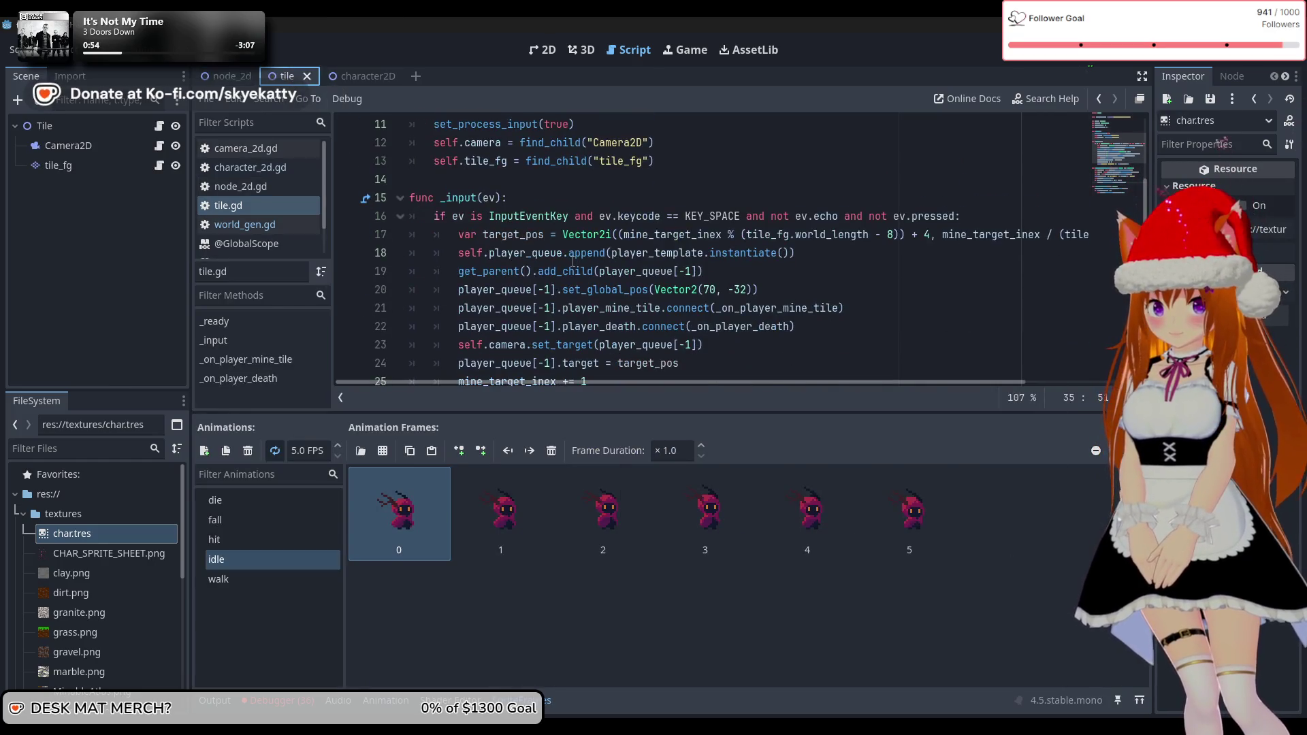
click(601, 259)
click(355, 79)
scroll(583, 279, down, 1)
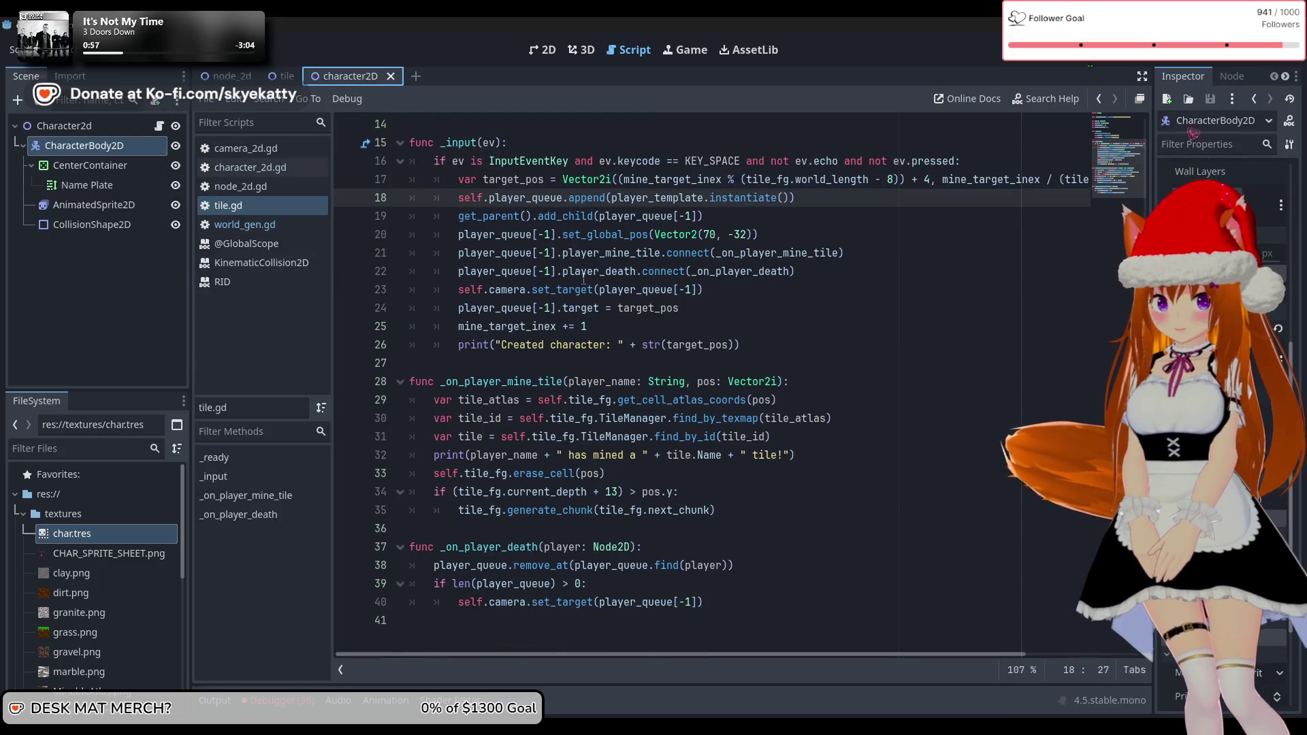
scroll(622, 291, up, 4)
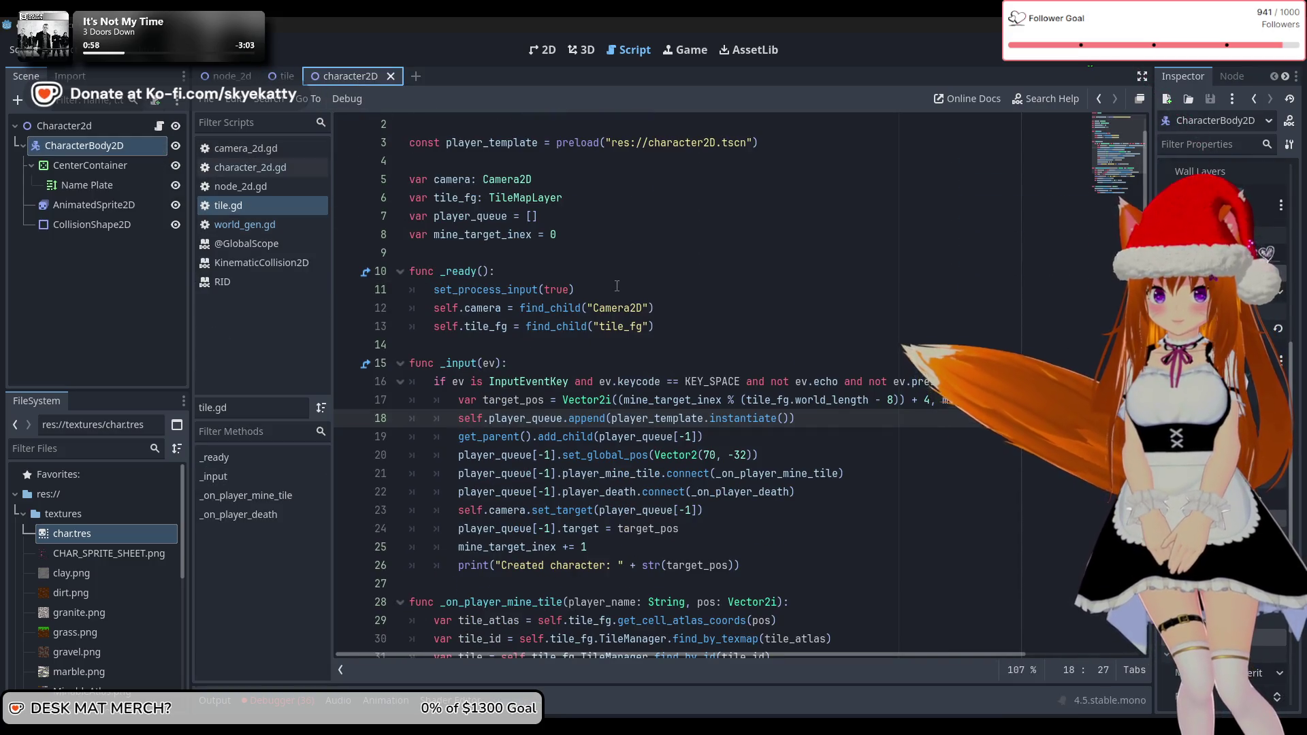
scroll(674, 460, down, 3)
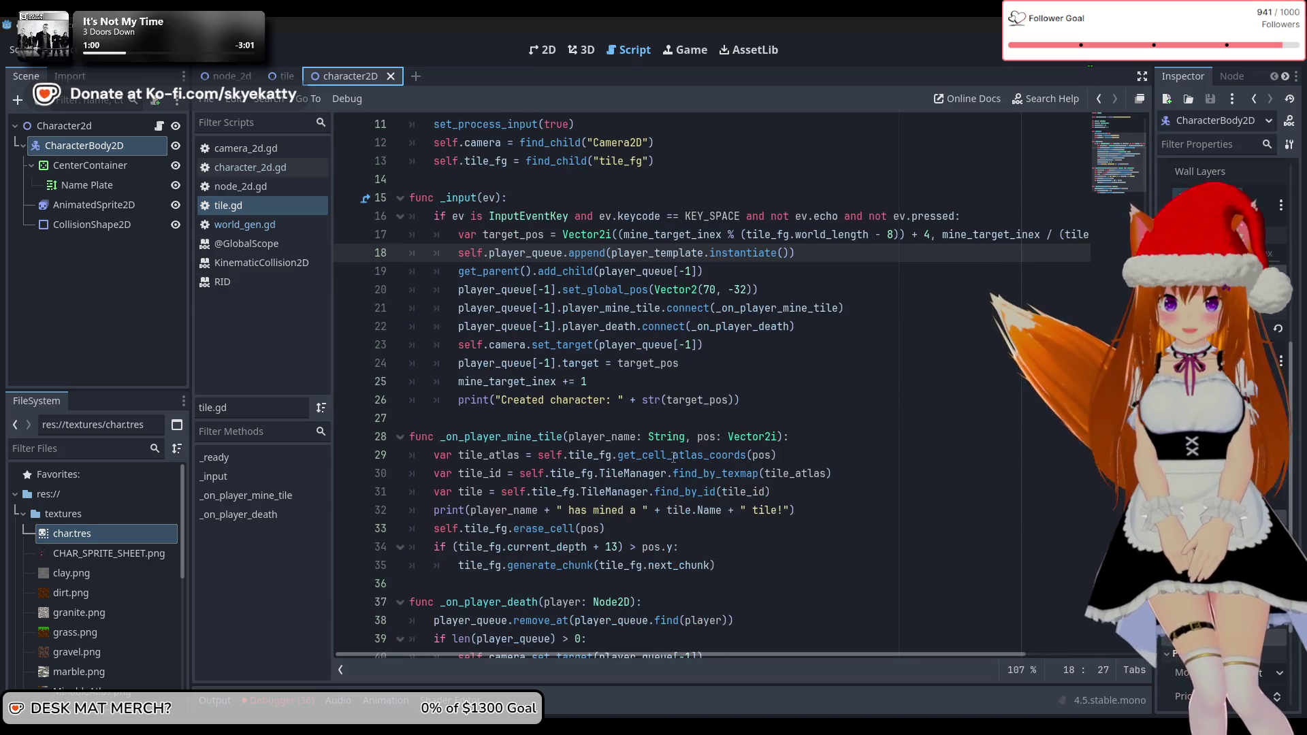
scroll(674, 458, up, 2)
scroll(674, 457, down, 3)
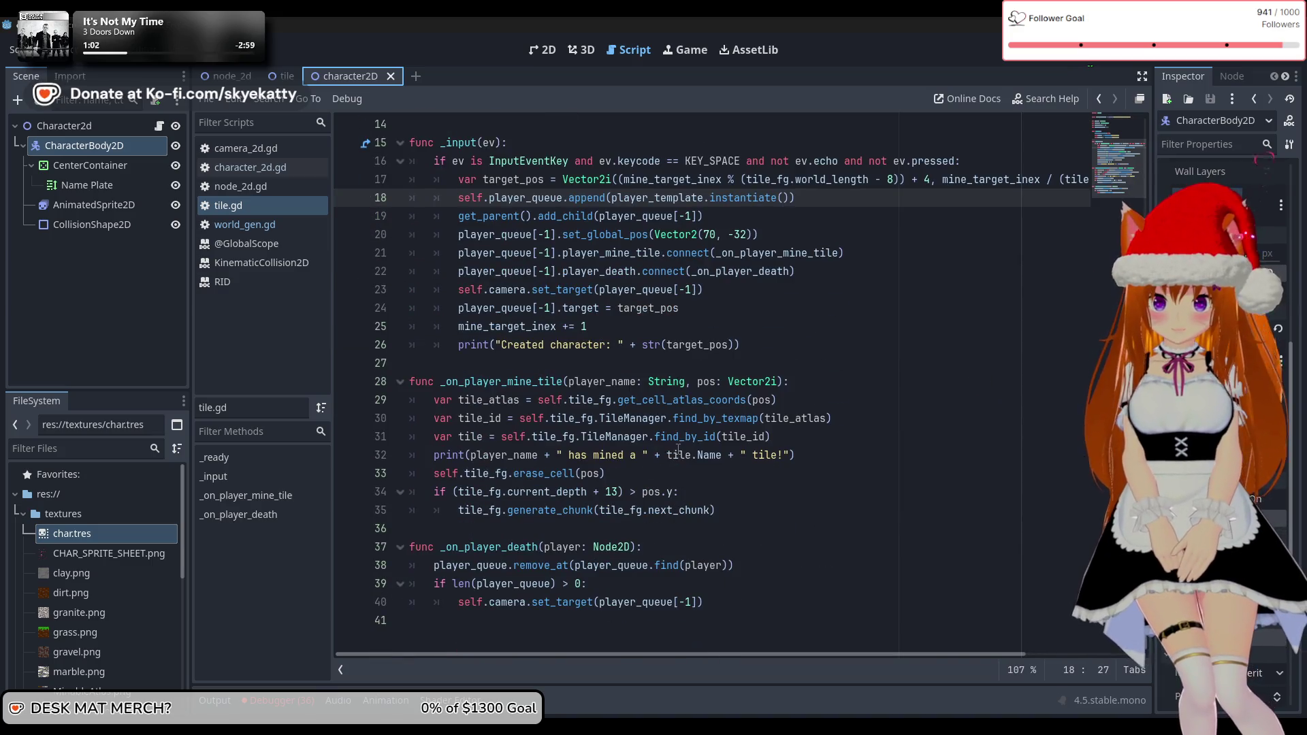
scroll(678, 449, up, 5)
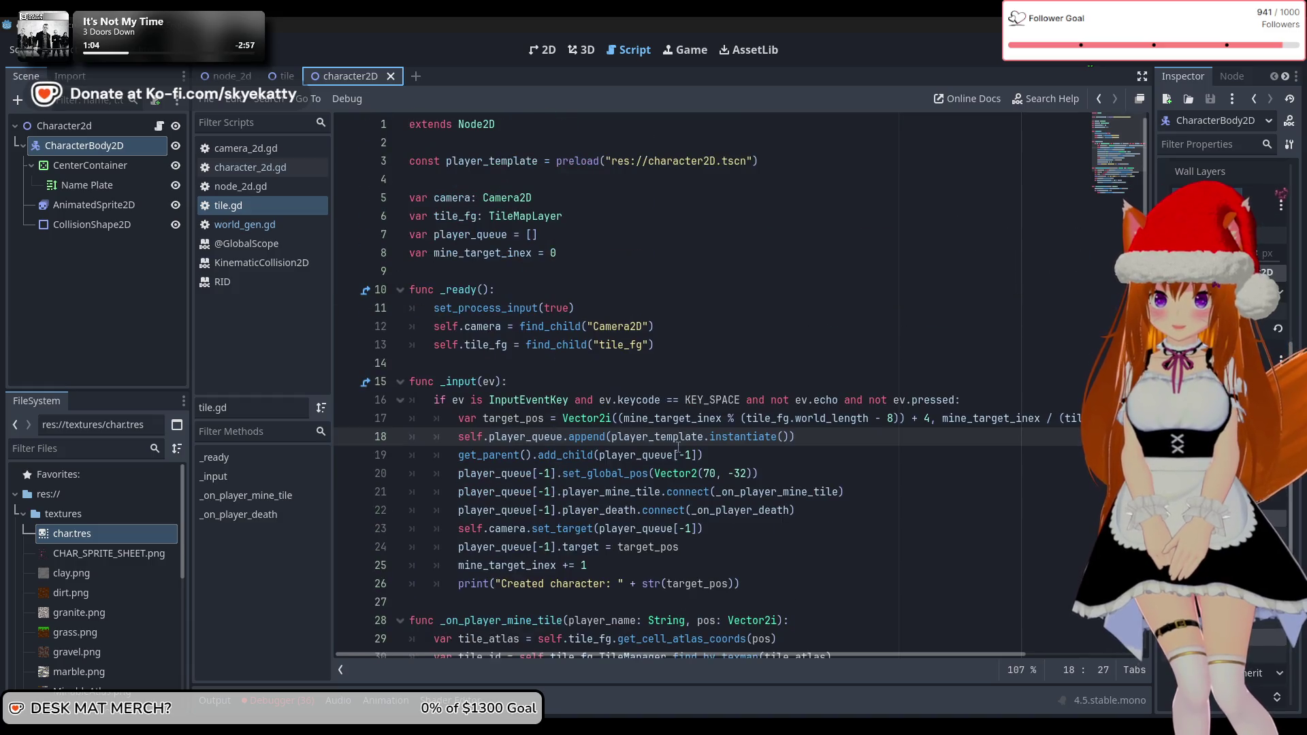
scroll(678, 447, down, 3)
scroll(681, 393, down, 1)
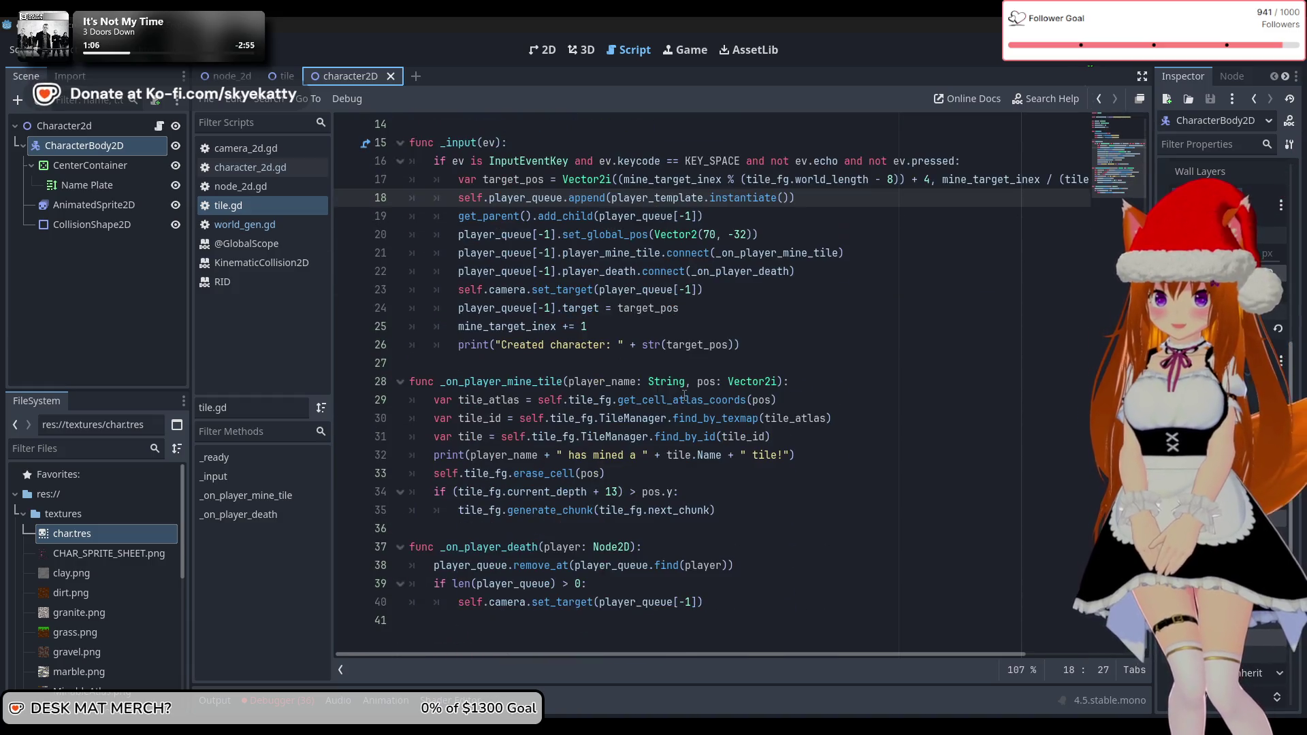
scroll(681, 395, up, 3)
scroll(667, 385, down, 3)
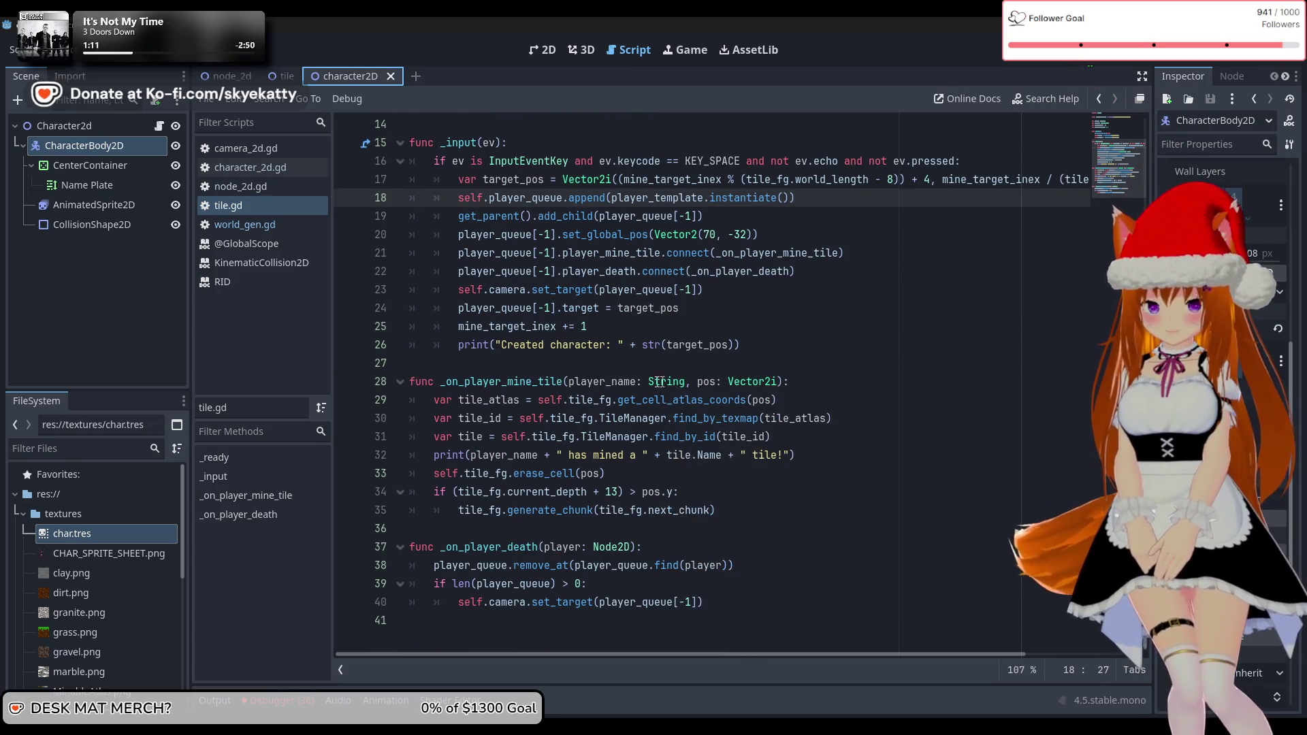
click(264, 169)
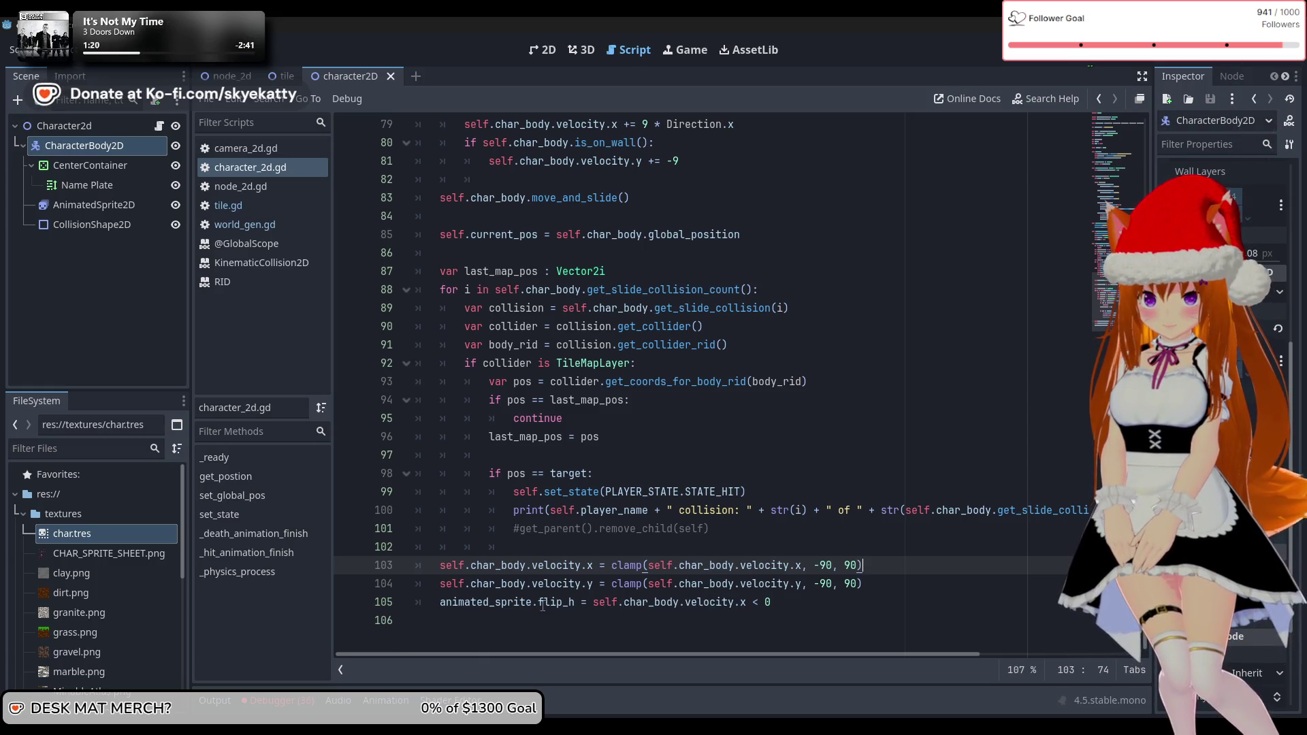
Scroll character_2d.gd up to its physics and tile-collision code, then switch to the node_2d scene
scroll(749, 597, up, 1)
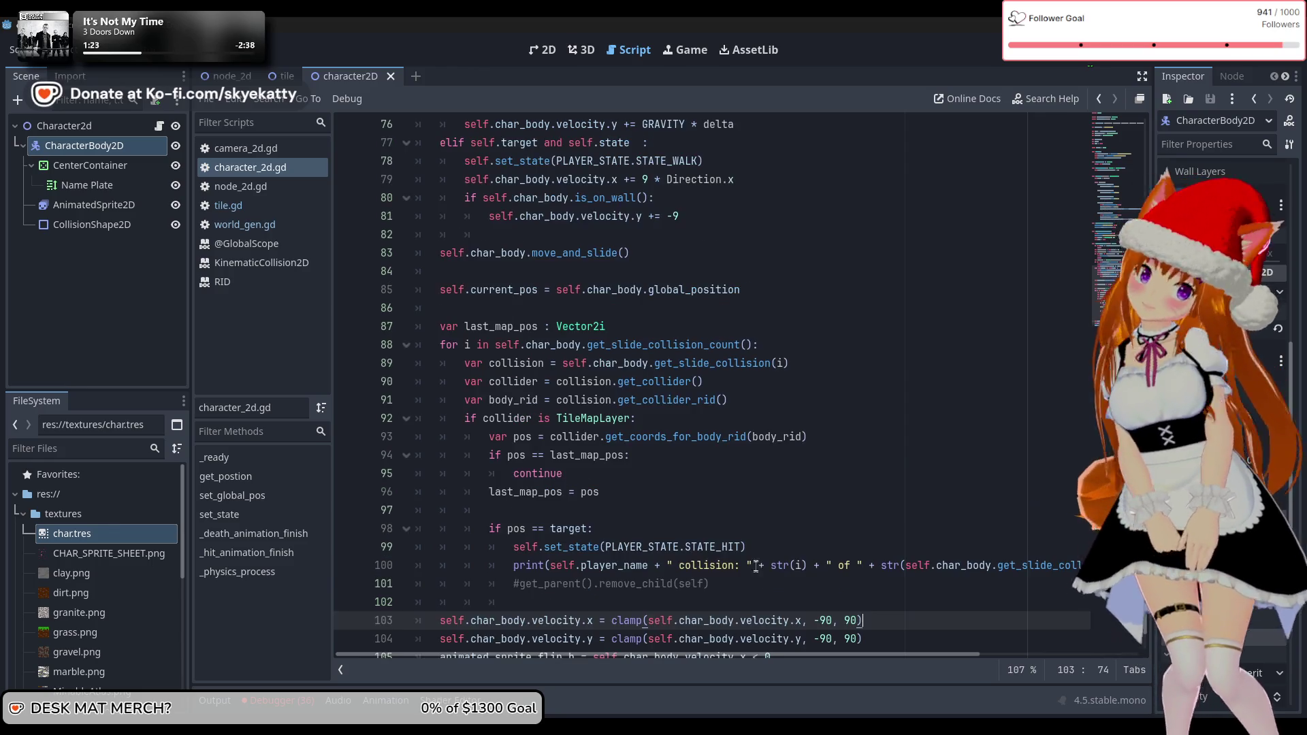
scroll(753, 567, up, 1)
scroll(752, 567, down, 1)
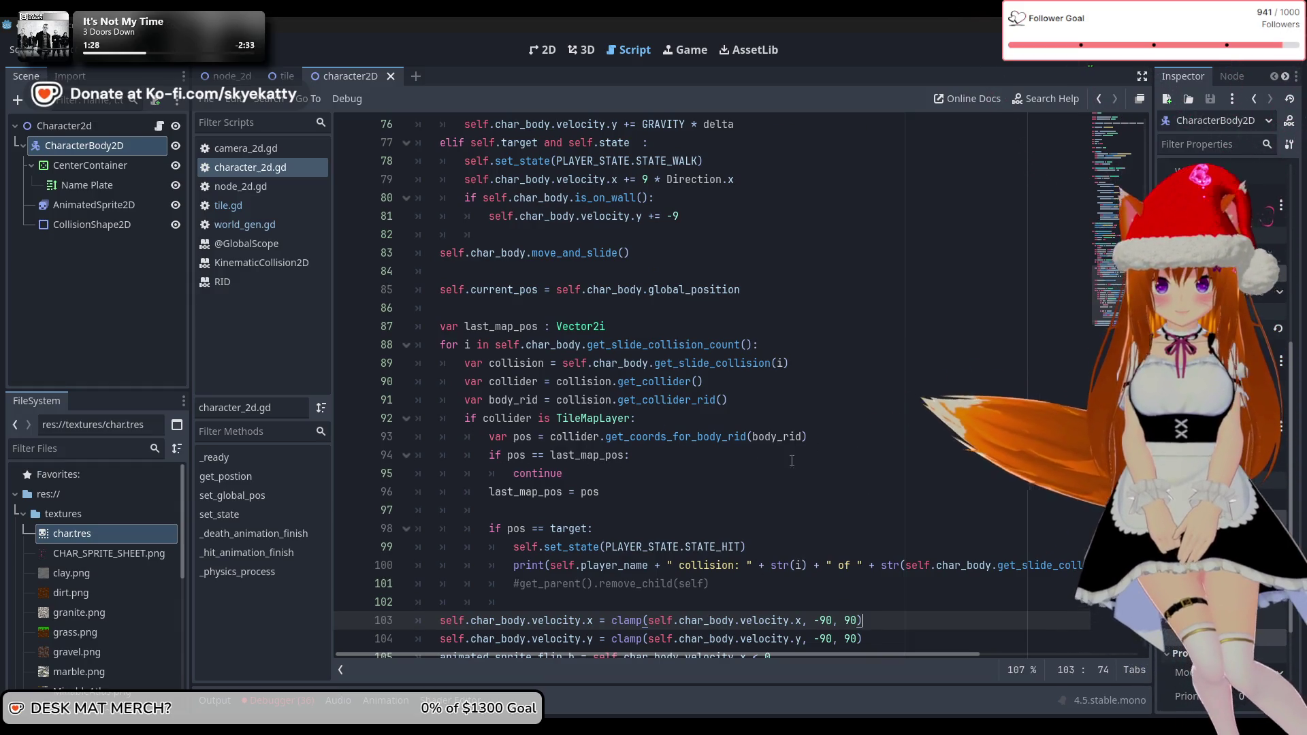
scroll(656, 444, up, 1)
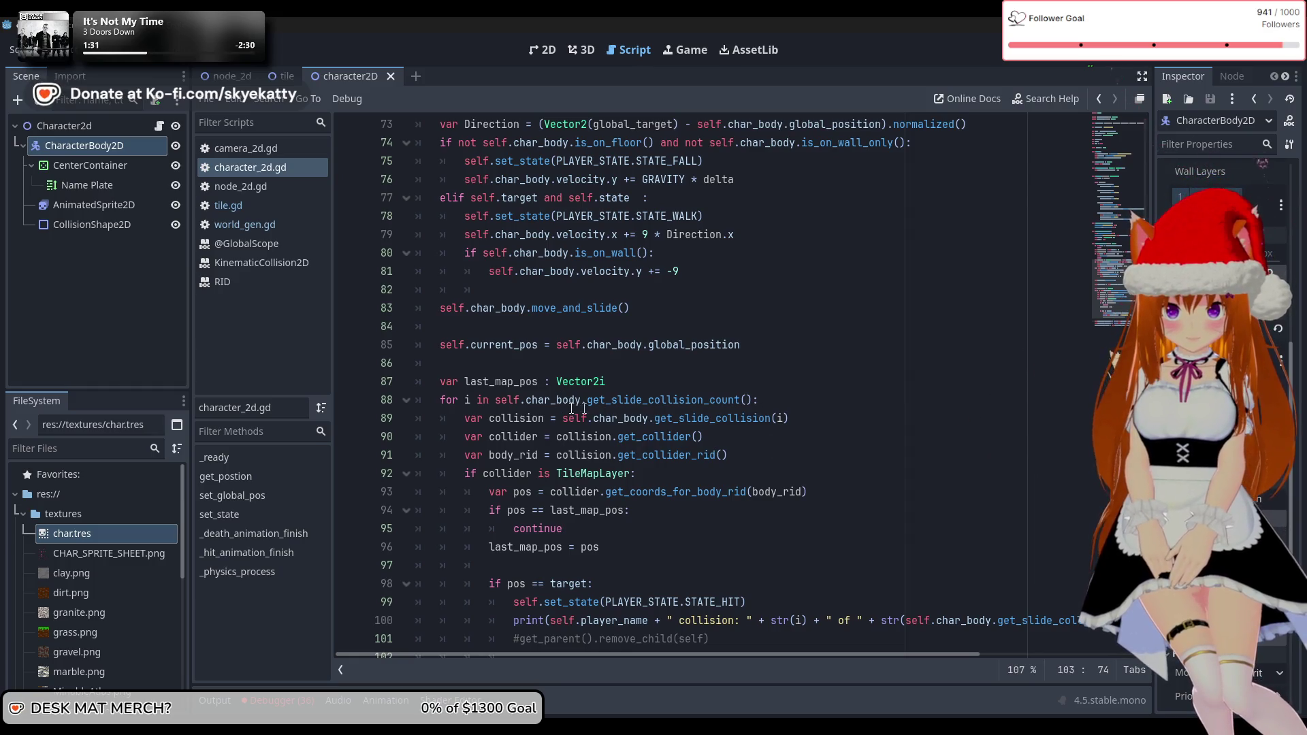
scroll(615, 408, up, 1)
scroll(545, 360, up, 1)
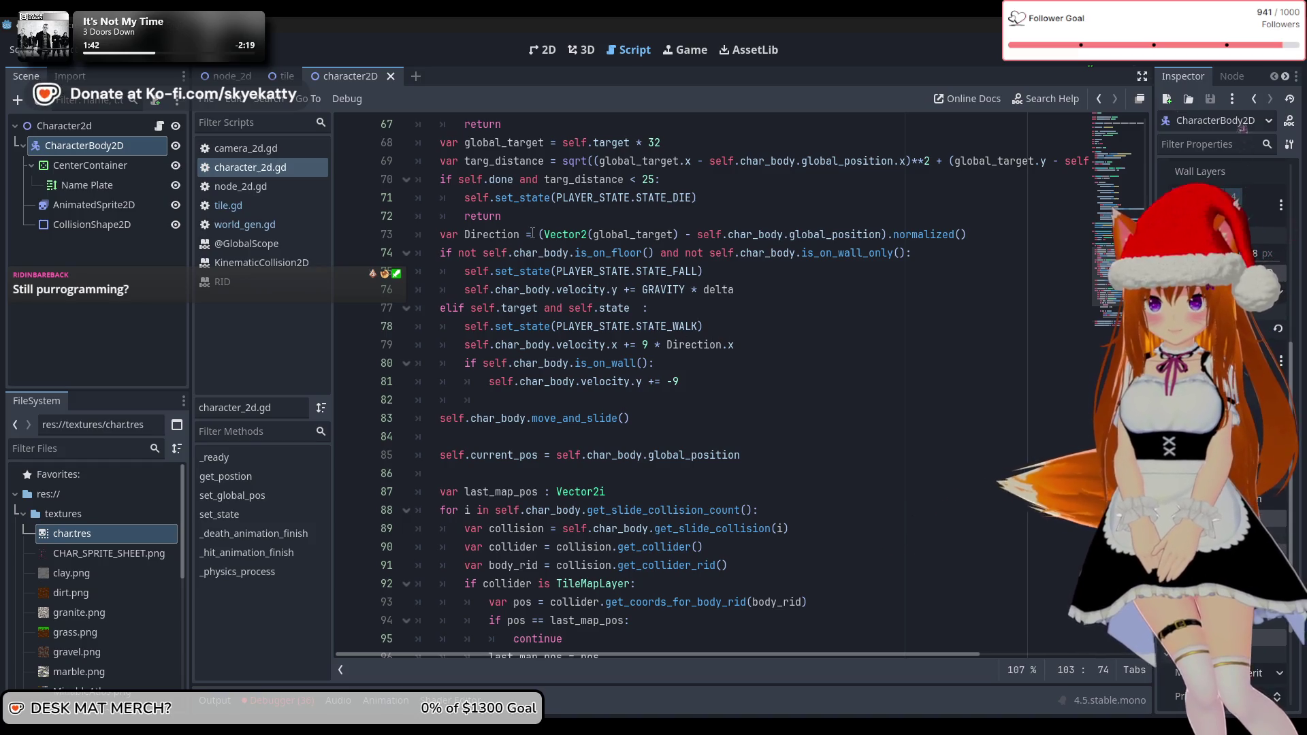
click(226, 75)
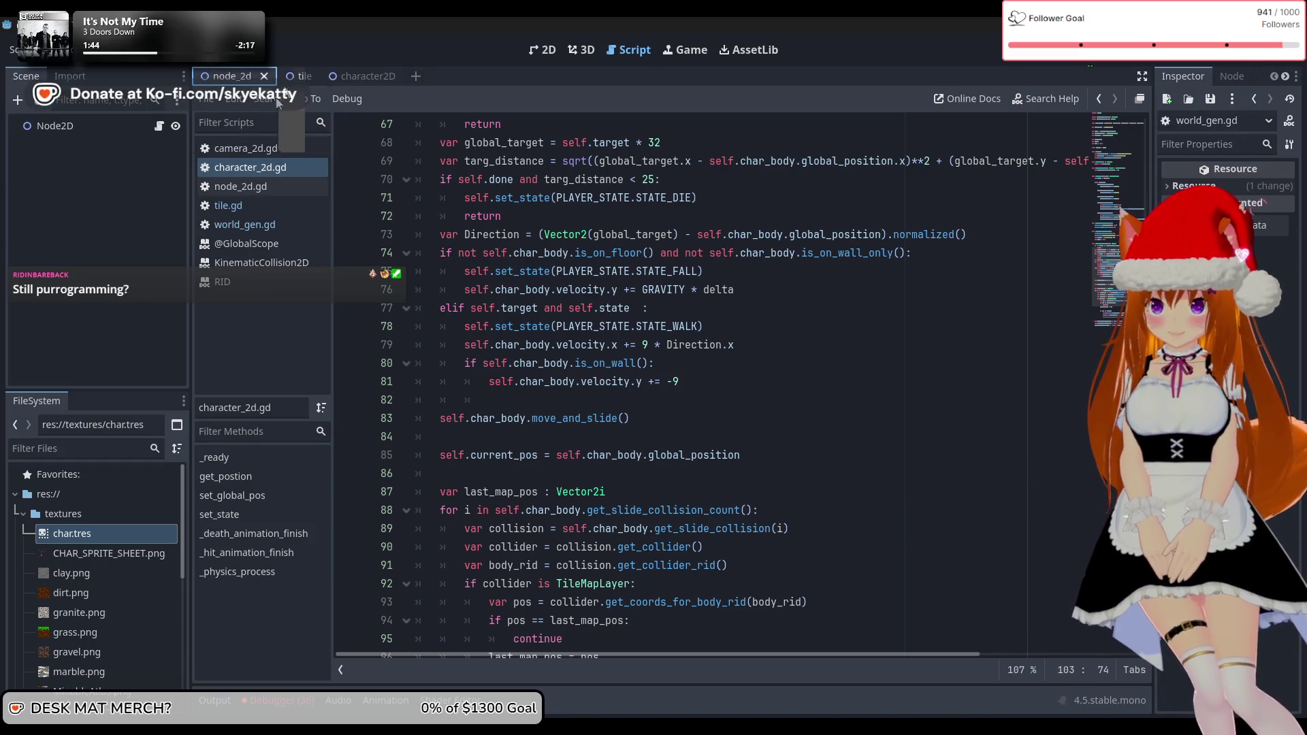
In the tile scene, select the tile_fg layer and duplicate it with Ctrl+D
click(303, 76)
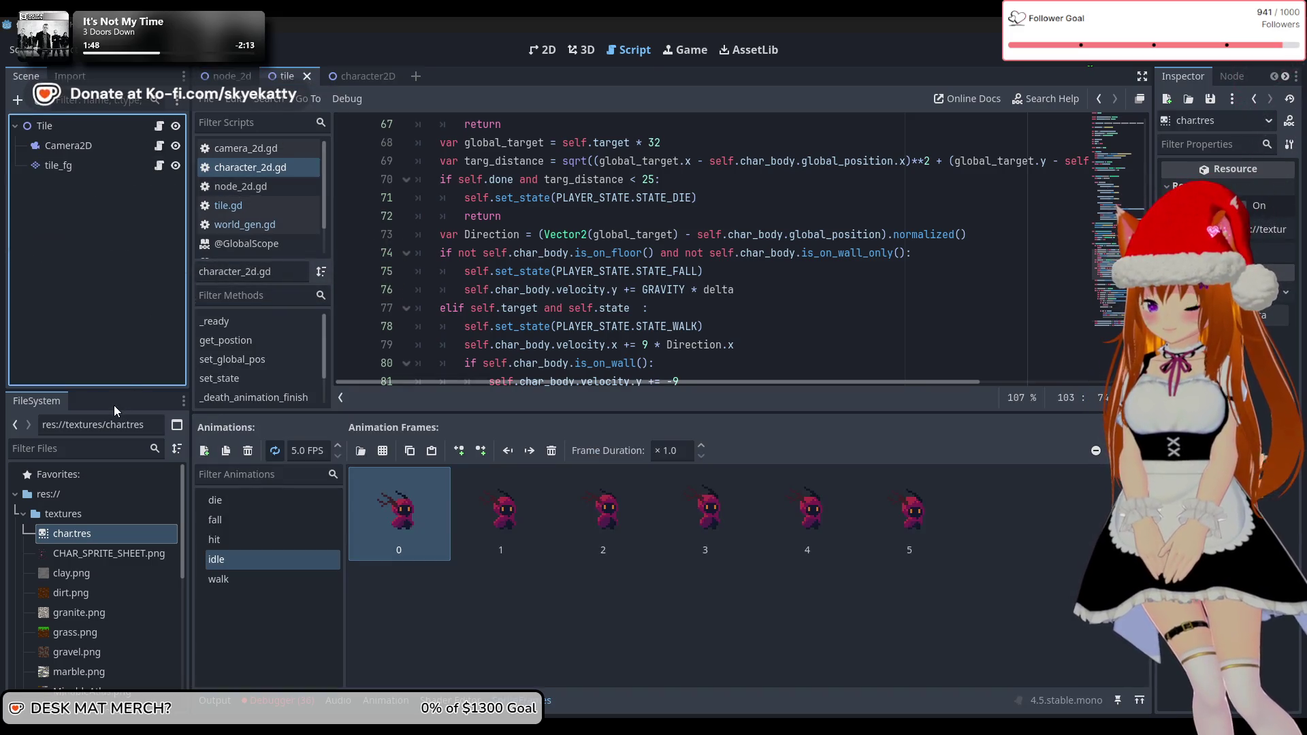
click(85, 166)
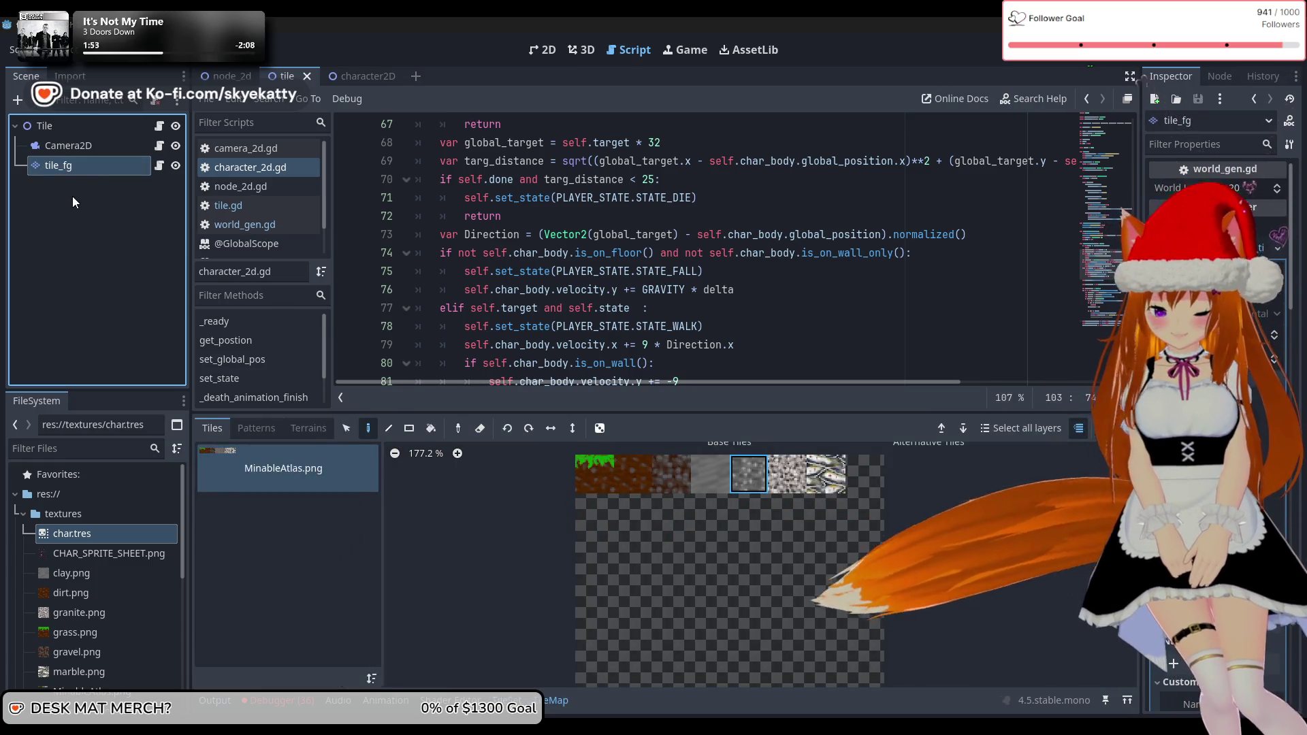
click(67, 191)
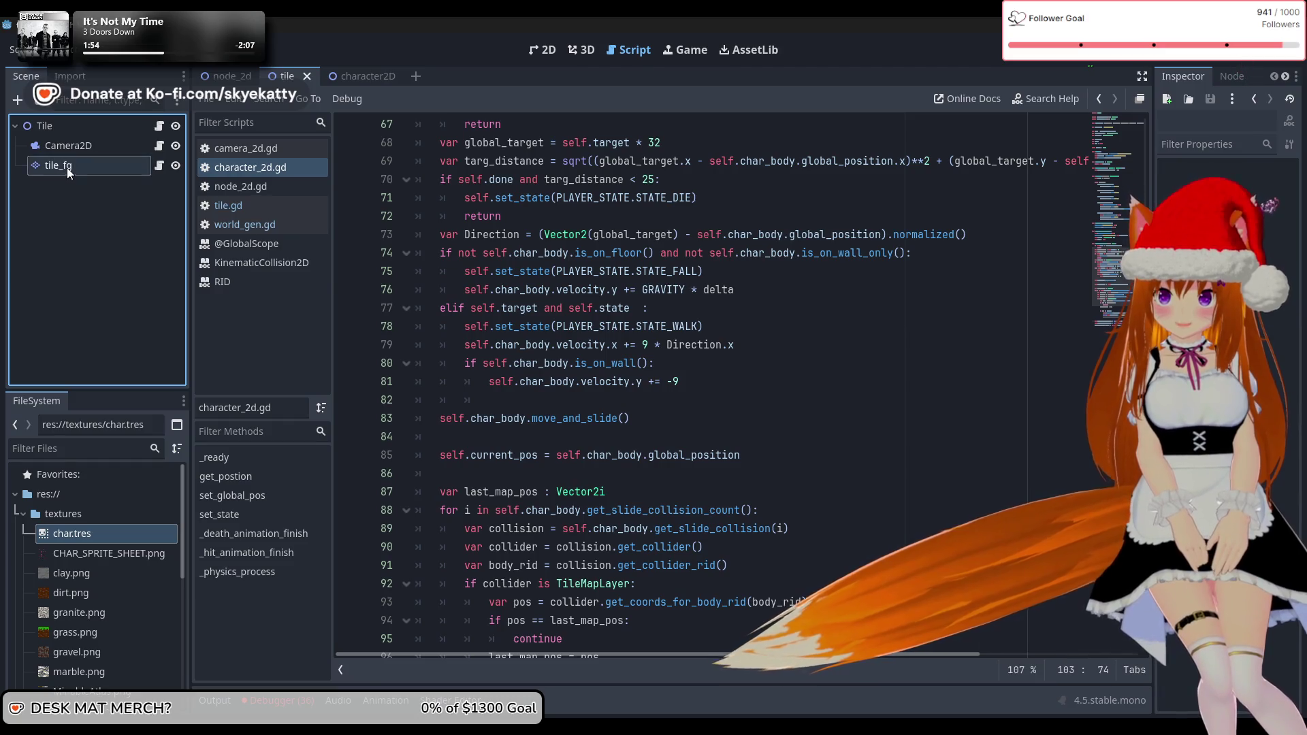
click(67, 168)
key(ctrl+d)
Rename the copy to tile_bg and move it above tile_fg in the scene tree
click(99, 192)
key(BackSpace)
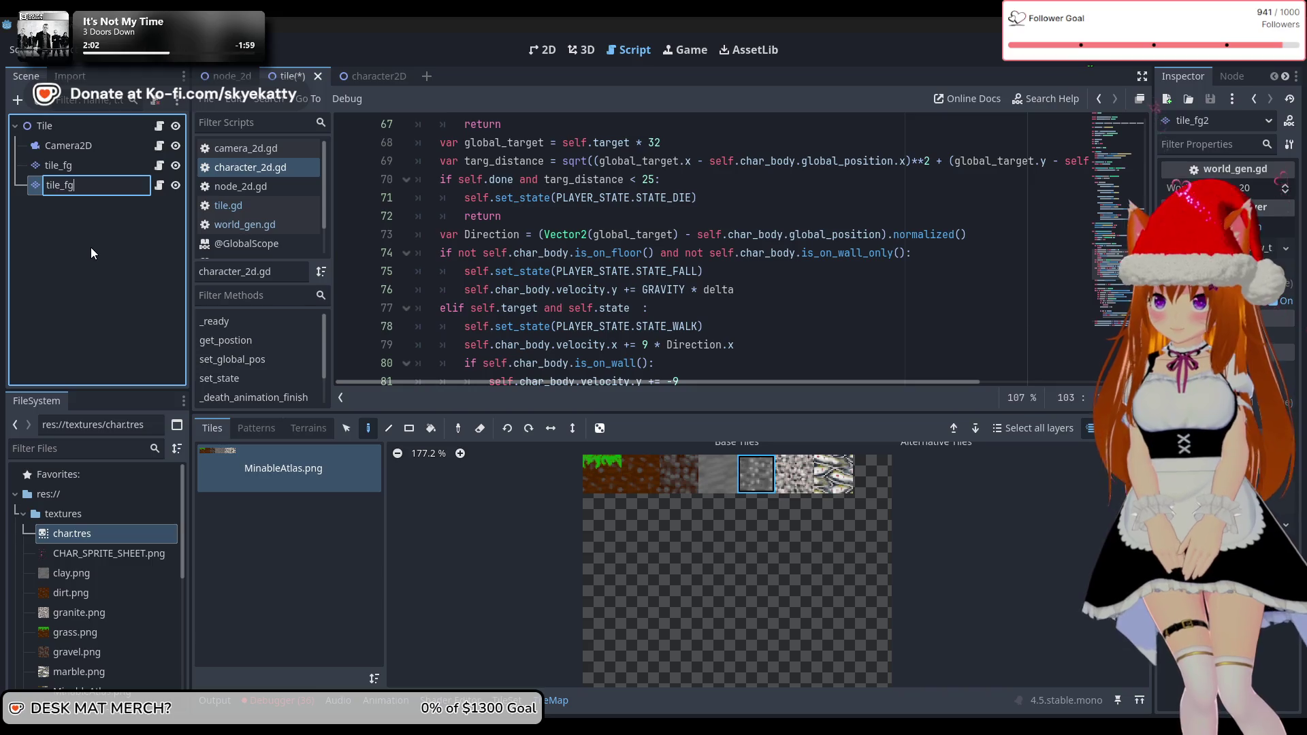
key(BackSpace)
key(BackSpace)
text(bg)
key(Return)
mouse_move(96, 185)
mouse_down()
mouse_move(91, 162)
mouse_move(72, 158)
mouse_up()
click(109, 170)
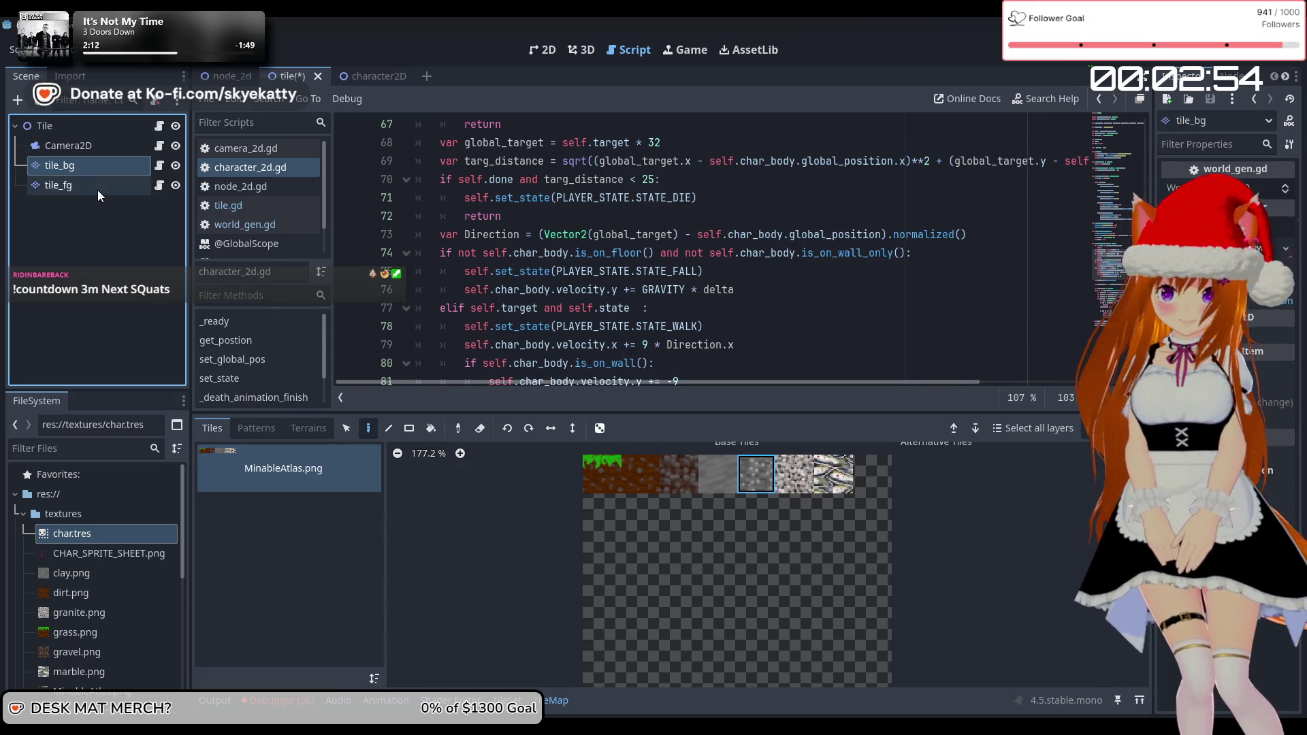
click(99, 234)
click(92, 166)
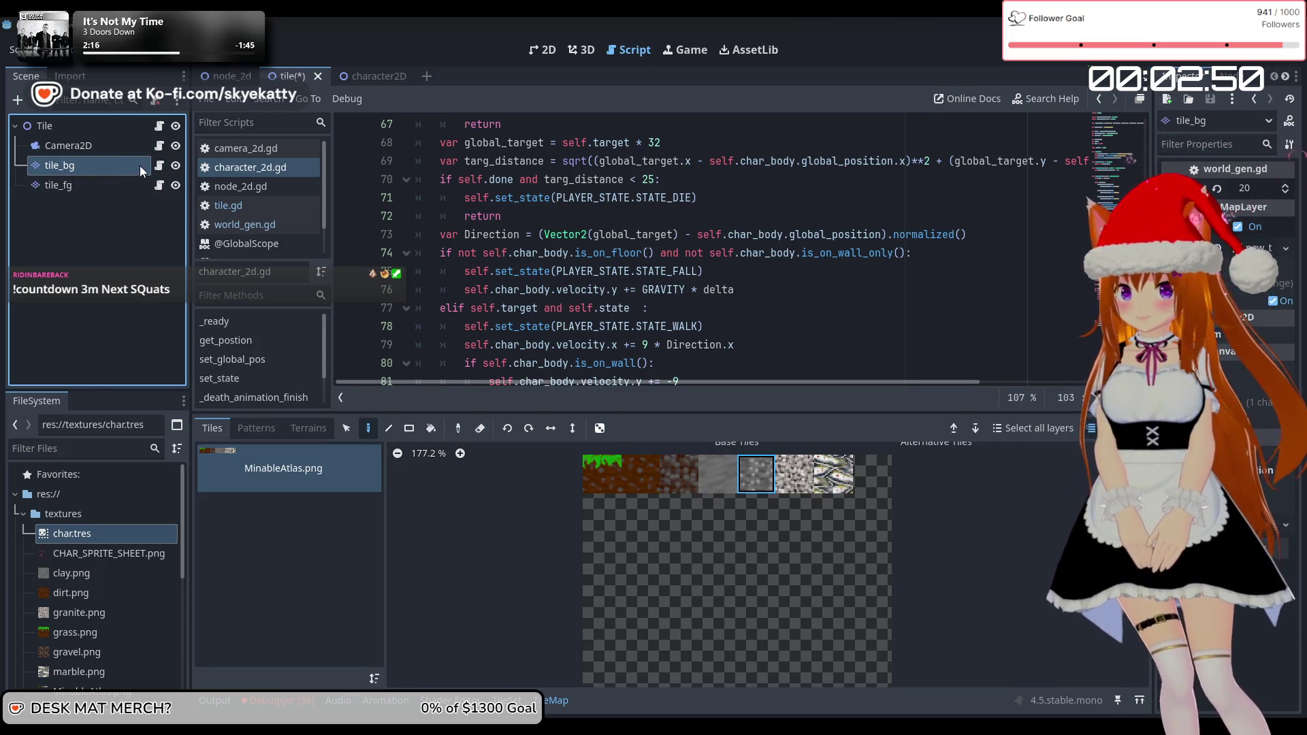
drag(140, 166, 334, 73)
In the 2D view, toggle between tile_fg and tile_bg to compare the two layers
click(535, 56)
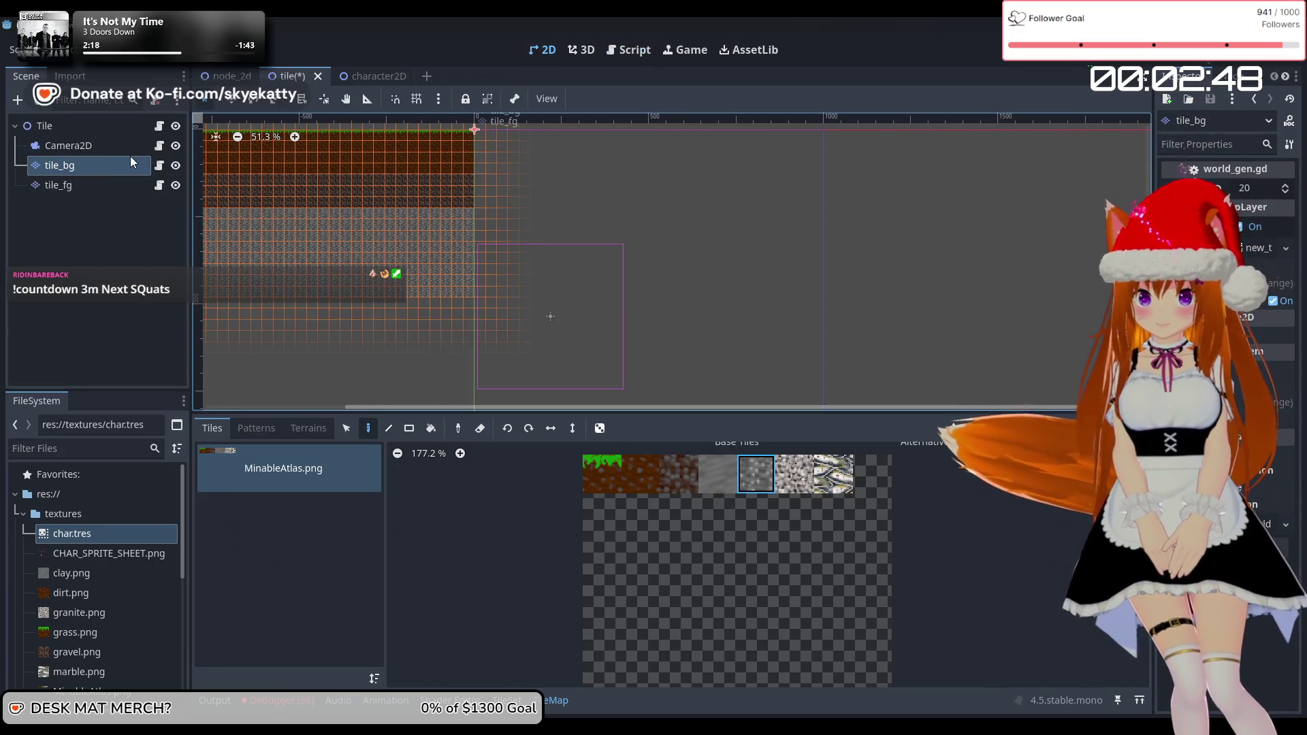
click(73, 181)
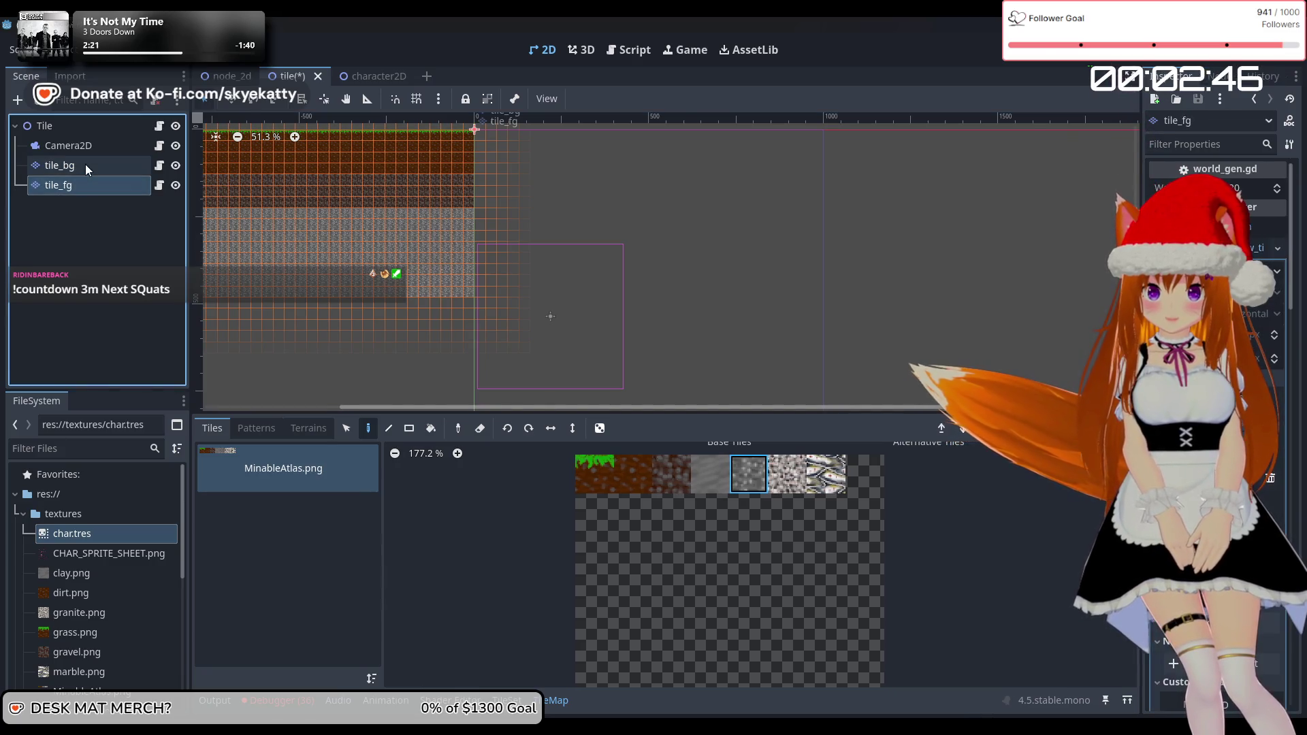
click(83, 172)
click(84, 186)
click(84, 169)
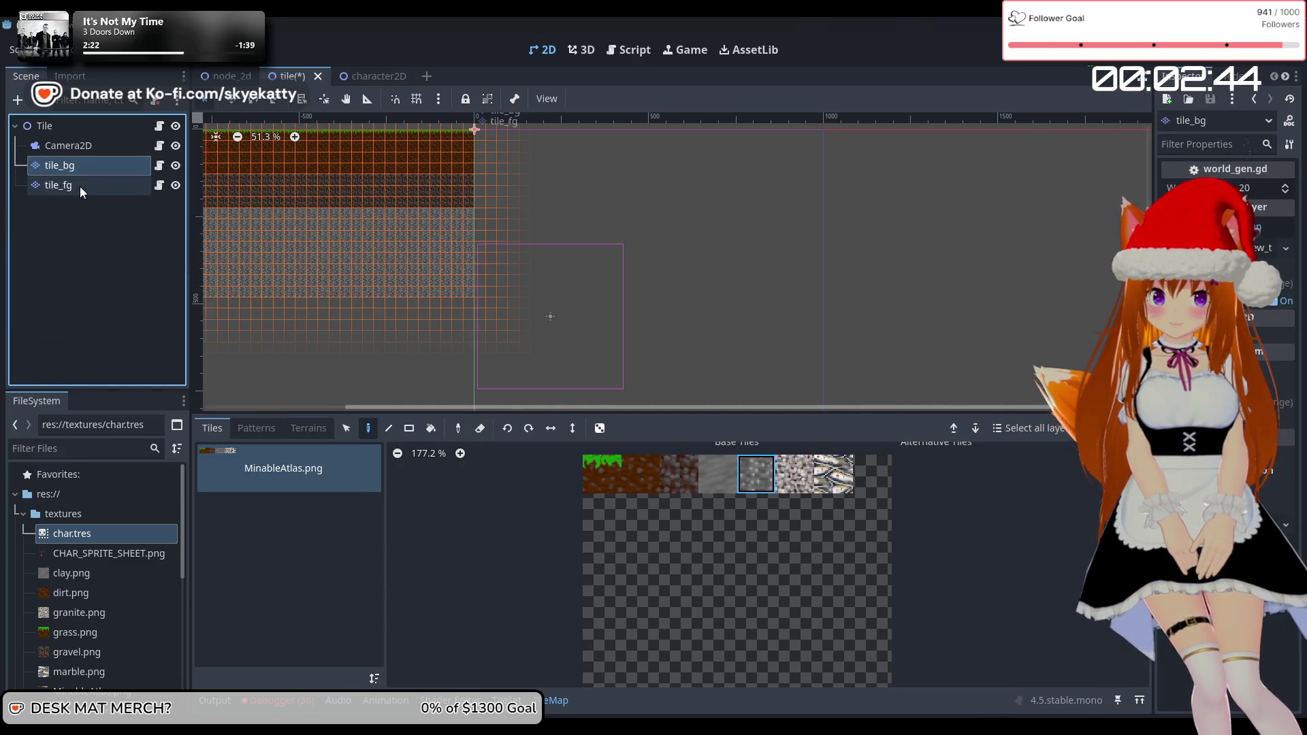
click(80, 184)
click(83, 169)
click(81, 179)
click(79, 173)
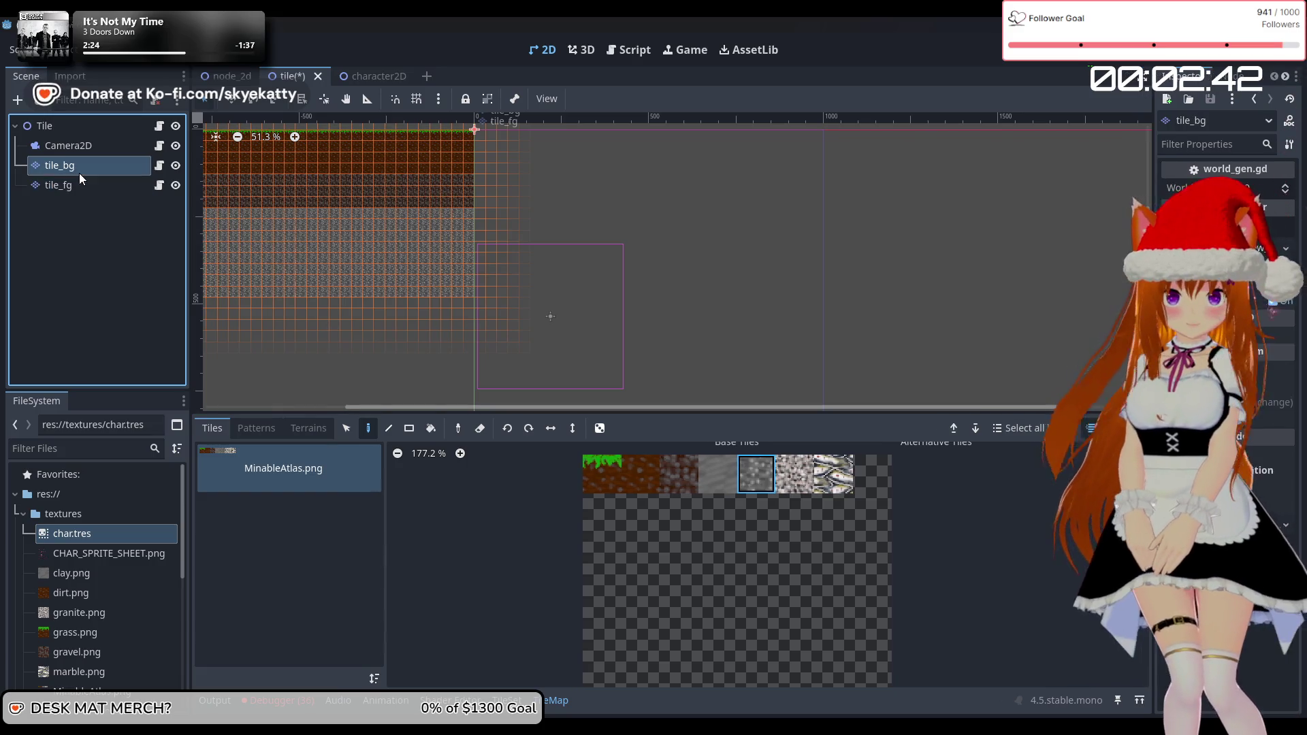
click(79, 186)
click(82, 166)
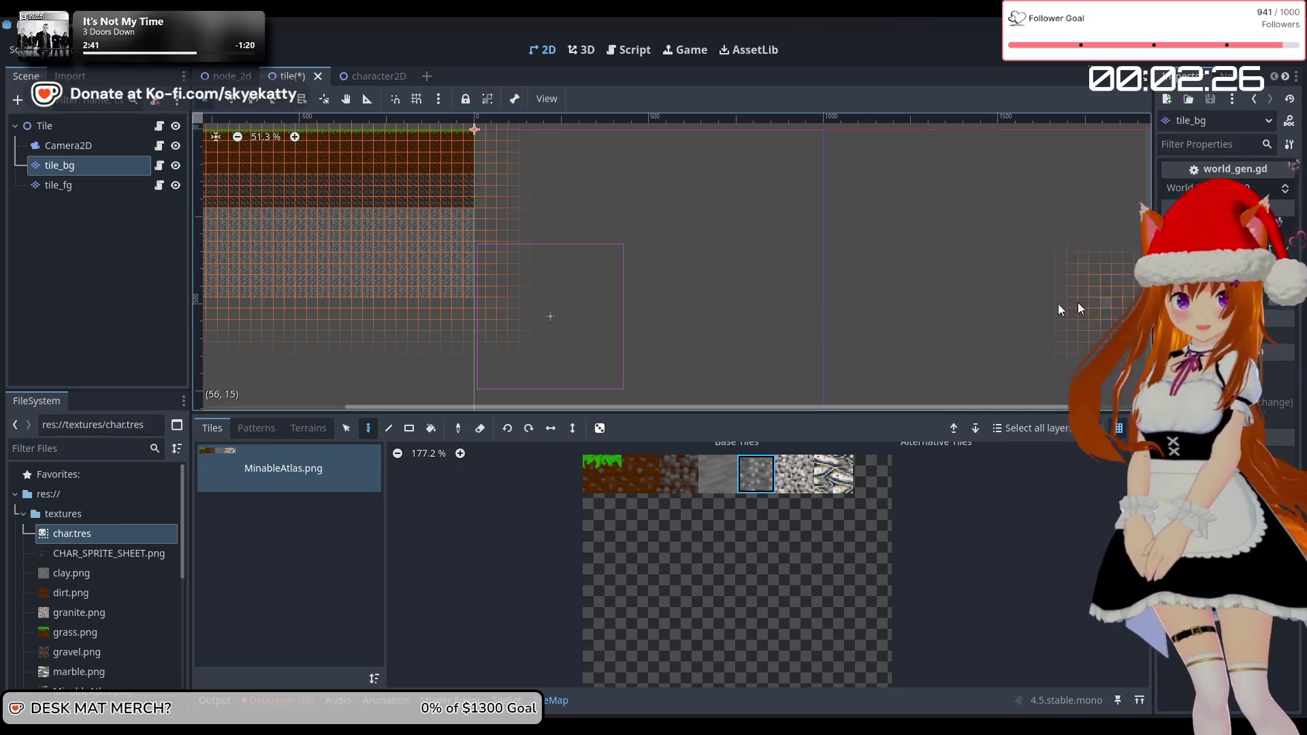
Detach world_gen.gd from tile_bg, then select tile_fg to confirm it keeps the script
click(159, 168)
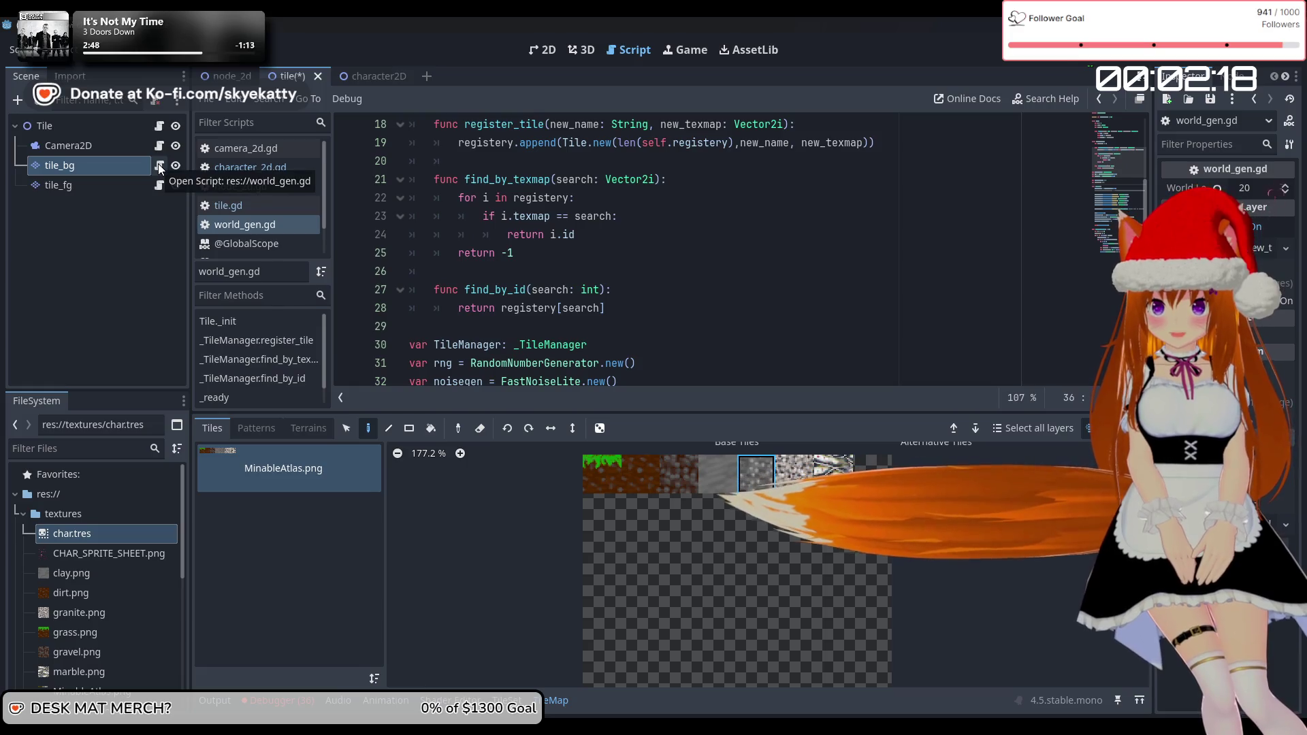
right_click(122, 166)
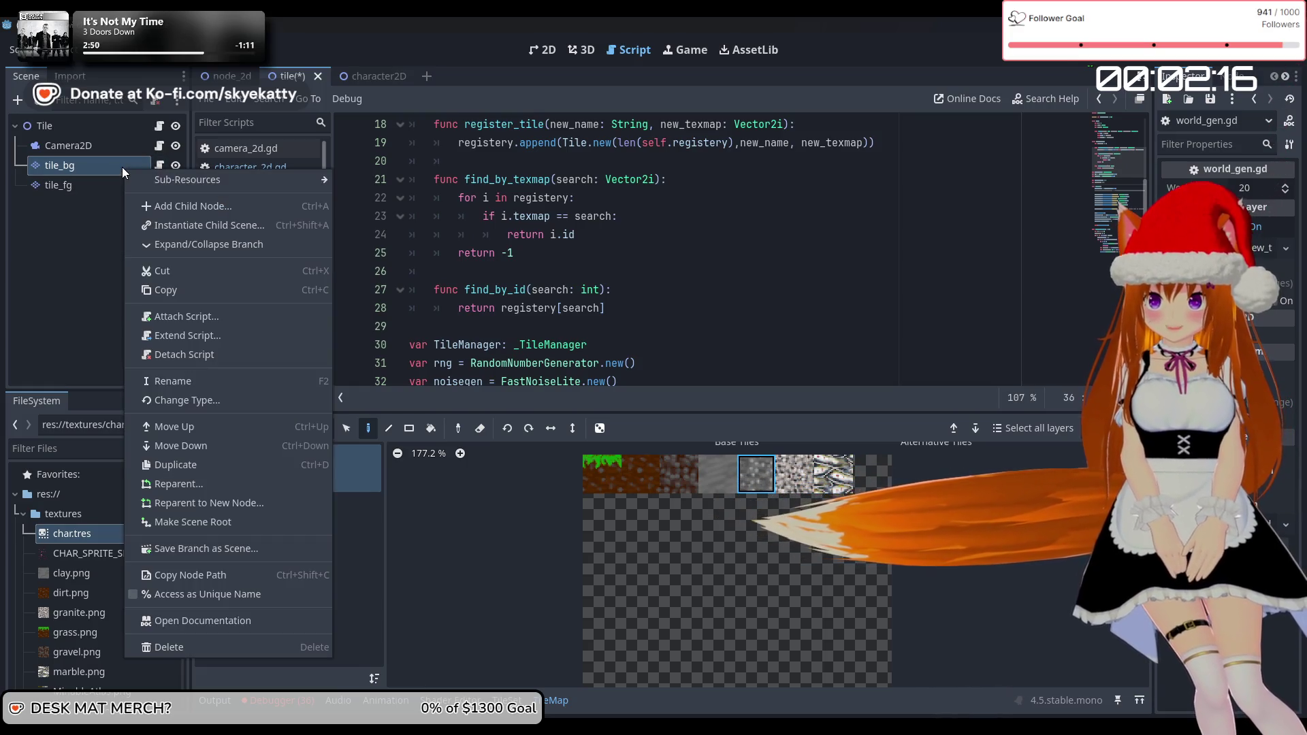
click(180, 339)
click(100, 198)
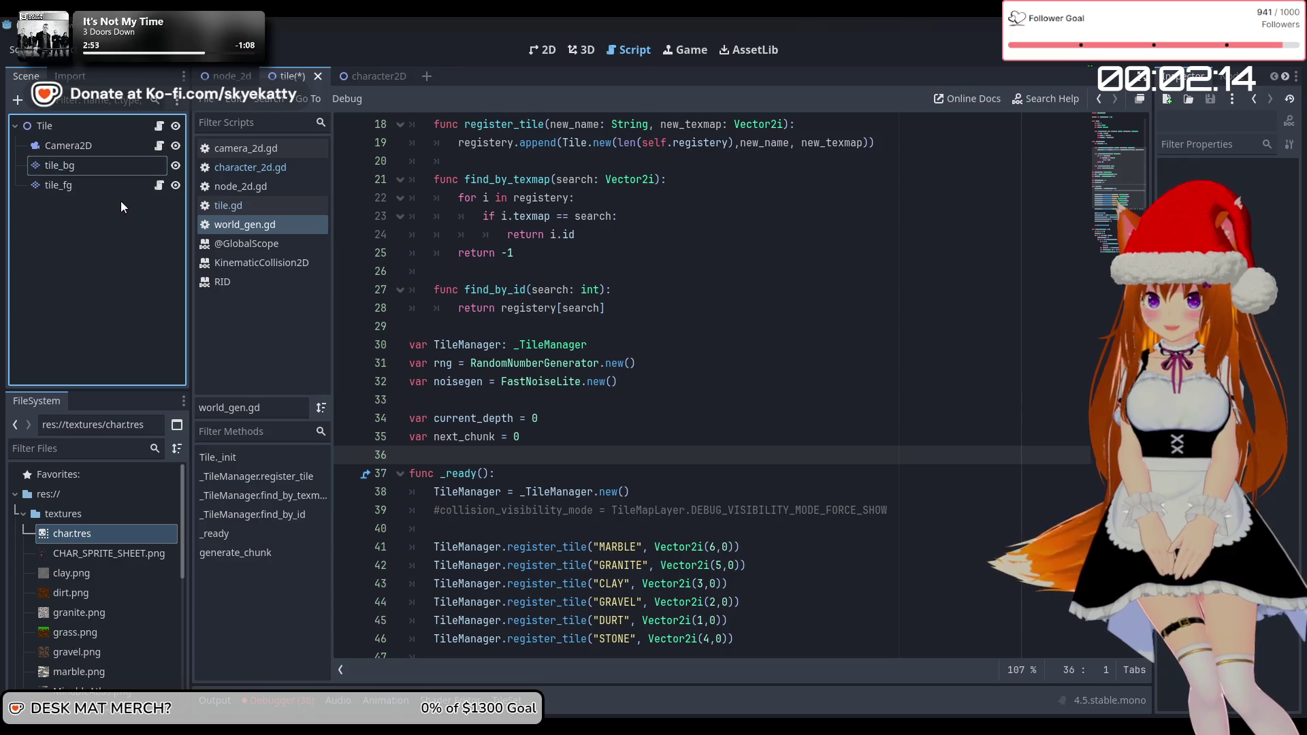
click(116, 185)
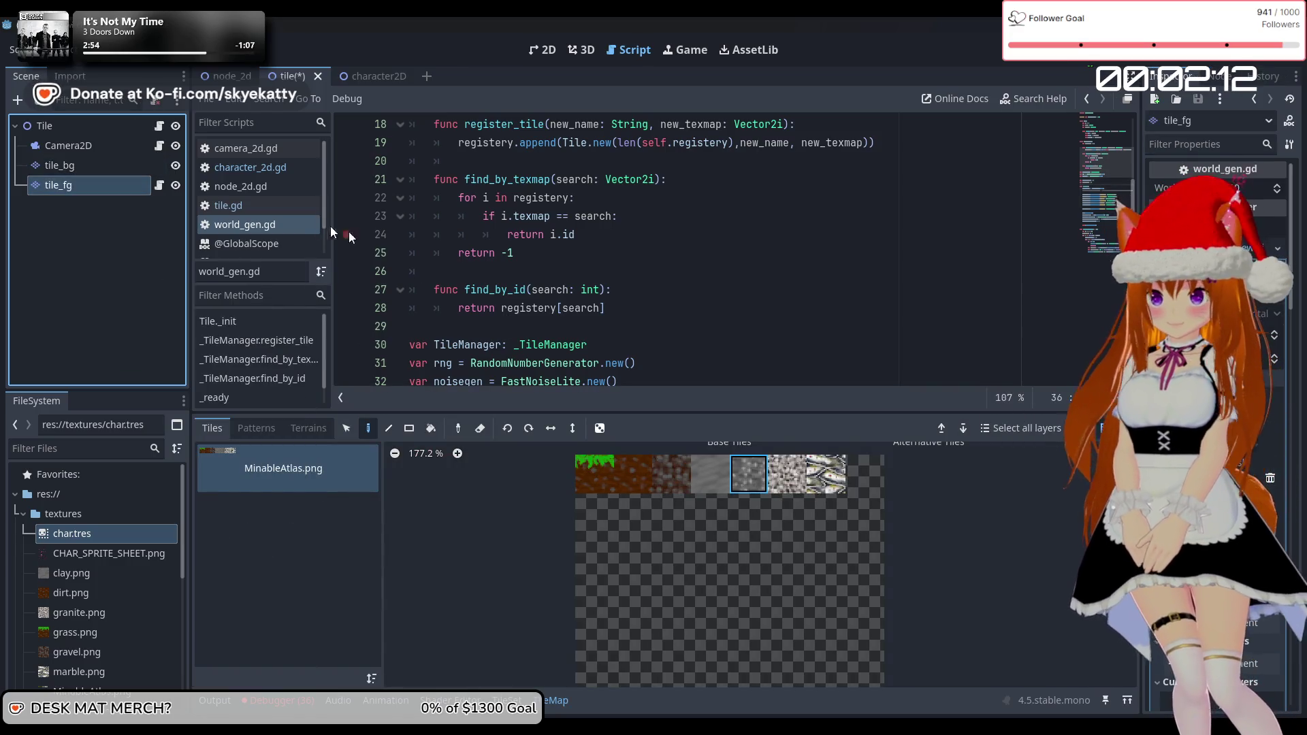
Declare 'var tile_bg : TileMapLayer' on line 37 of world_gen.gd
scroll(492, 193, down, 7)
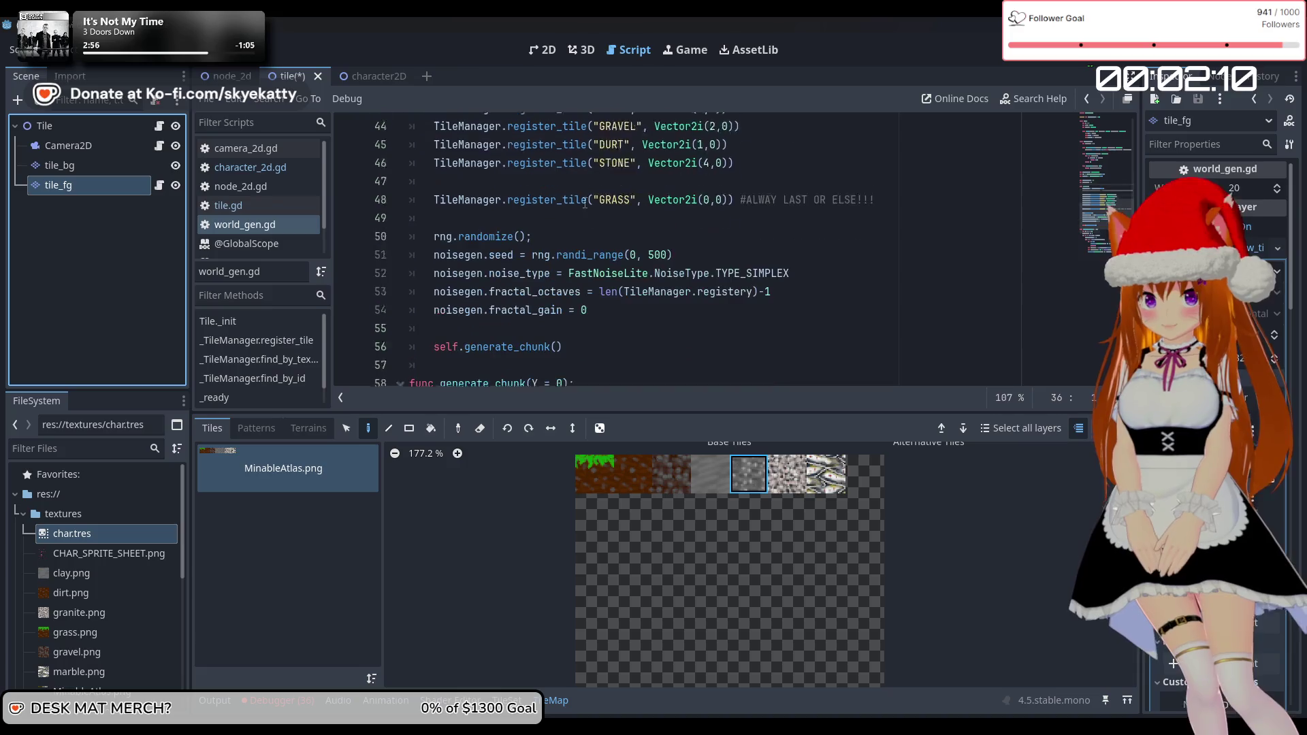
scroll(477, 180, up, 12)
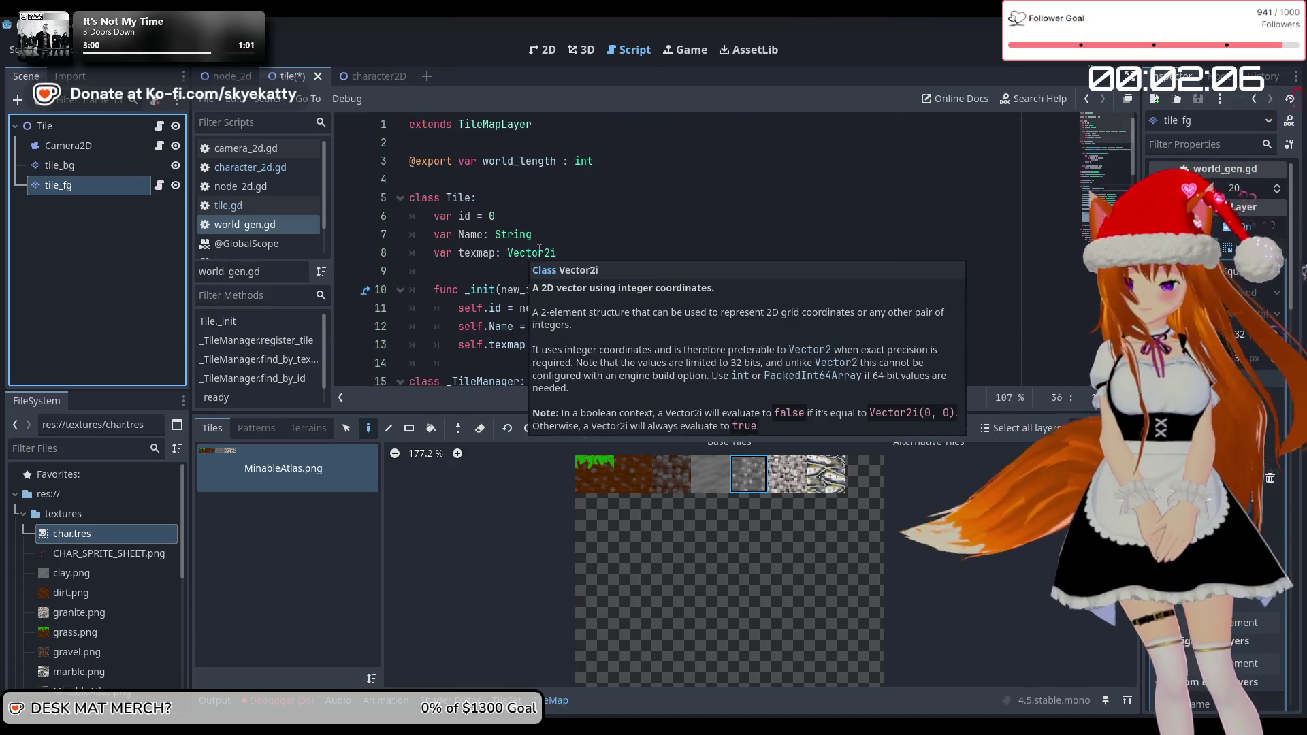
click(583, 199)
scroll(582, 201, down, 7)
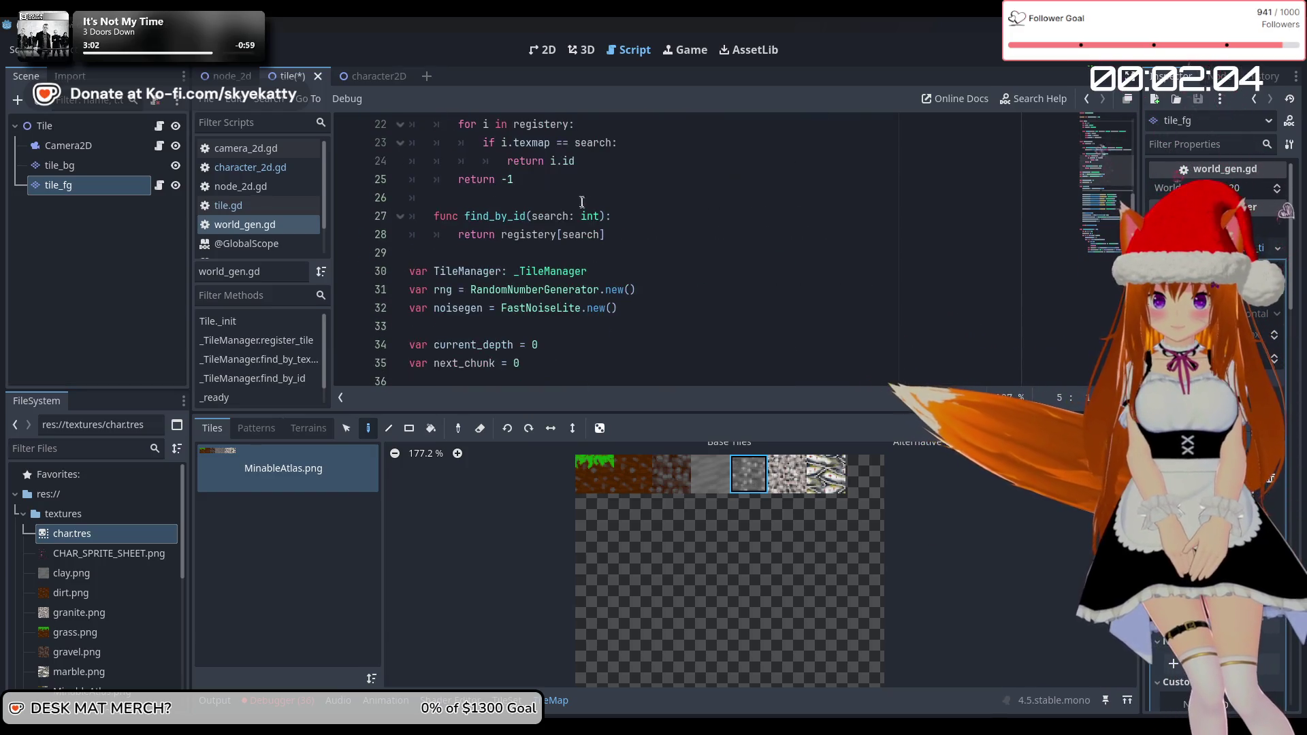
scroll(578, 198, up, 4)
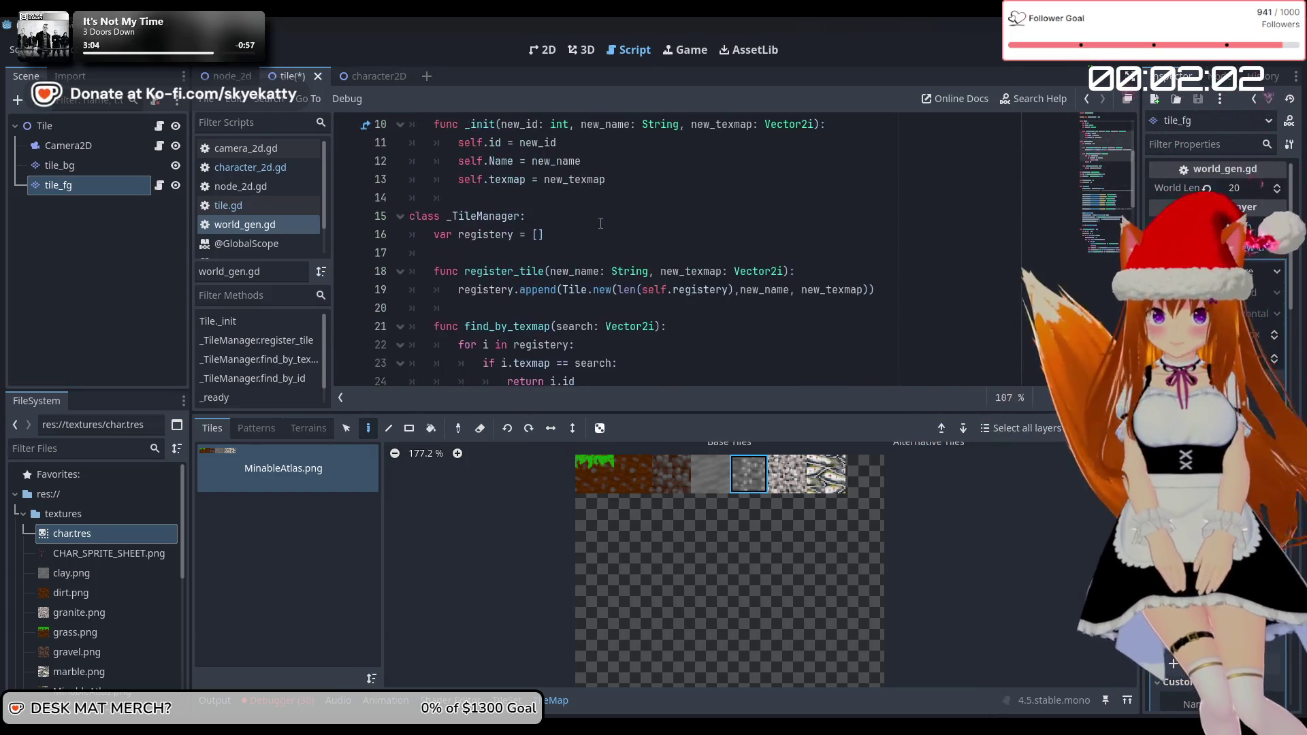
scroll(600, 228, down, 4)
scroll(664, 280, up, 7)
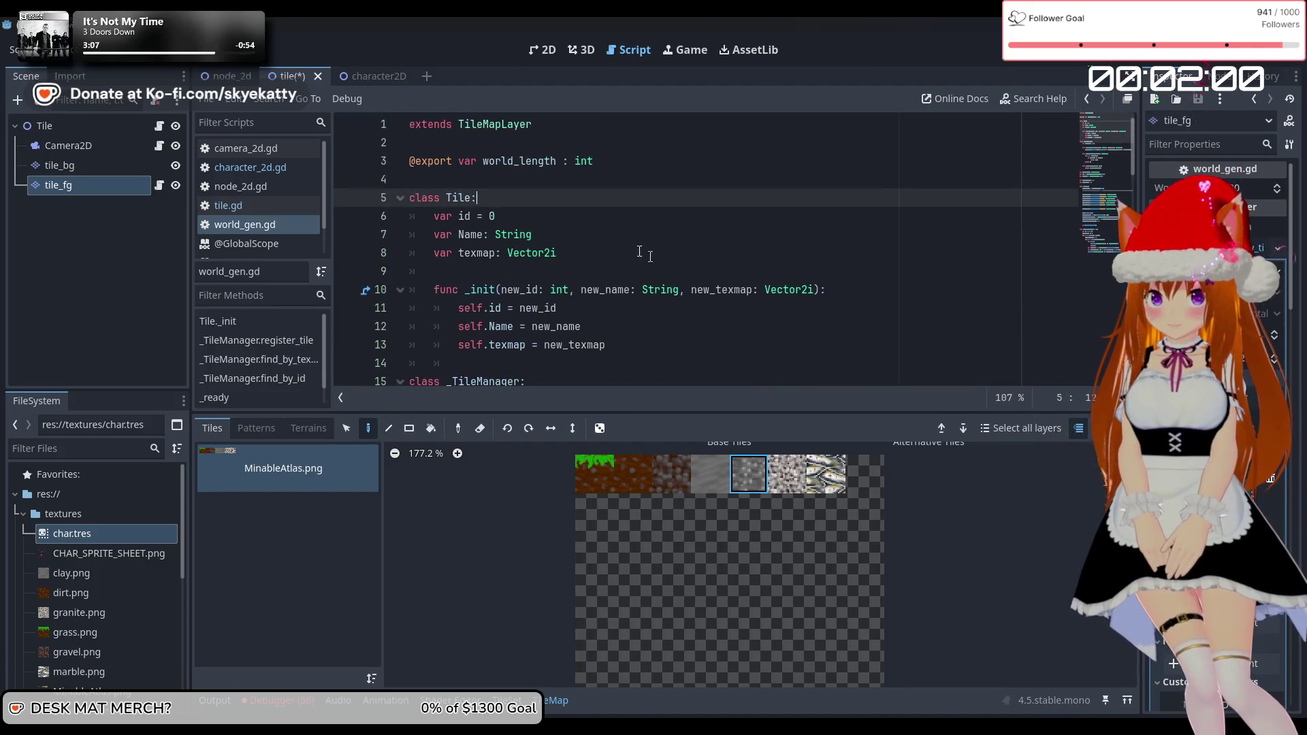
scroll(499, 208, down, 4)
scroll(517, 212, down, 3)
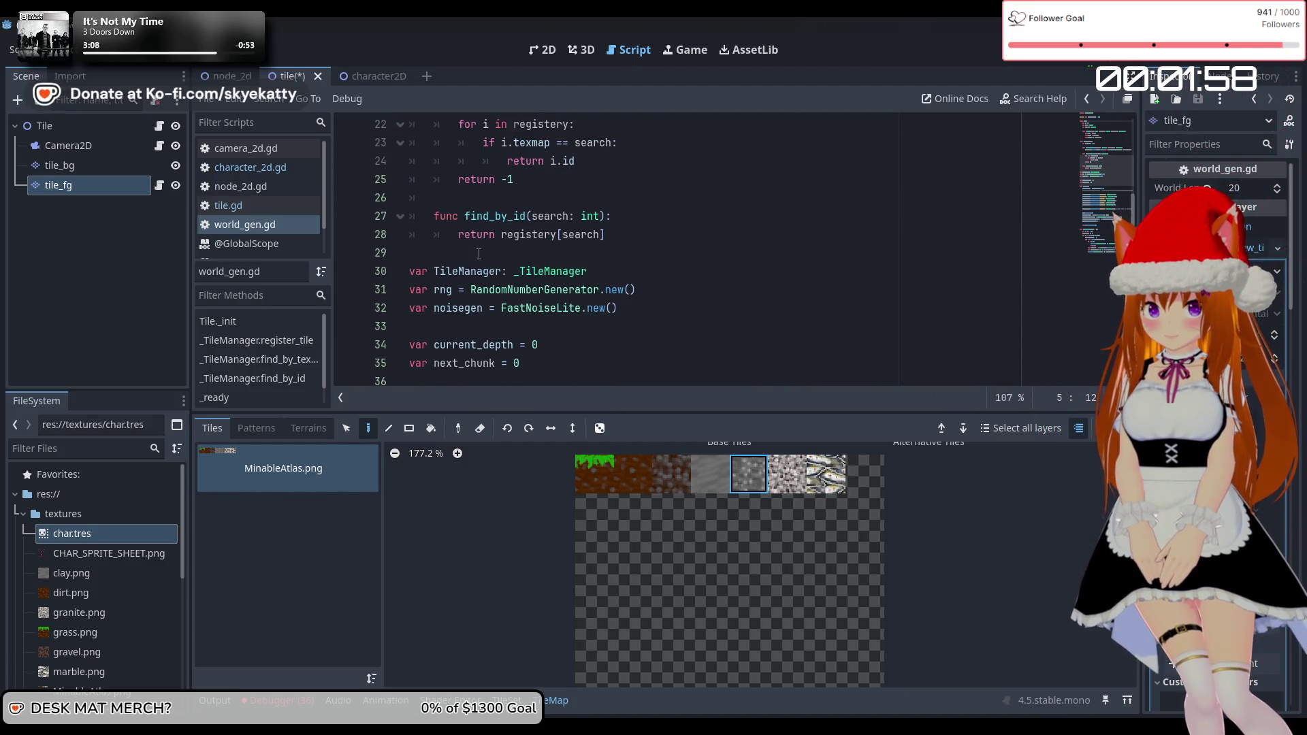
scroll(574, 266, down, 1)
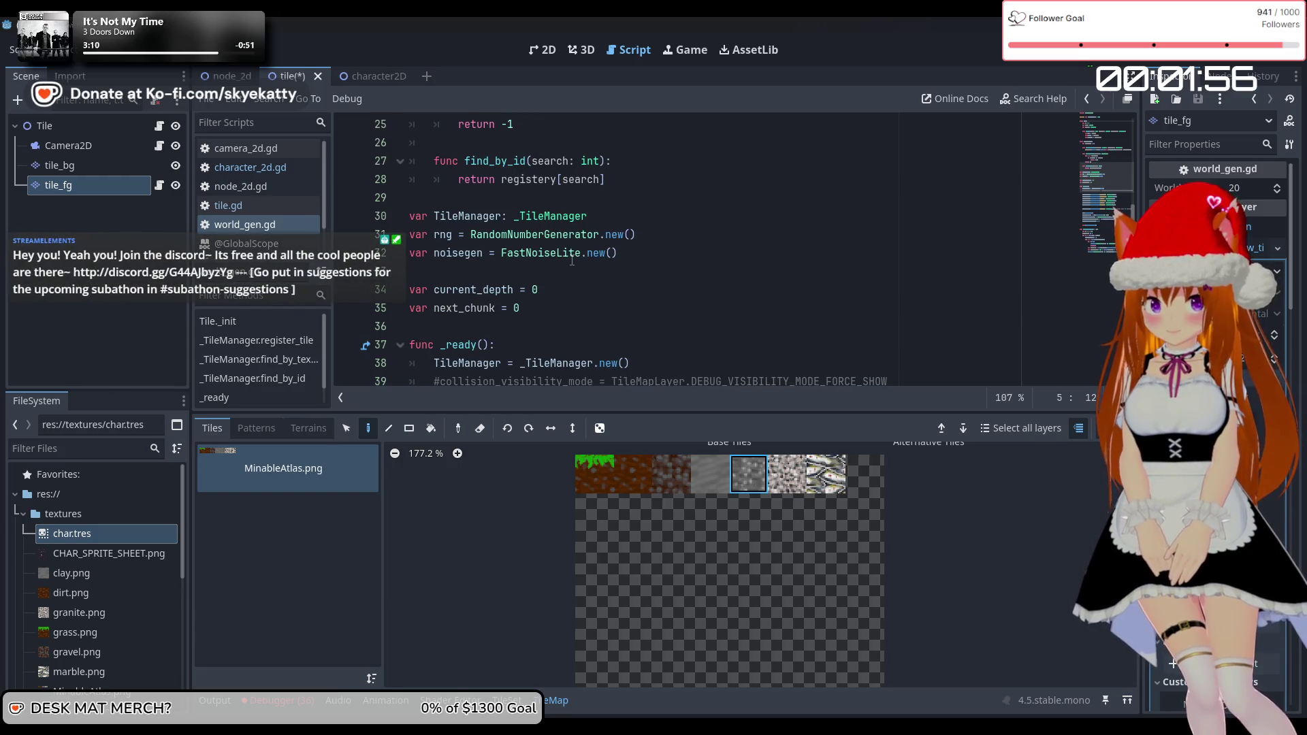
scroll(571, 261, down, 1)
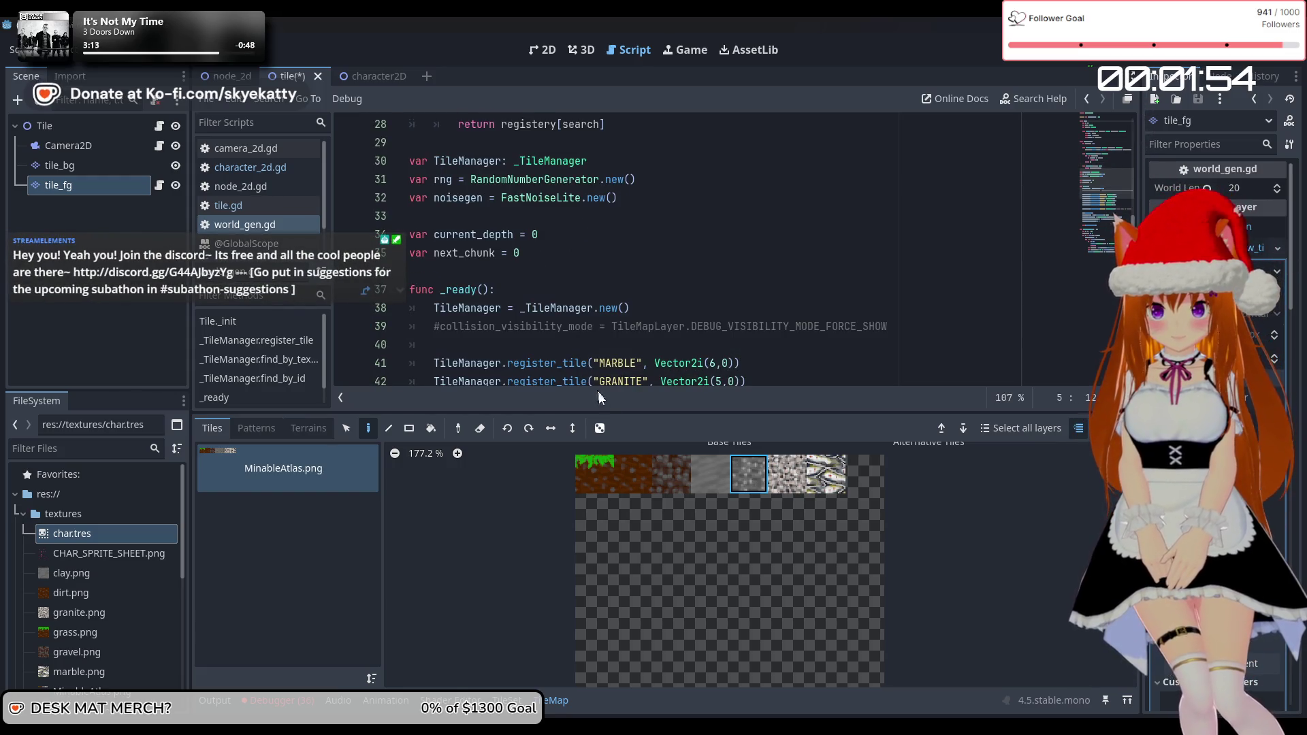
drag(622, 411, 624, 485)
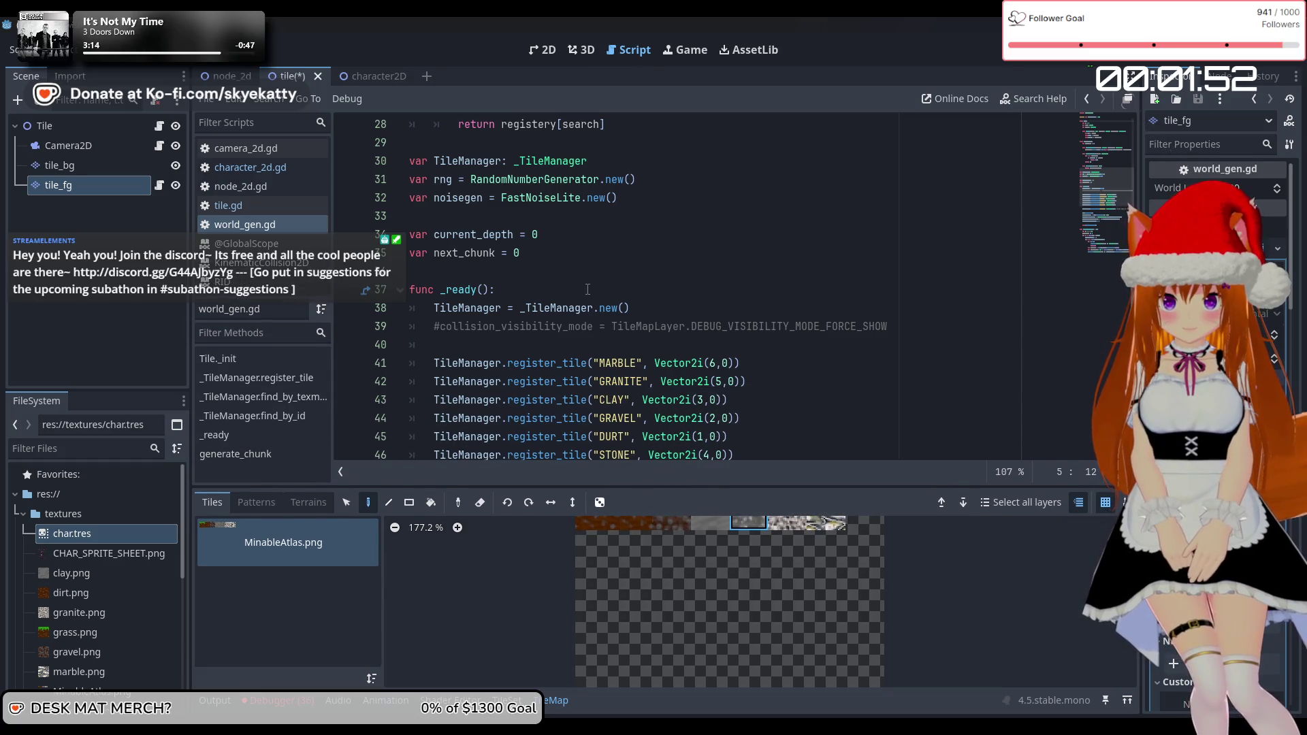
scroll(597, 288, down, 1)
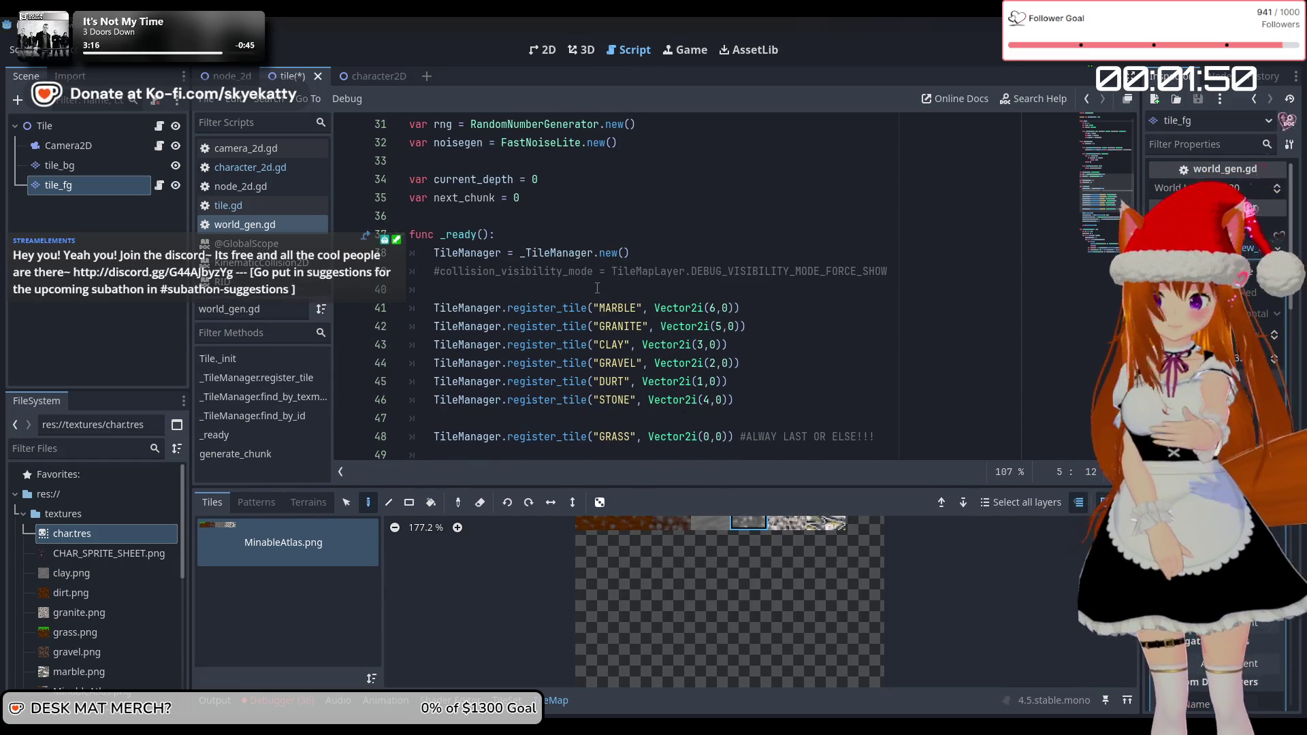
scroll(597, 288, up, 2)
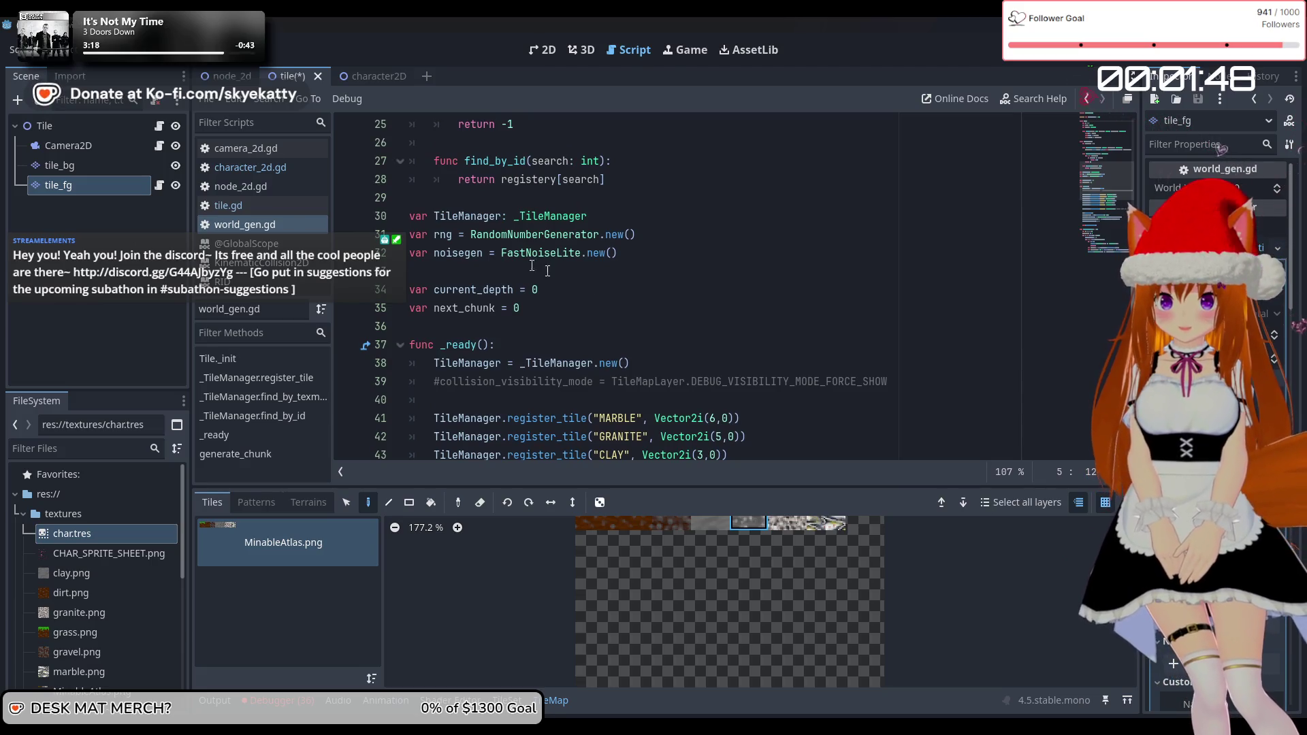
scroll(484, 254, down, 7)
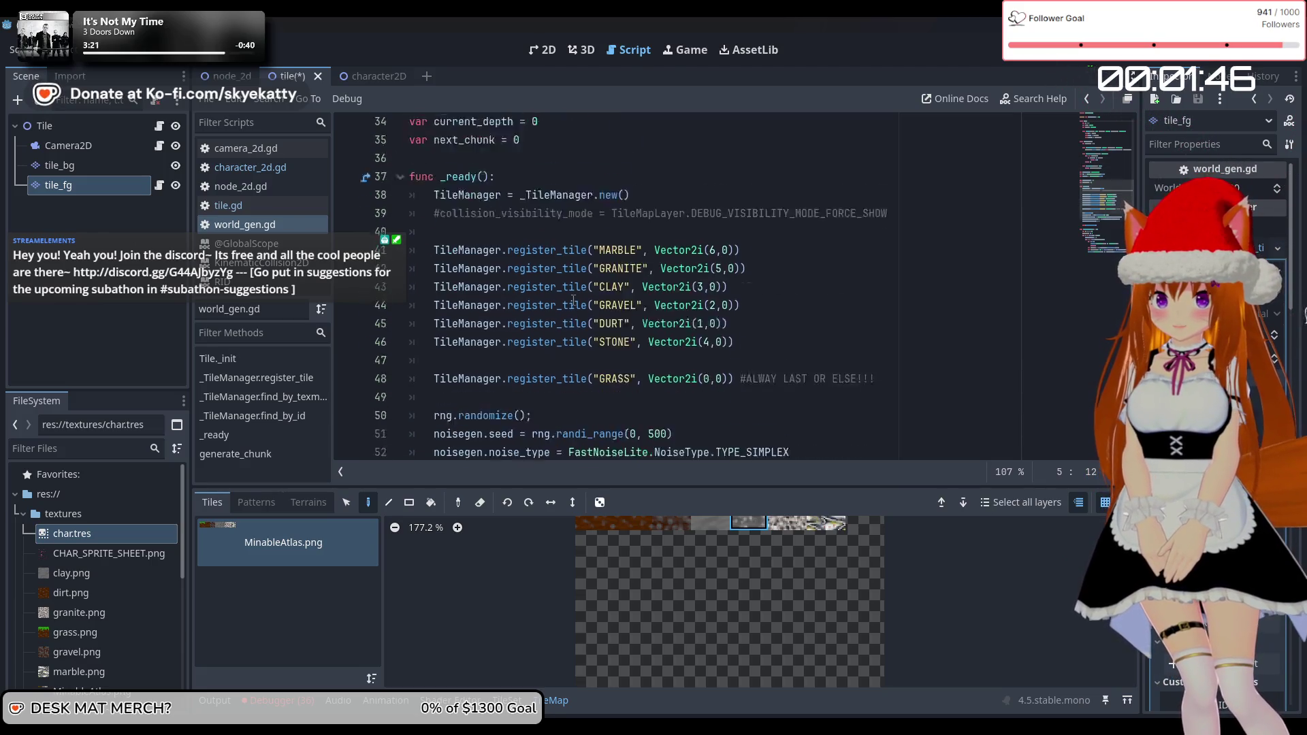
scroll(575, 301, down, 2)
scroll(579, 300, up, 9)
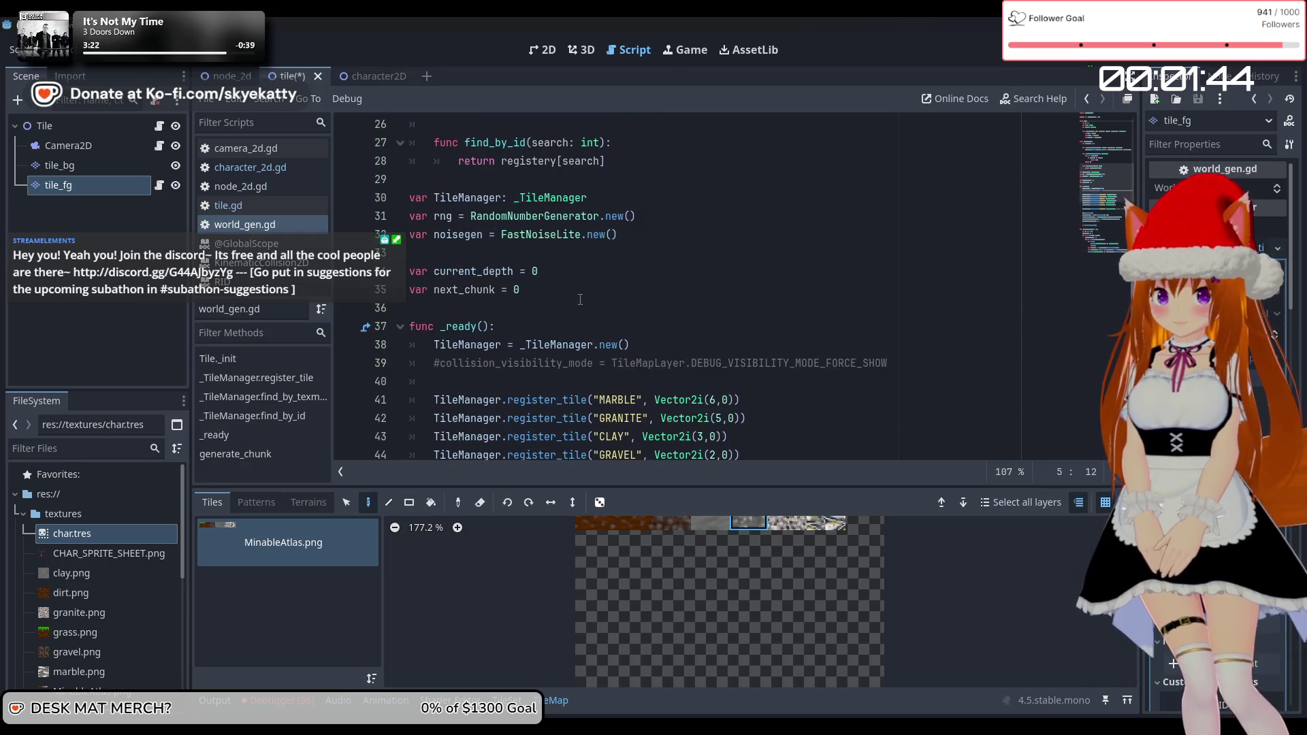
scroll(531, 327, down, 4)
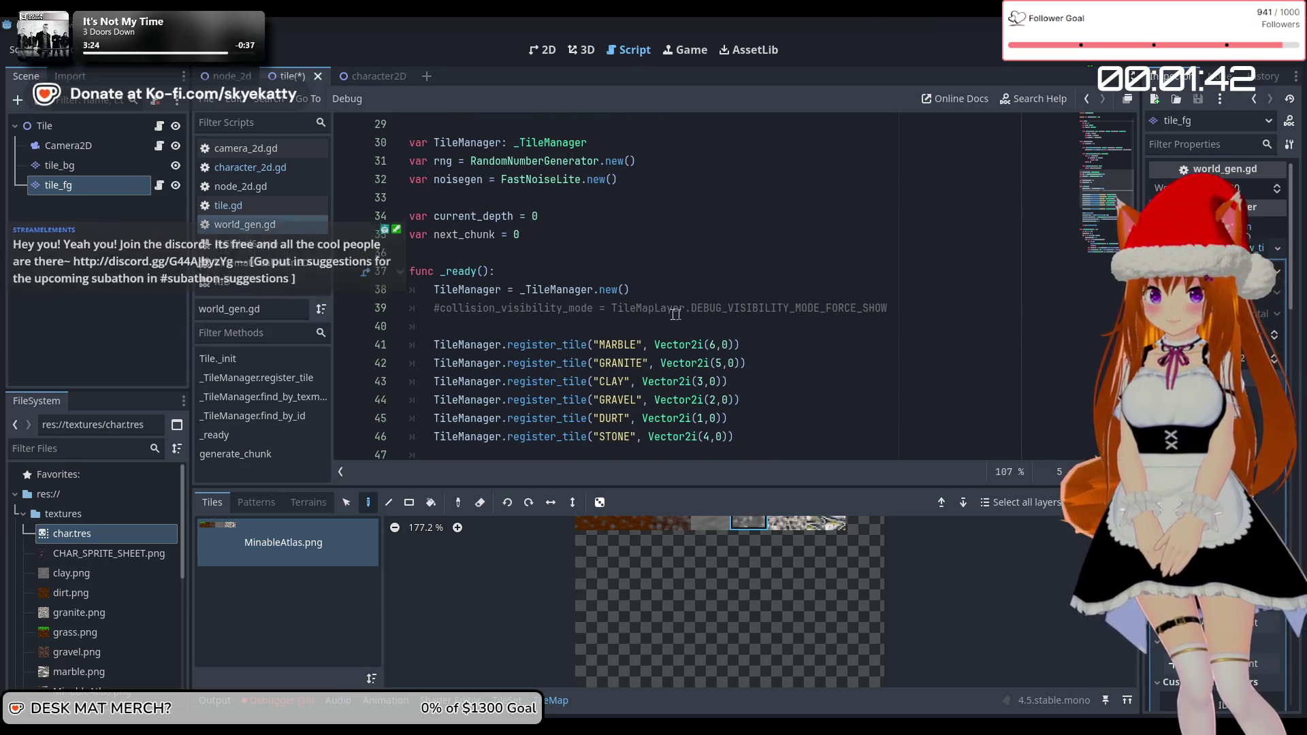
scroll(554, 305, up, 4)
scroll(554, 305, up, 3)
scroll(565, 299, down, 2)
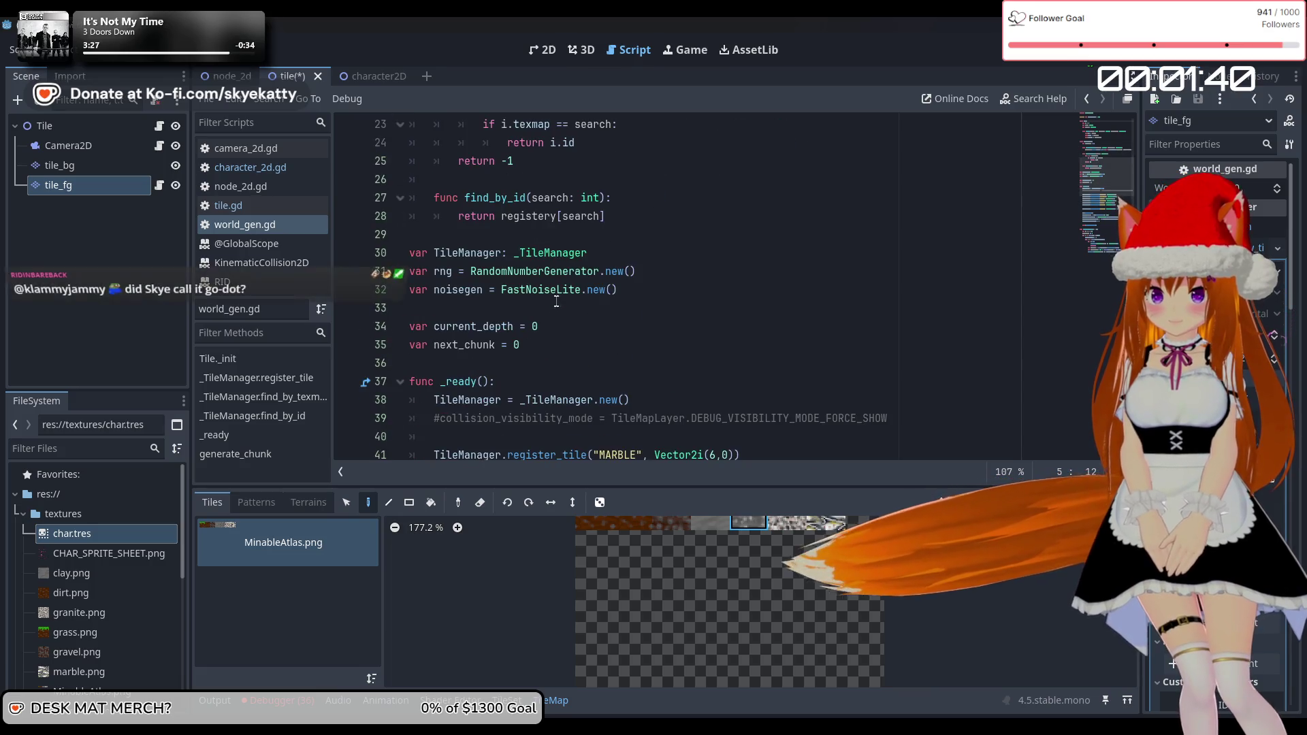
scroll(570, 297, up, 3)
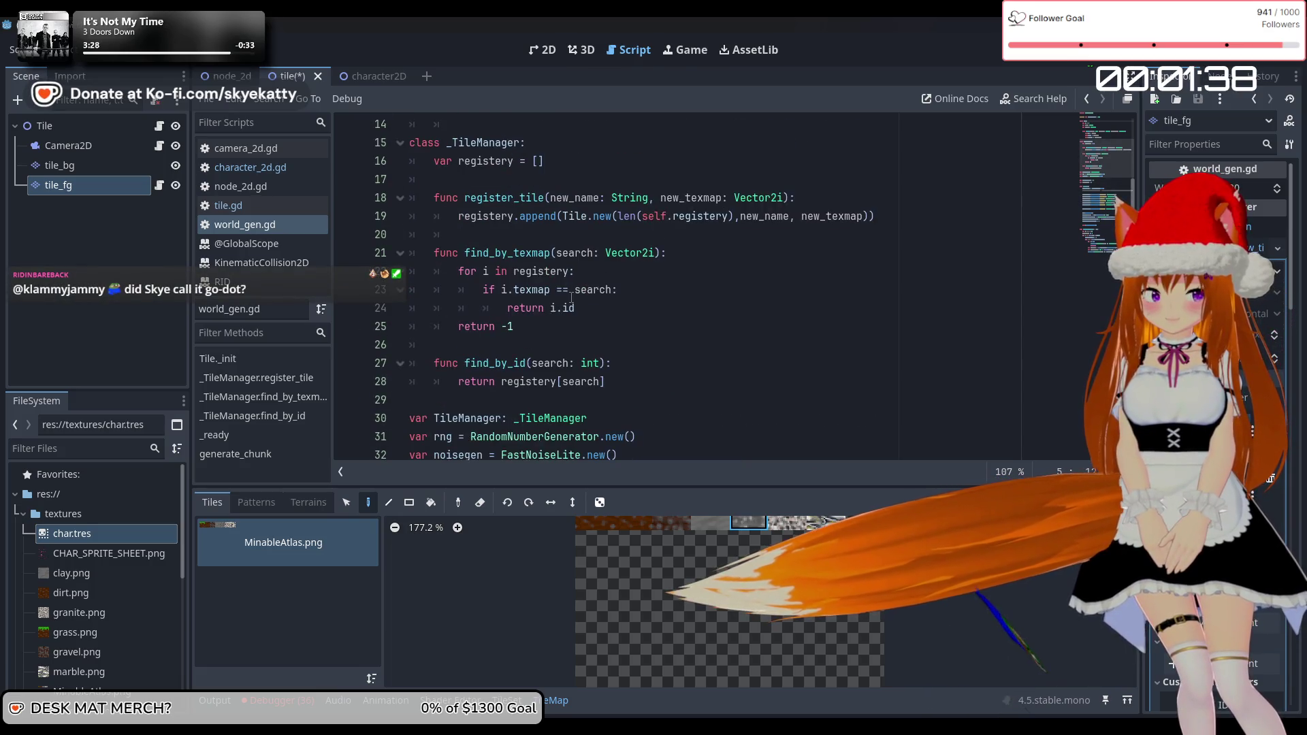
scroll(575, 295, down, 1)
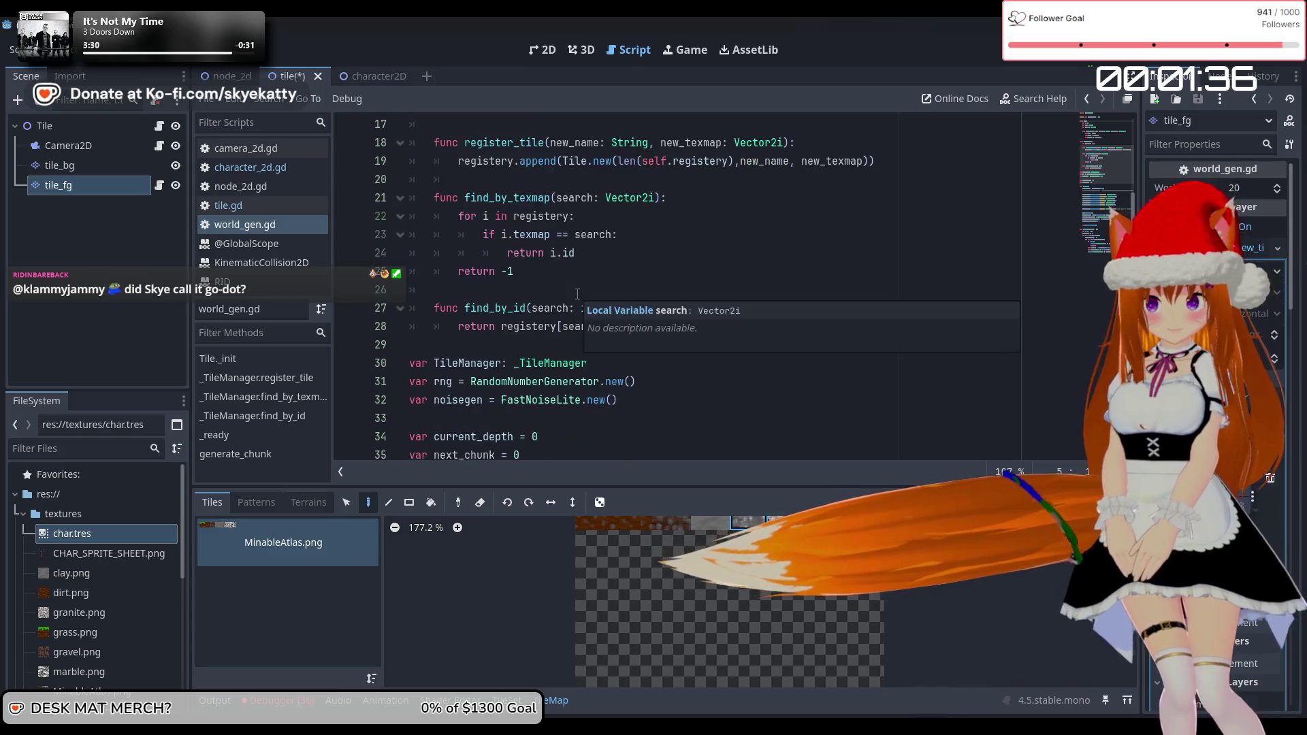
scroll(577, 294, down, 3)
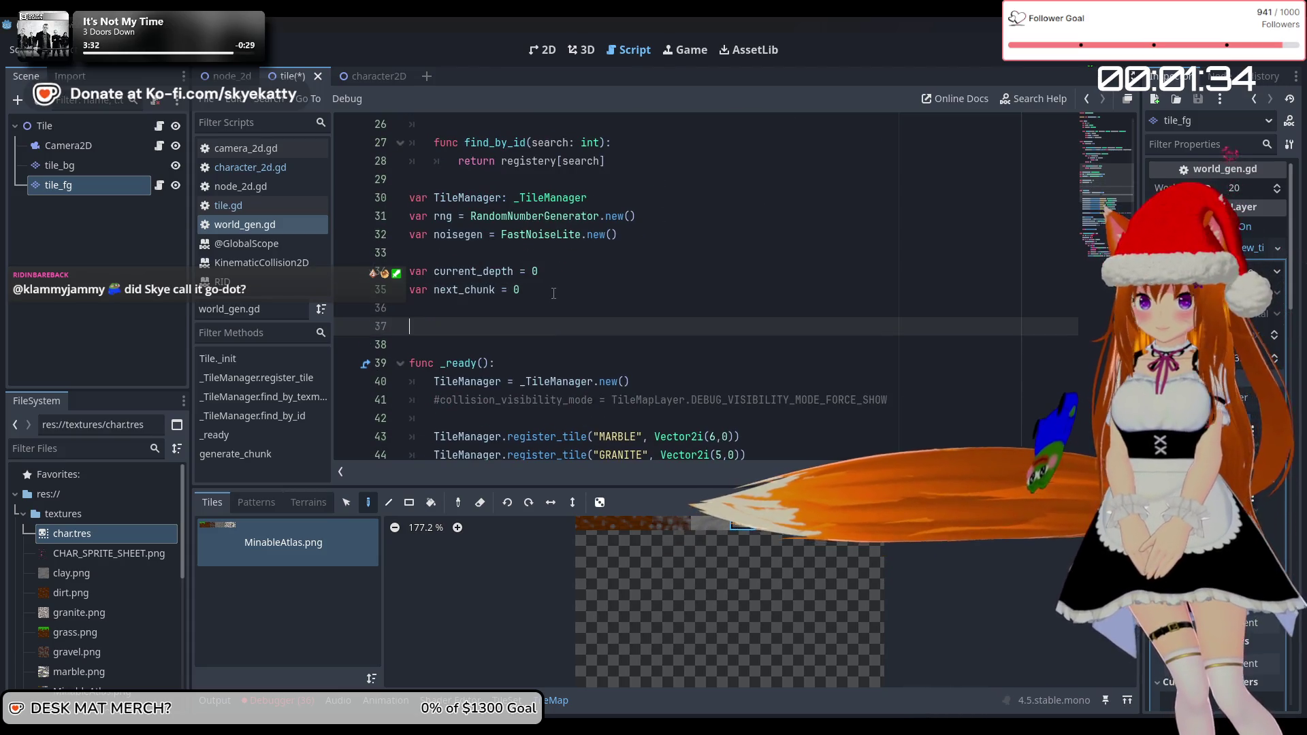
text(var tile_bg)
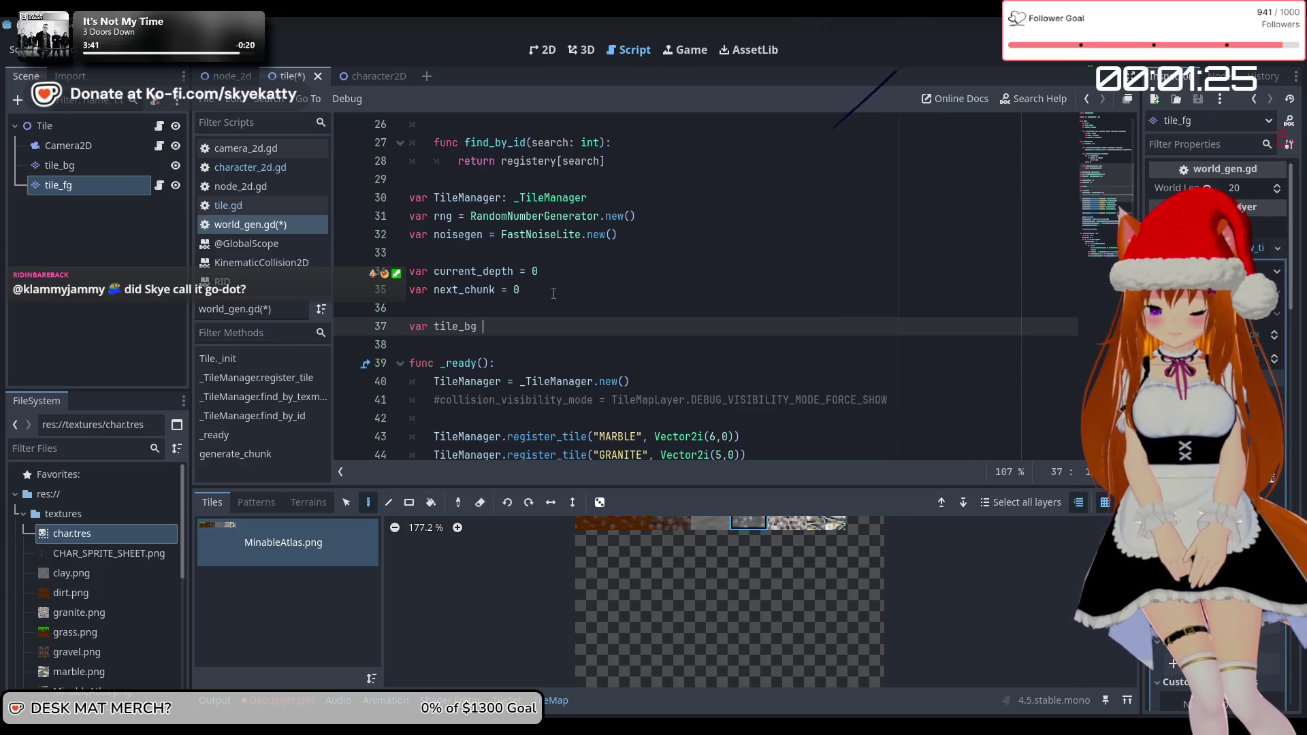
key(BackSpace)
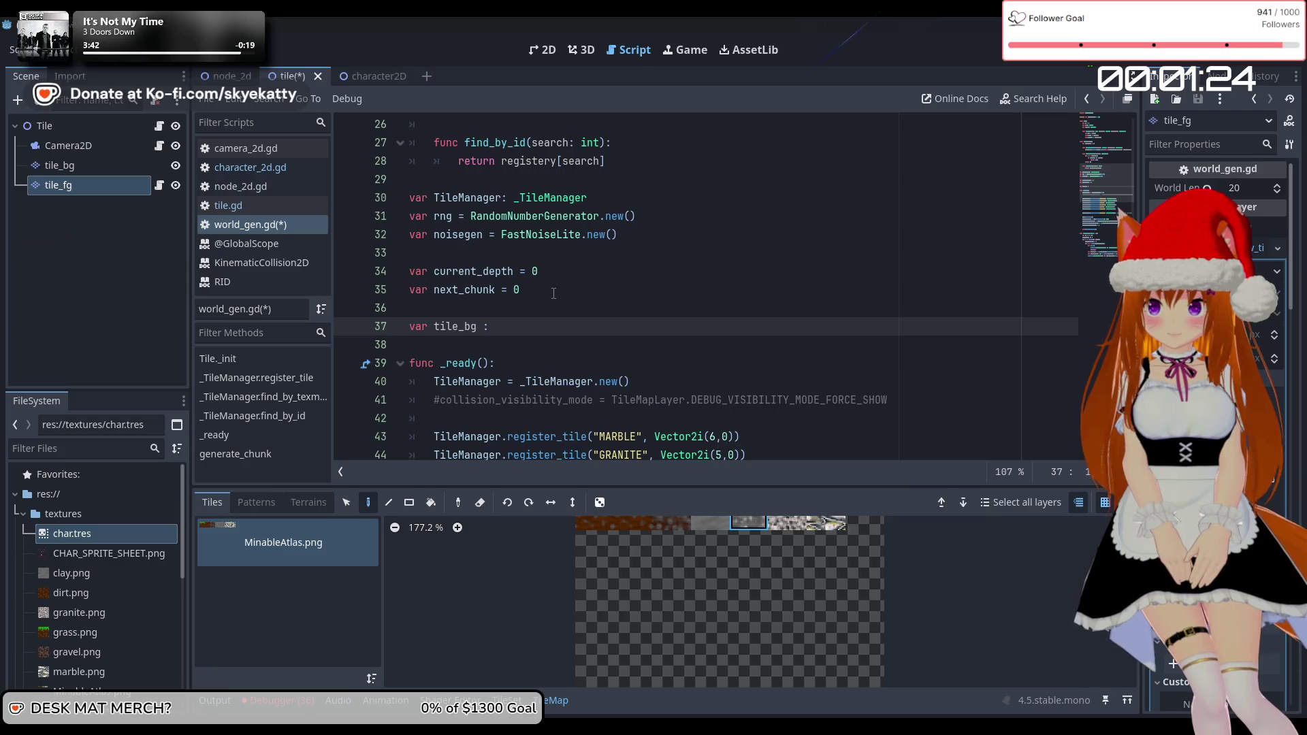
text(Ti)
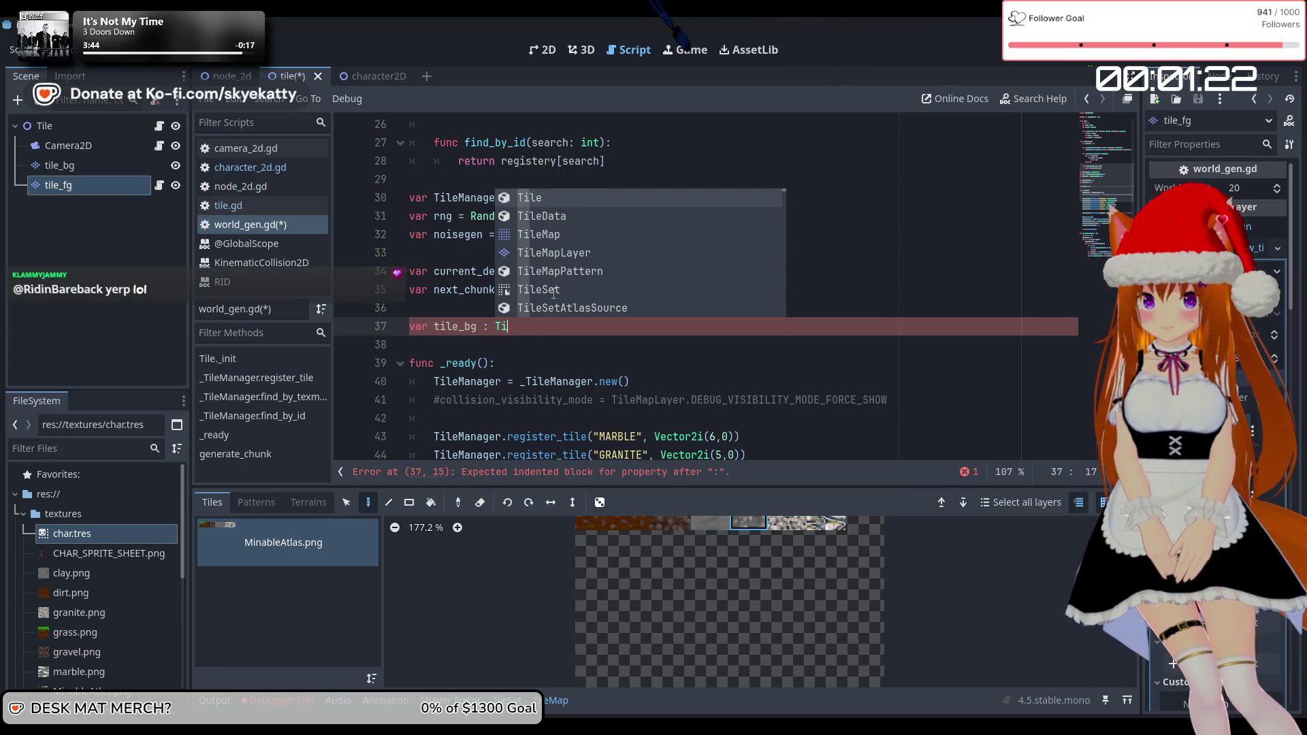
text(leMap)
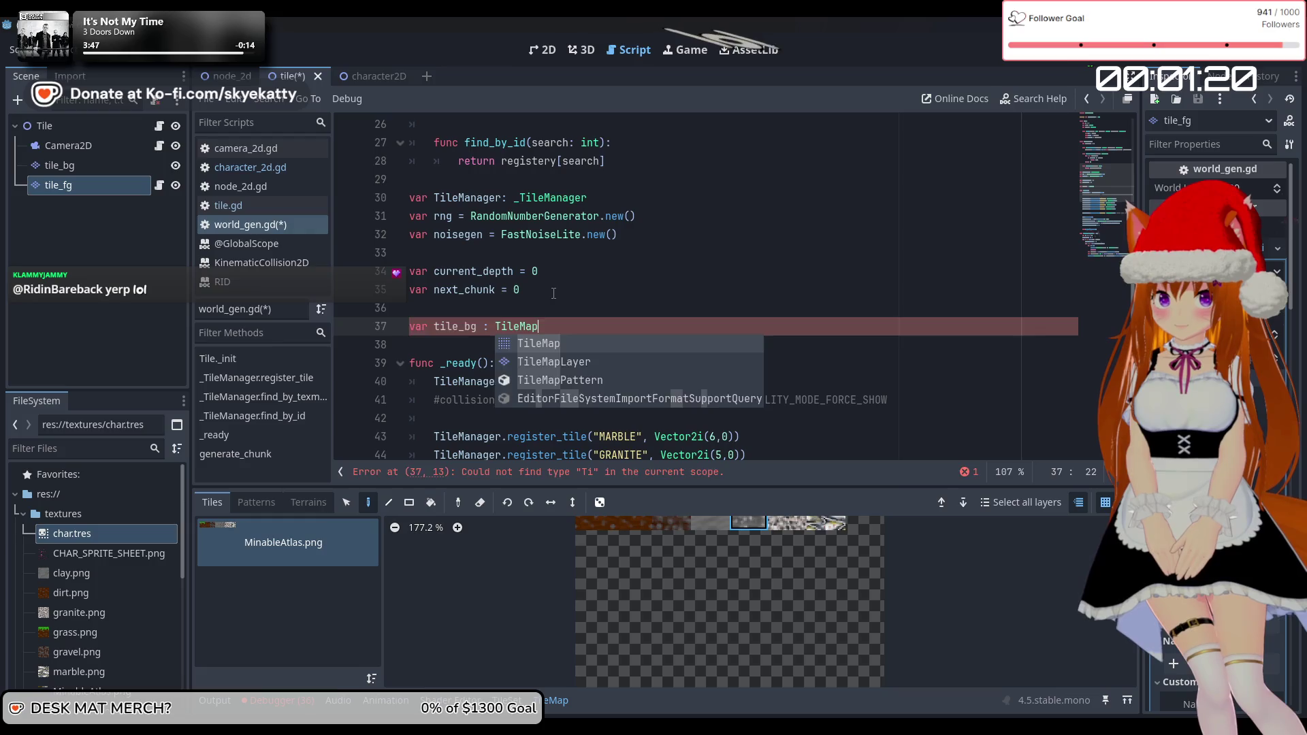
text(Lay)
In _ready, add tile_bg = get_parent().find_child("tile_bg") using autocomplete
scroll(658, 450, down, 1)
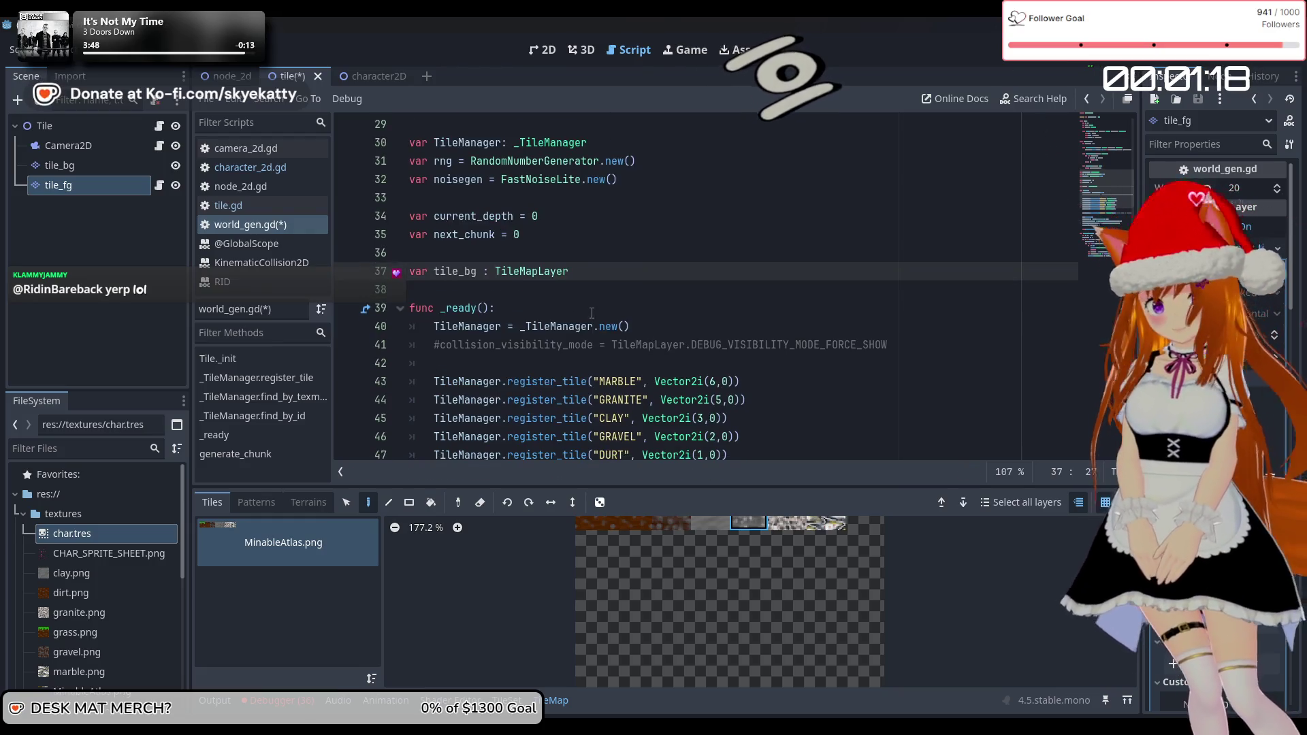
click(587, 310)
key(Return)
text(tile_bg = get)
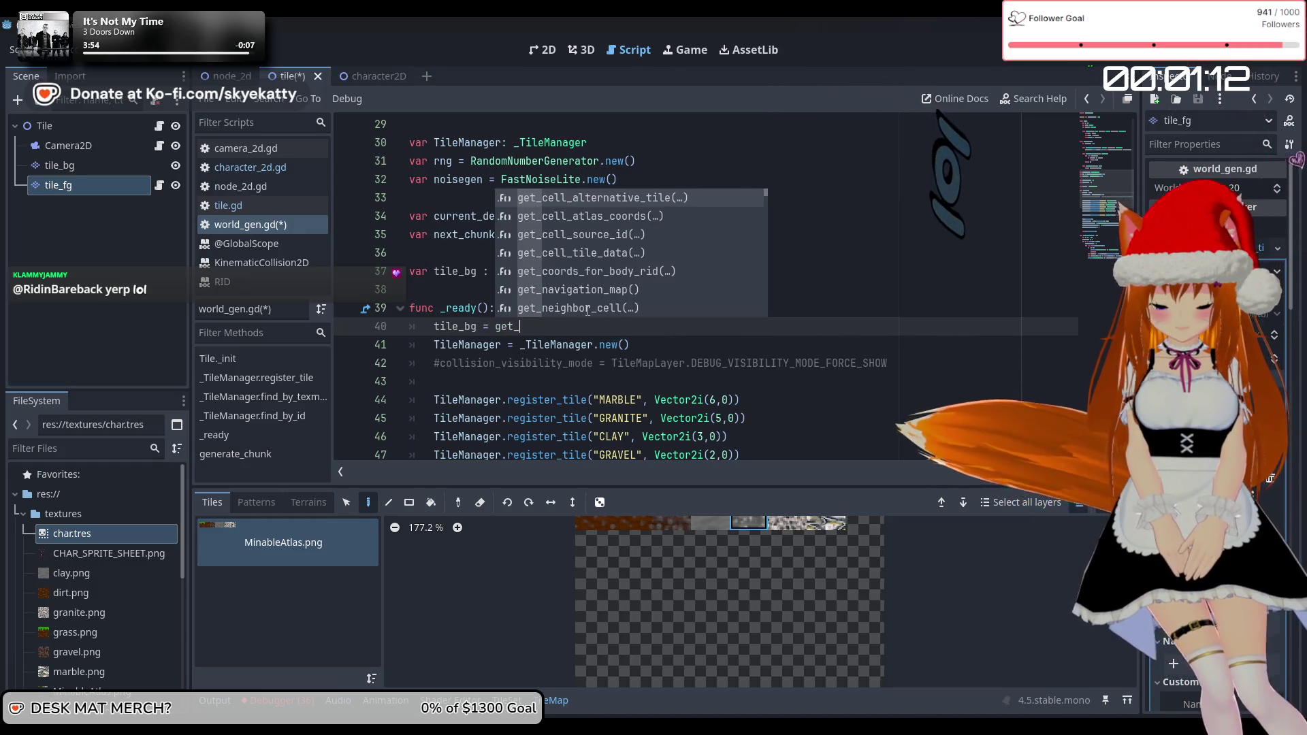
text(_par)
key(Return)
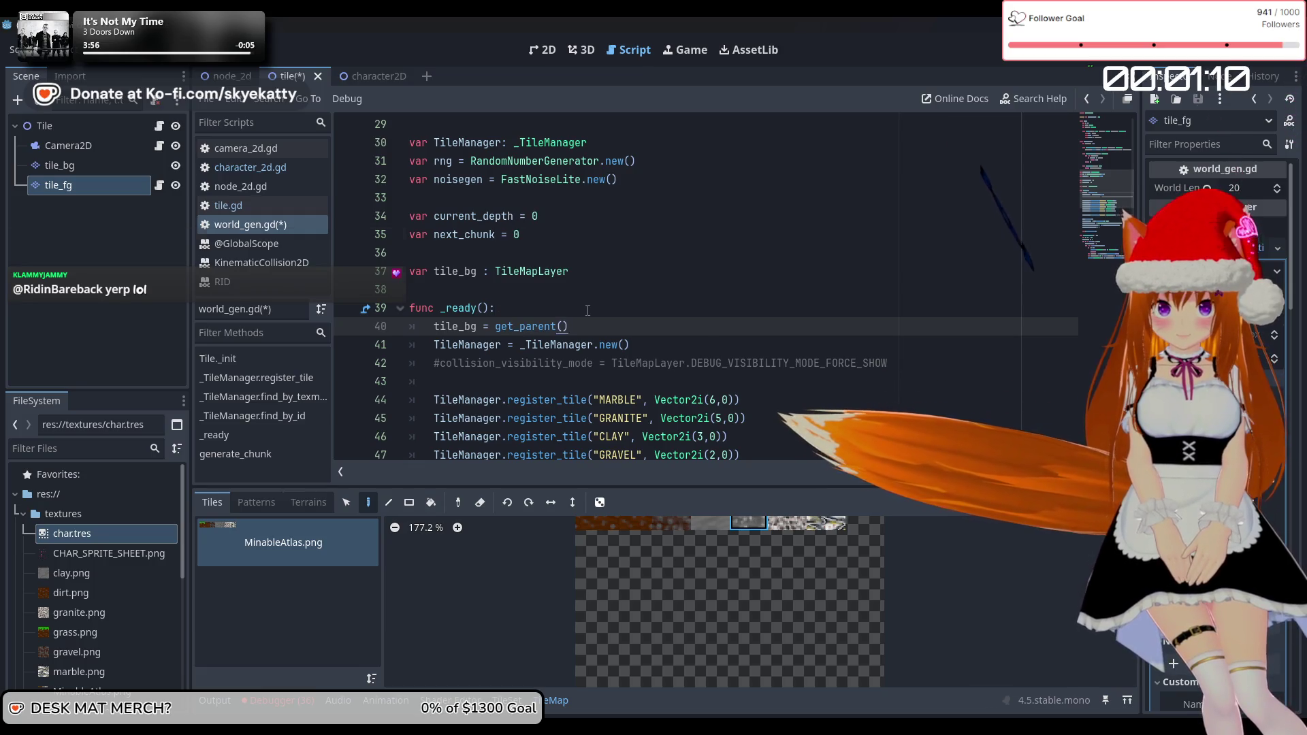
text(.find)
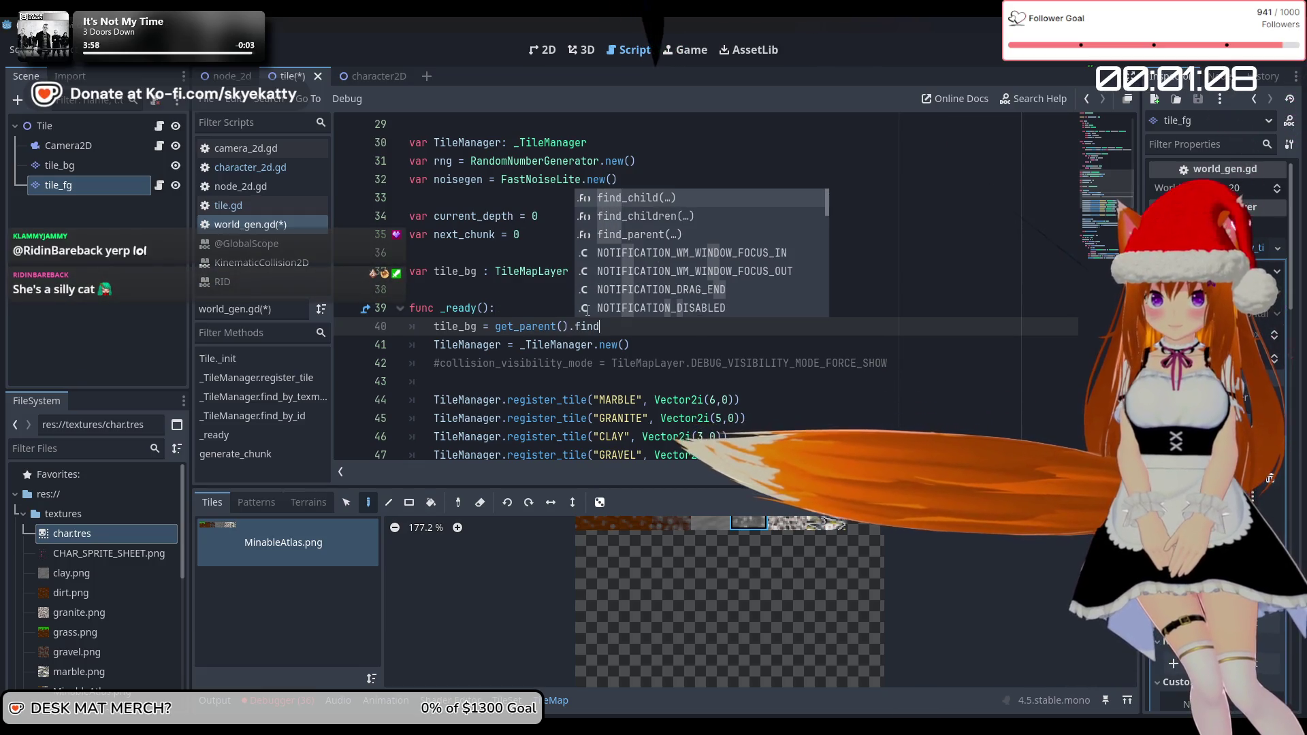
key(Return)
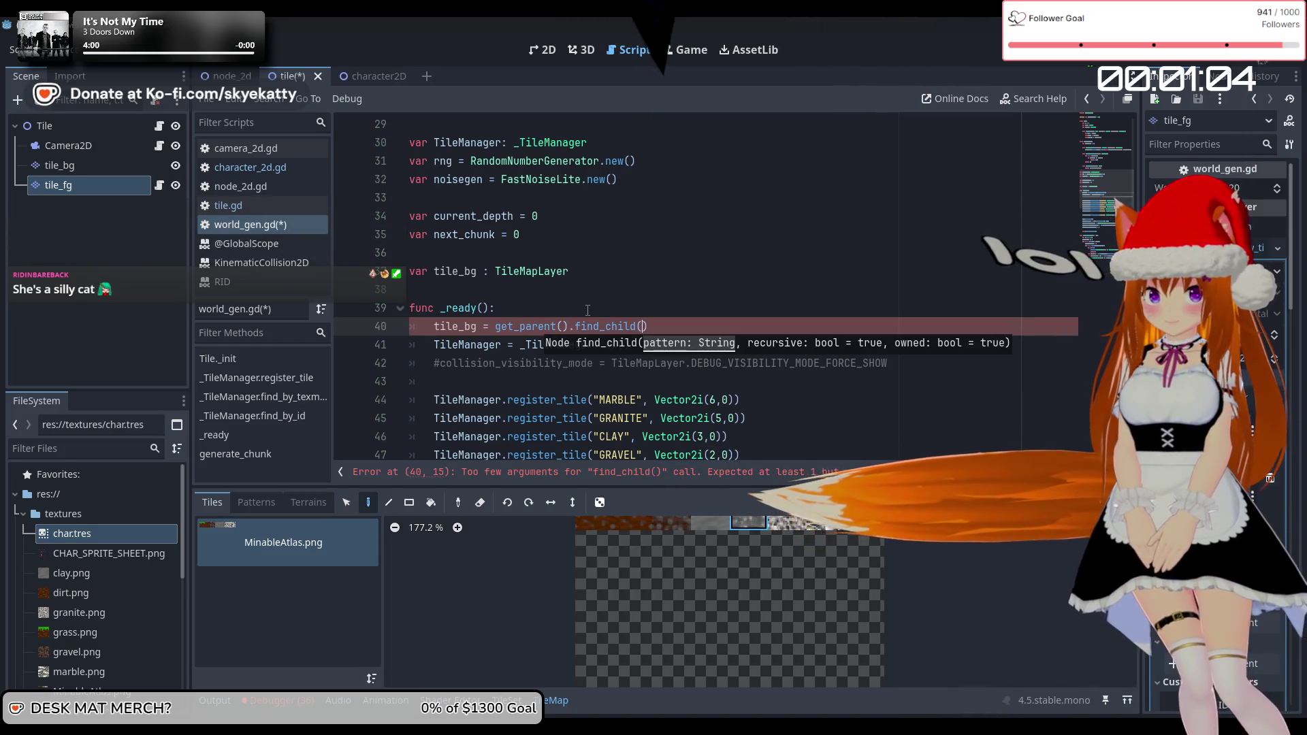
text(")
key(Left)
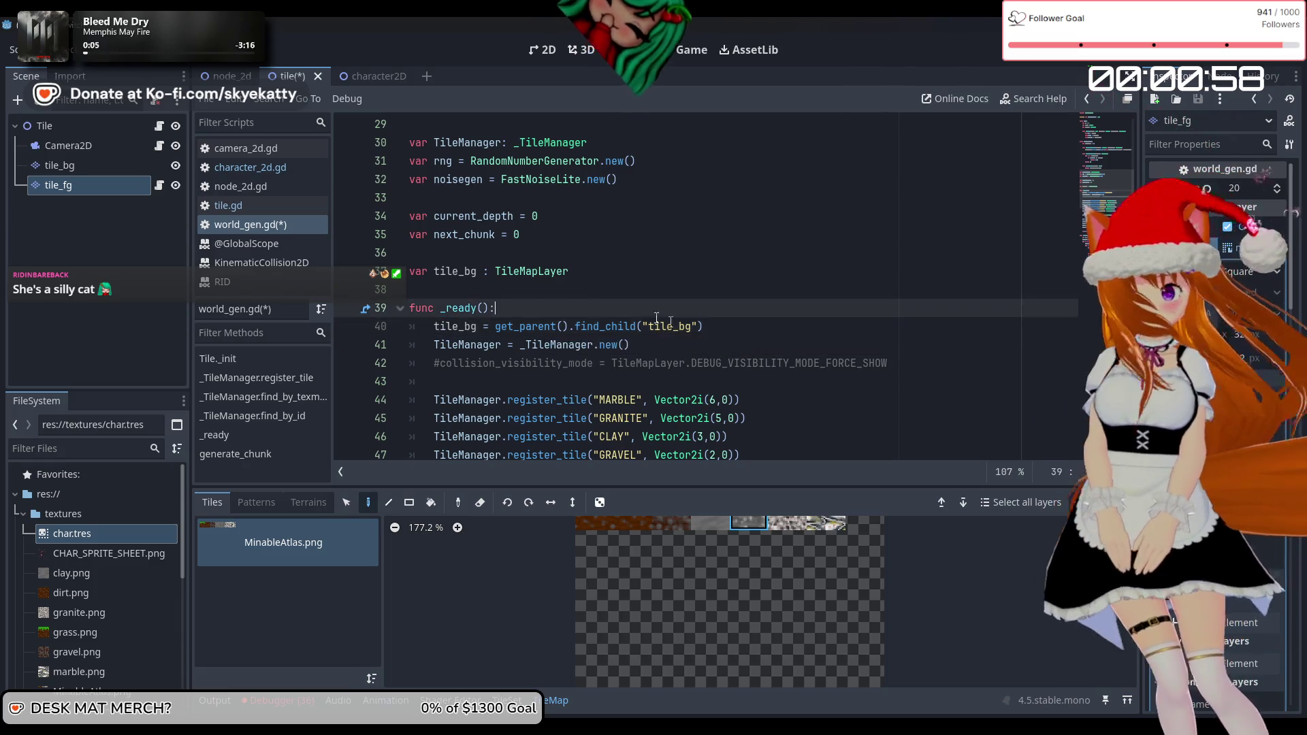
click(767, 344)
scroll(618, 329, down, 1)
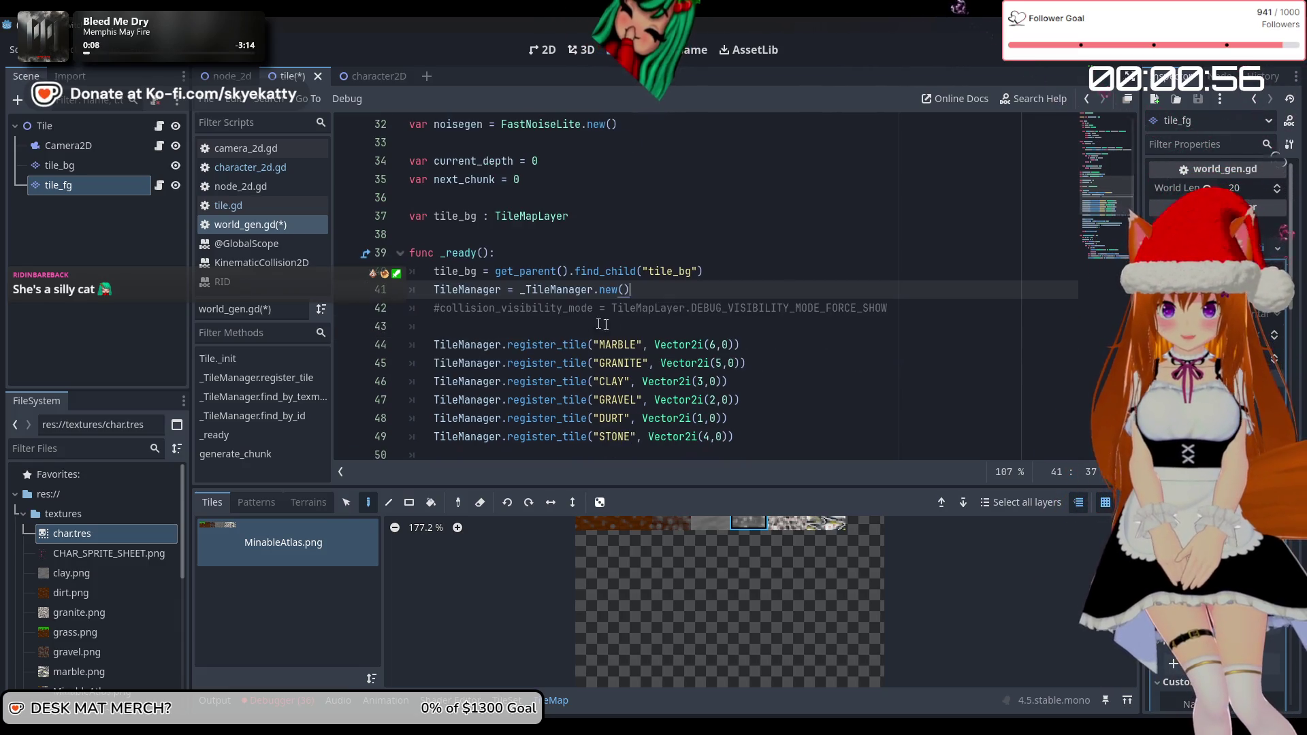
scroll(454, 310, up, 1)
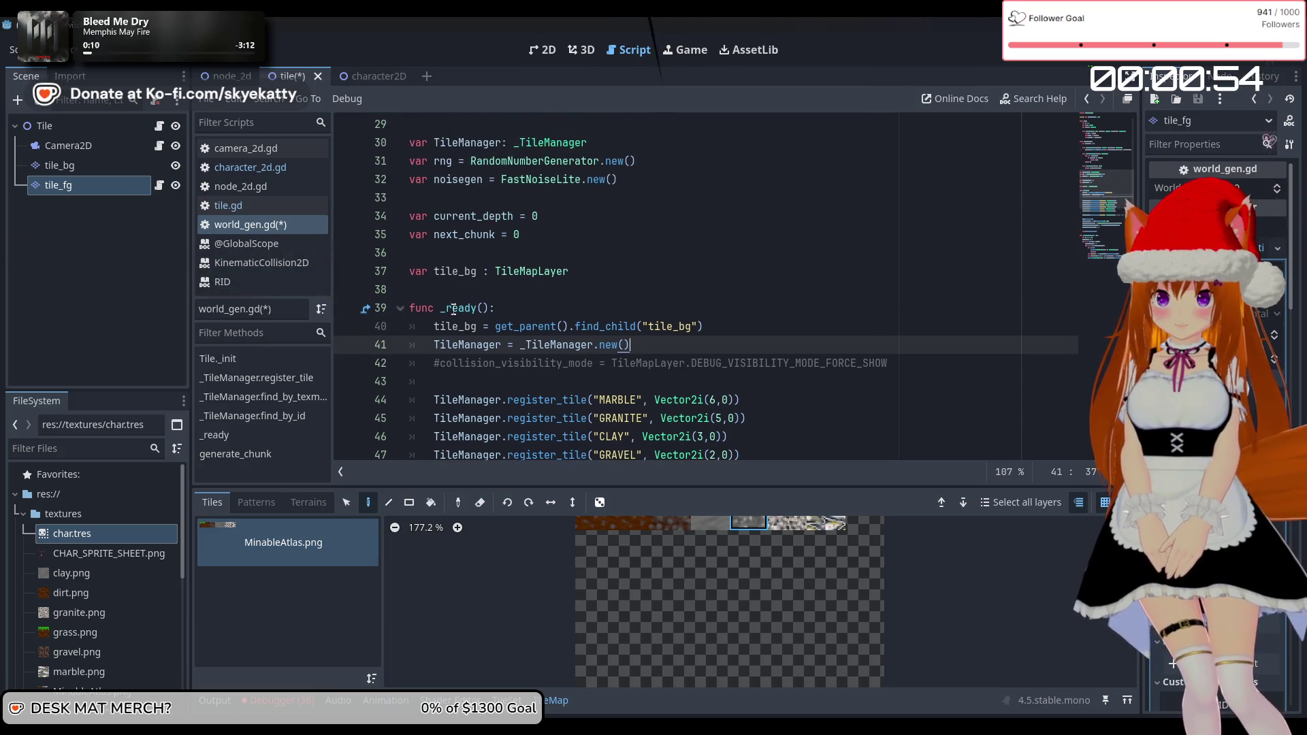
mouse_move(427, 325)
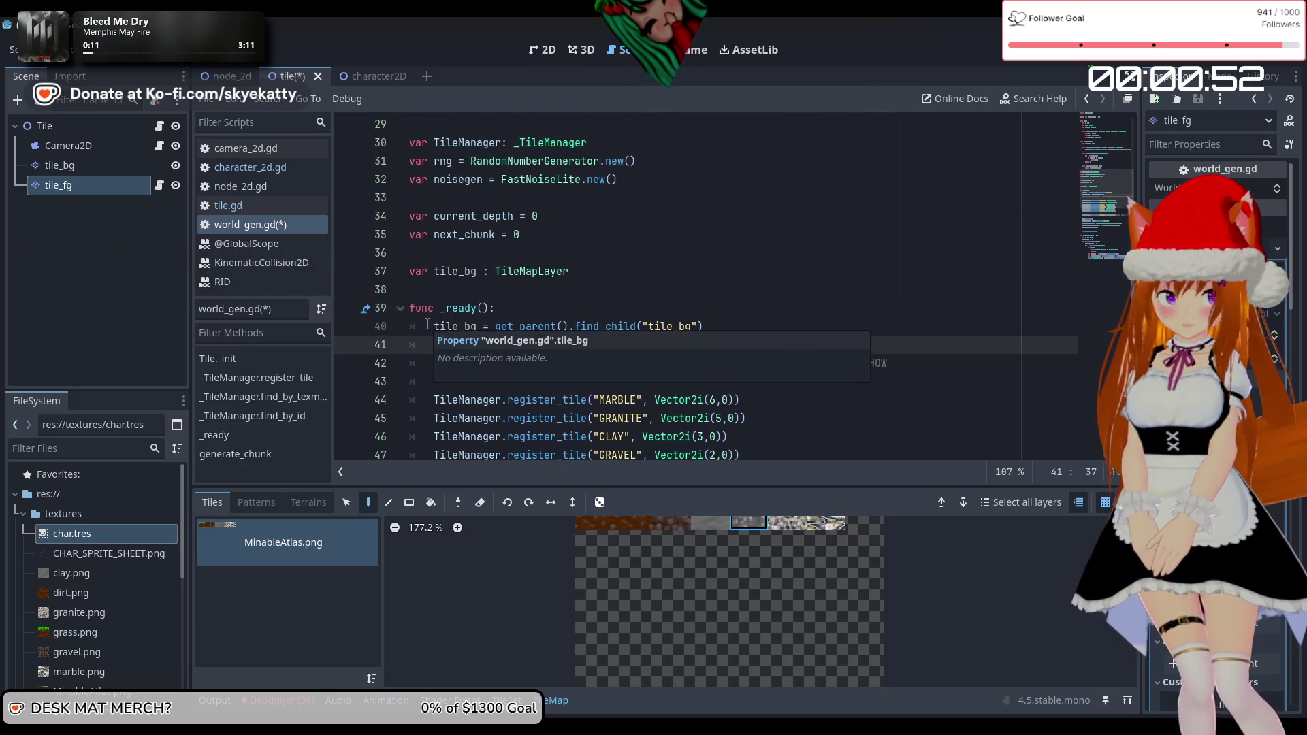
scroll(464, 290, down, 1)
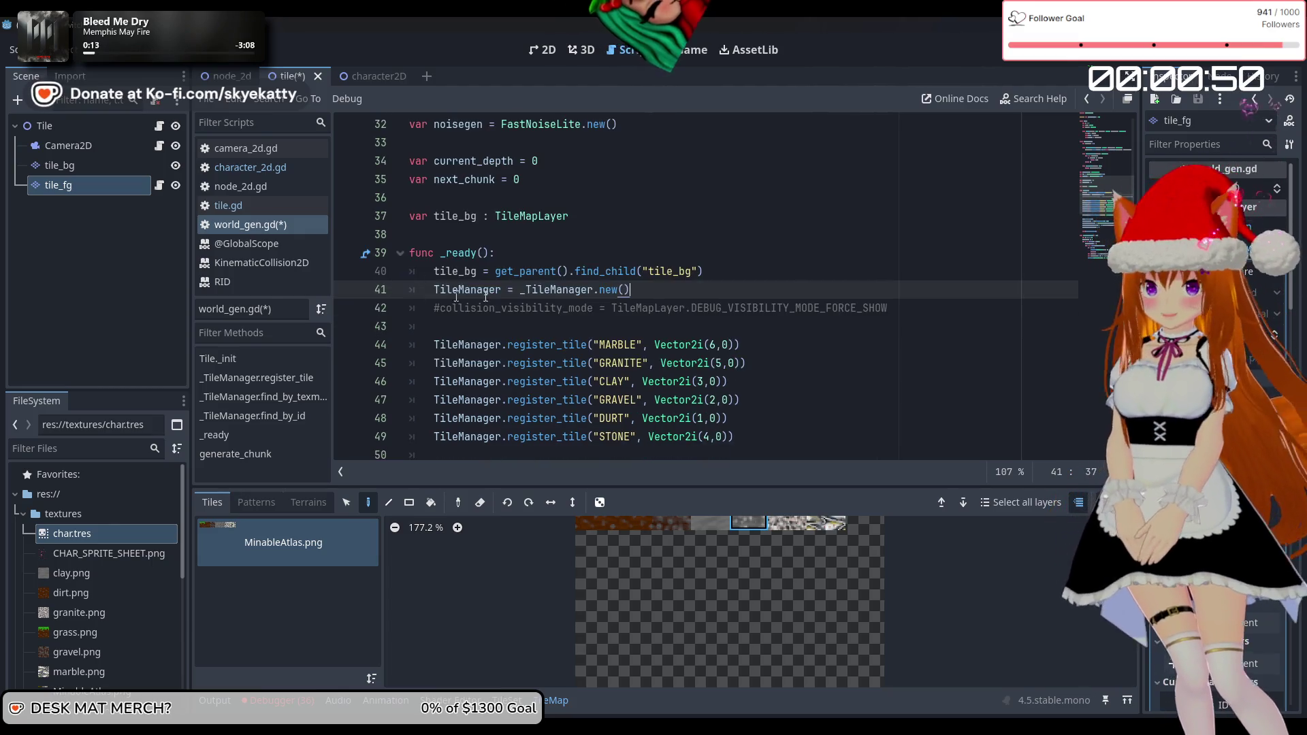
click(118, 238)
click(461, 271)
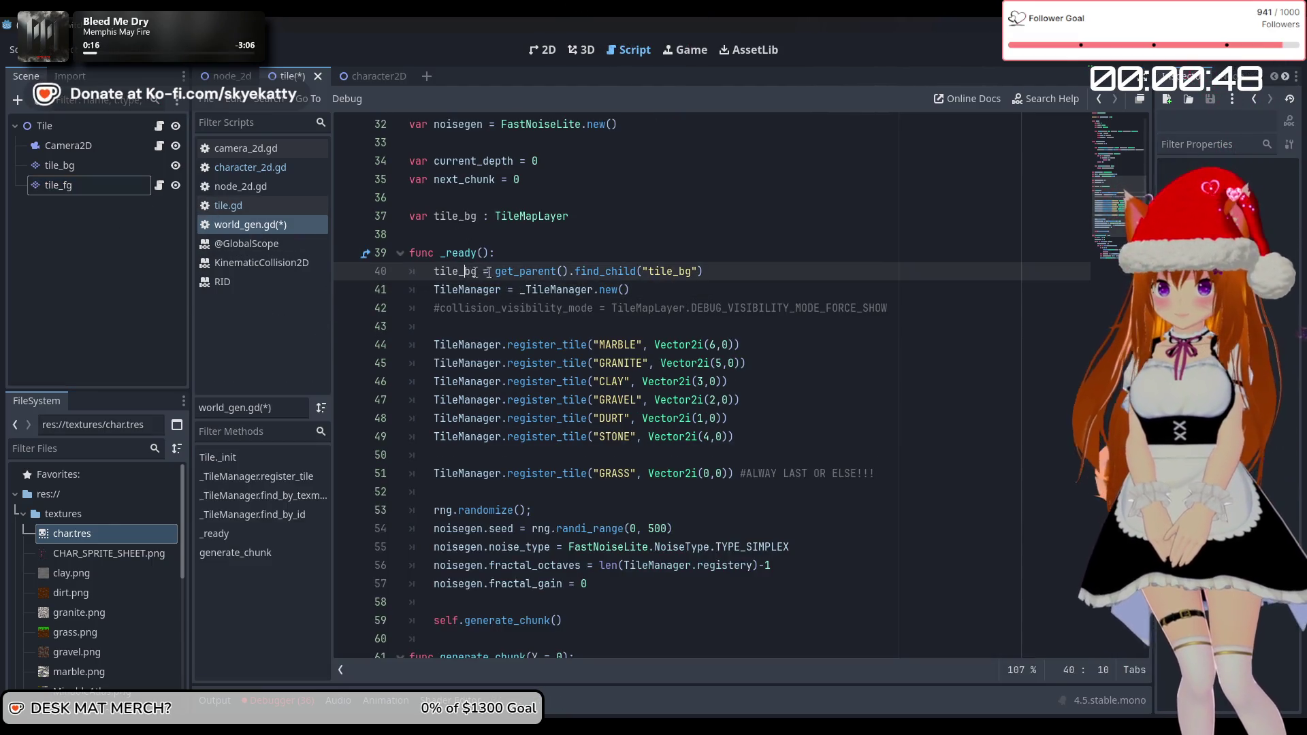
Copy line 72's set_cell statement onto a new line 73
scroll(517, 306, down, 4)
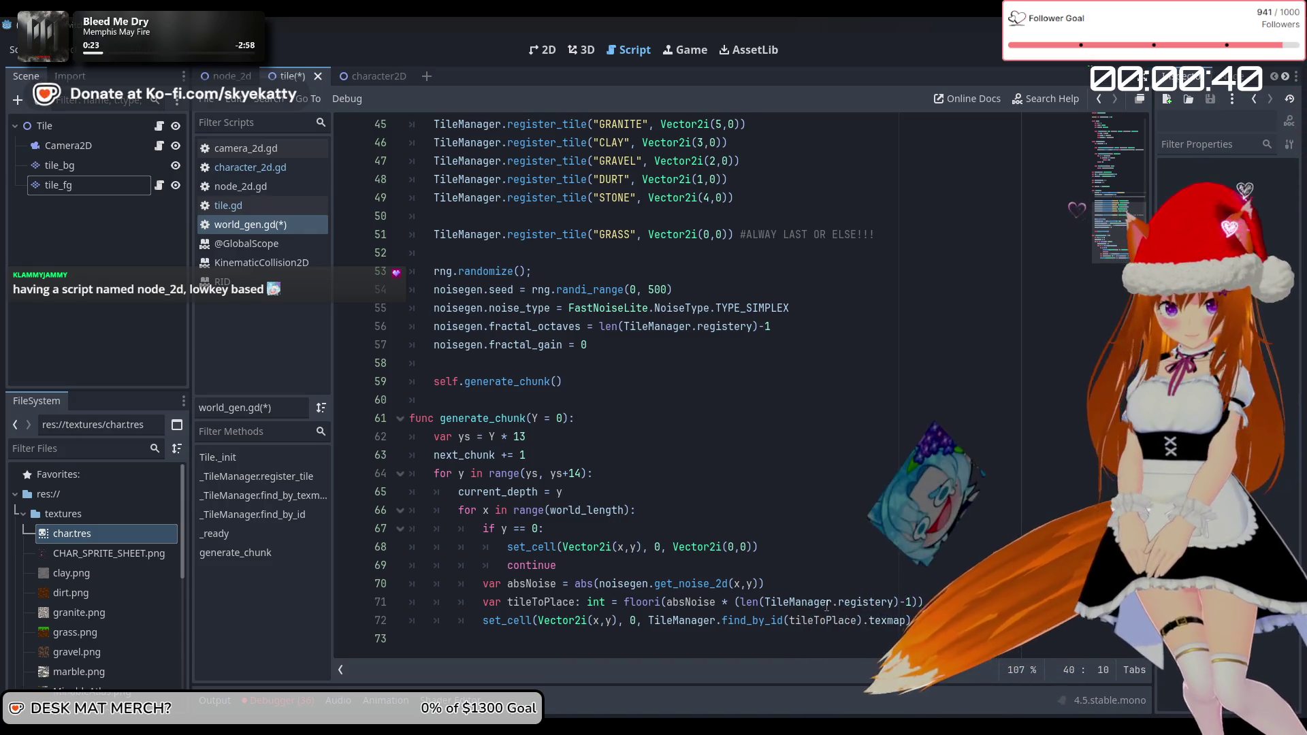
click(916, 602)
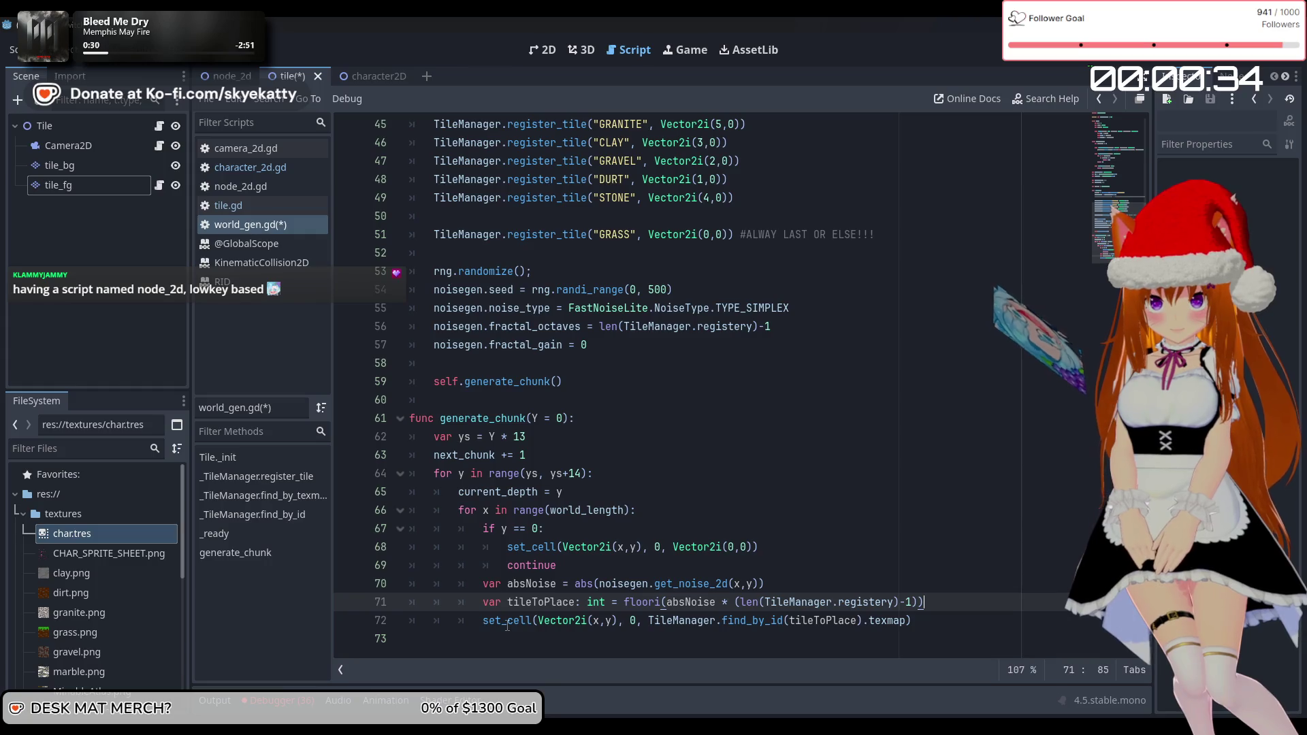
drag(948, 622, 484, 620)
key(ctrl+c)
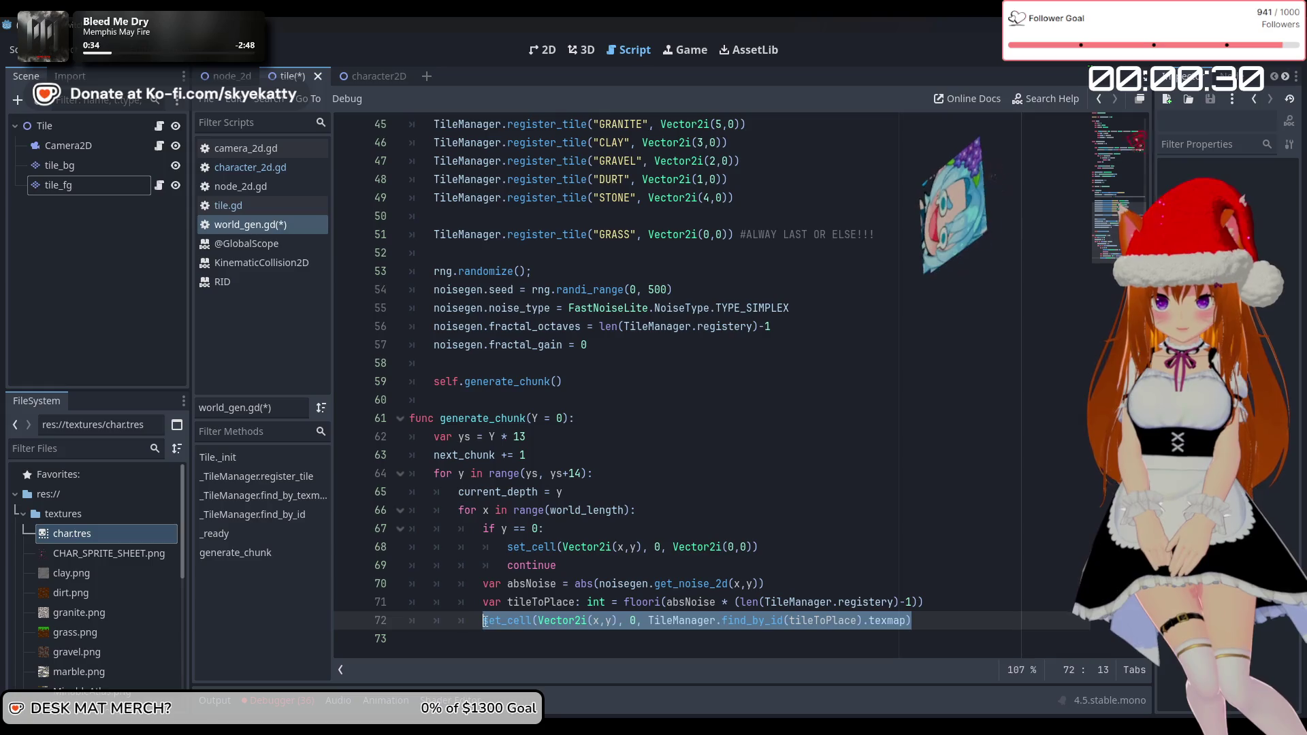
click(933, 625)
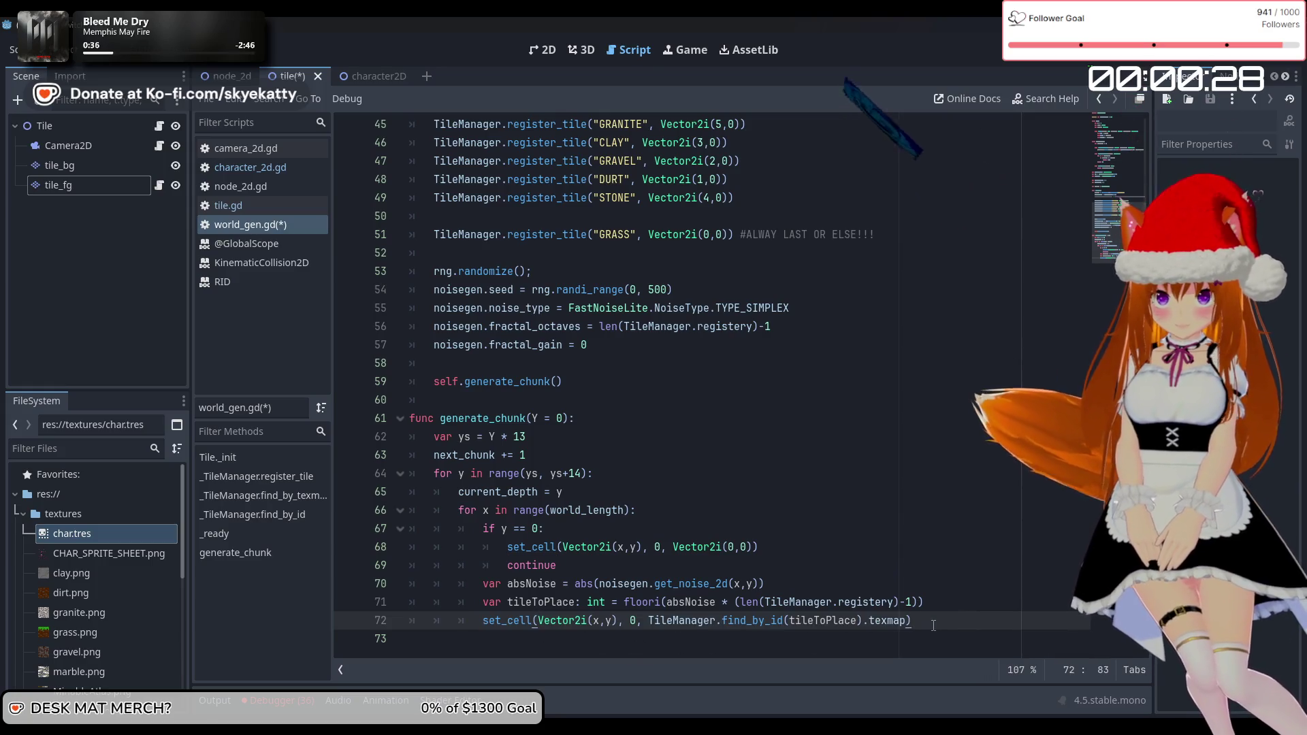
key(Return)
key(ctrl+v)
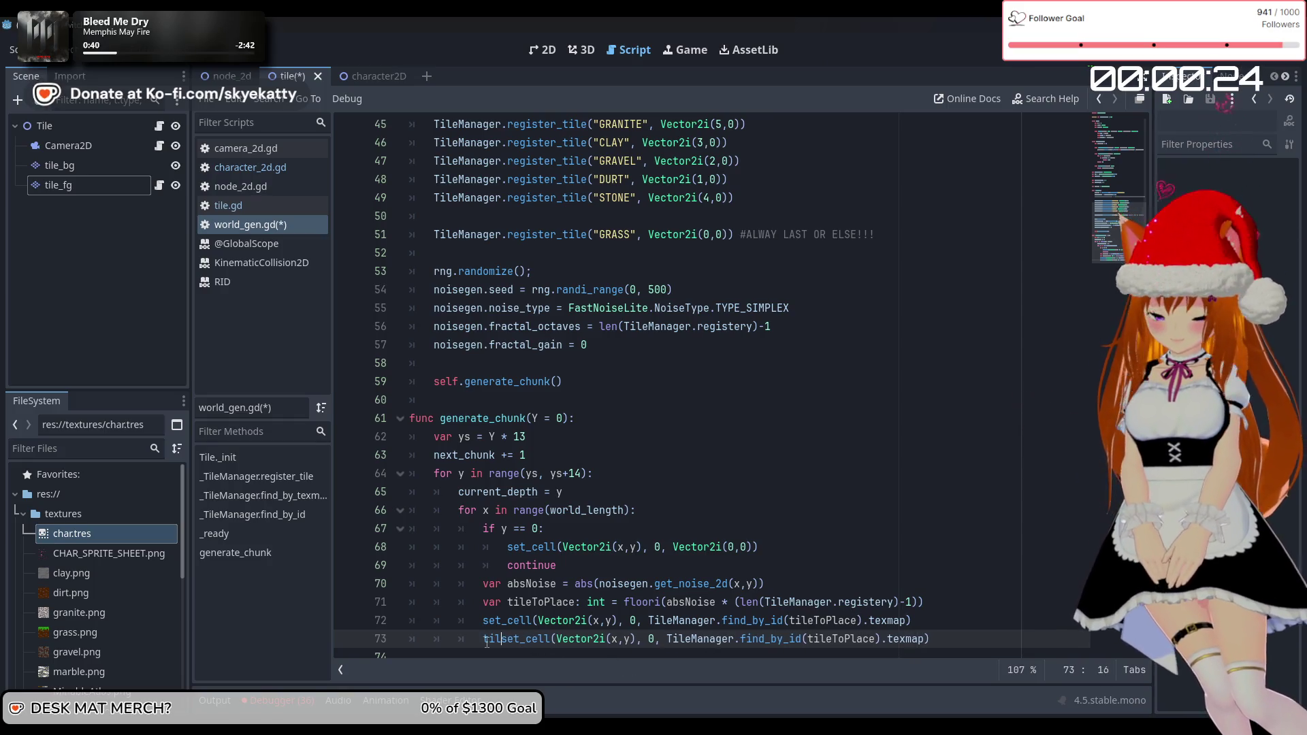
Retarget the copied line to tile_bg.set_cell, then select tile_bg in the Scene dock
text(e)
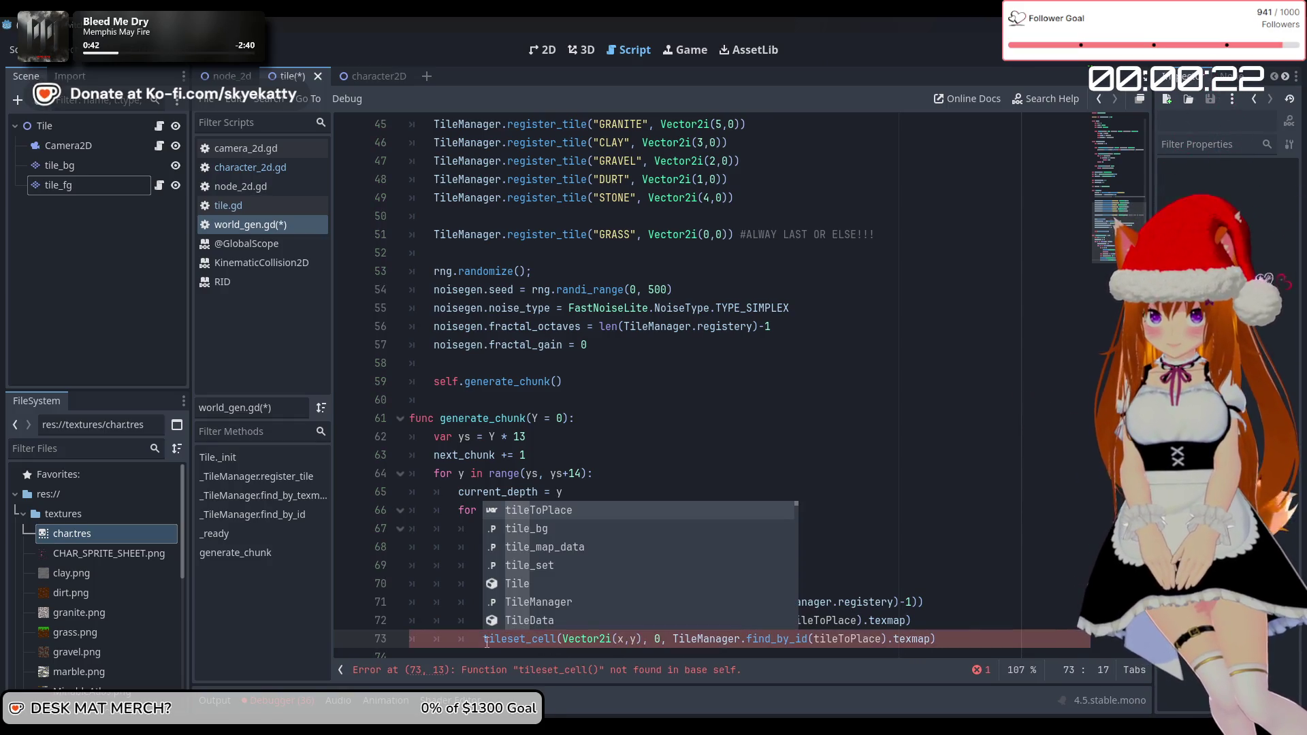
key(Down)
key(Tab)
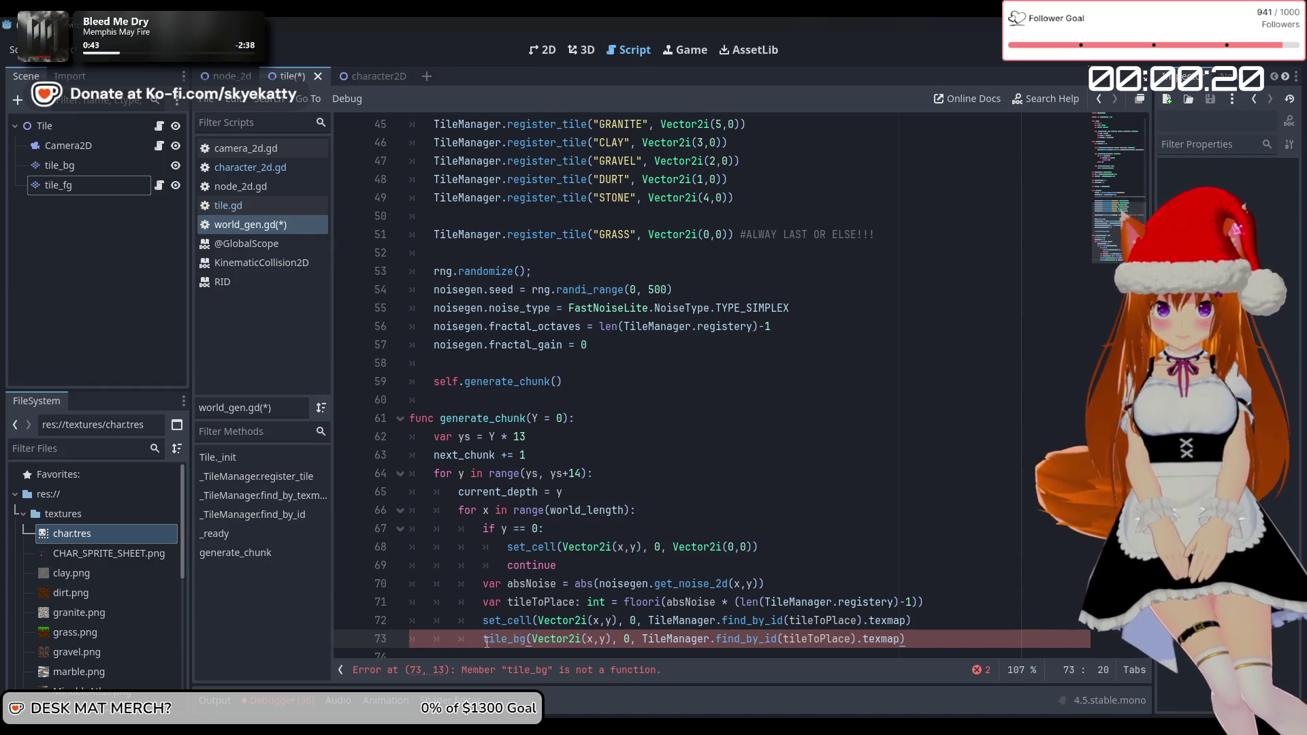
text(.set)
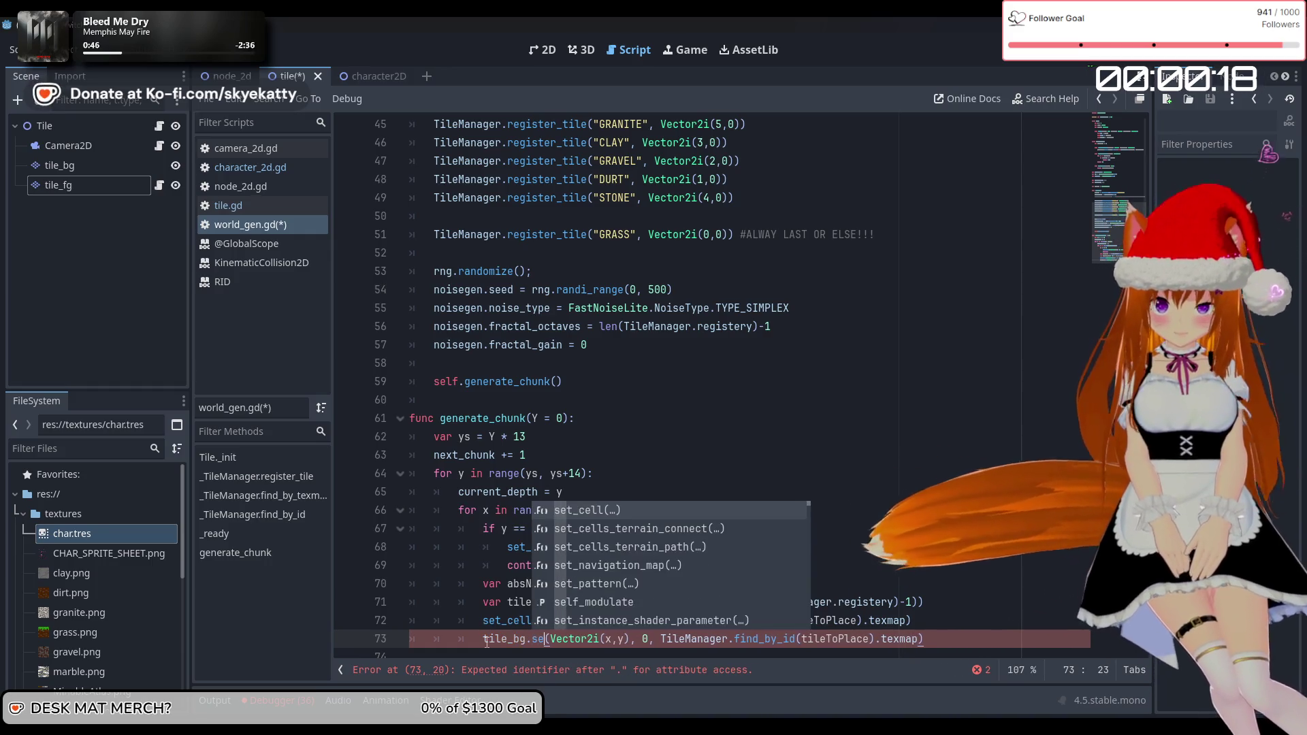
key(Tab)
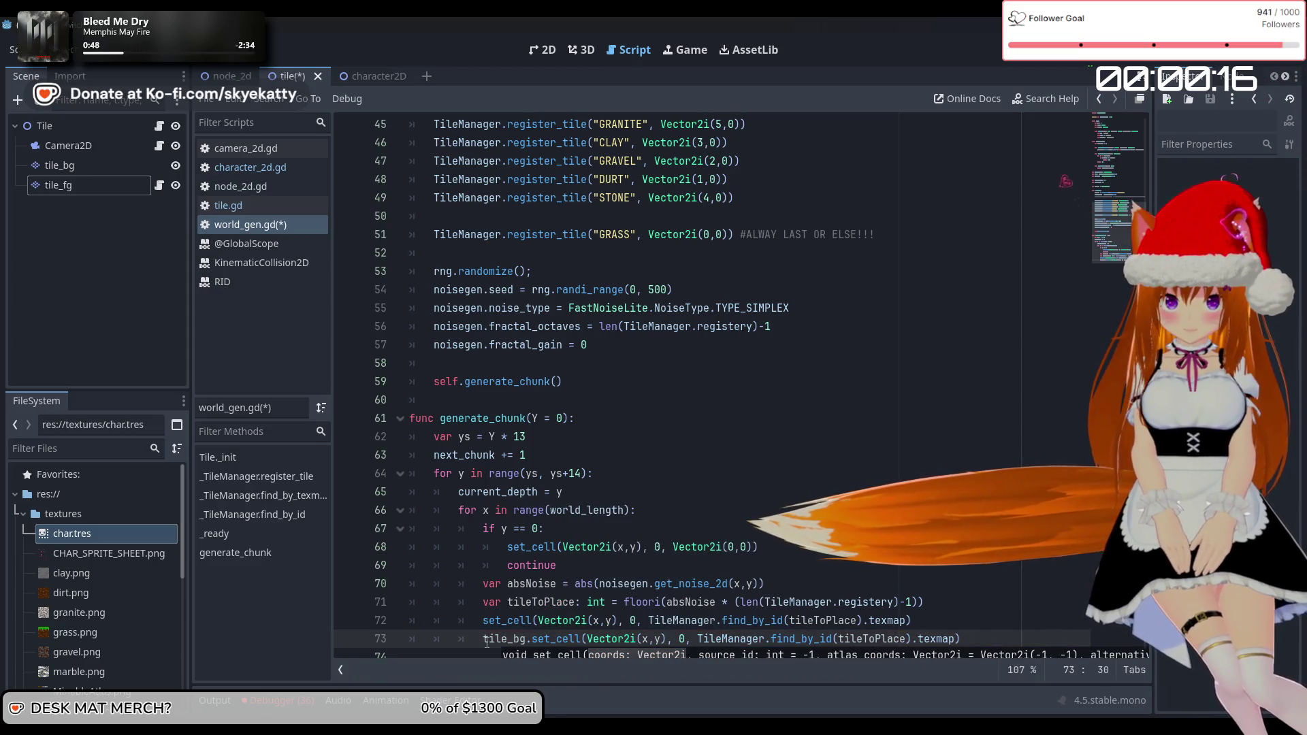
key(Right)
key(Right)
key(Right)
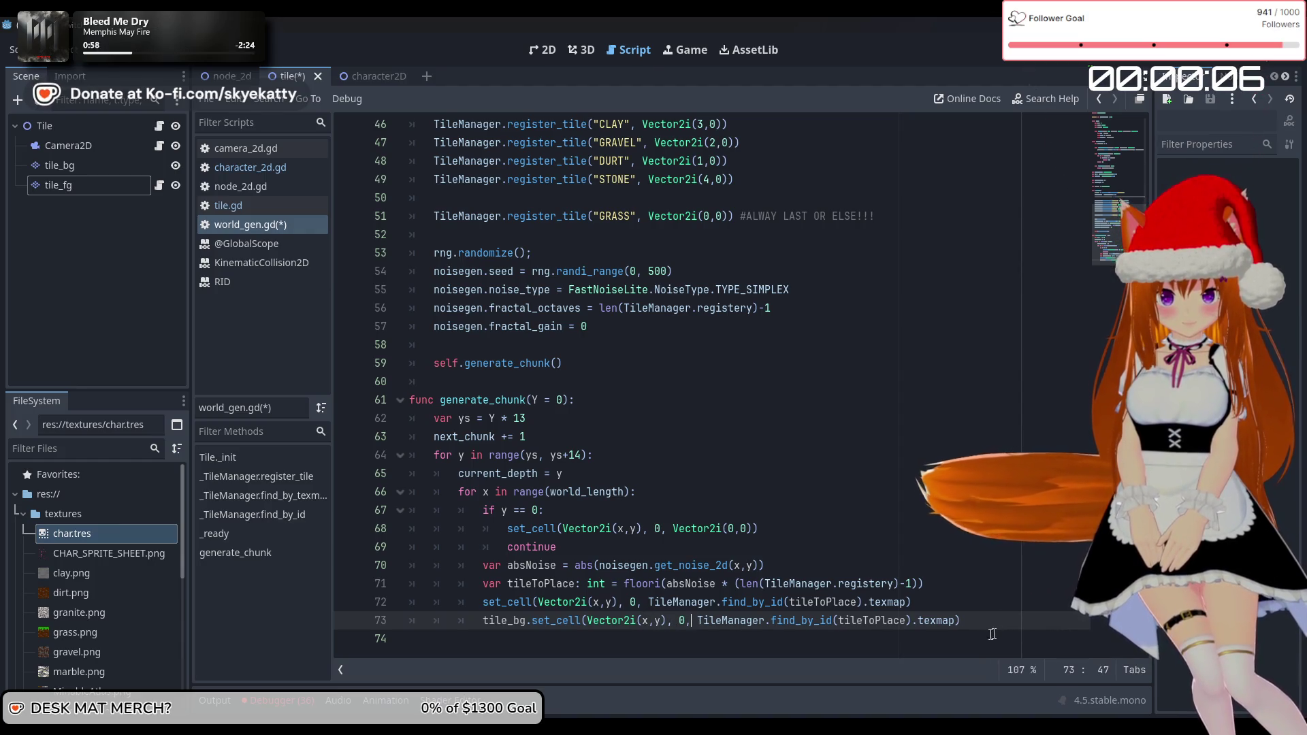
click(966, 625)
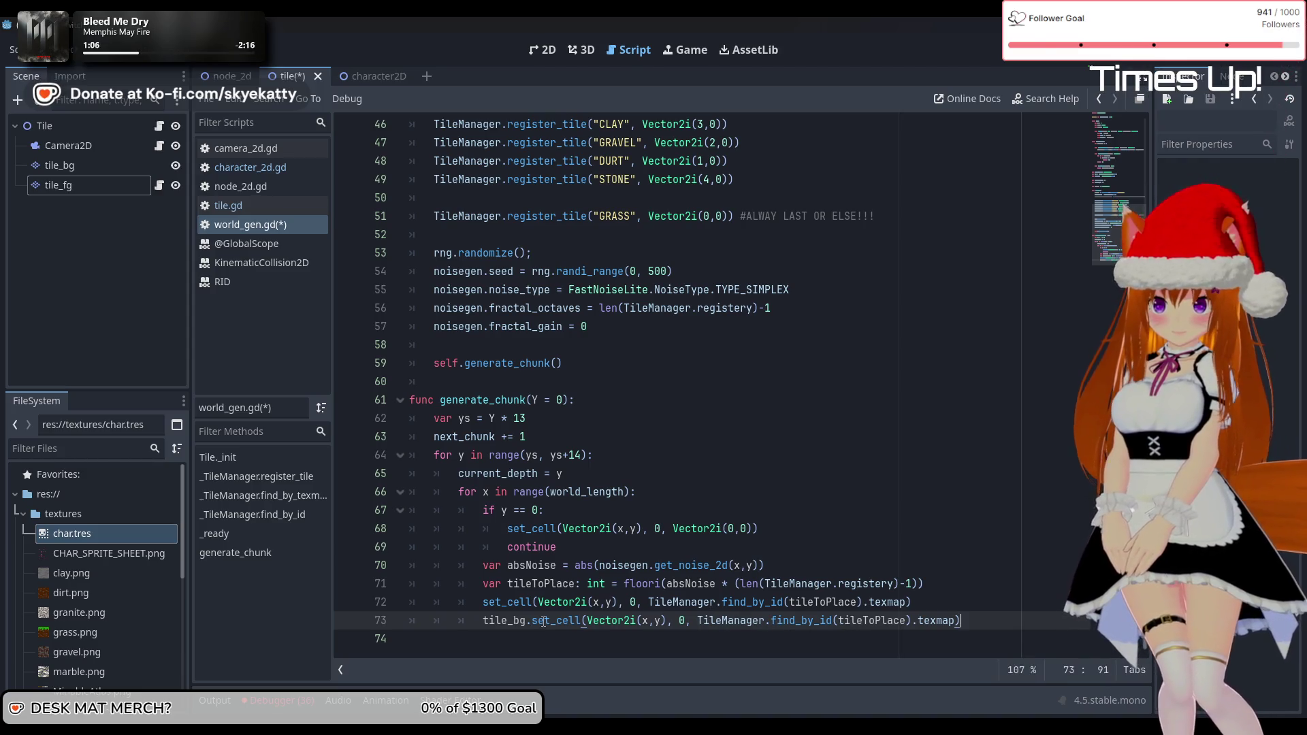
click(113, 171)
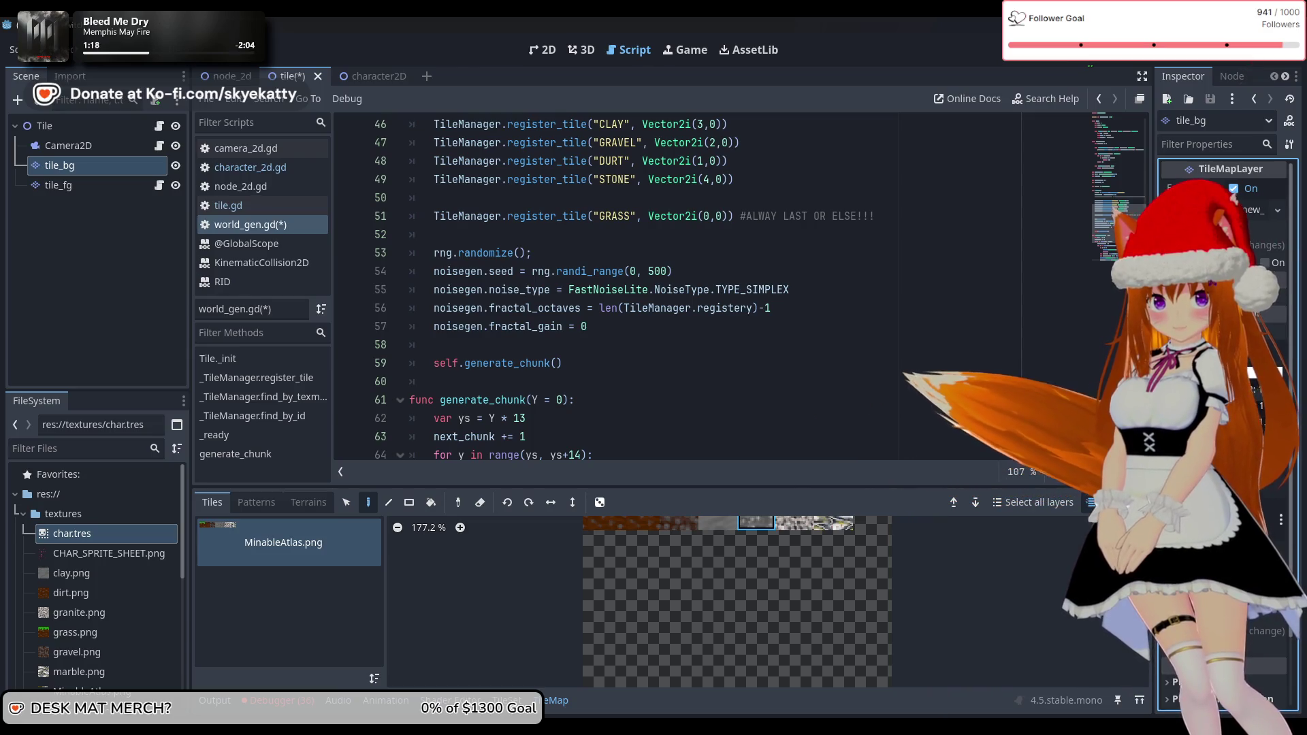
Open tile_bg's colour picker, scroll its Inspector to Rendering, then deselect tile_bg
click(1272, 280)
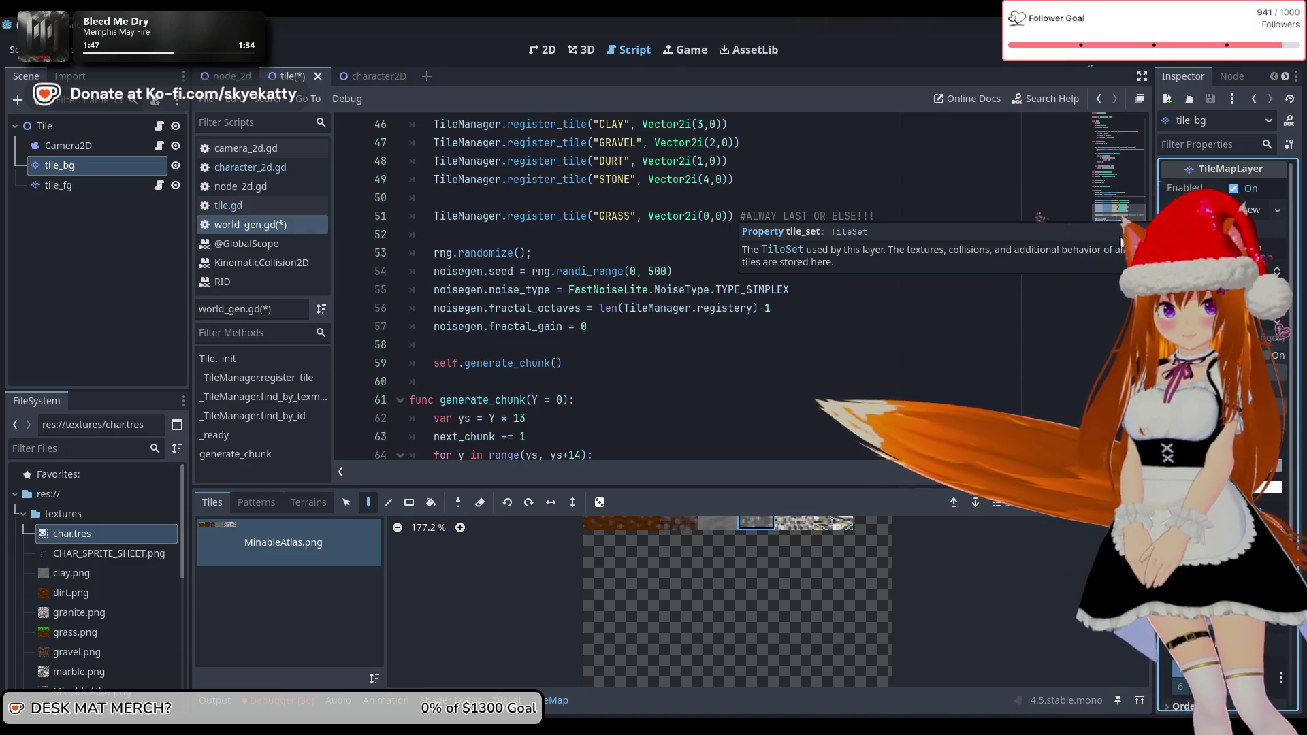
scroll(1198, 272, down, 5)
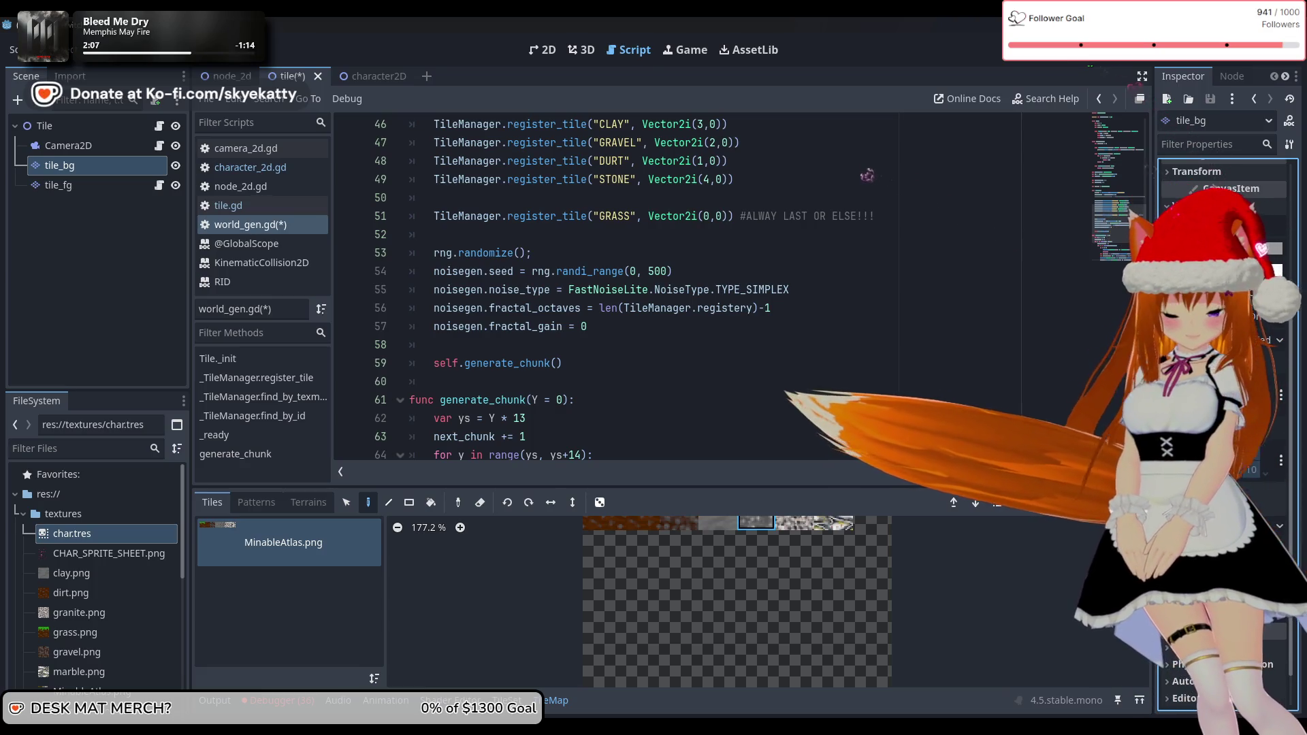
click(95, 306)
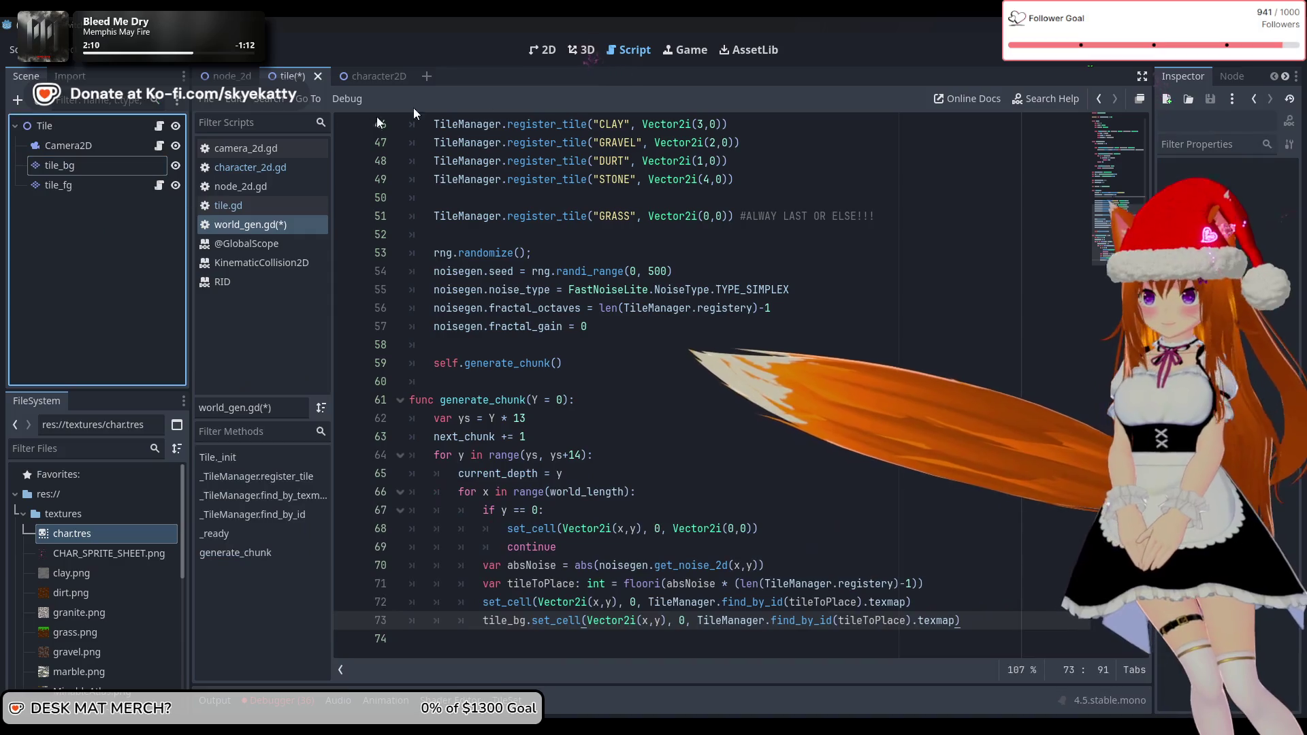
Run the game with F5 to view the generated terrain, then stop it with F8
key(F5)
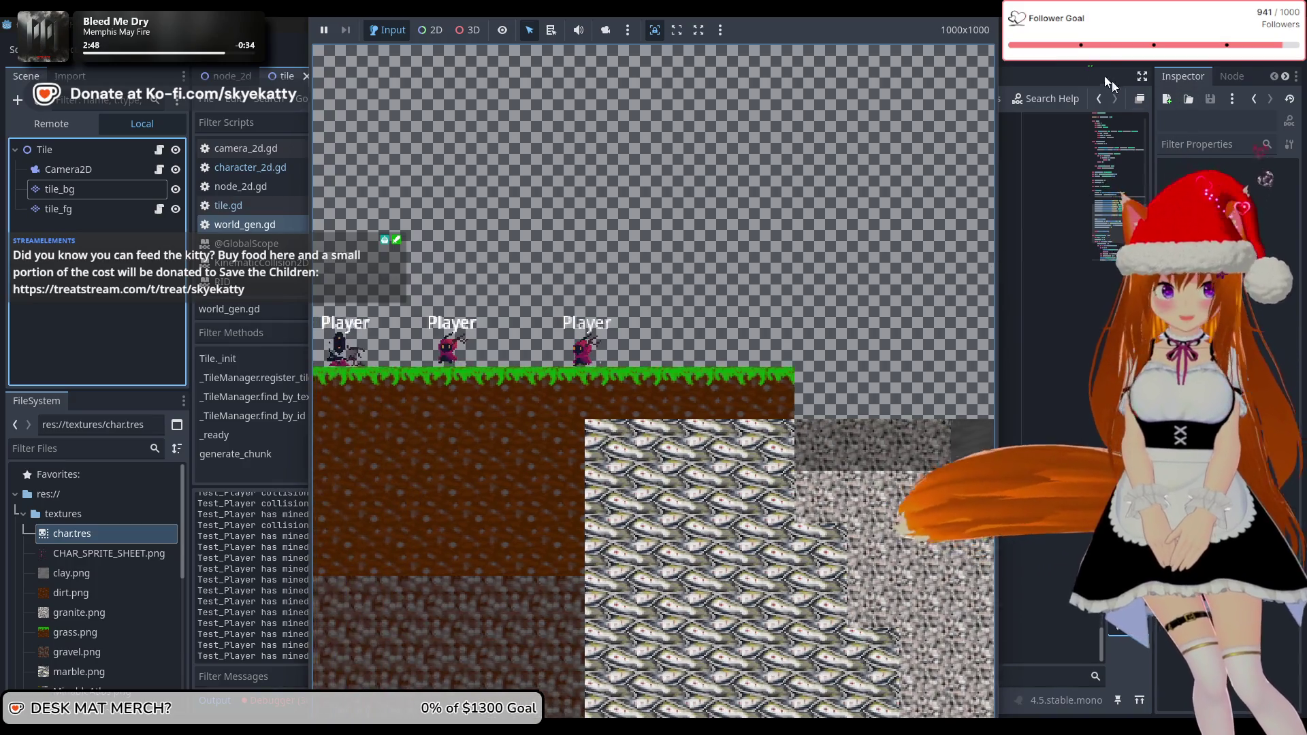
key(F8)
scroll(749, 438, down, 5)
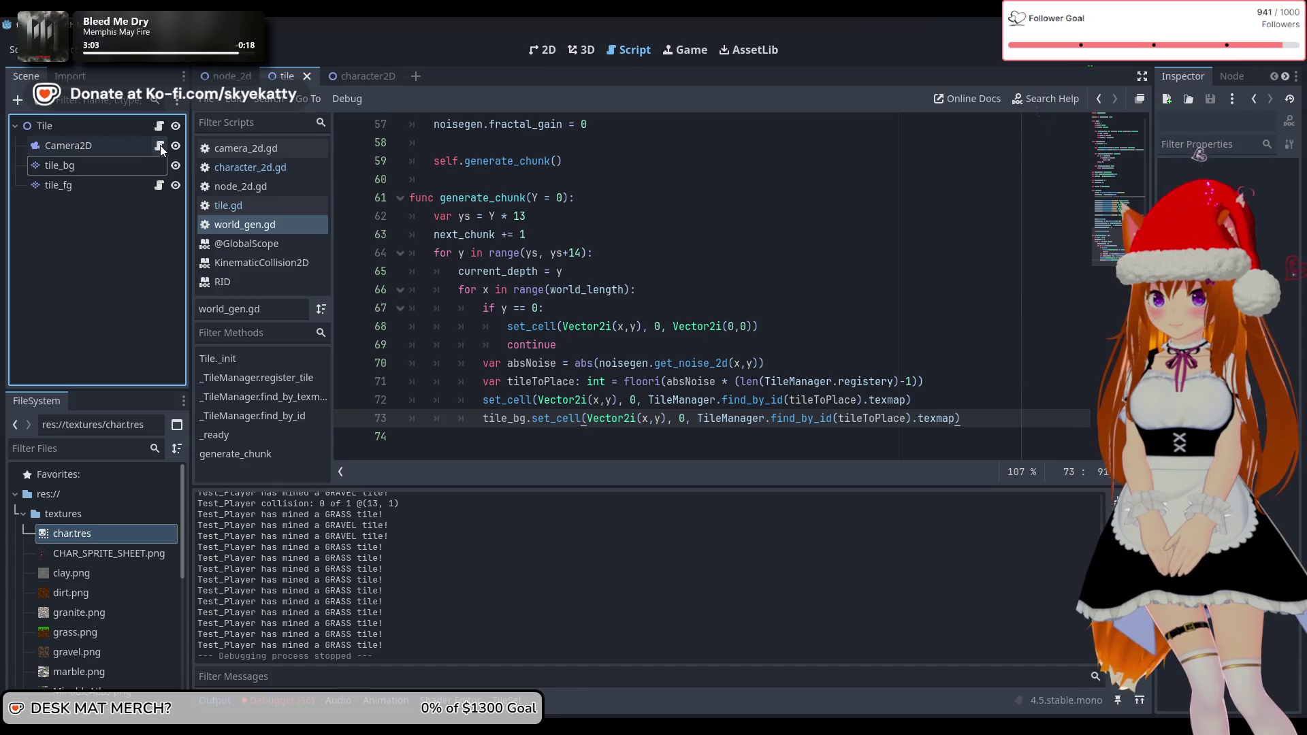
Open the node_2d.gd script and bring up the node_2d scene
click(223, 189)
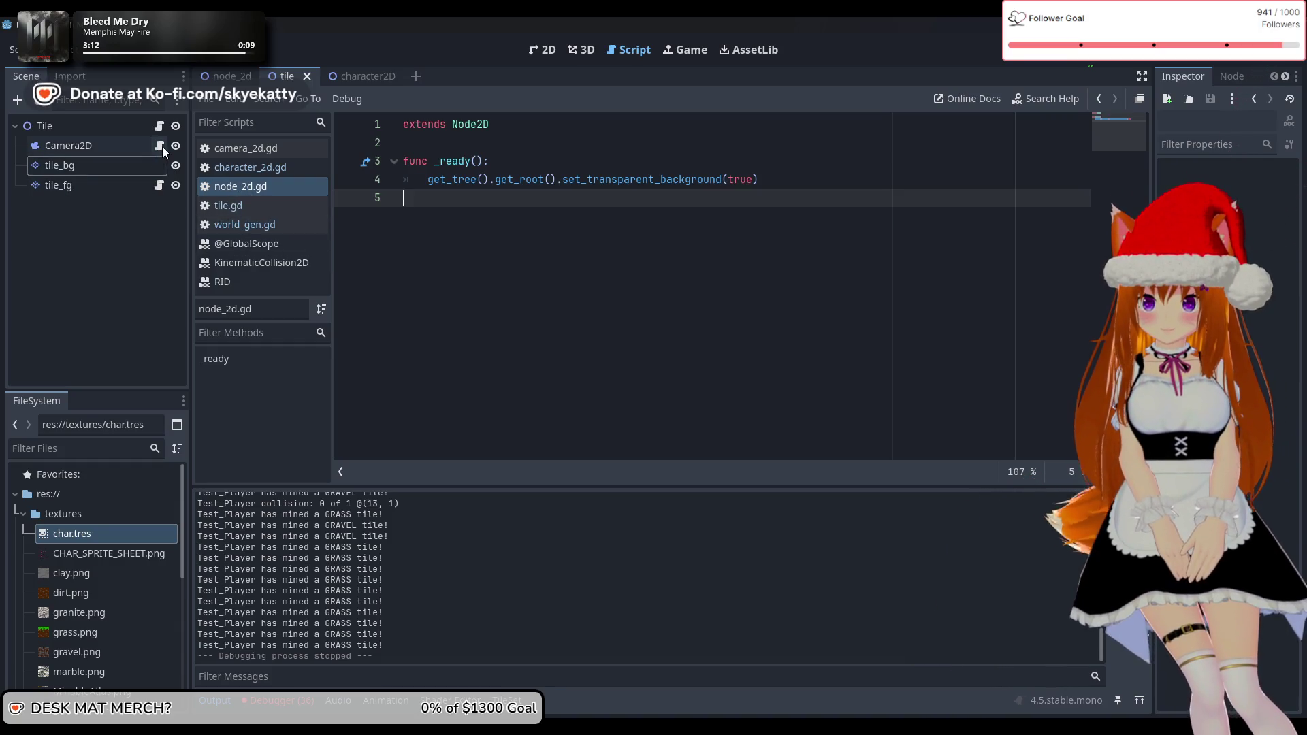
click(213, 80)
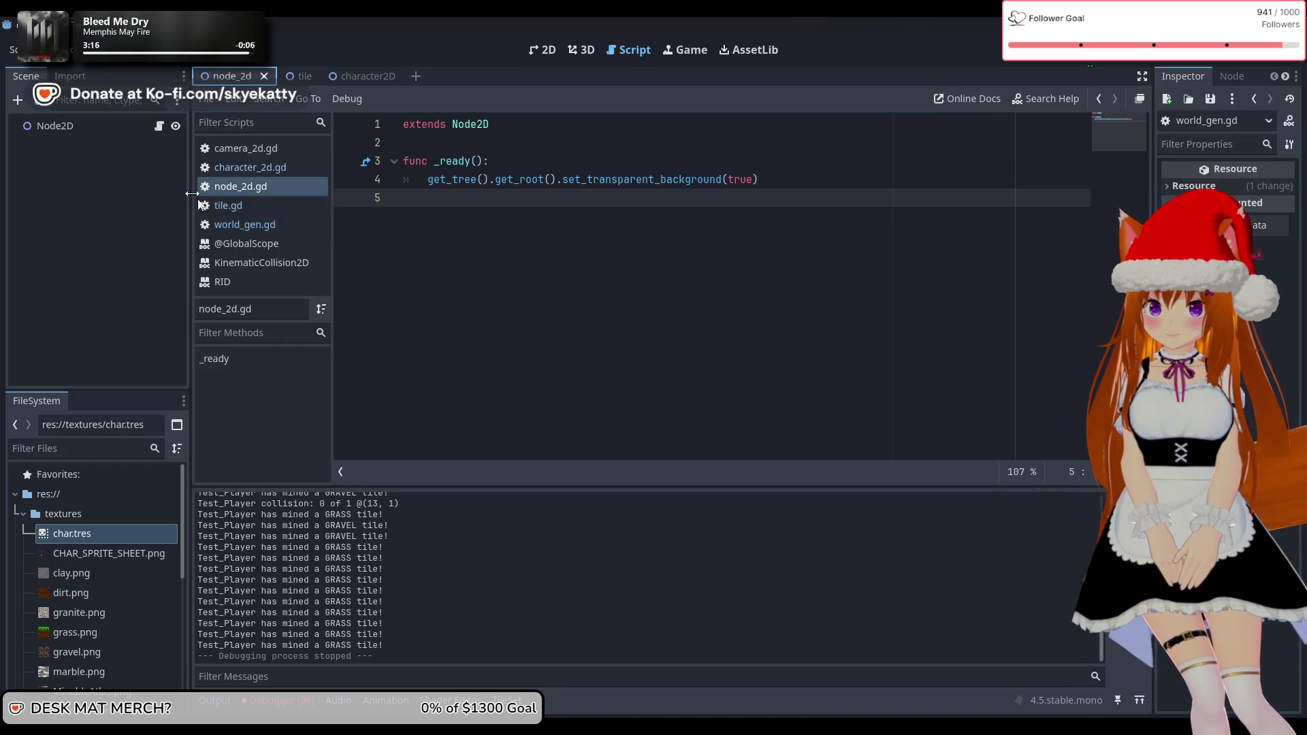
right_click(230, 79)
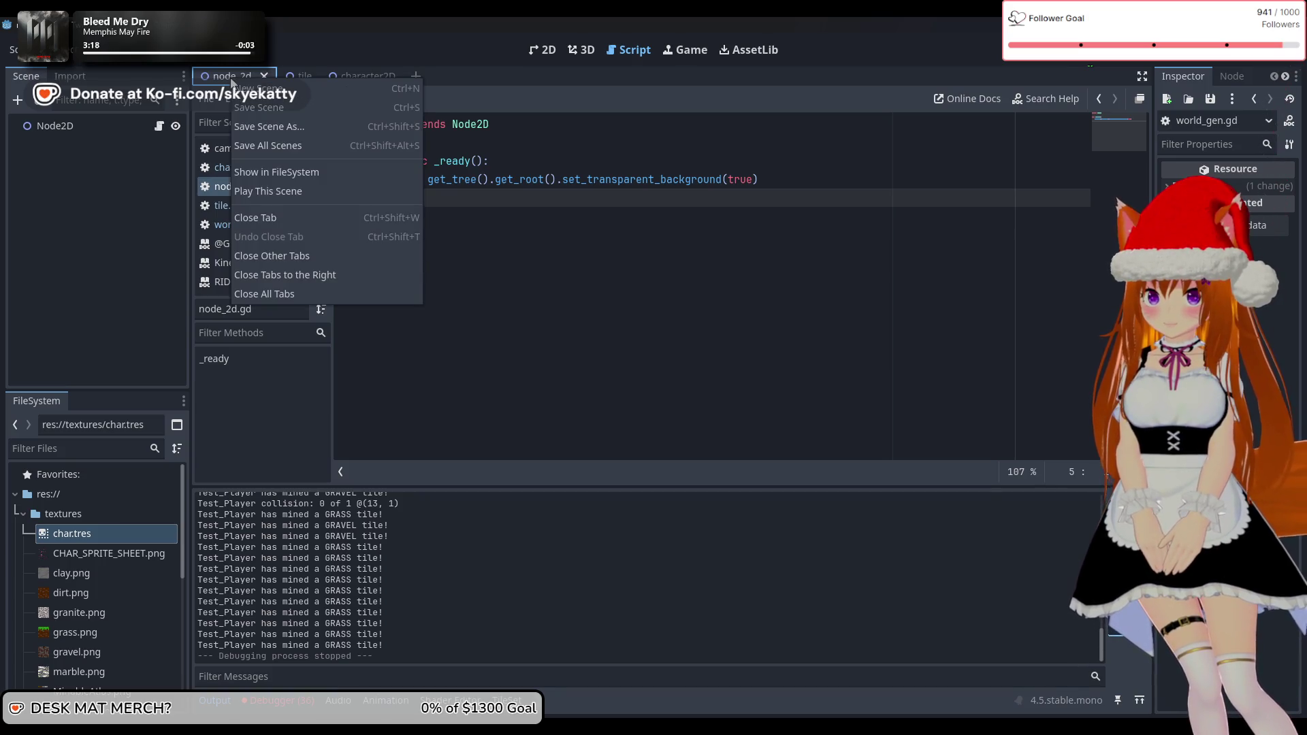
click(154, 183)
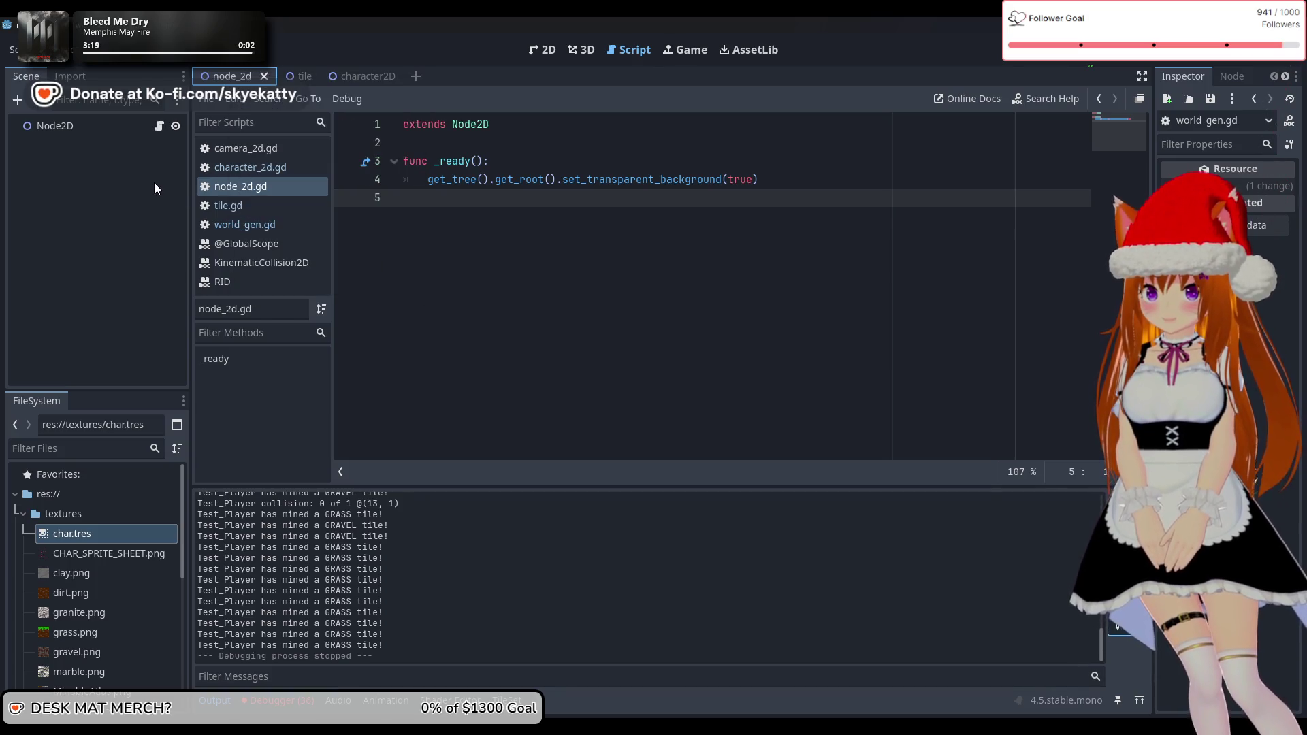
scroll(92, 573, down, 10)
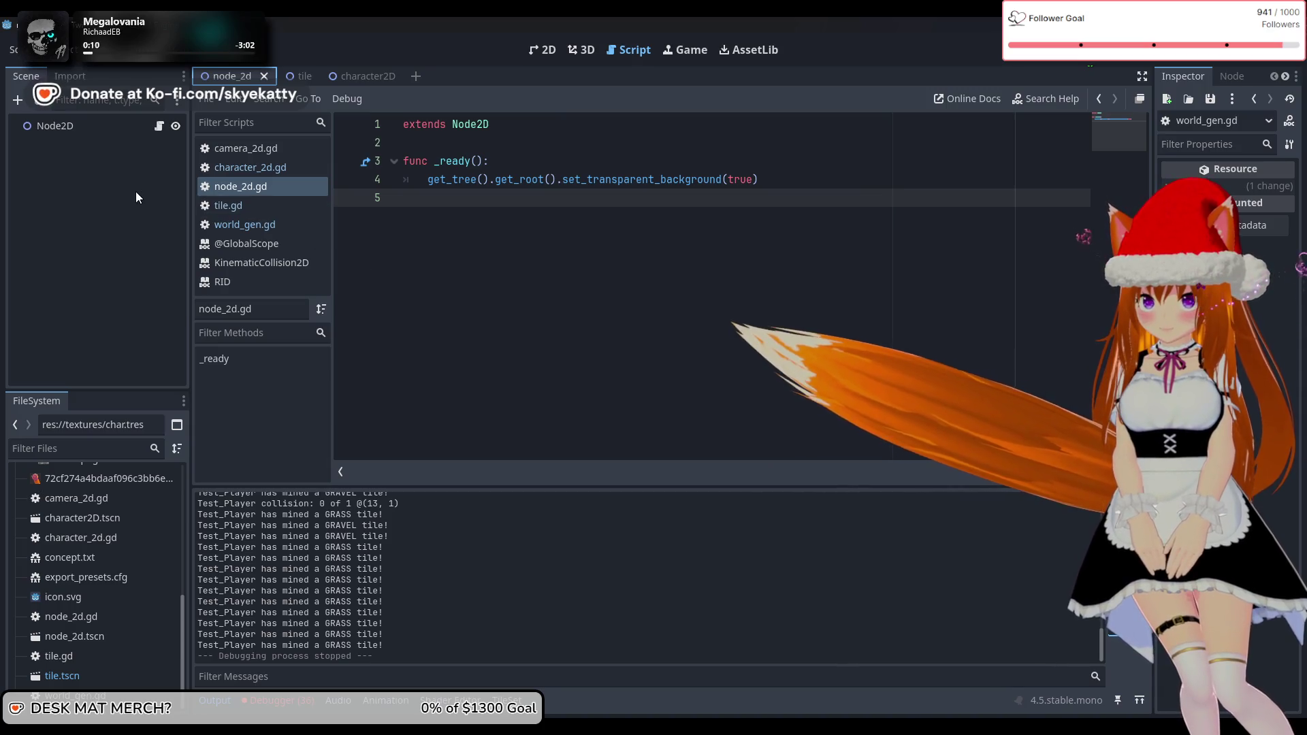
Compare the node_2d and tile scenes, zooming tile_bg's MinableAtlas.png view, then return to world_gen.gd
click(294, 75)
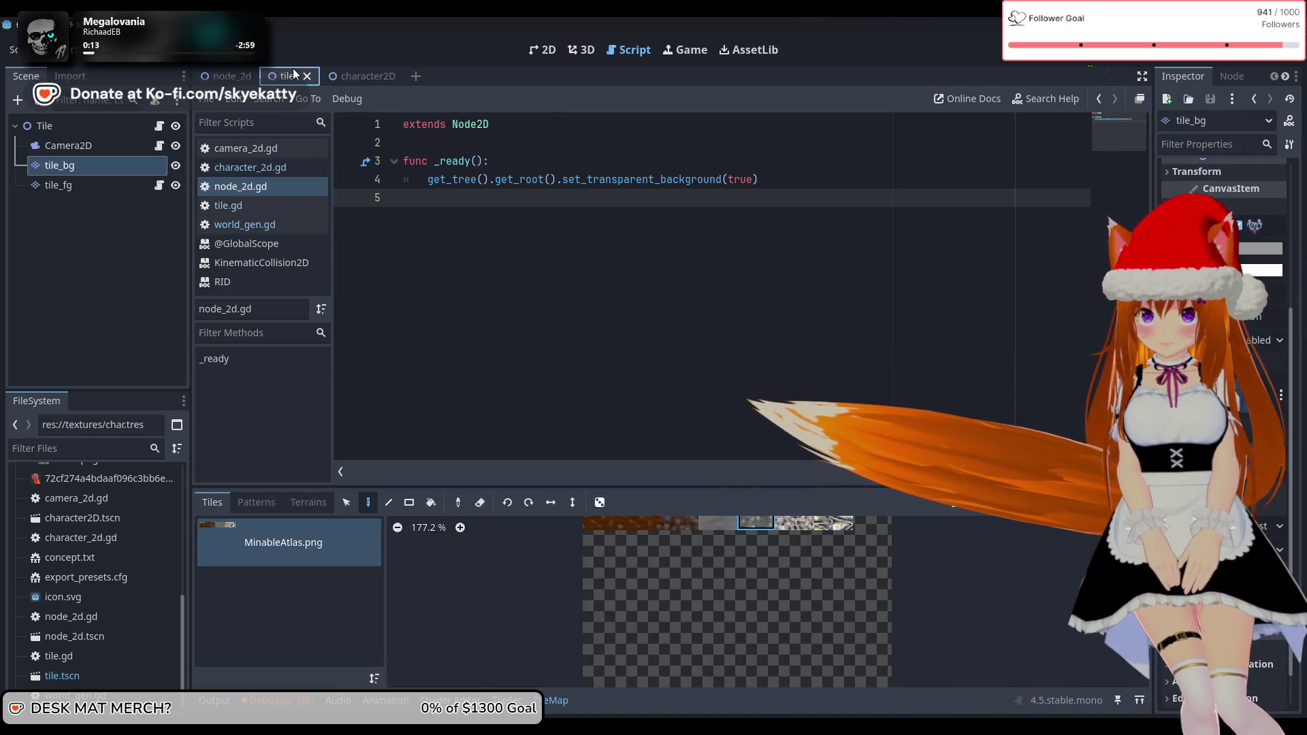
click(219, 75)
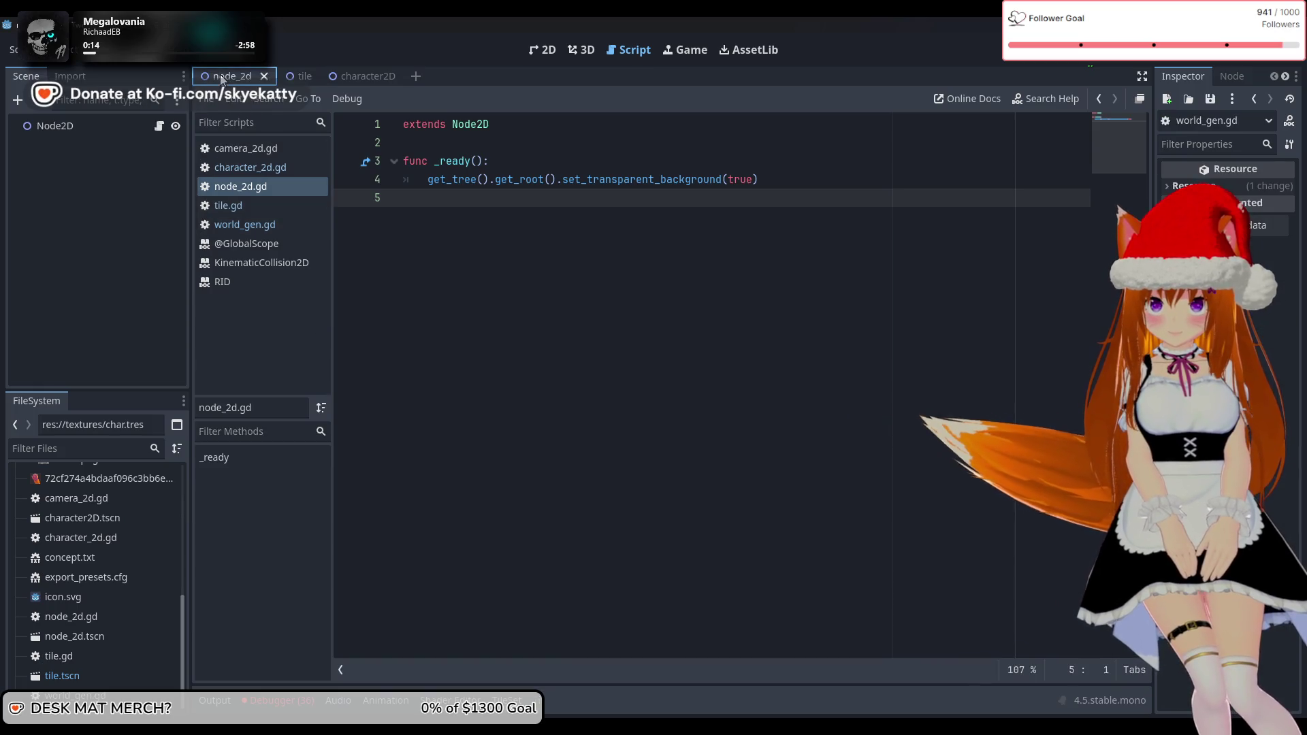
click(294, 75)
click(219, 76)
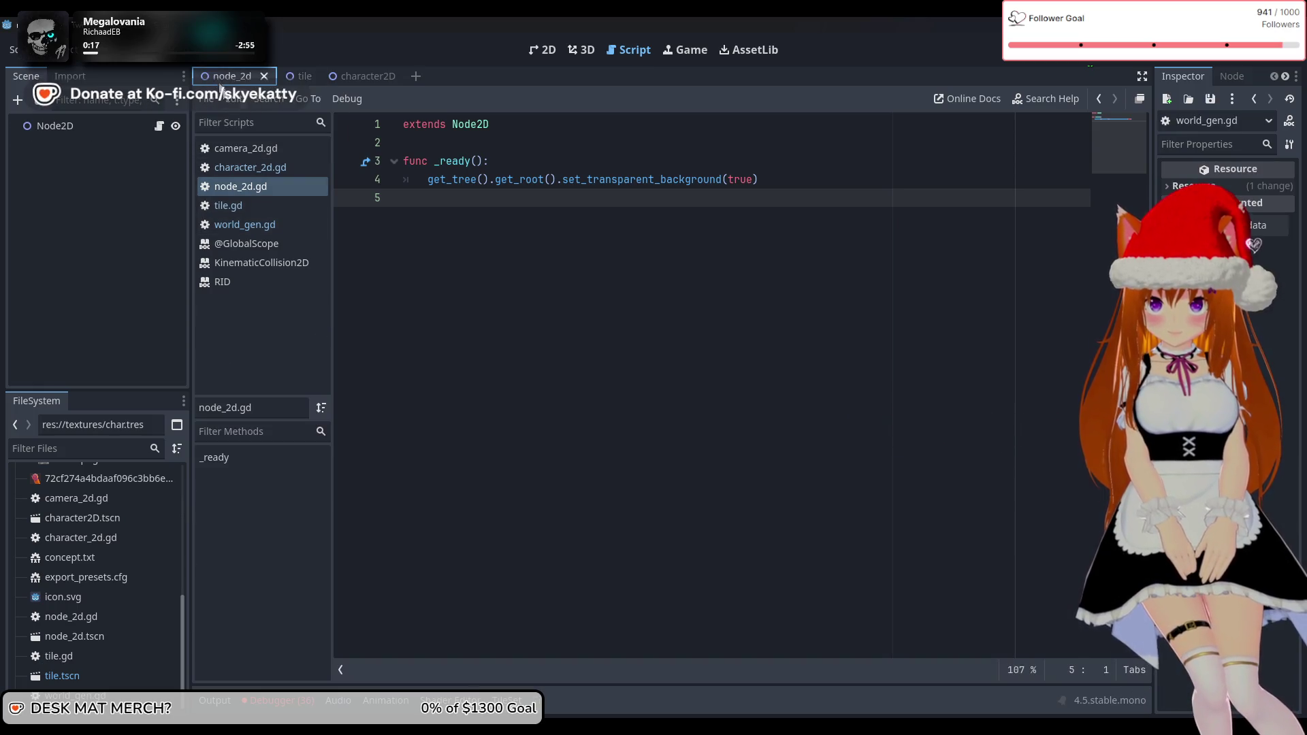
click(300, 76)
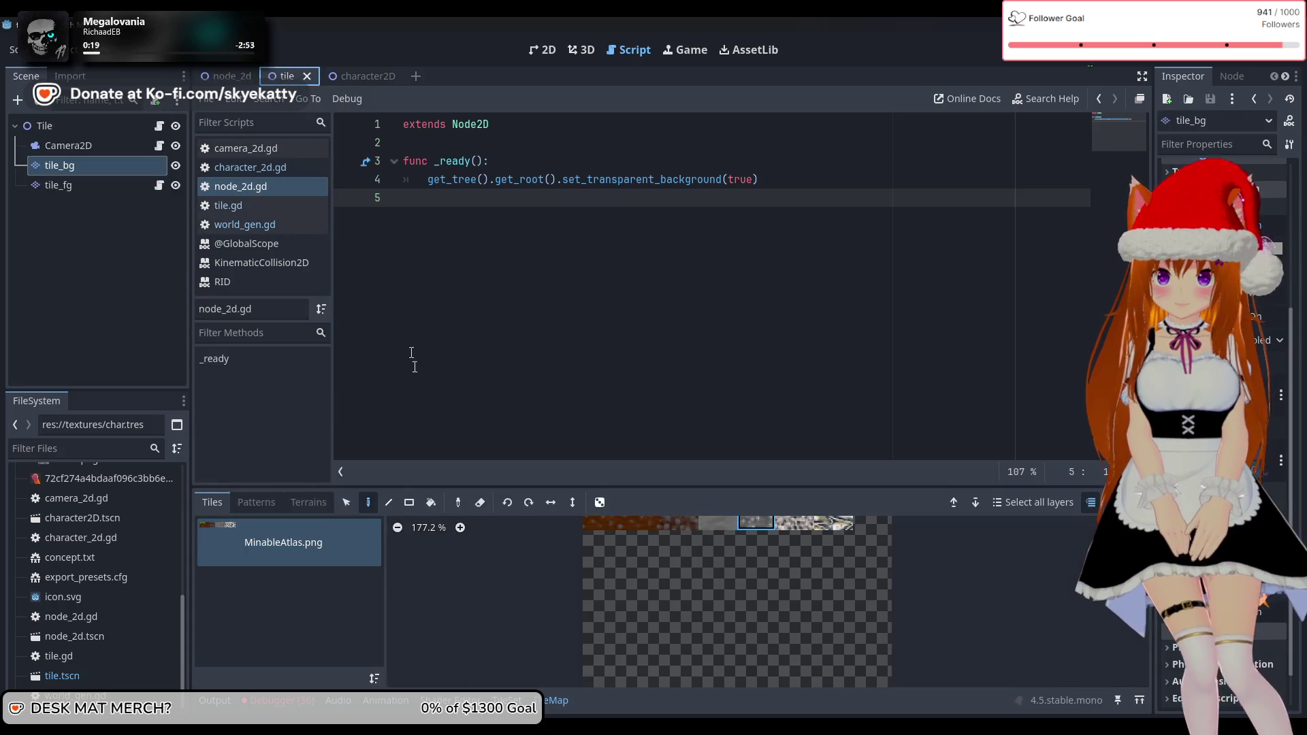
scroll(562, 583, up, 2)
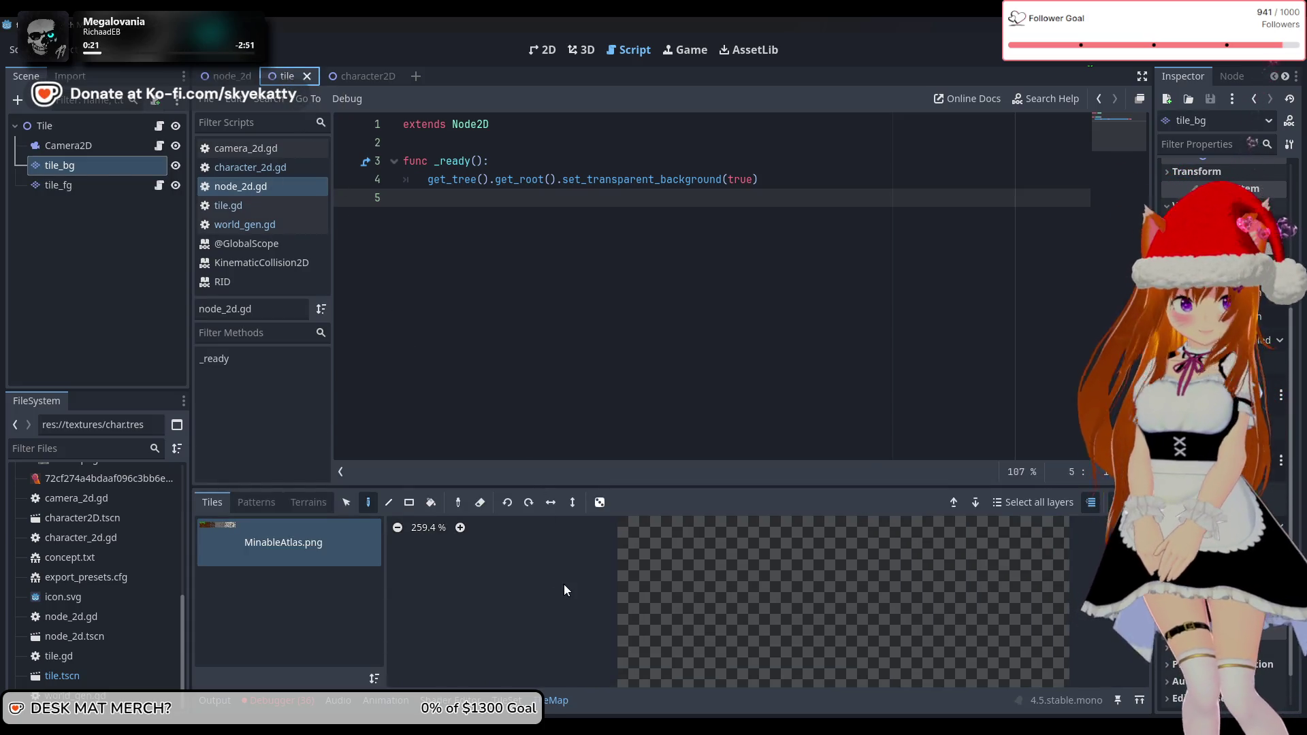
scroll(595, 577, down, 4)
scroll(603, 578, up, 1)
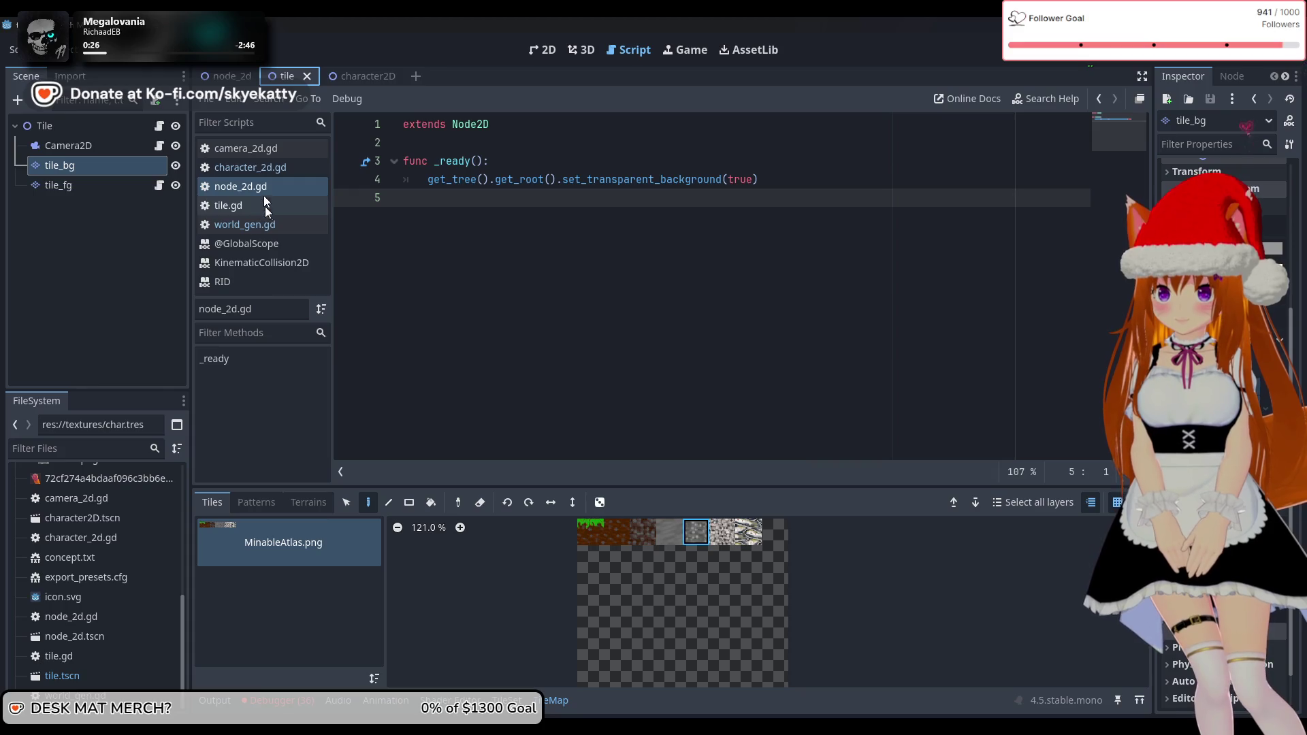
click(253, 221)
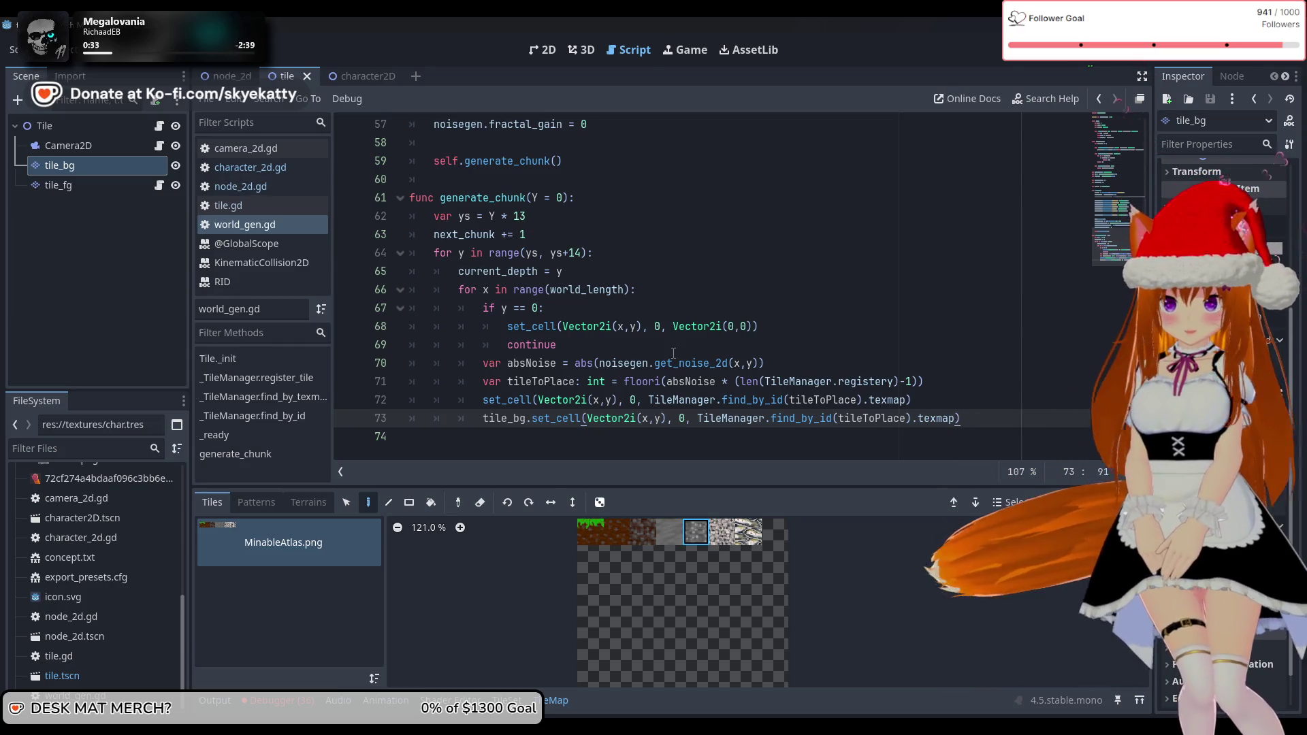
Add a tile_bg.set_cell call below line 68 in the row-0 grass branch
scroll(577, 262, up, 4)
scroll(711, 327, down, 4)
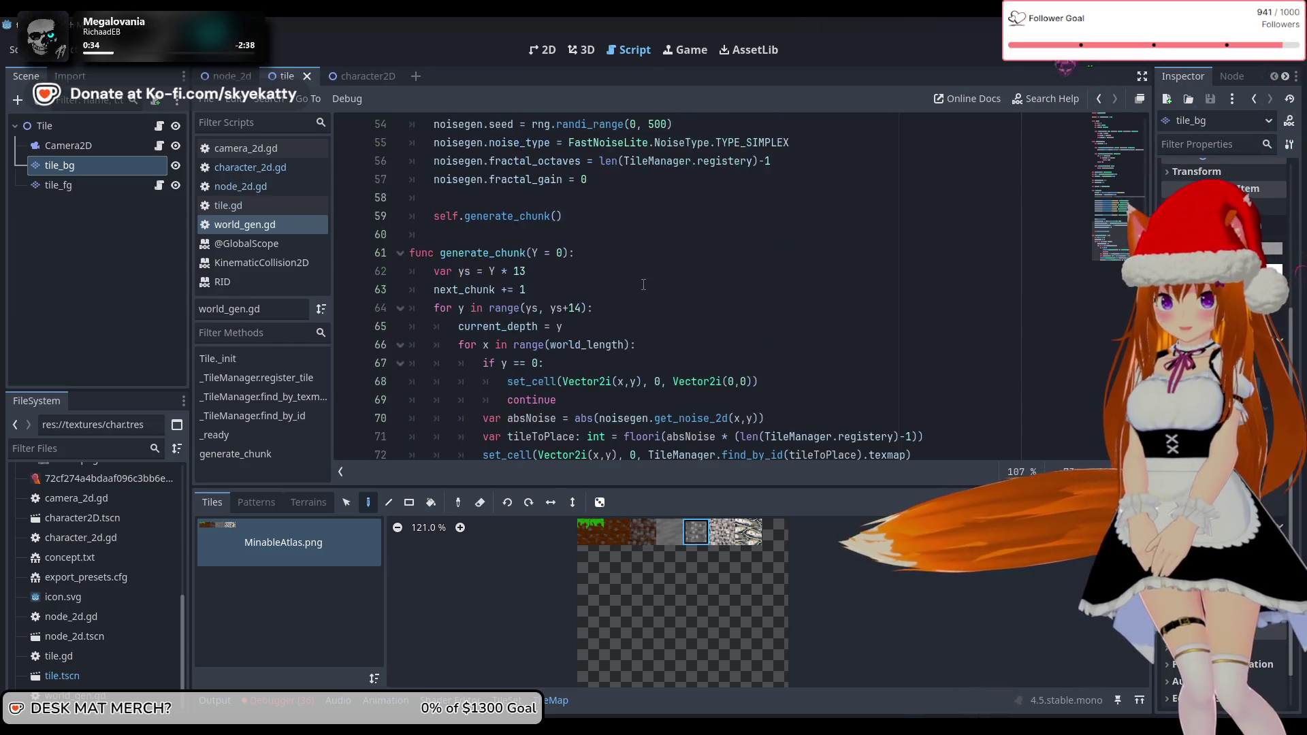
drag(507, 326, 769, 319)
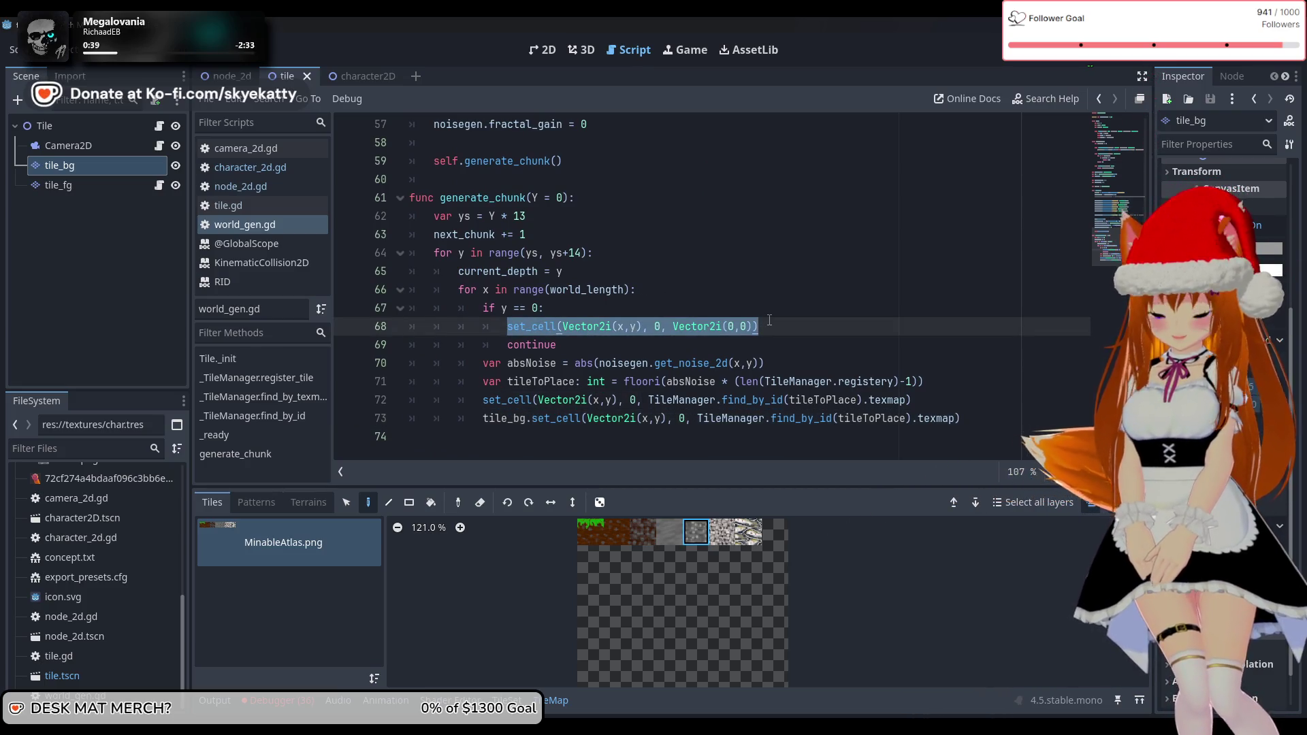
click(774, 327)
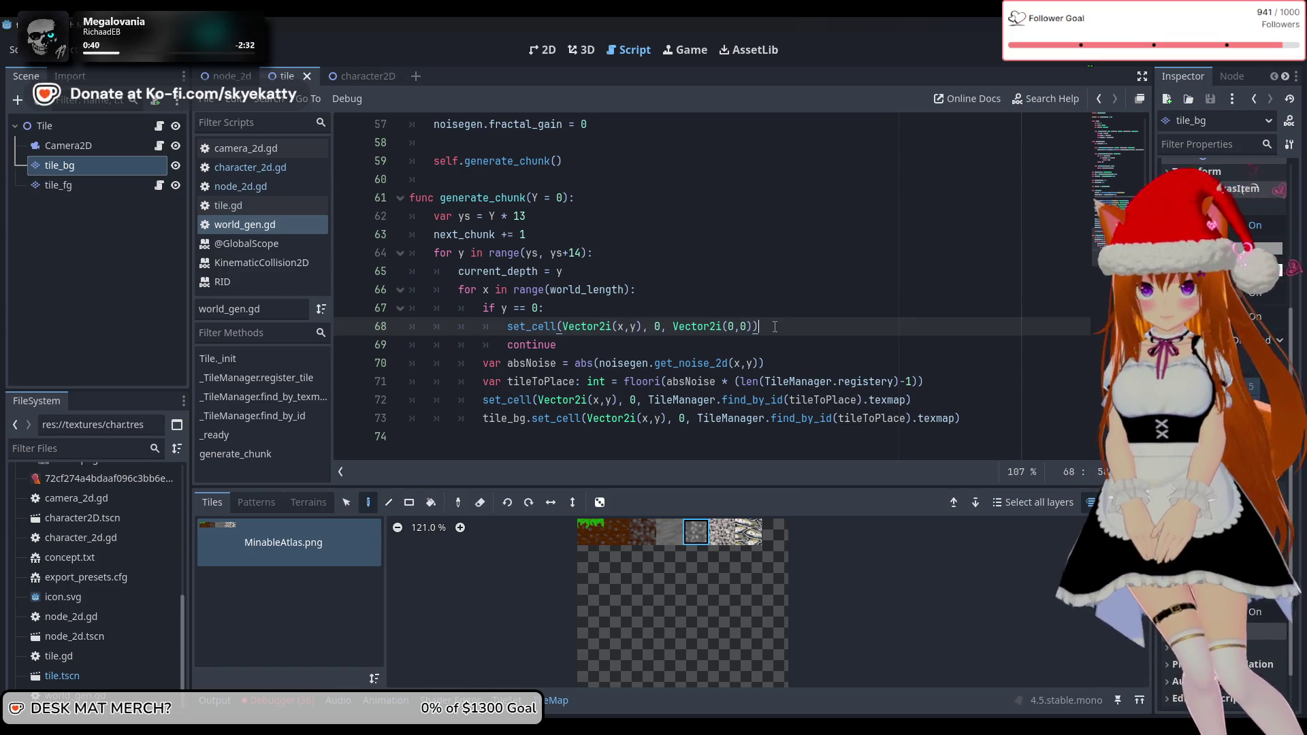
key(Return)
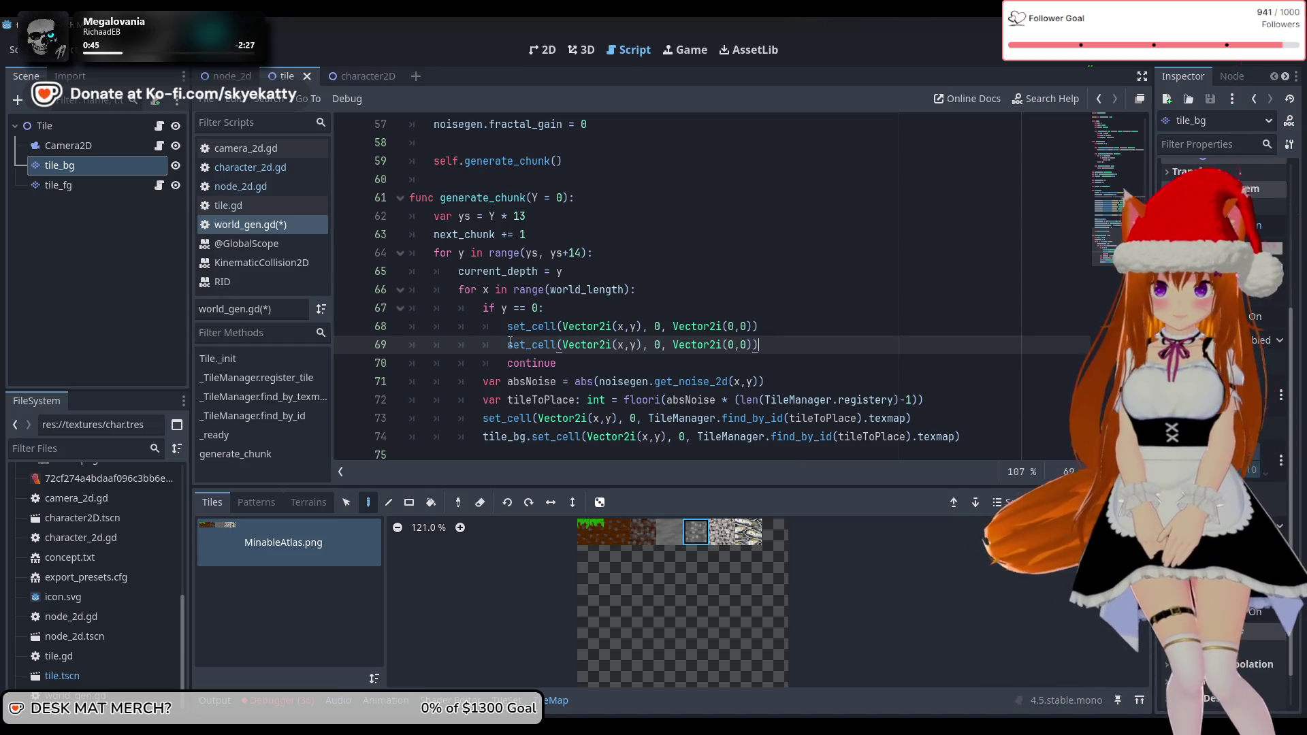
click(508, 344)
text(tile)
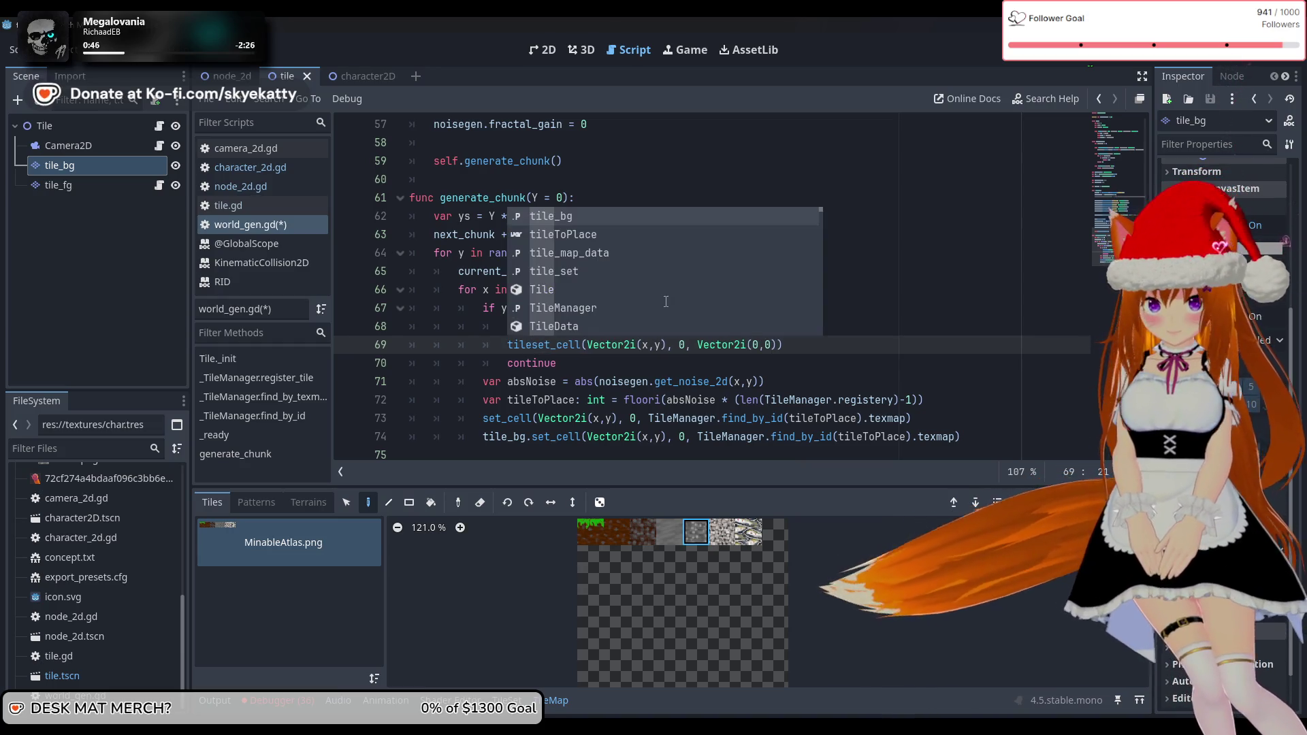
text(_)
key(Return)
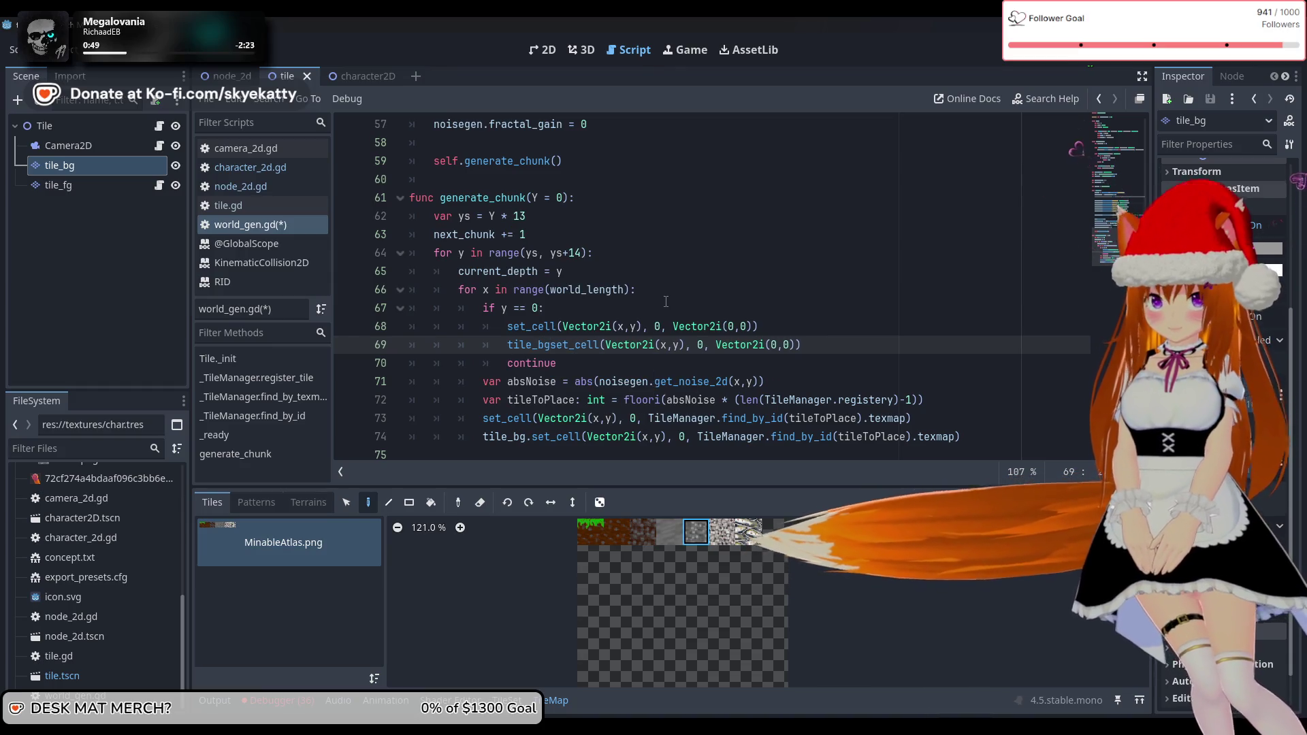
text(.)
Start a new 'if y <' condition on a line after the row-0 continue
click(474, 290)
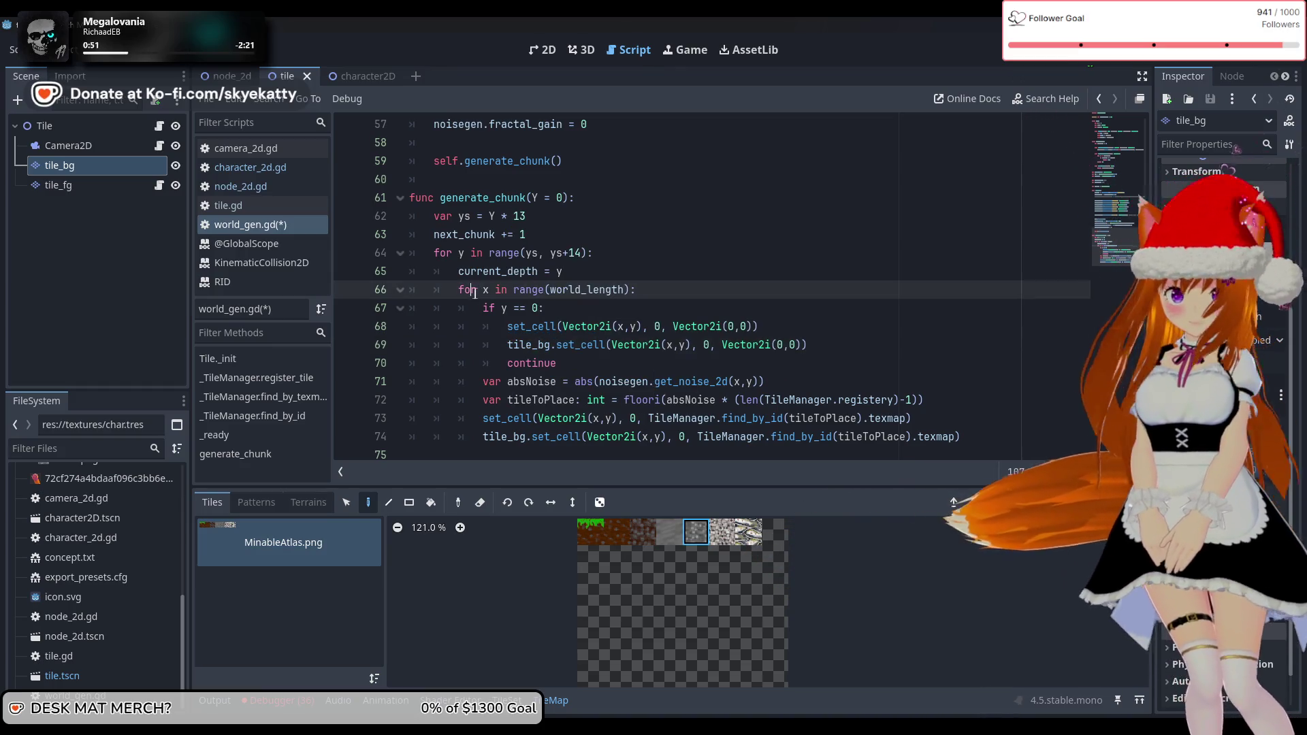
click(772, 362)
key(Return)
text(i)
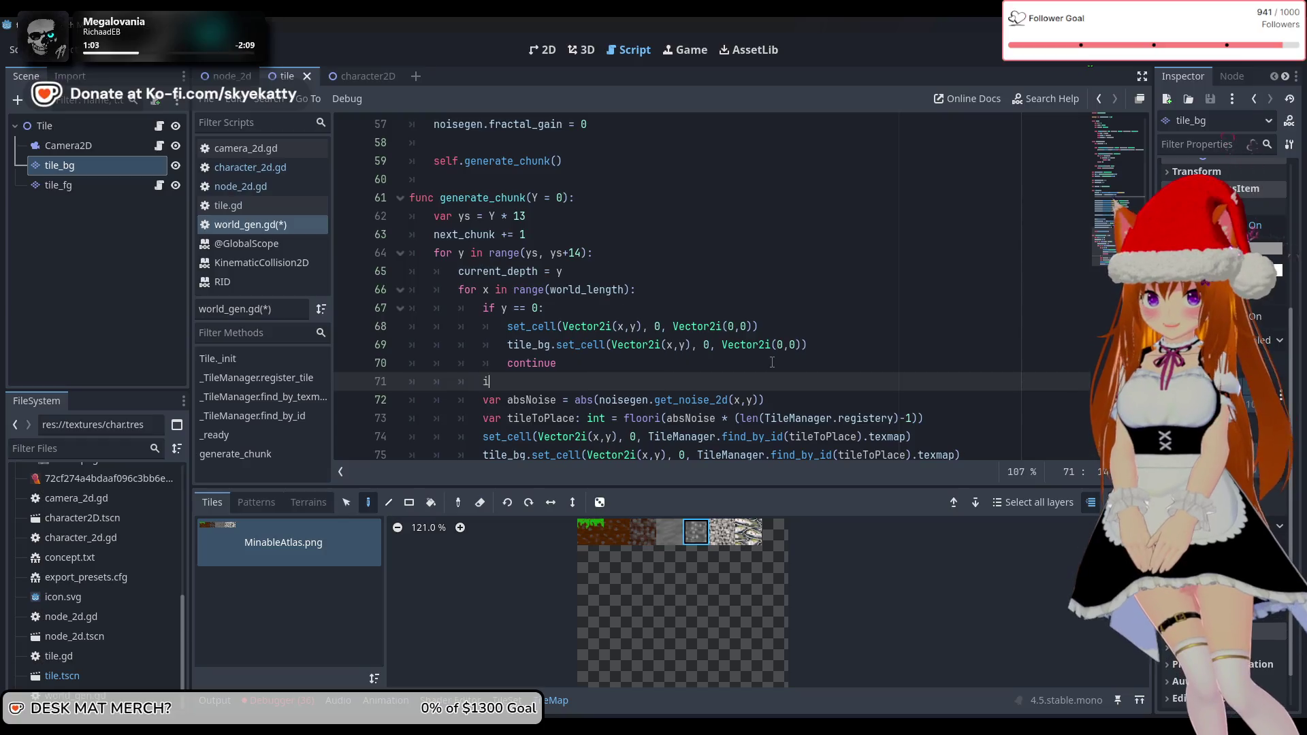
text(f y <)
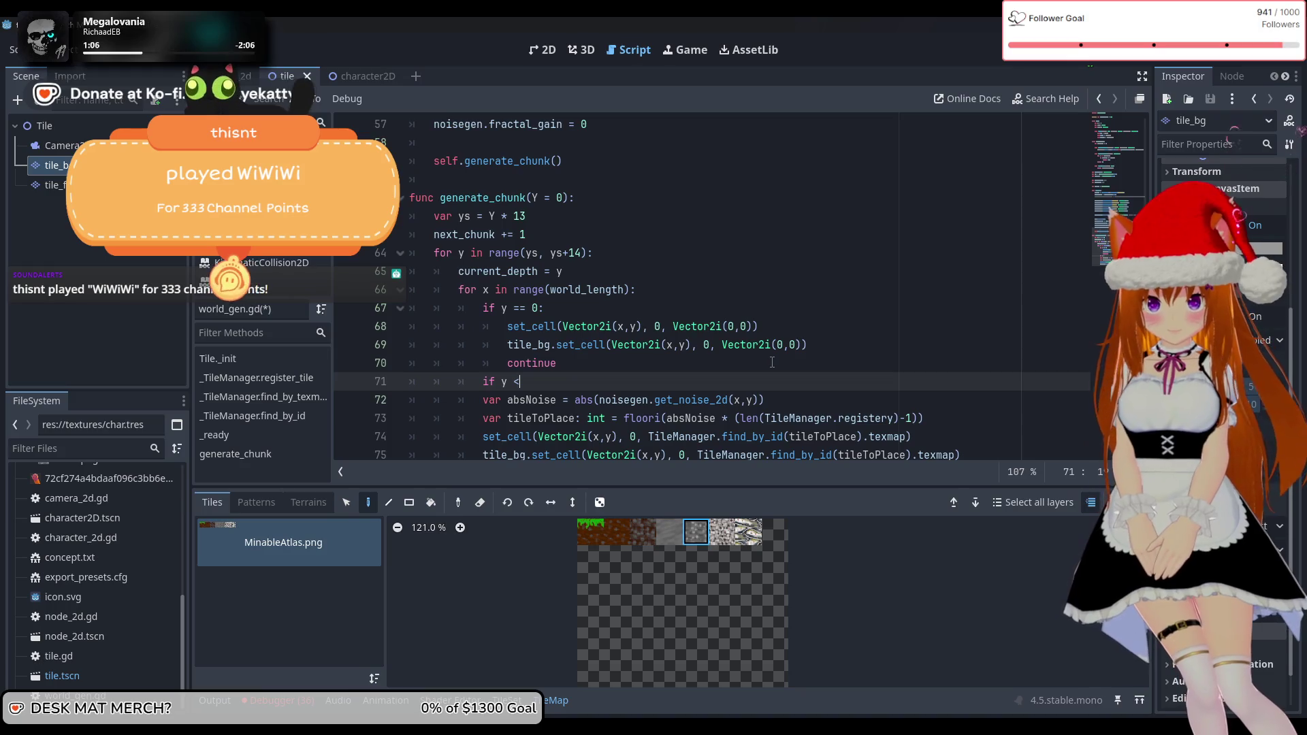
Write the condition 'if 0 < y < 4:' and begin its indented body
key(BackSpace)
key(BackSpace)
key(BackSpace)
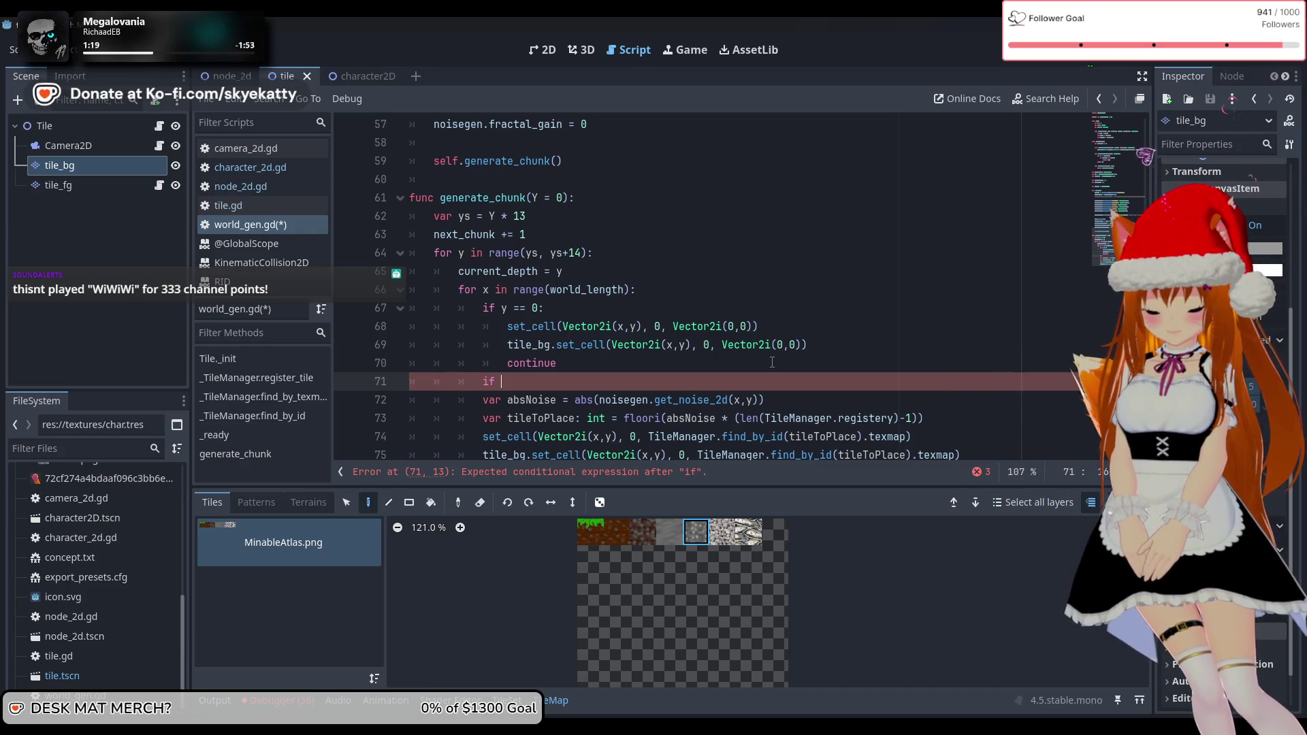
text(0>)
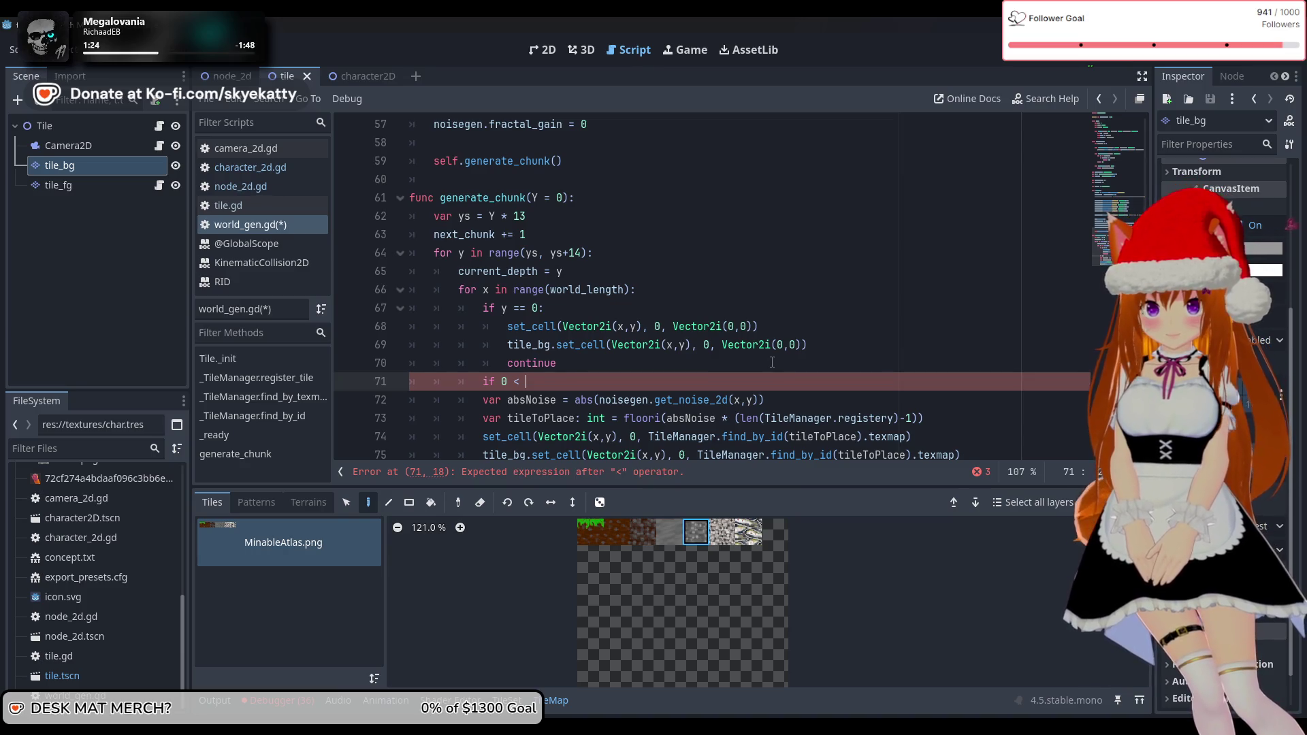
key(BackSpace)
text(y)
key(Escape)
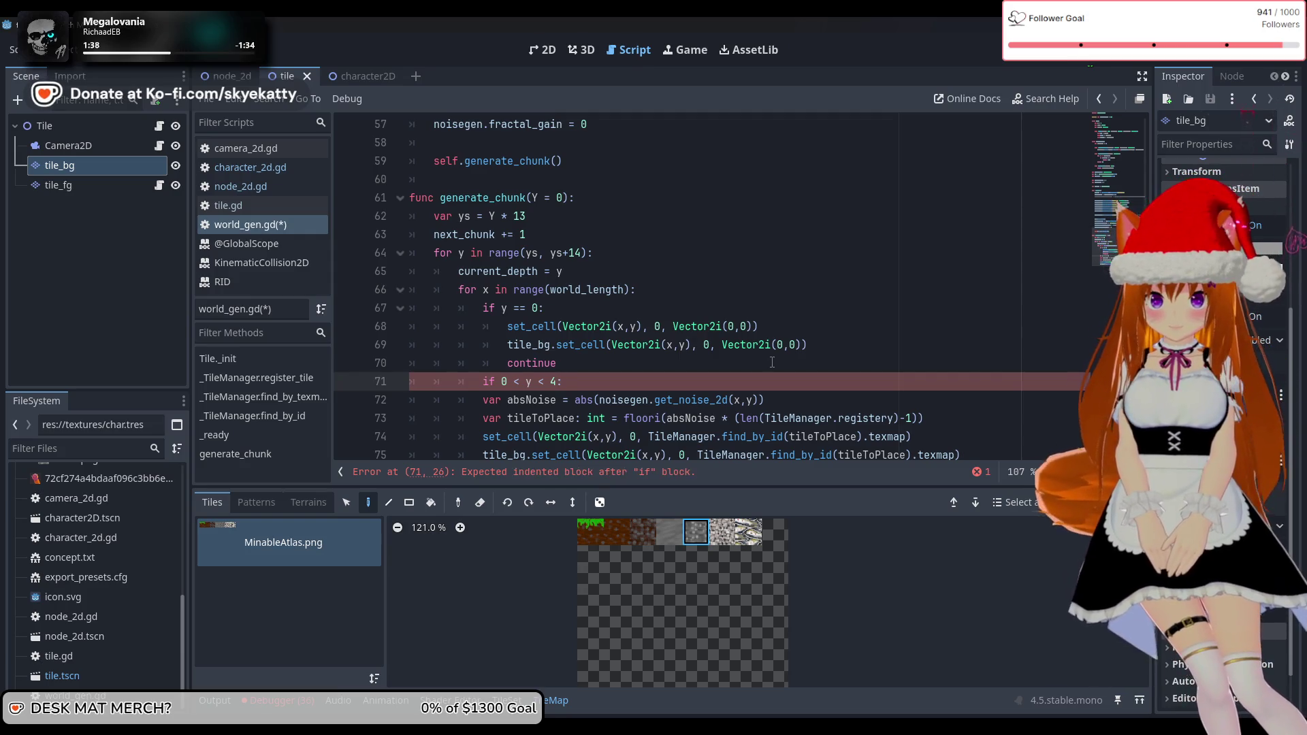
key(Return)
Copy the two row-0 set_cell lines into the new branch's body
text(se)
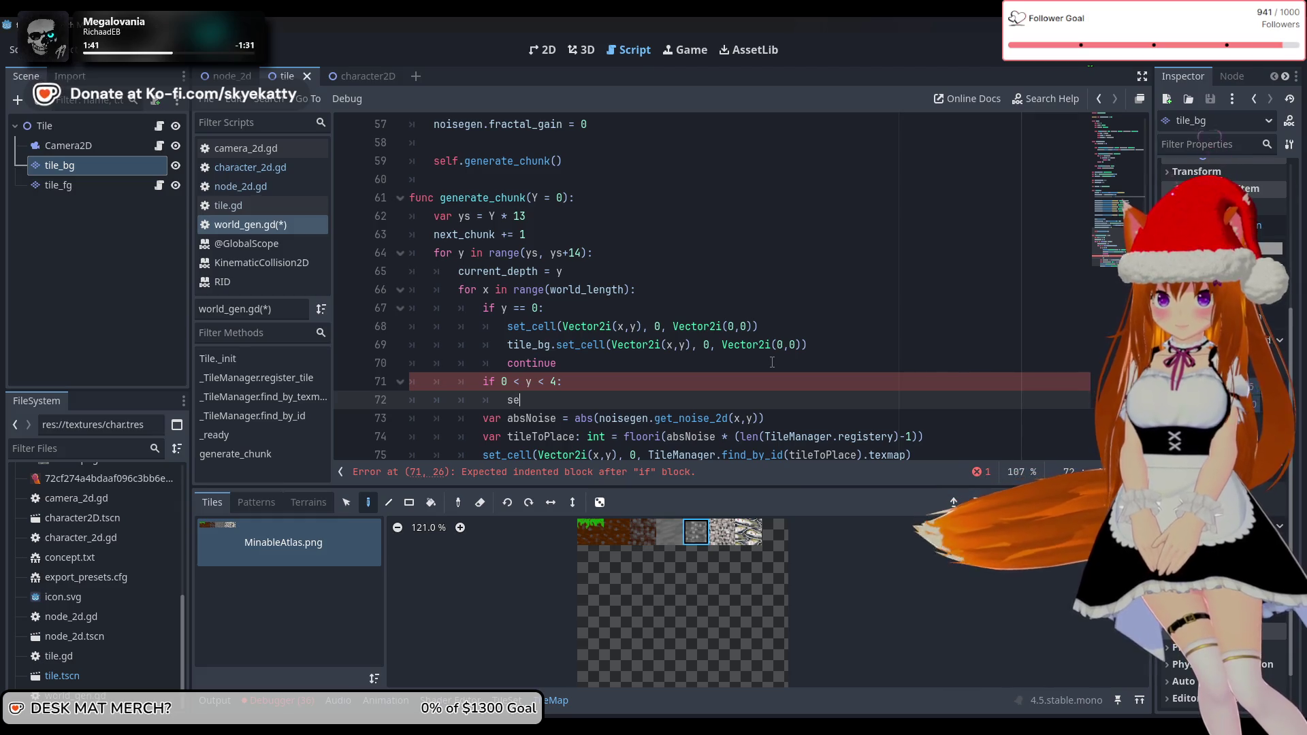
text(t_)
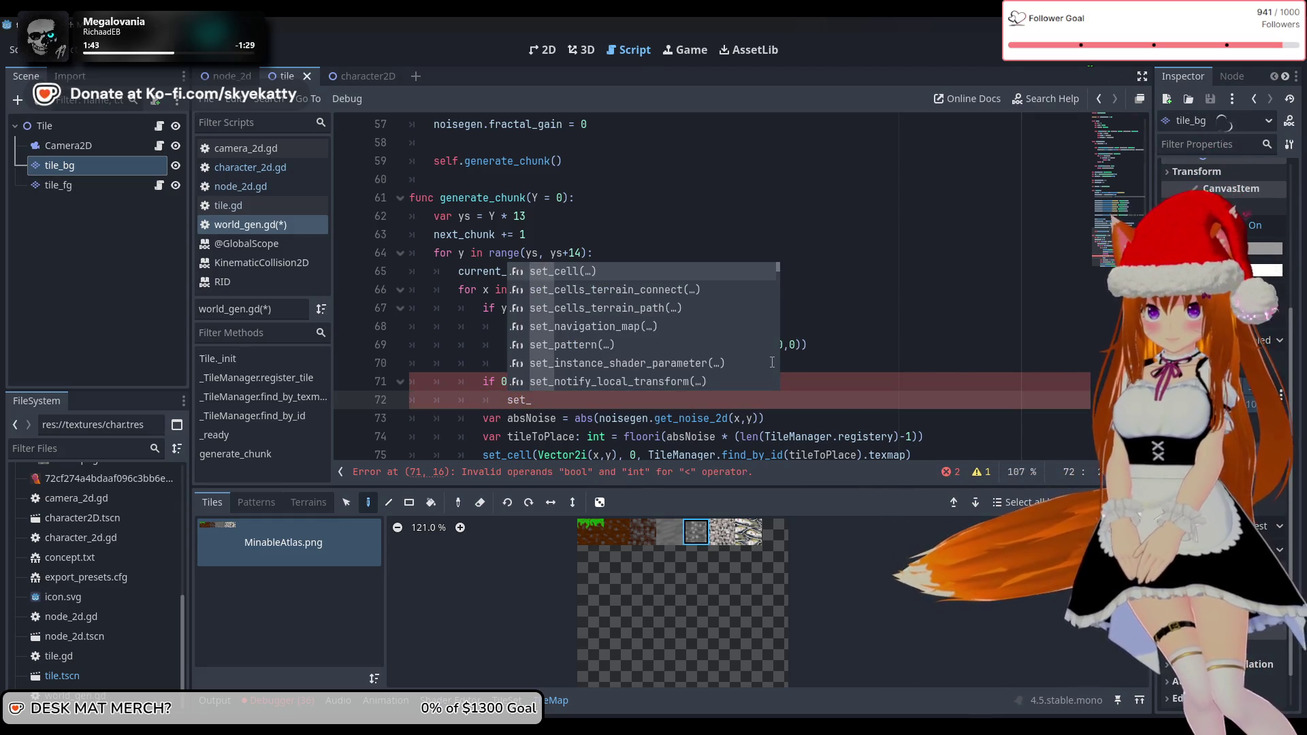
text(cell)
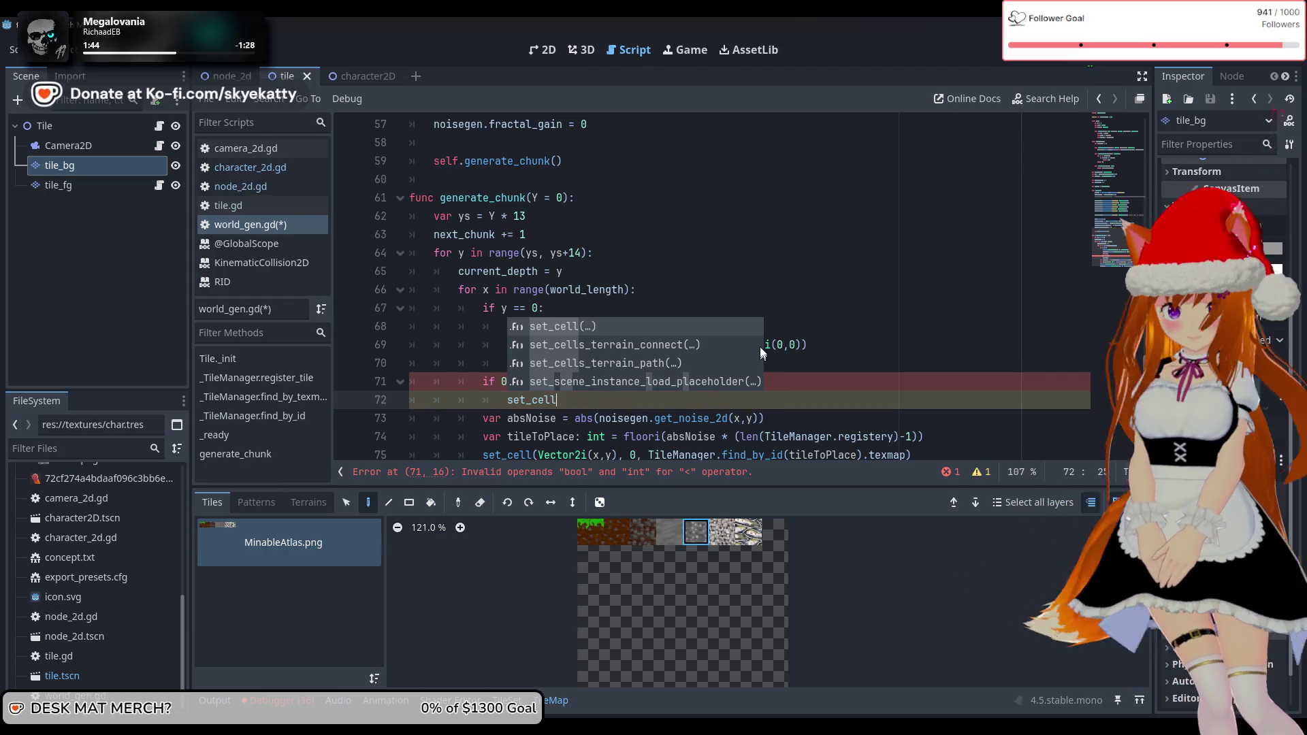
click(803, 311)
drag(509, 332, 816, 344)
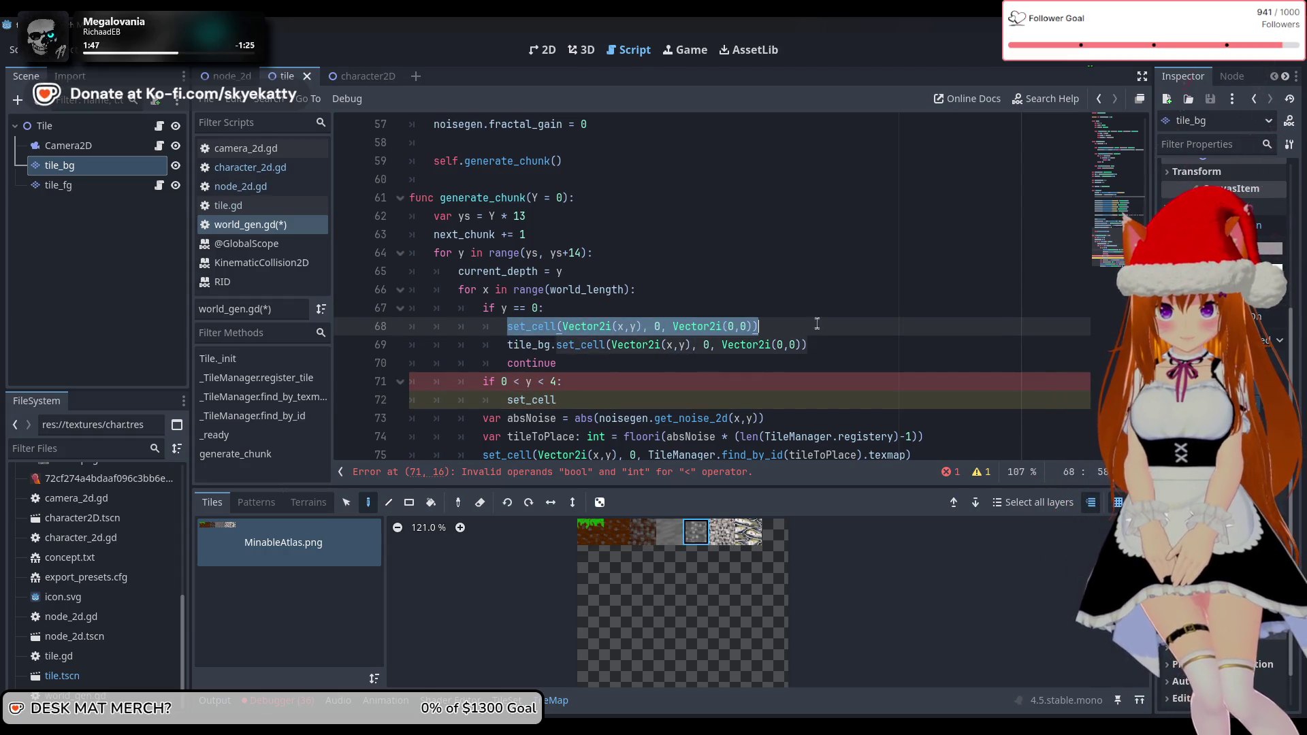
click(622, 404)
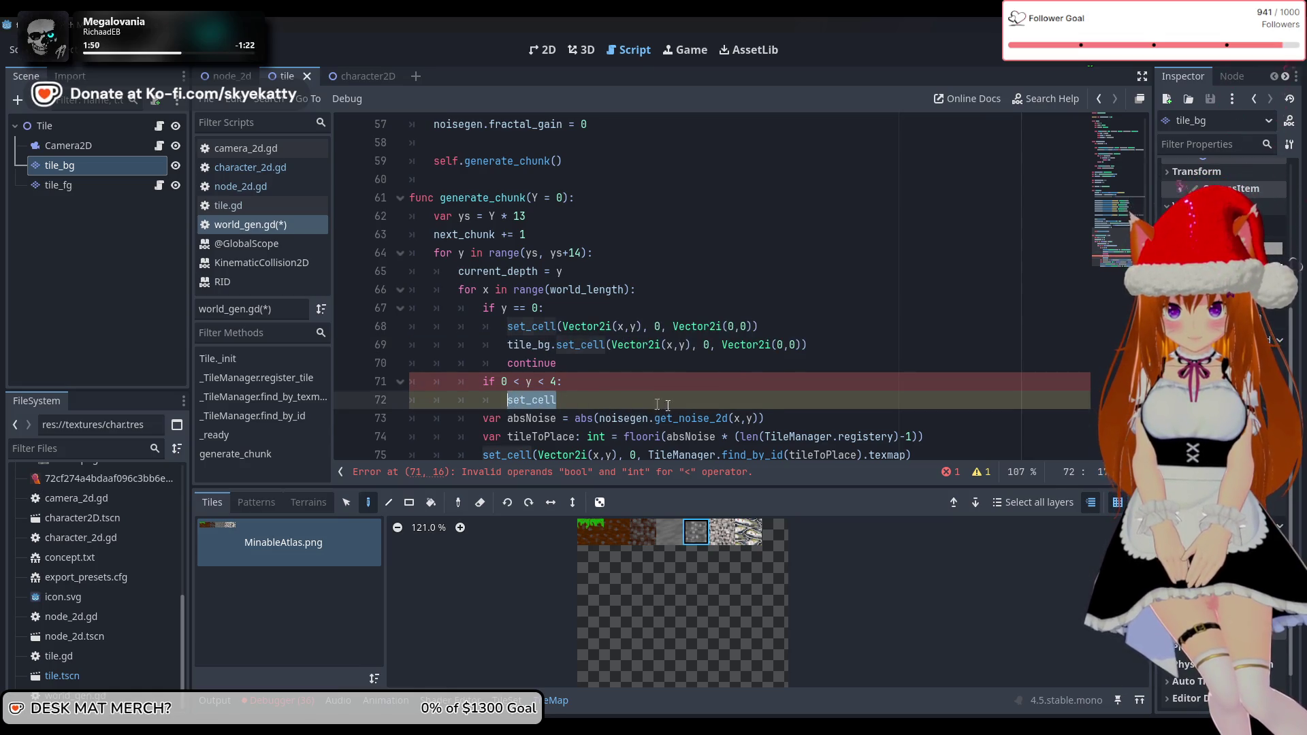
text(set_cell(Vector2i(x,y), 0, Vector2i(0,0)) 				tile_bg.set_cell(Vector2i(x,y), 0, Vector2i(0,0)))
Change both pasted atlas coordinates to Vector2i(1,0) and end the branch with continue
click(735, 399)
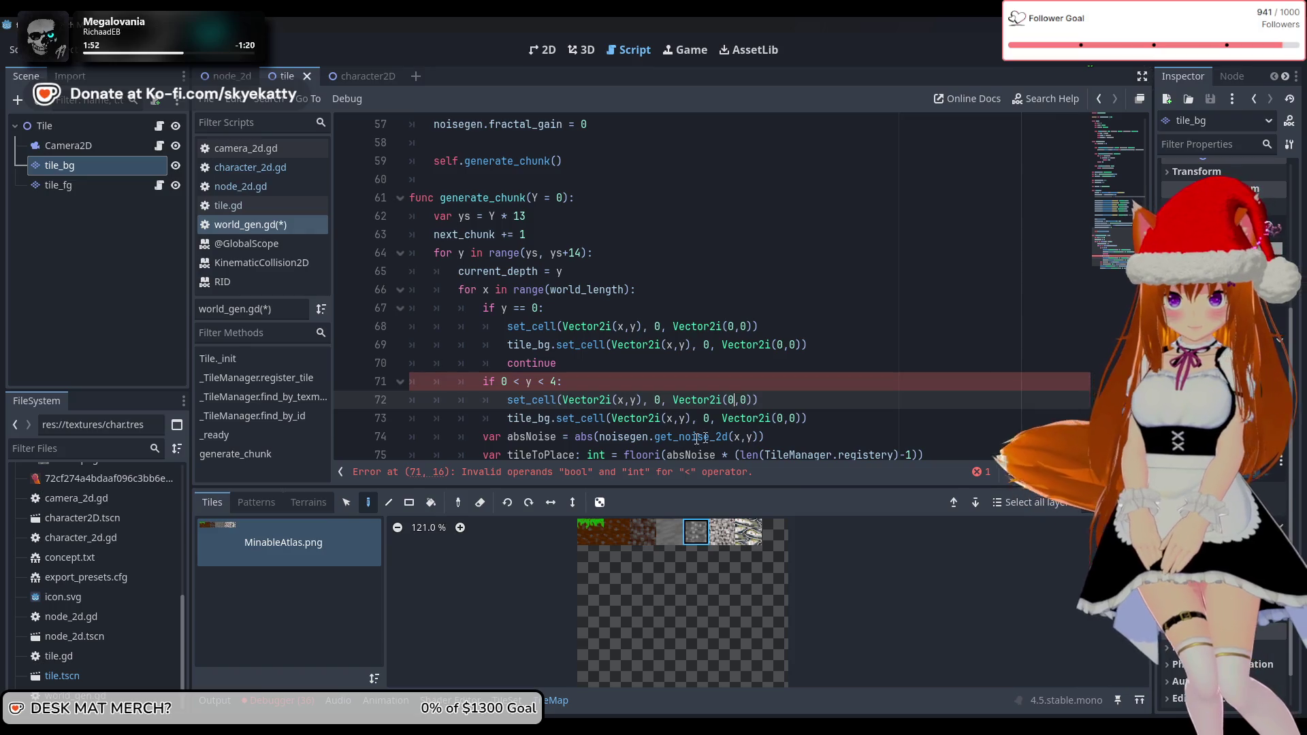
key(BackSpace)
text(1)
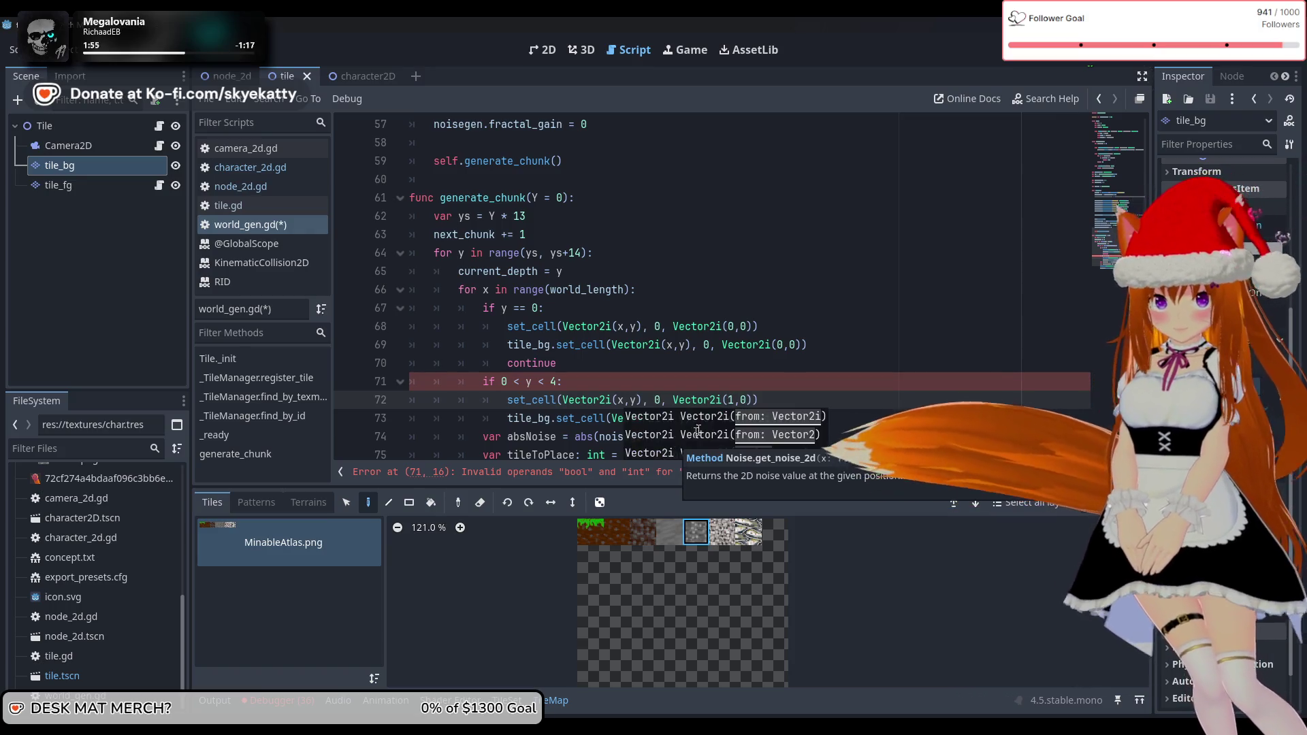
click(783, 417)
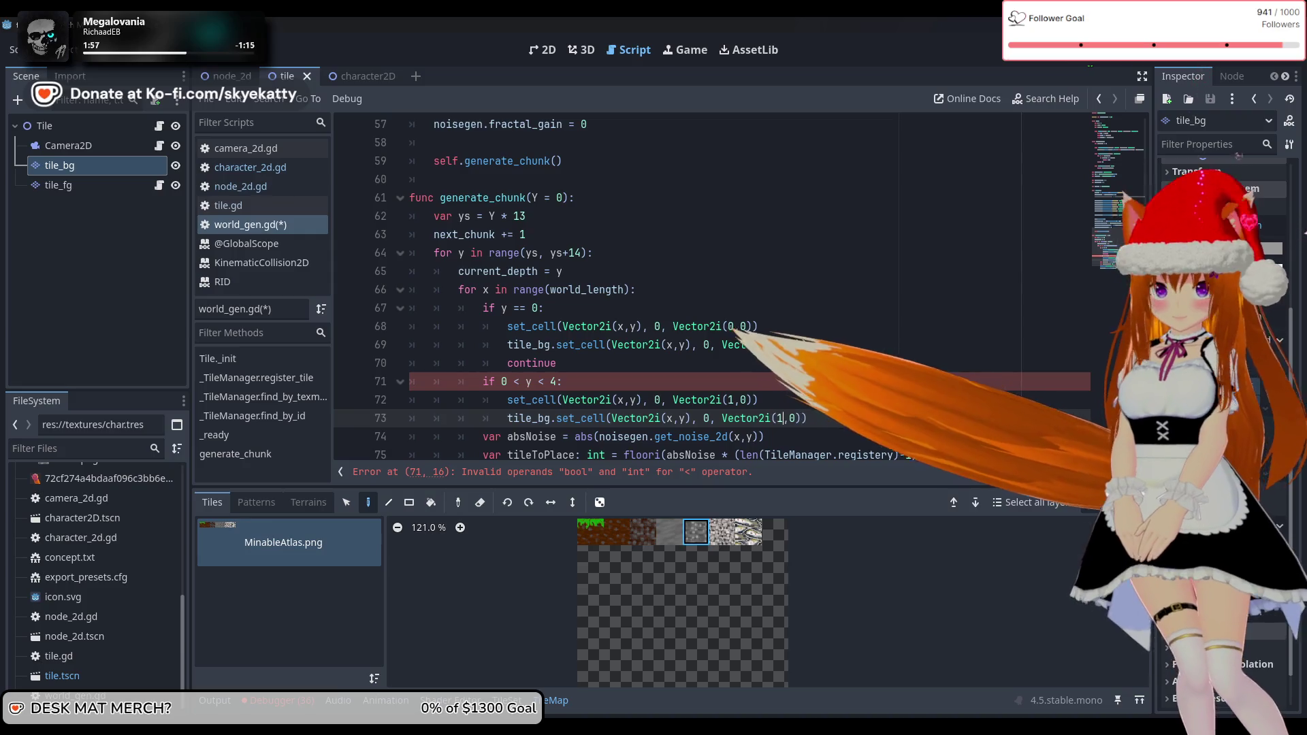
key(BackSpace)
text(1)
click(793, 383)
click(807, 417)
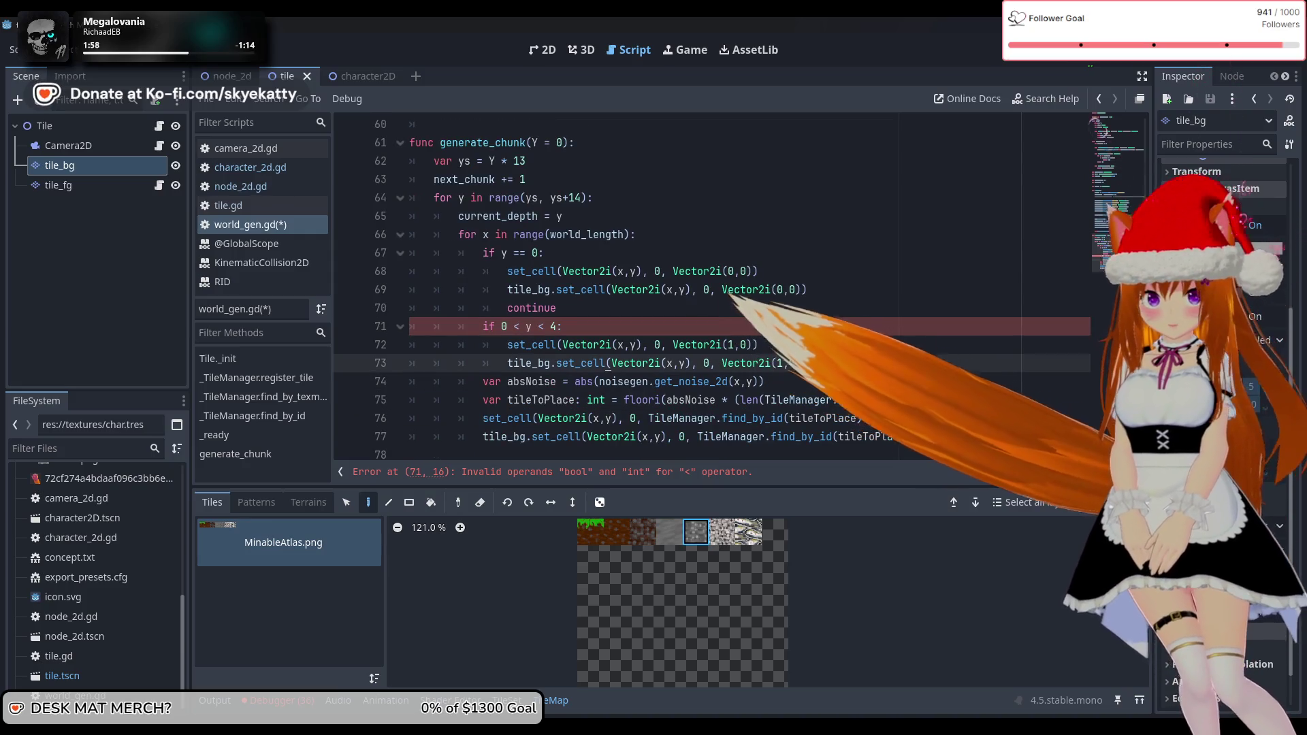
key(Return)
text(continue)
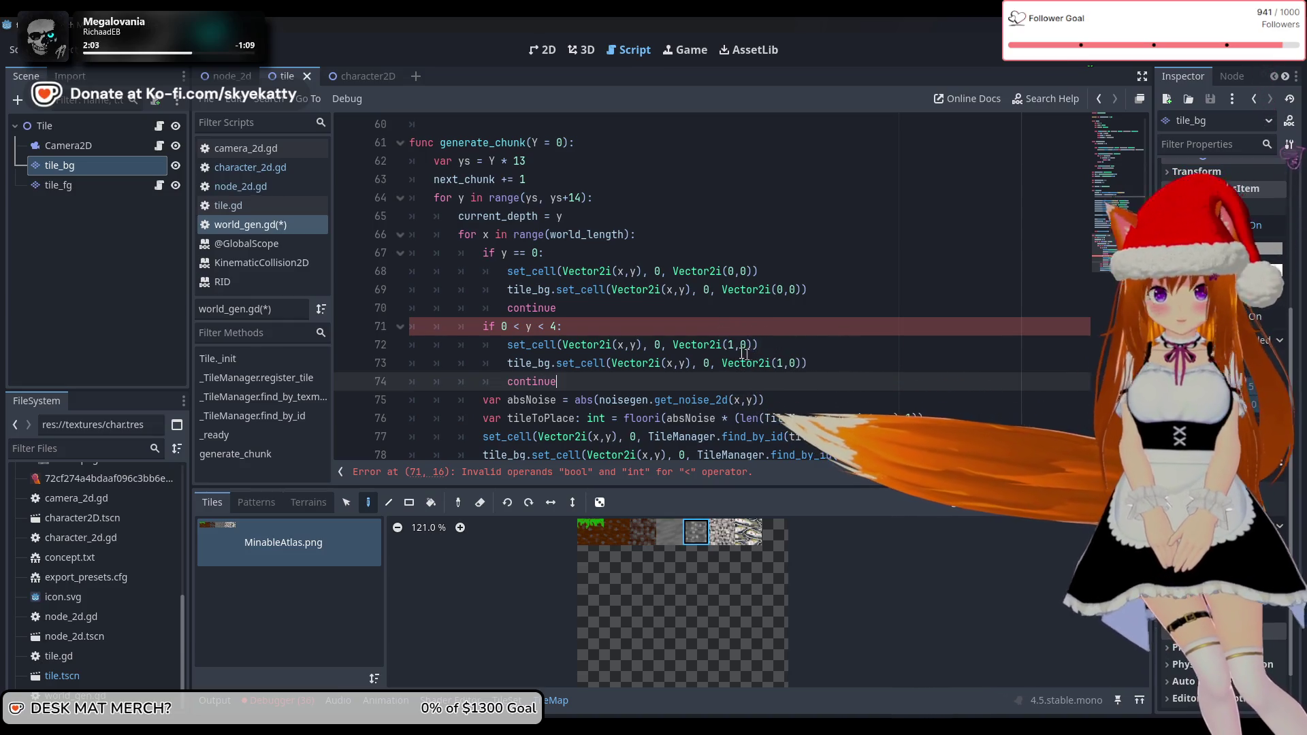
click(651, 327)
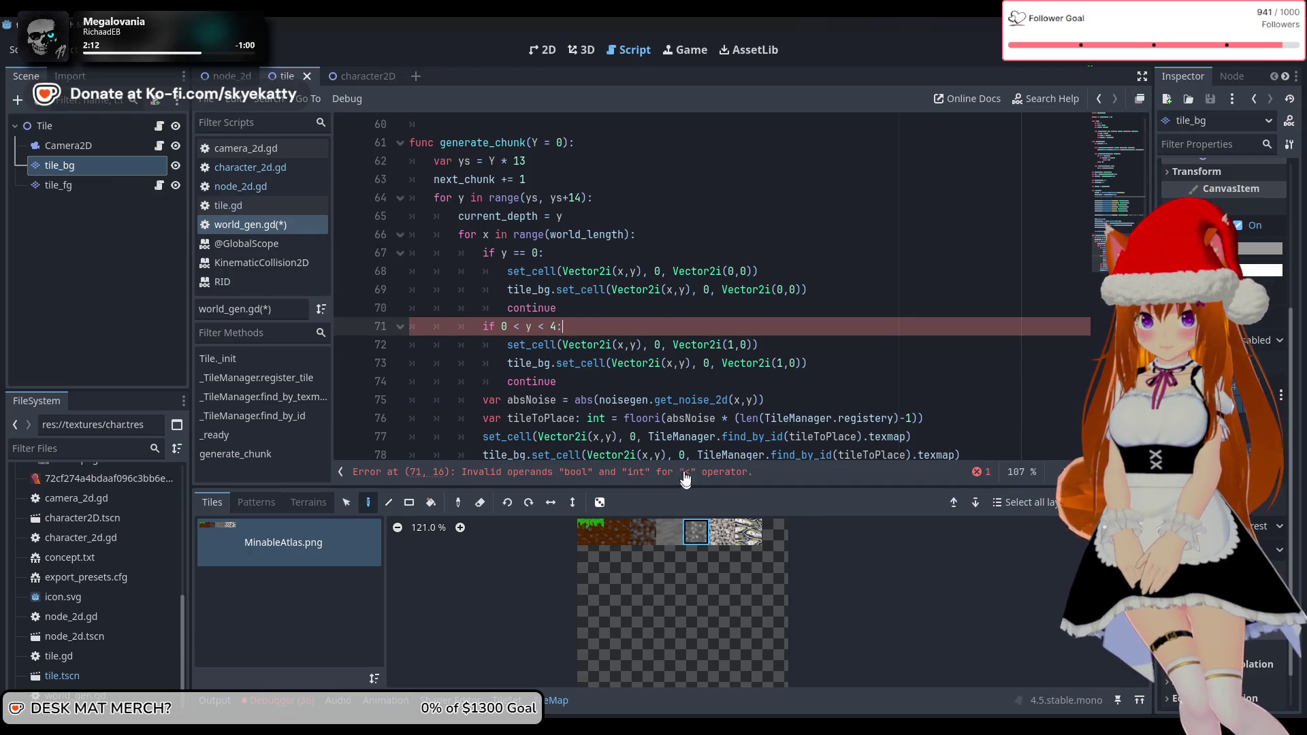
Rewrite the condition as 'if 0 < y and y < 4:' and run the project
scroll(709, 357, up, 1)
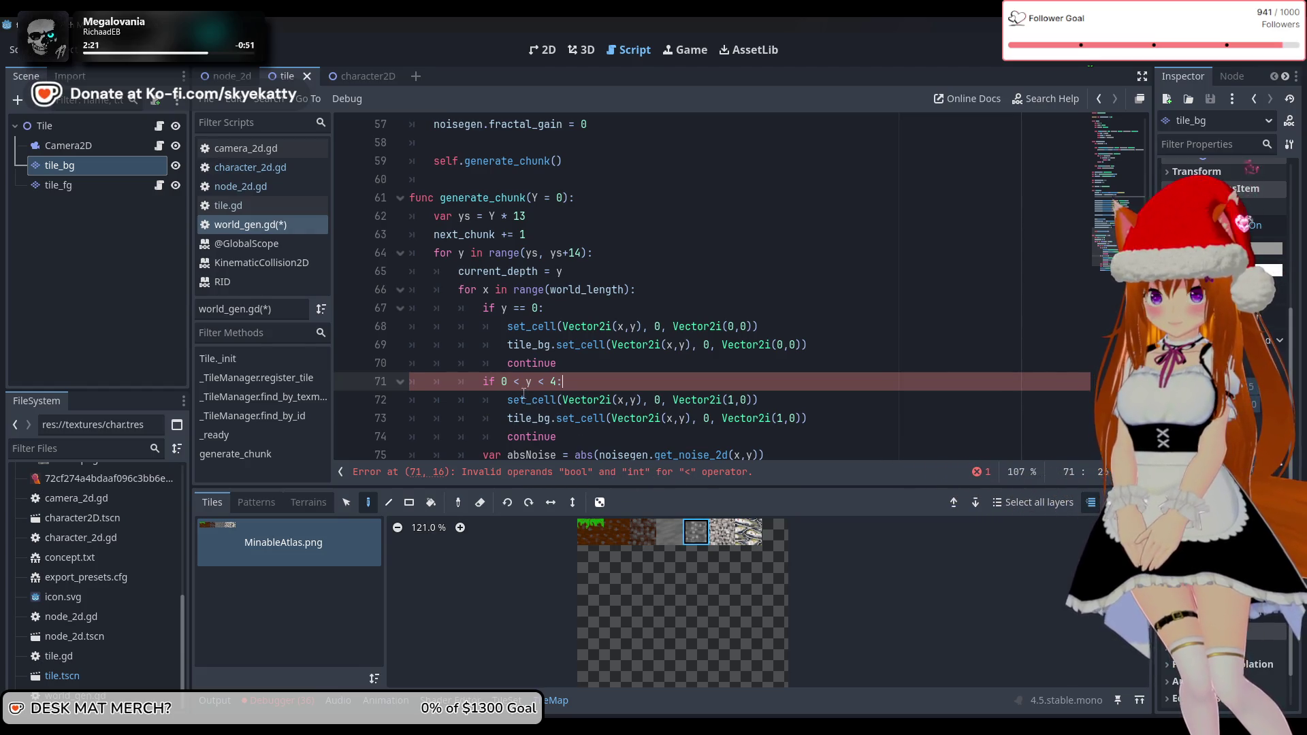
mouse_move(523, 395)
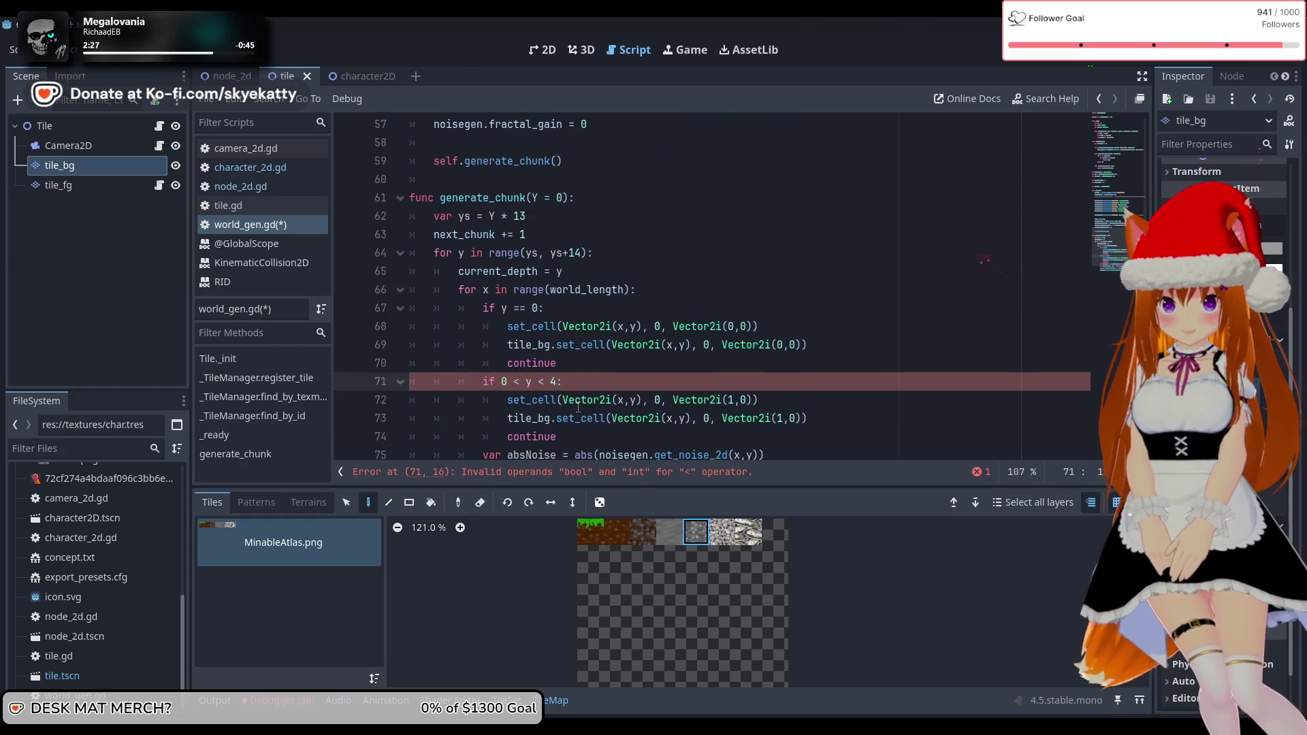
scroll(757, 402, down, 1)
scroll(758, 402, down, 1)
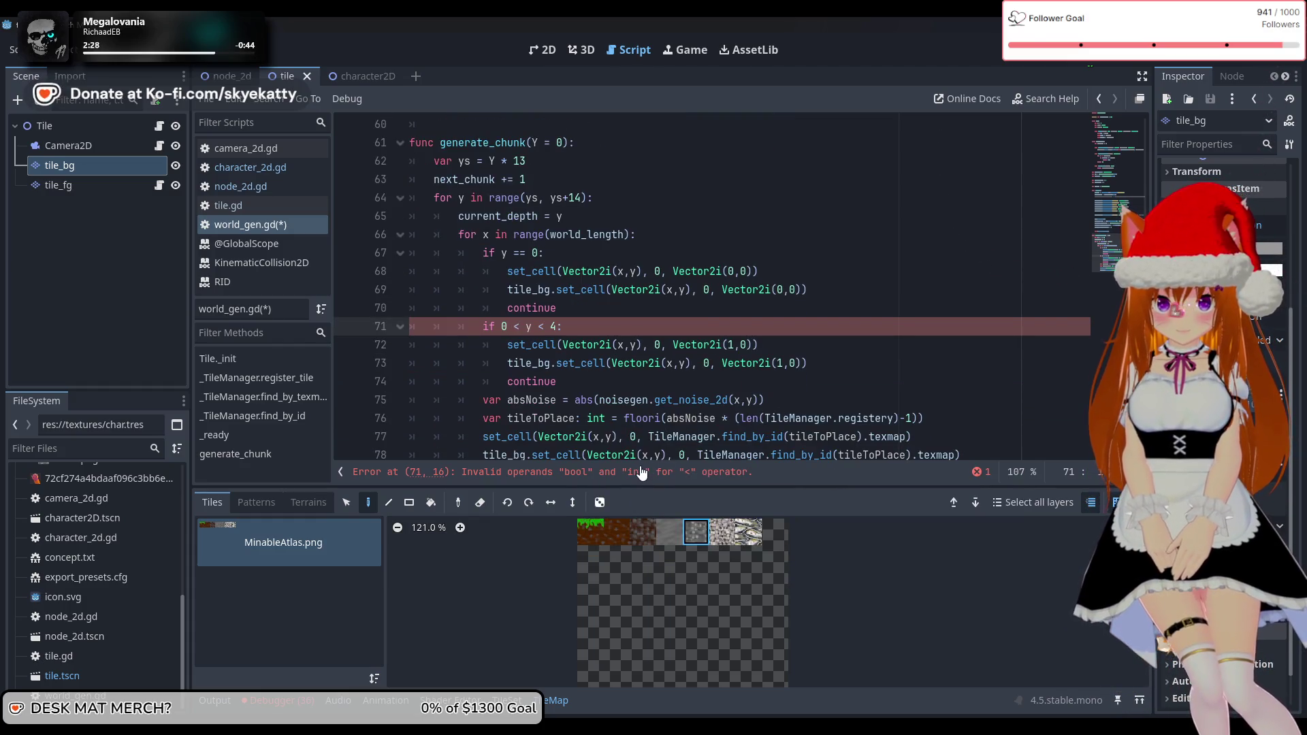
scroll(626, 454, down, 1)
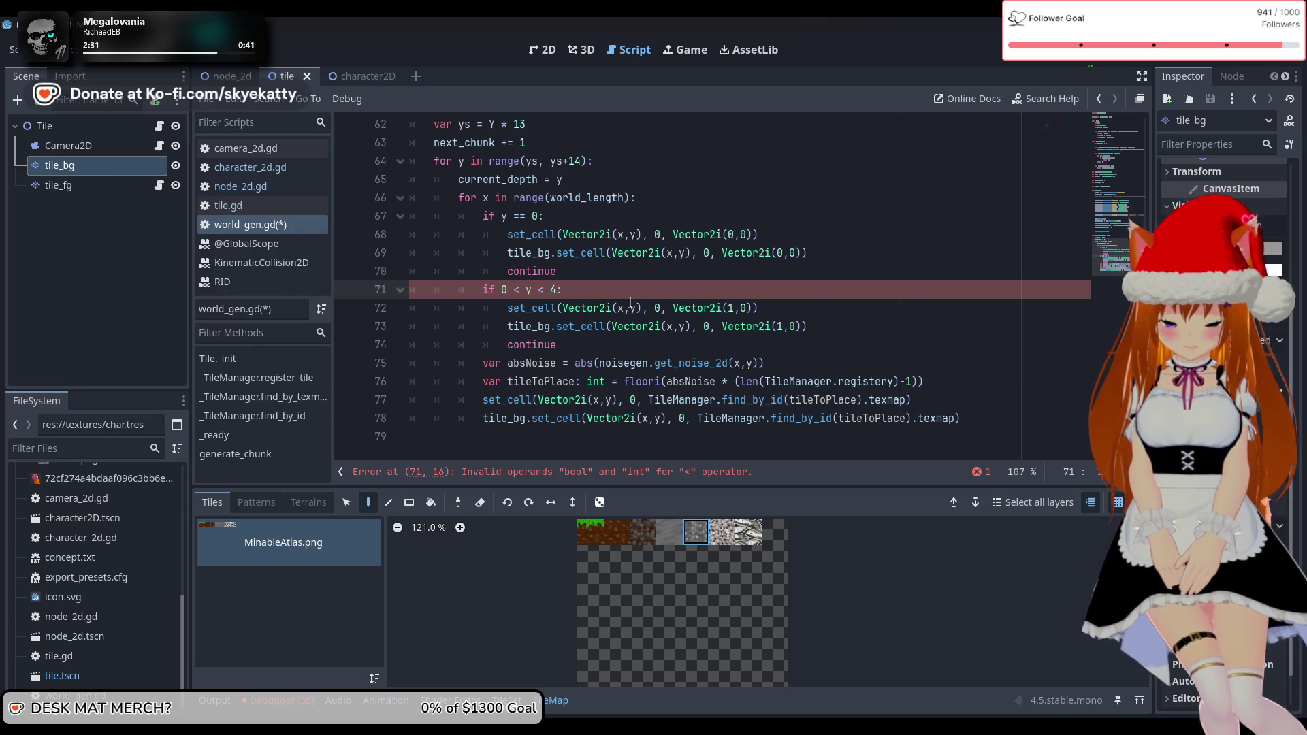
mouse_move(525, 289)
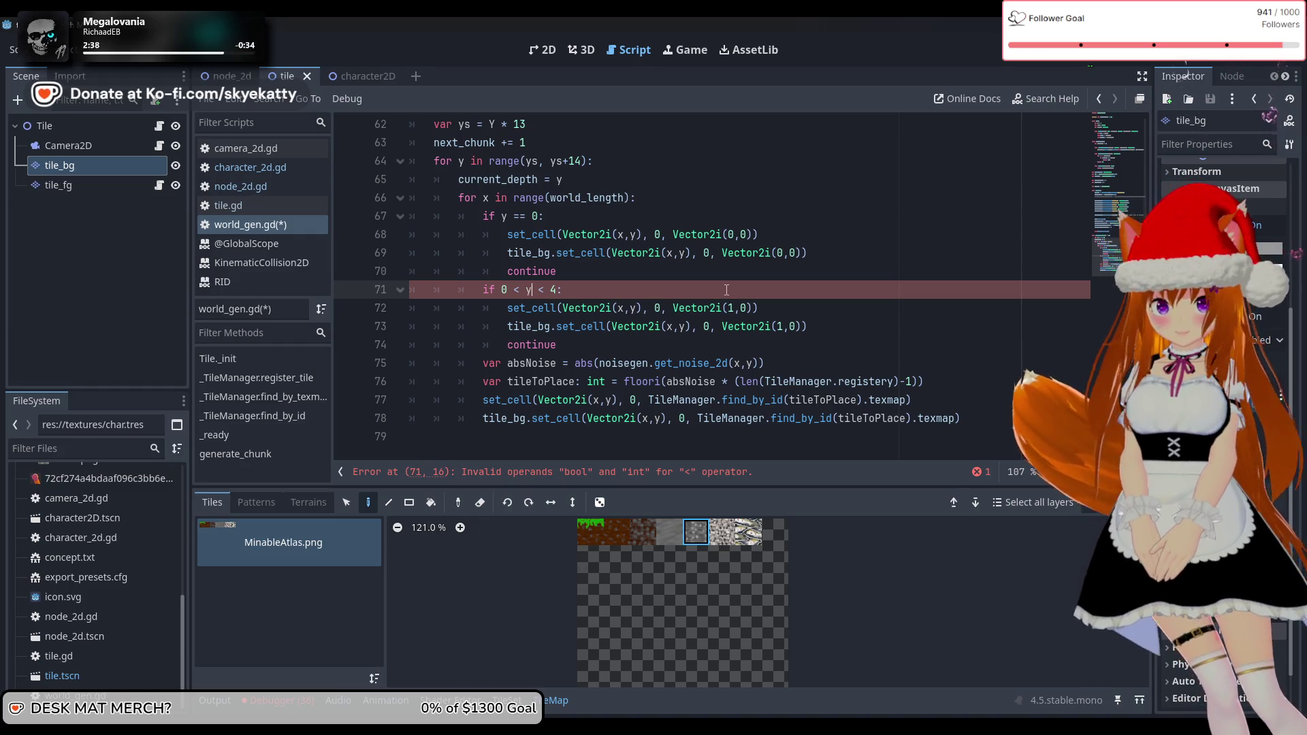
text(and)
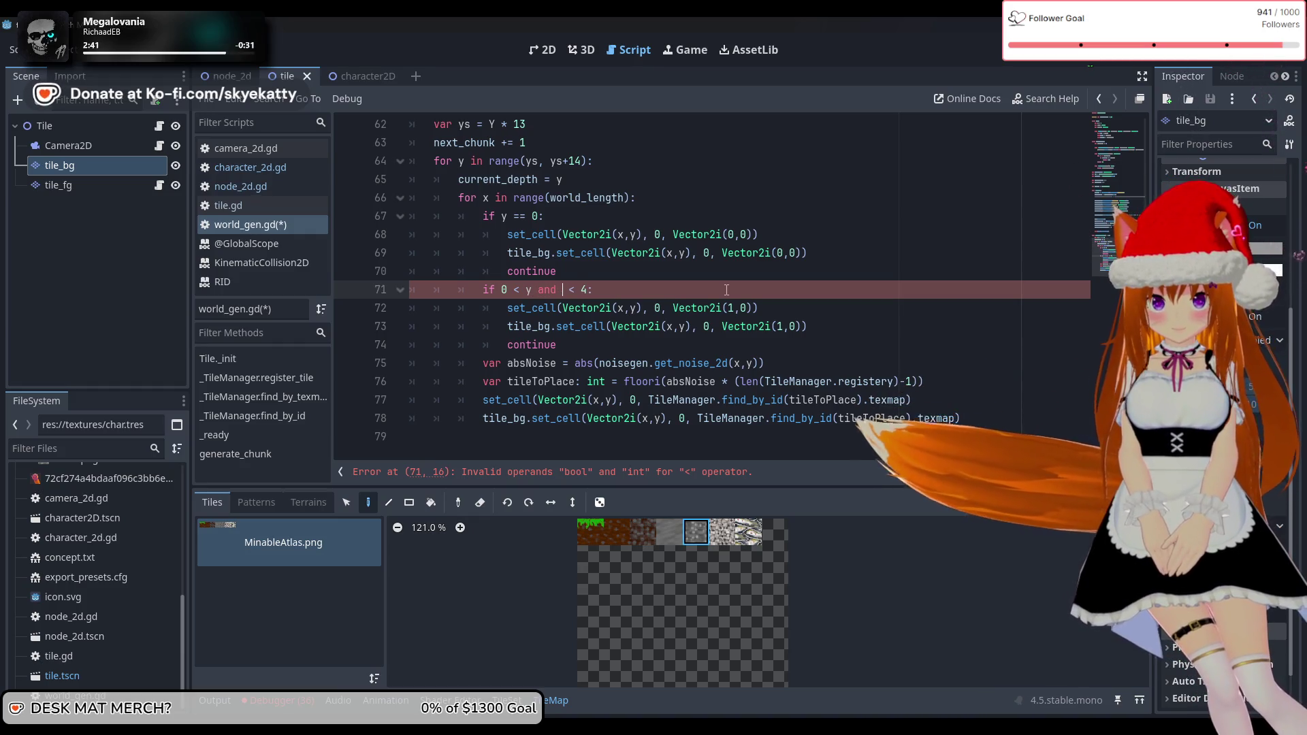
text( y)
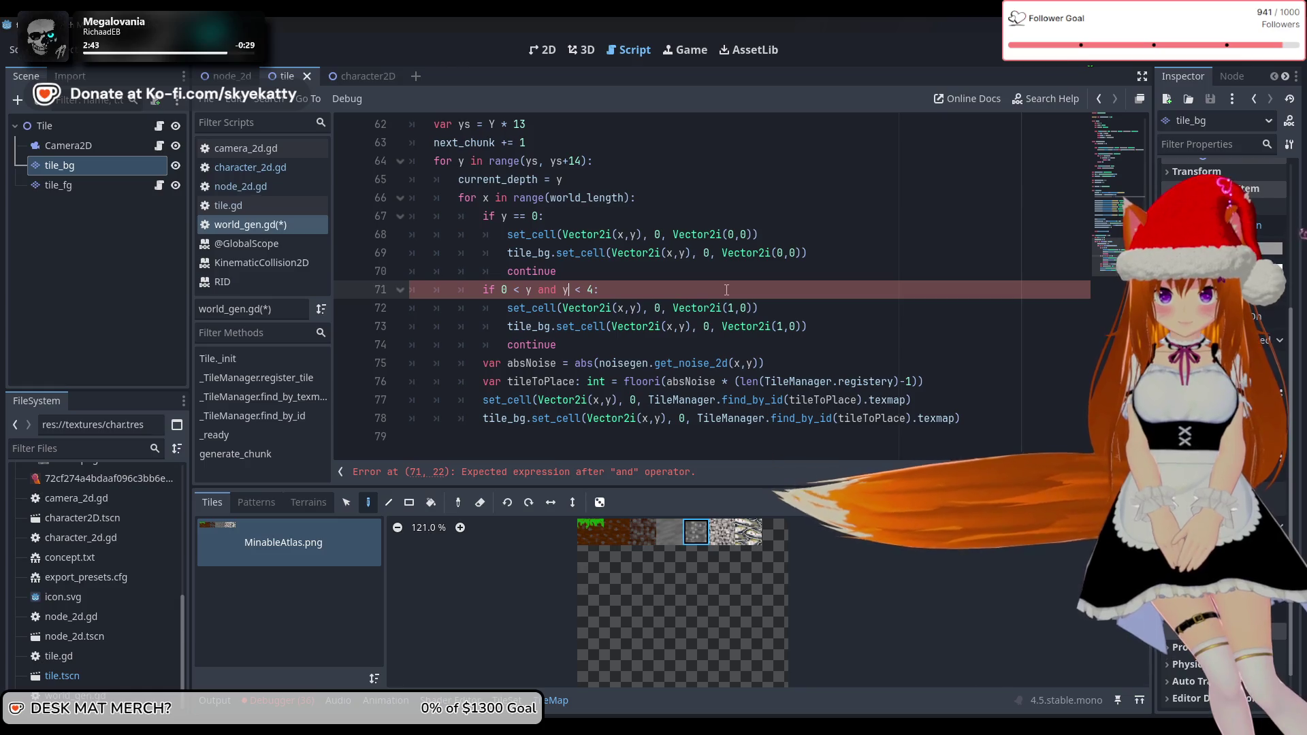
click(703, 271)
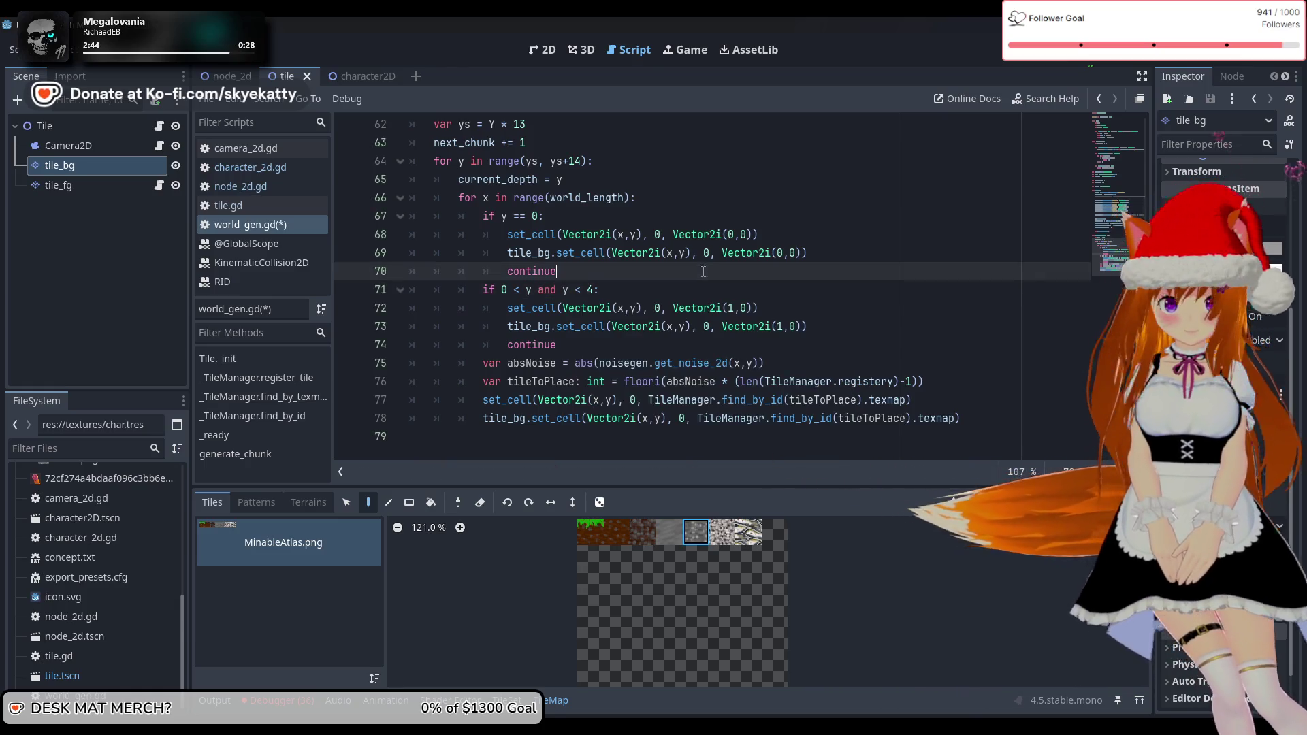
click(673, 308)
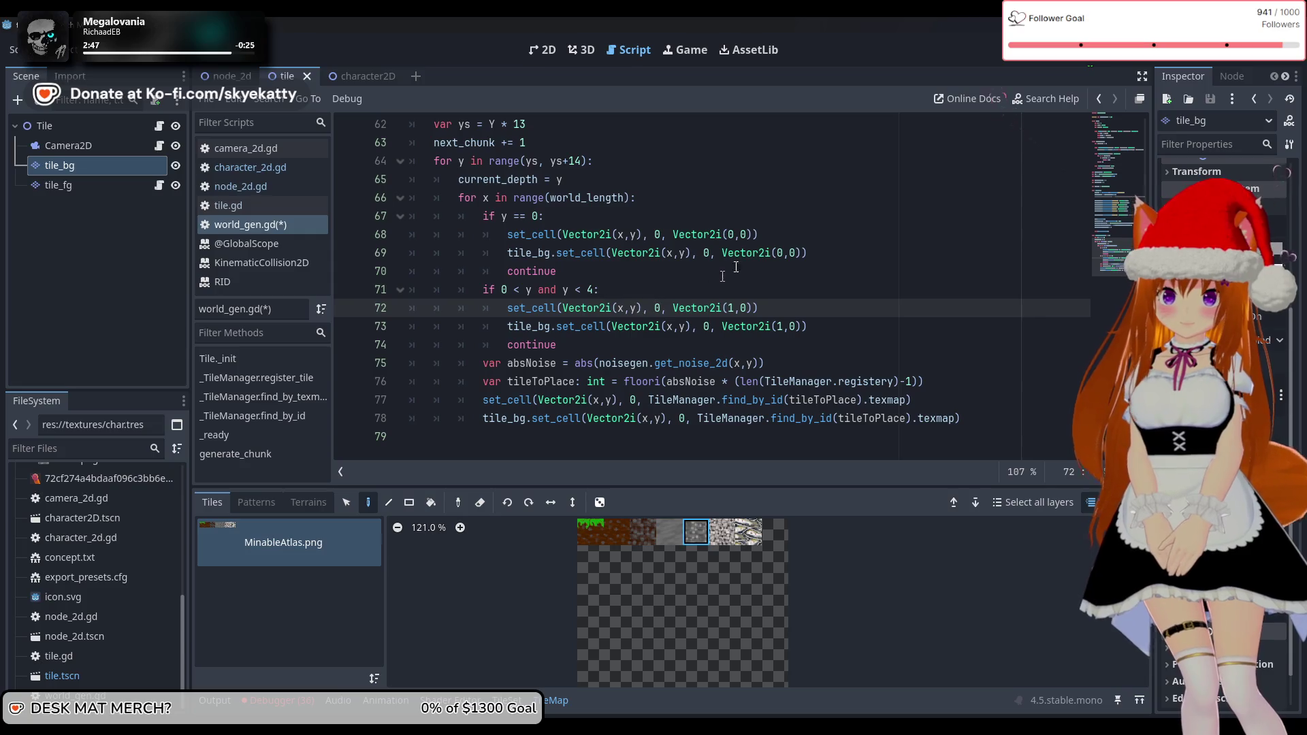
click(1080, 57)
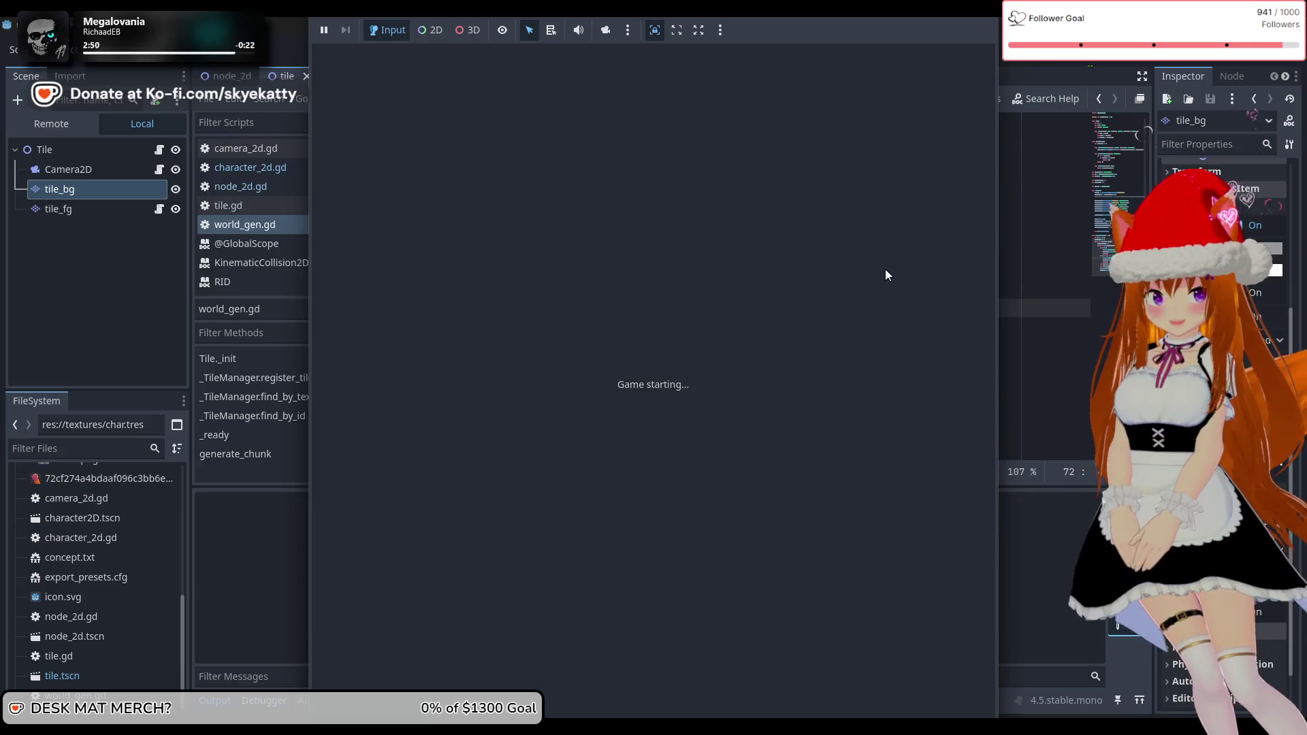
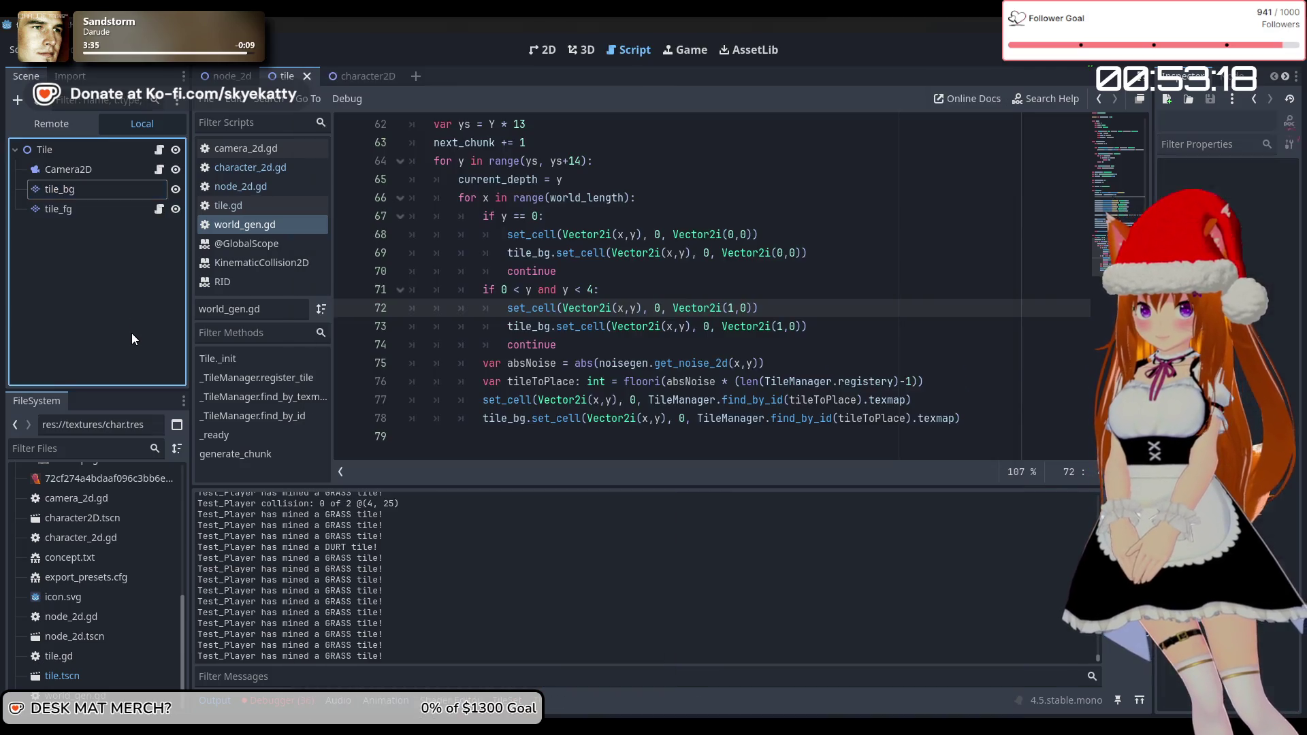
Leave the game, review world_gen.gd's _ready and generate_chunk code, then switch to character_2d.gd
click(132, 333)
scroll(644, 363, up, 8)
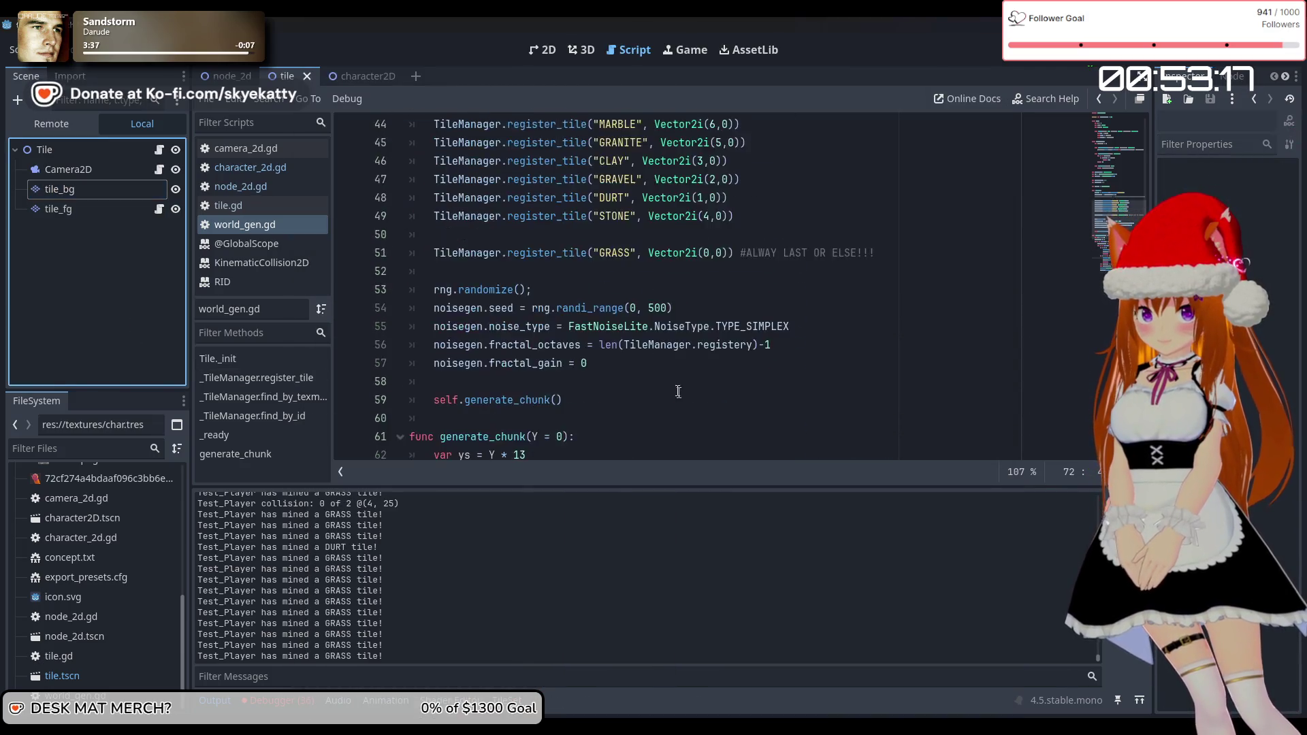
scroll(644, 362, down, 4)
scroll(640, 358, up, 5)
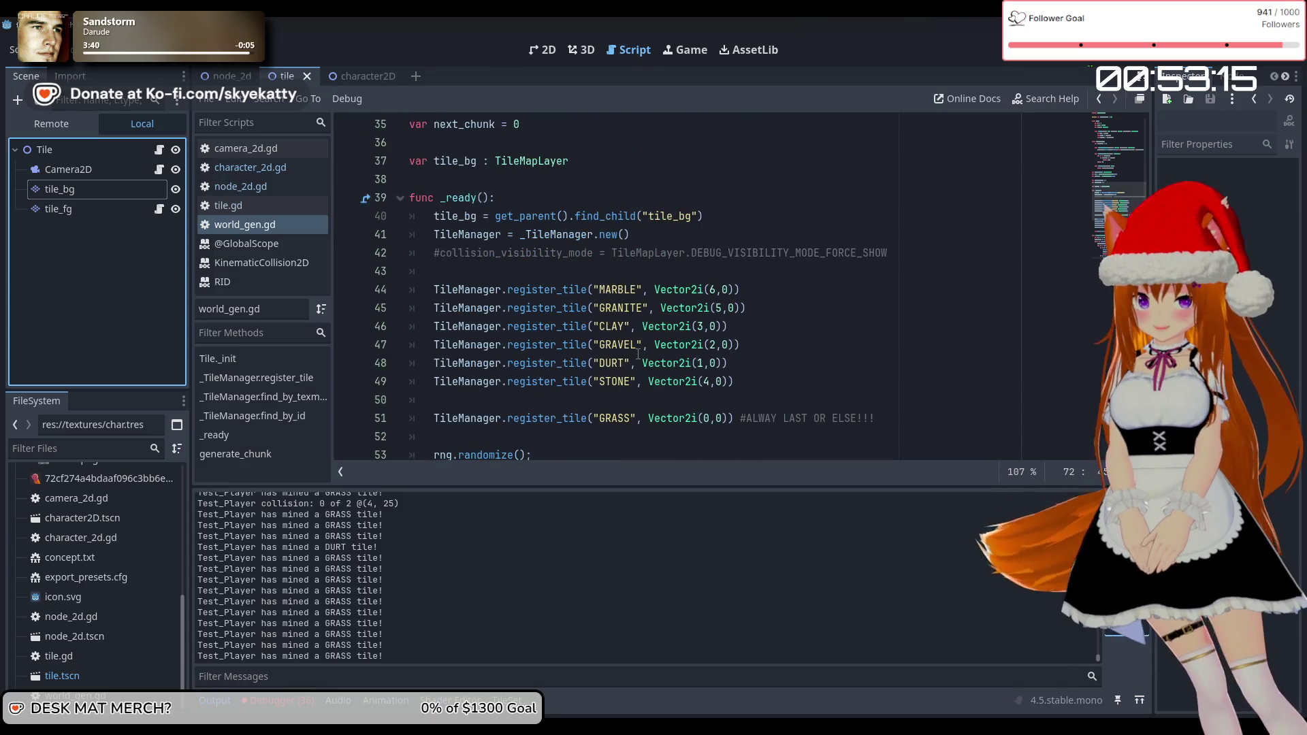
scroll(637, 353, down, 8)
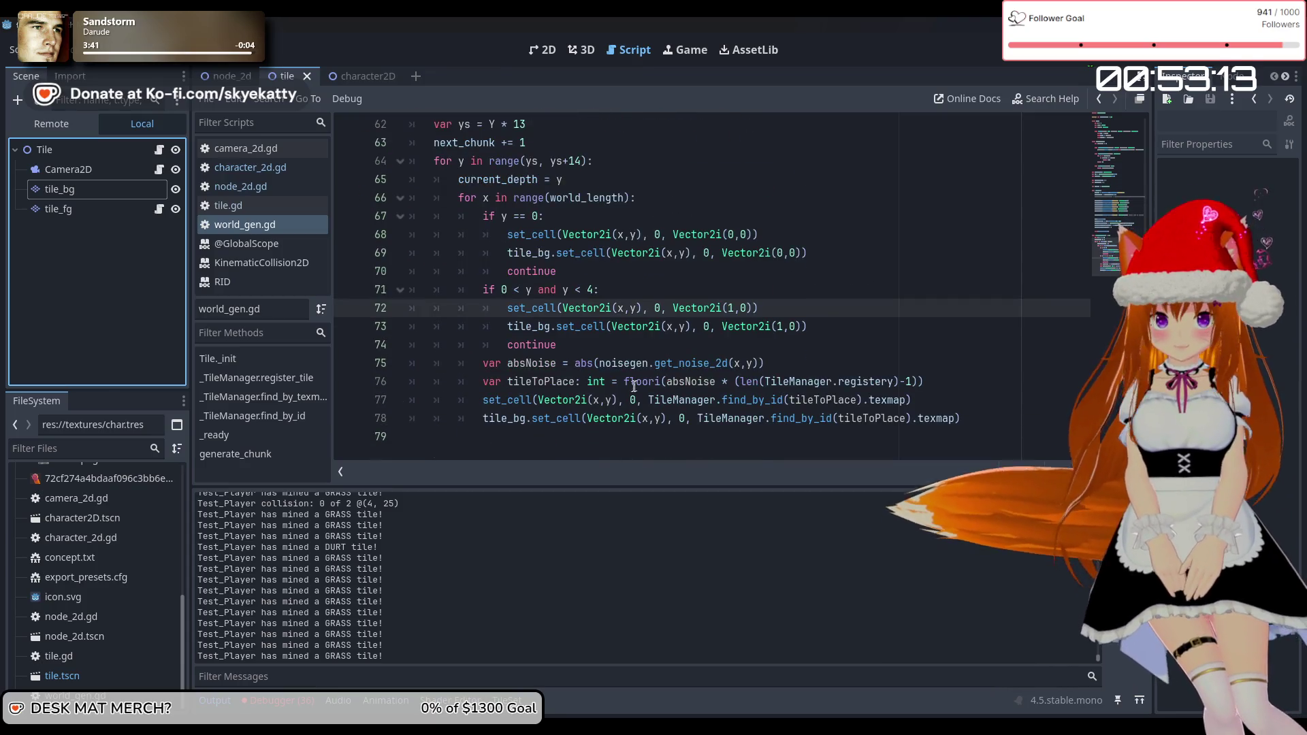
scroll(608, 281, up, 9)
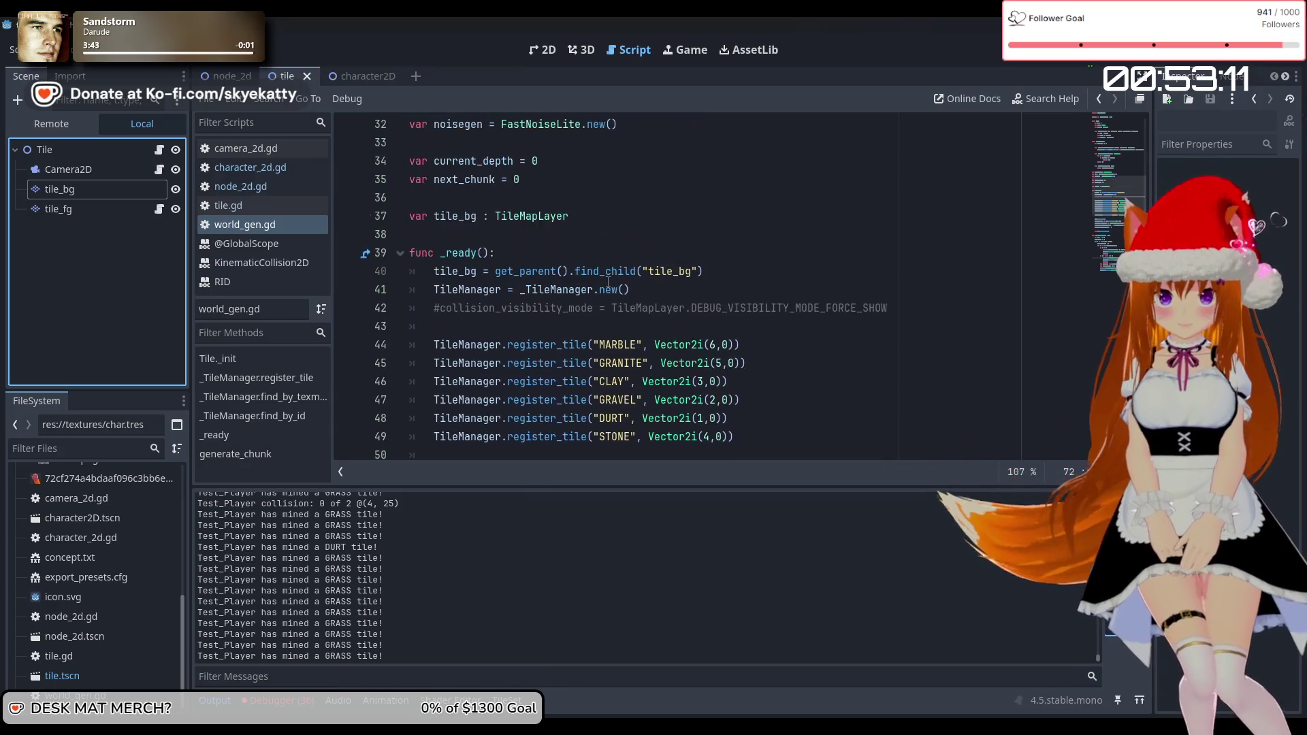
scroll(608, 281, down, 8)
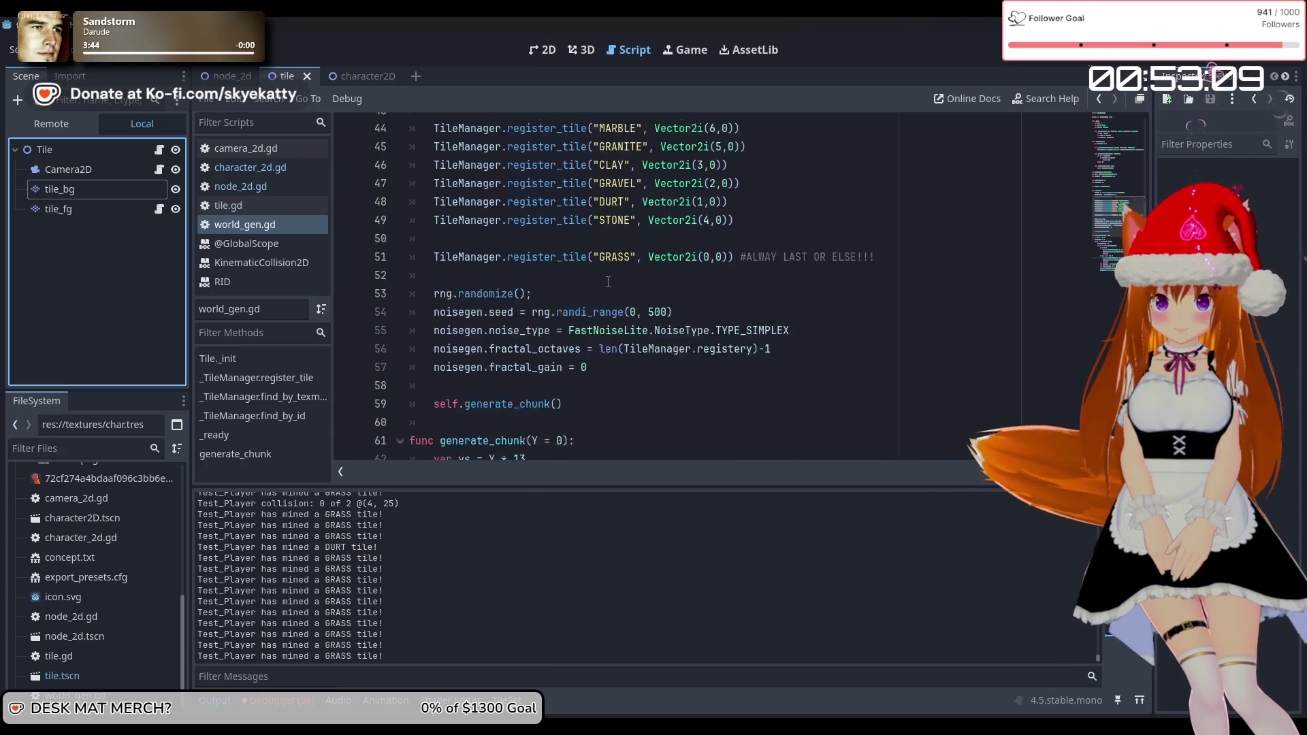
scroll(608, 281, up, 5)
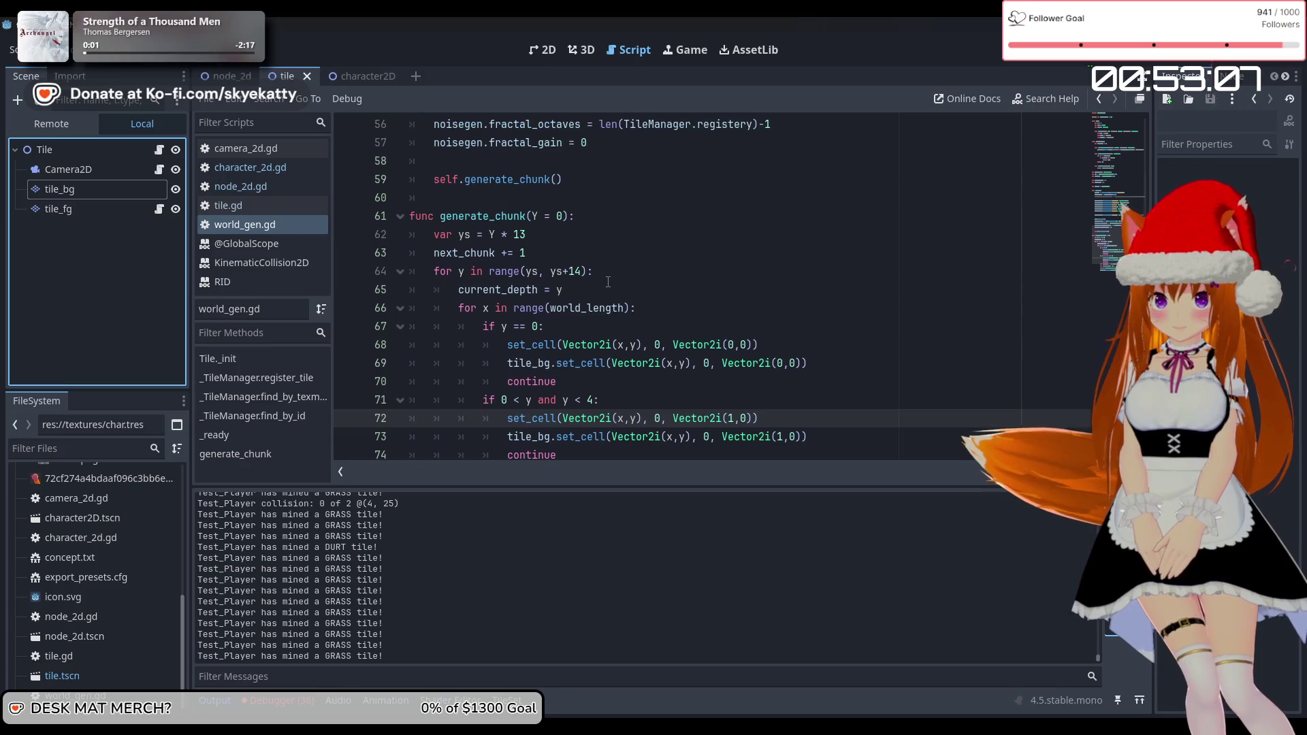
scroll(608, 281, up, 4)
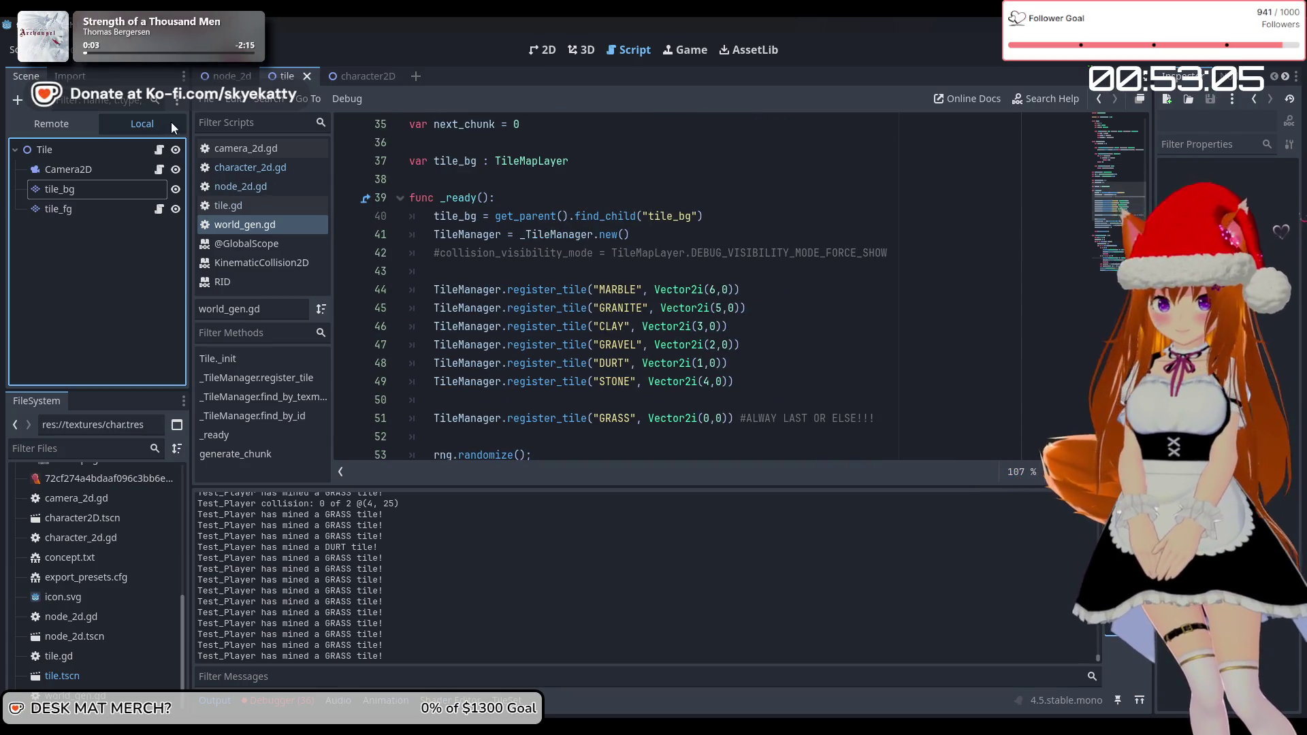
click(250, 167)
Scroll through character_2d.gd down to its _physics_process function
scroll(606, 261, up, 5)
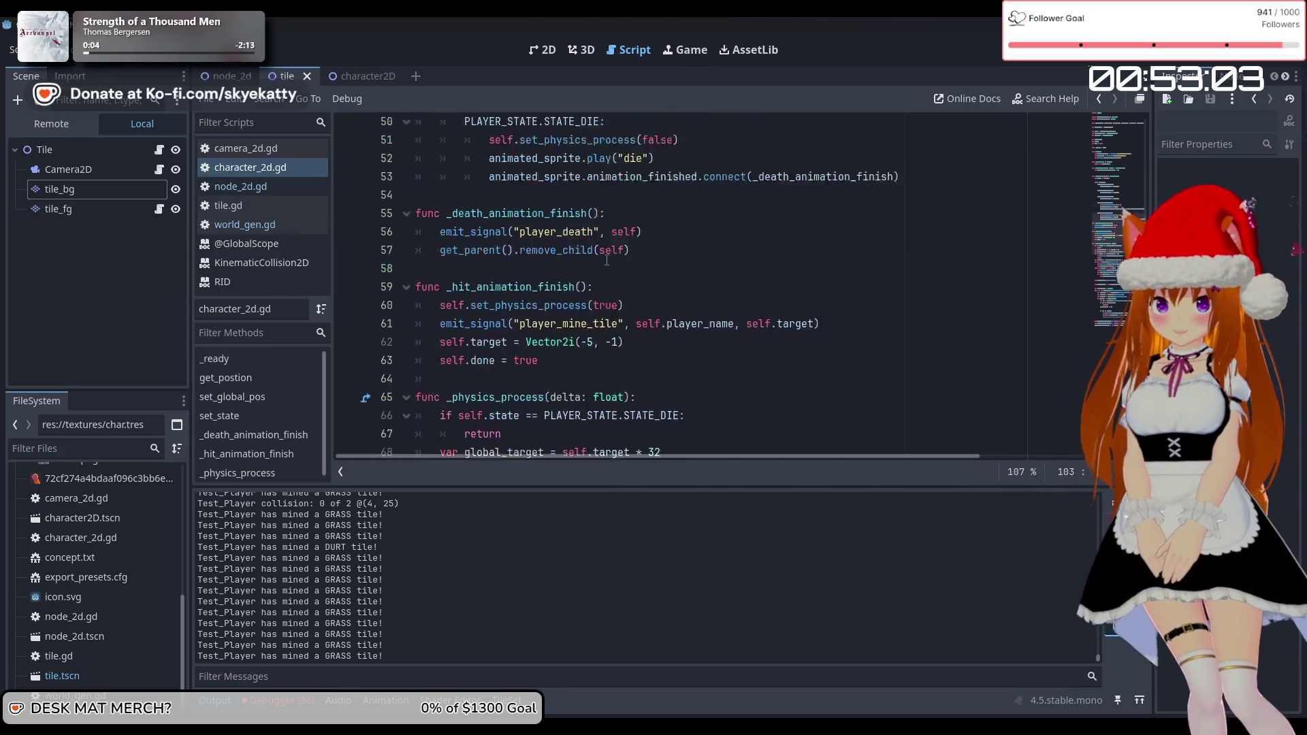
scroll(708, 319, down, 4)
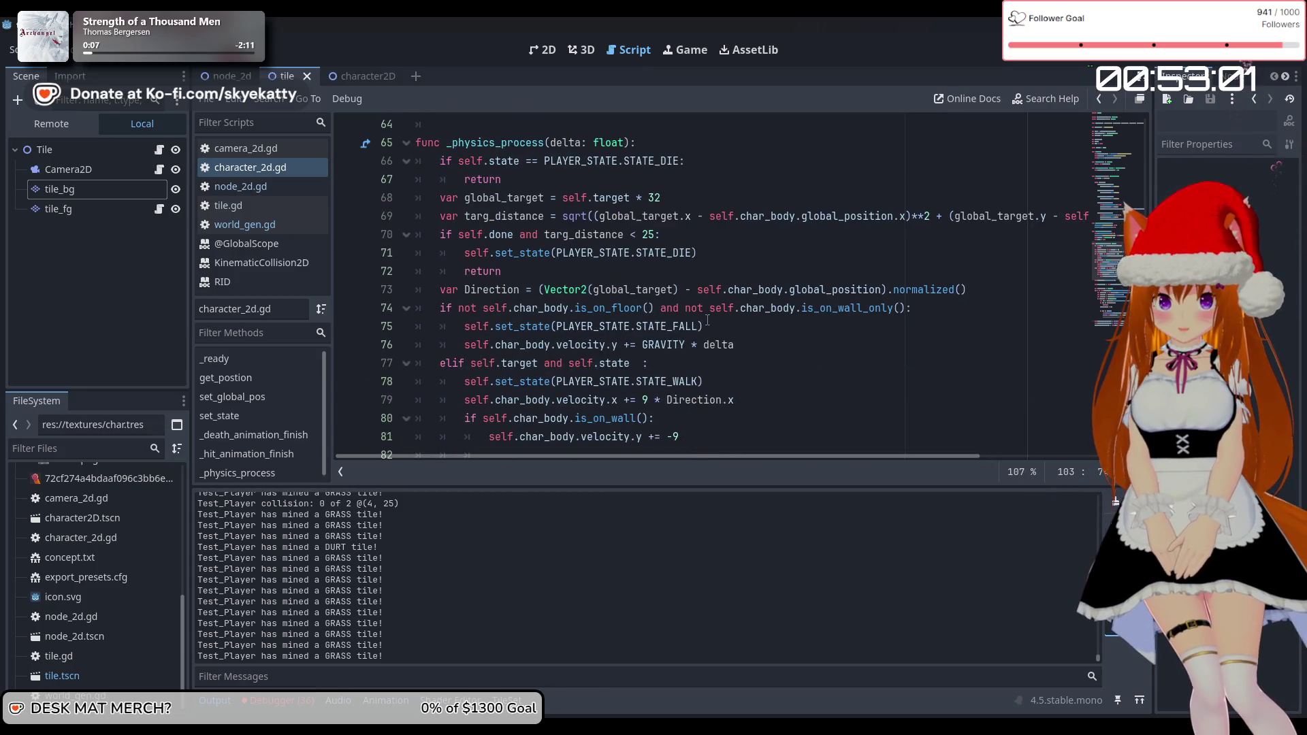
scroll(708, 320, up, 14)
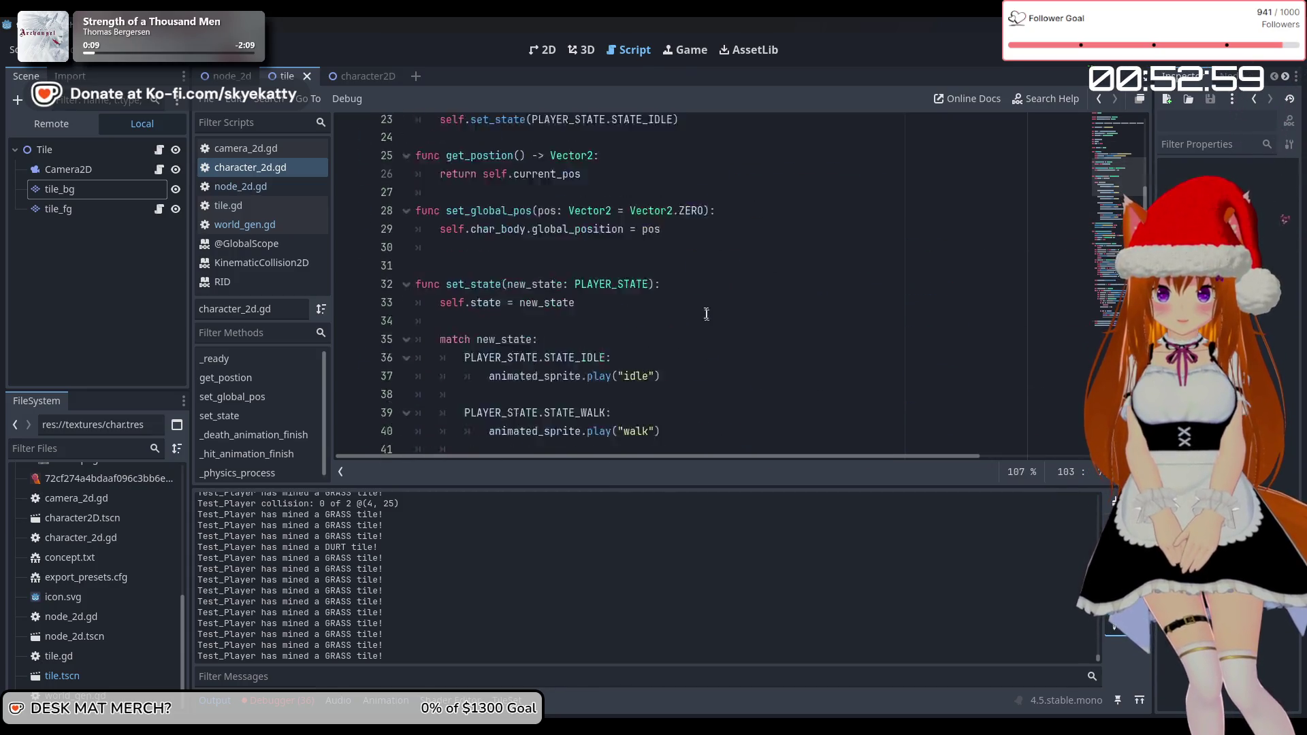
scroll(706, 315, down, 15)
scroll(699, 301, up, 1)
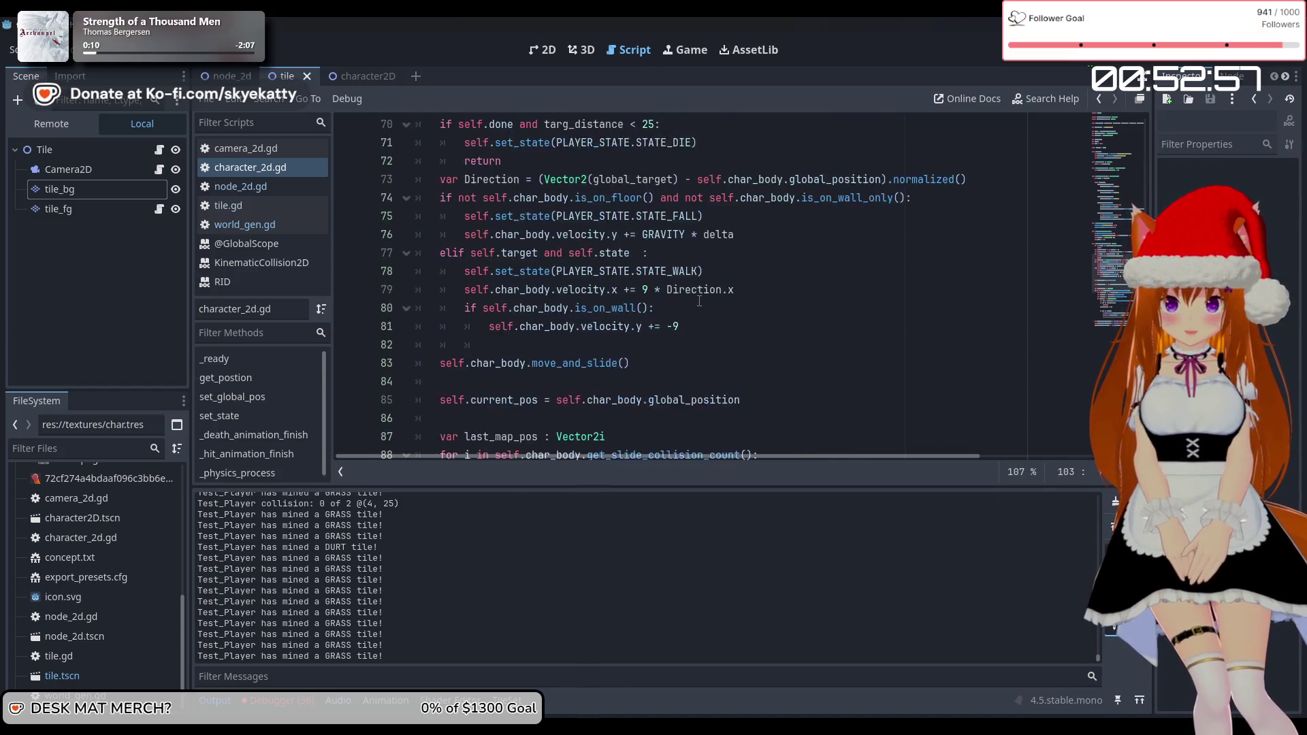
scroll(699, 301, up, 3)
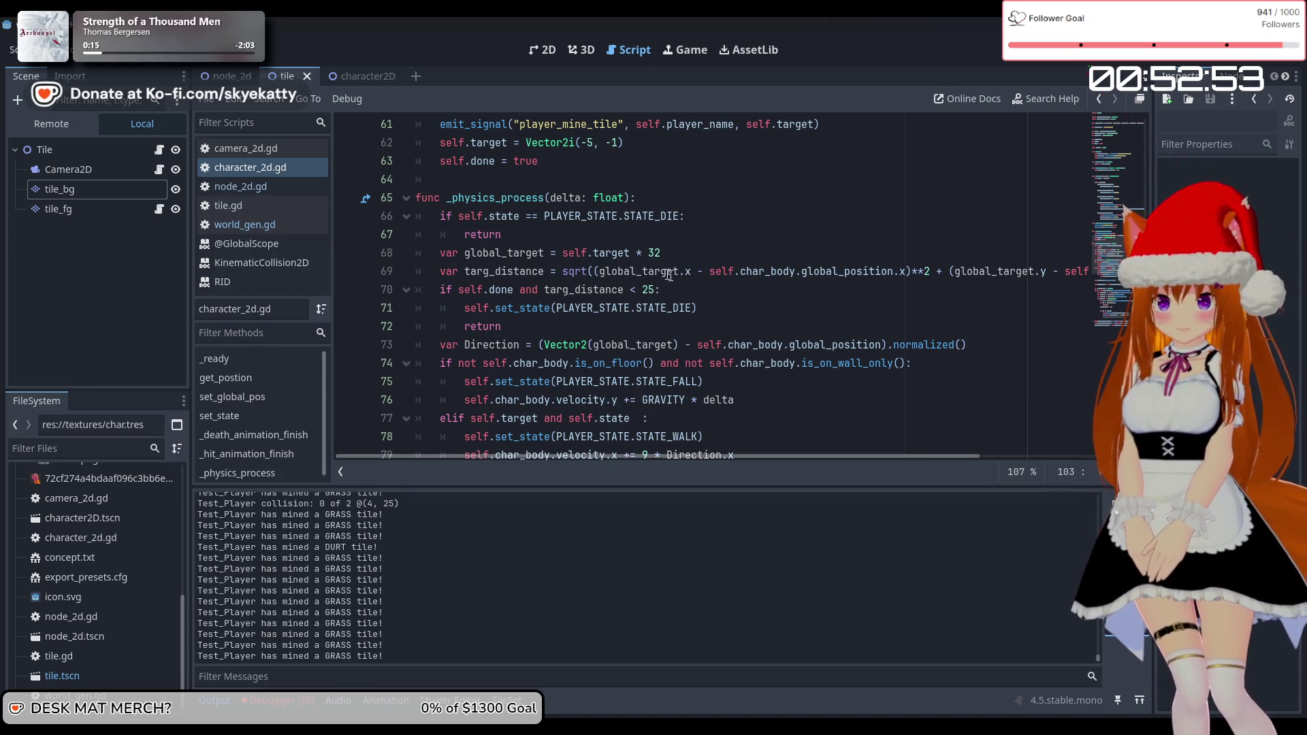
scroll(573, 270, down, 1)
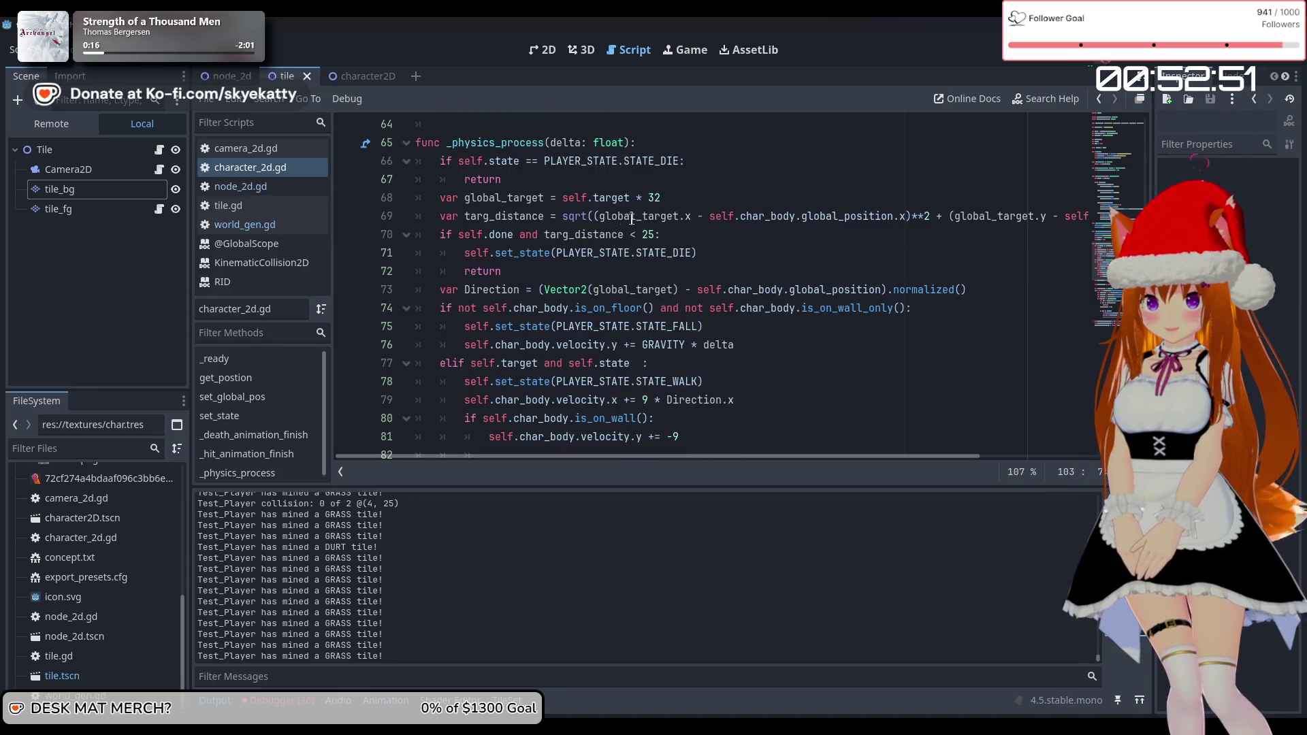
scroll(604, 212, down, 1)
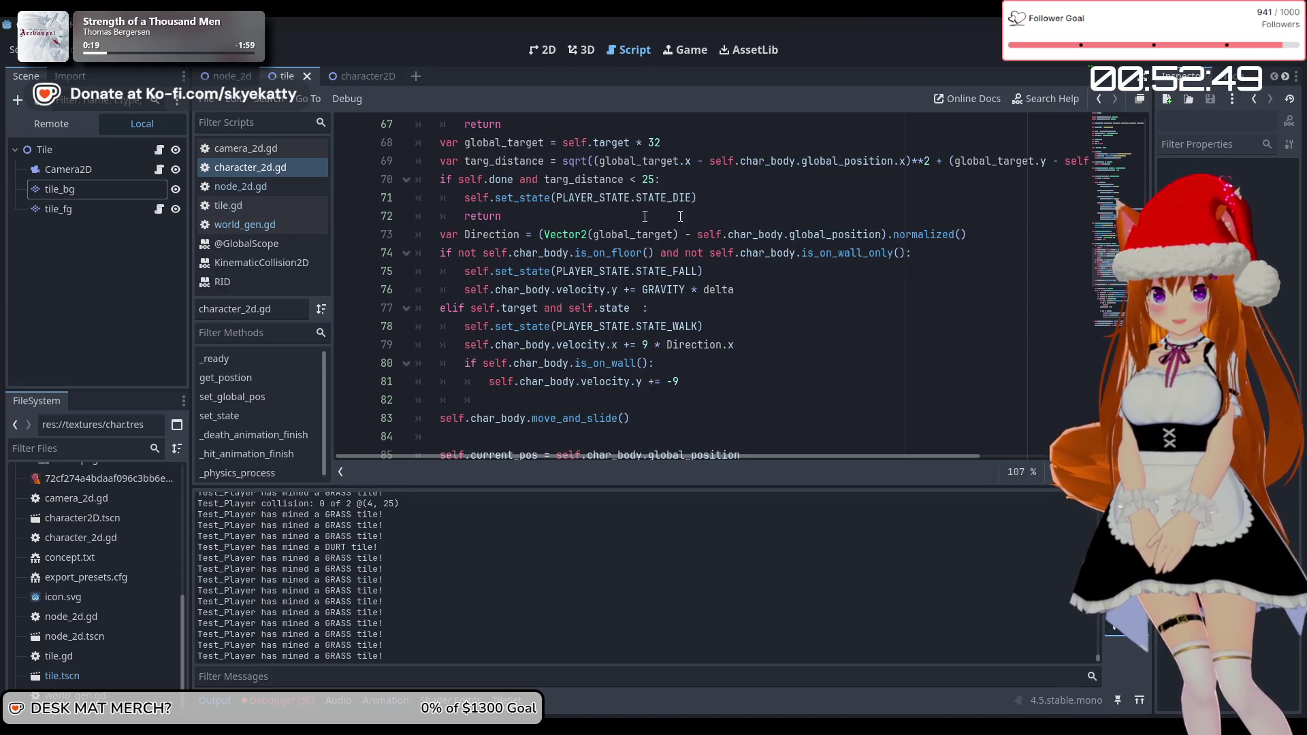
scroll(471, 181, down, 1)
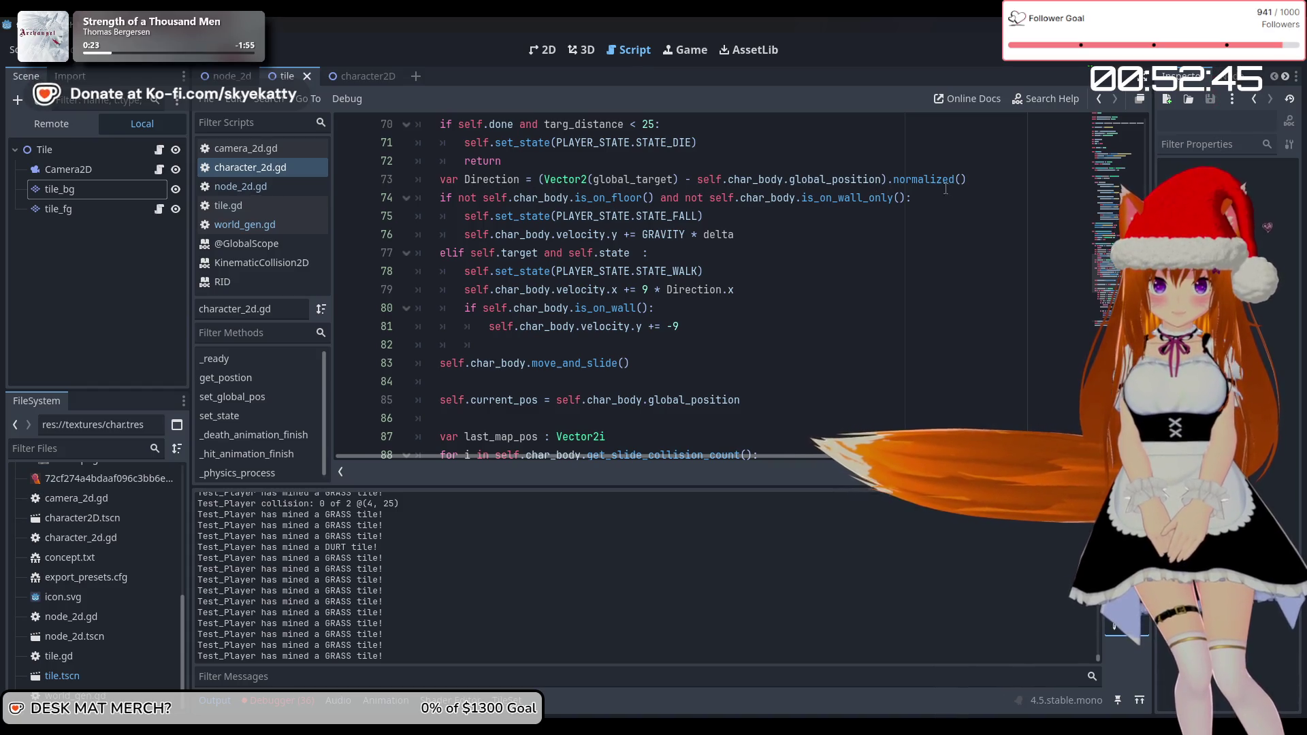
Inspect the Direction, gravity and speed lines, then select the -9 wall-climb velocity on line 81
click(980, 181)
drag(980, 181, 584, 180)
click(805, 242)
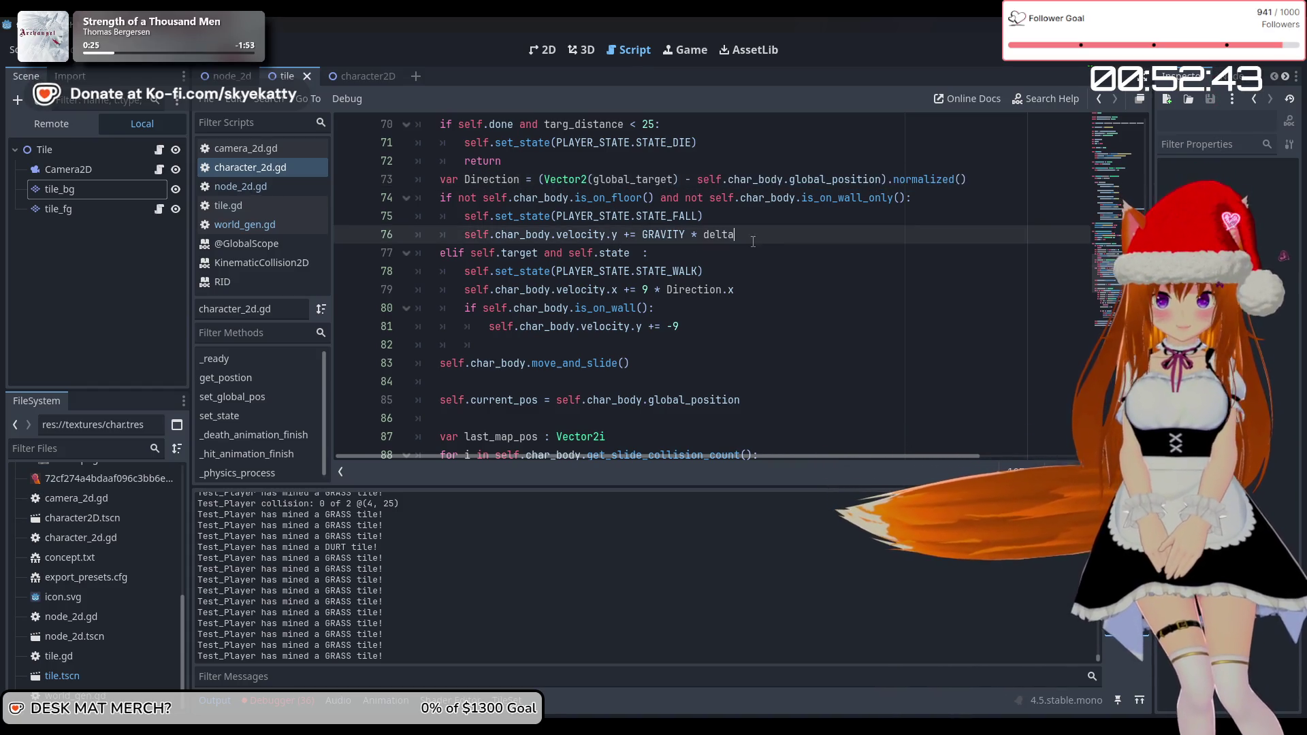
drag(733, 290, 638, 290)
click(654, 289)
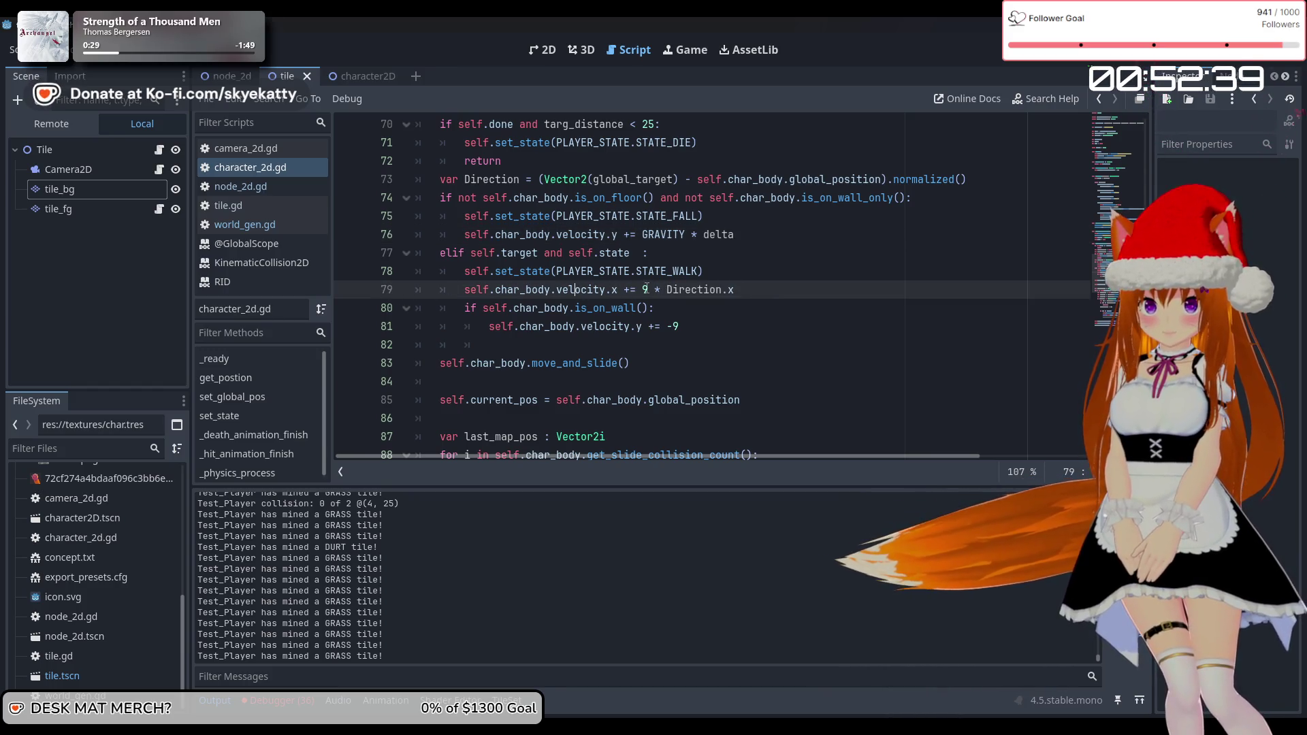
key(Down)
key(Down)
scroll(712, 313, down, 1)
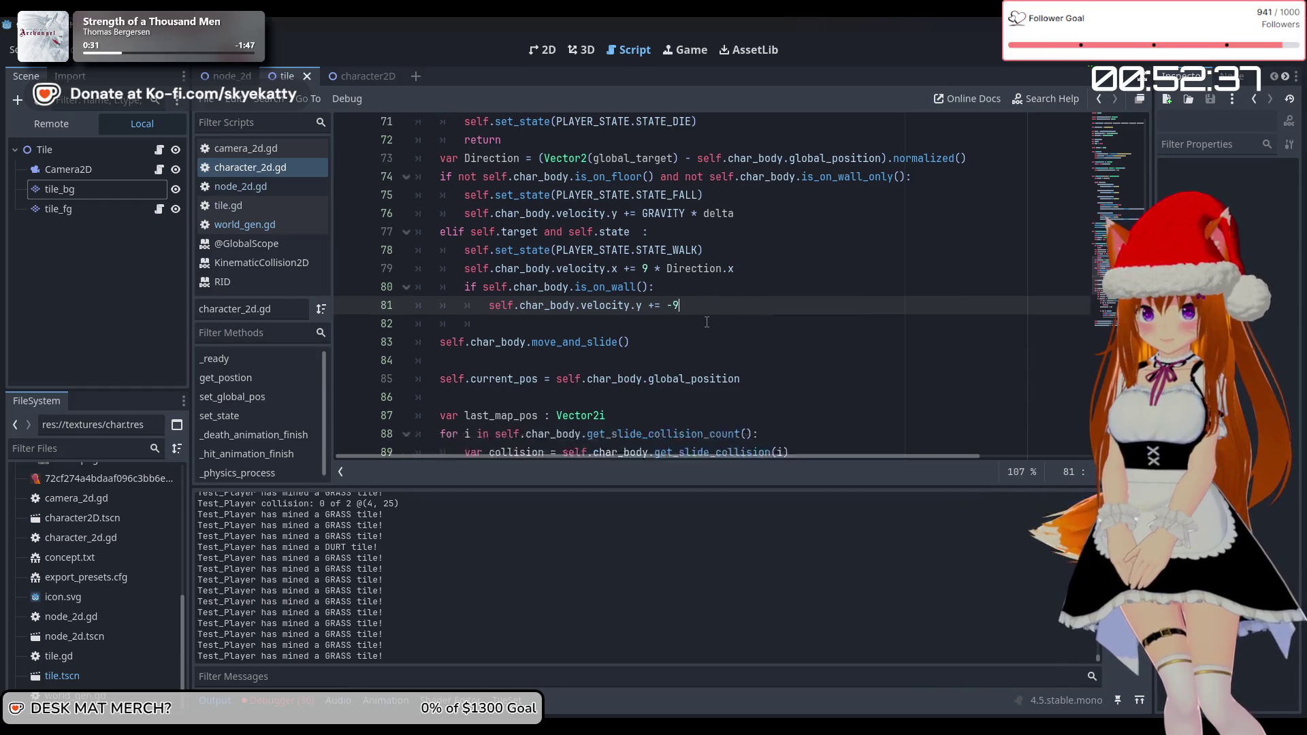
scroll(709, 313, up, 1)
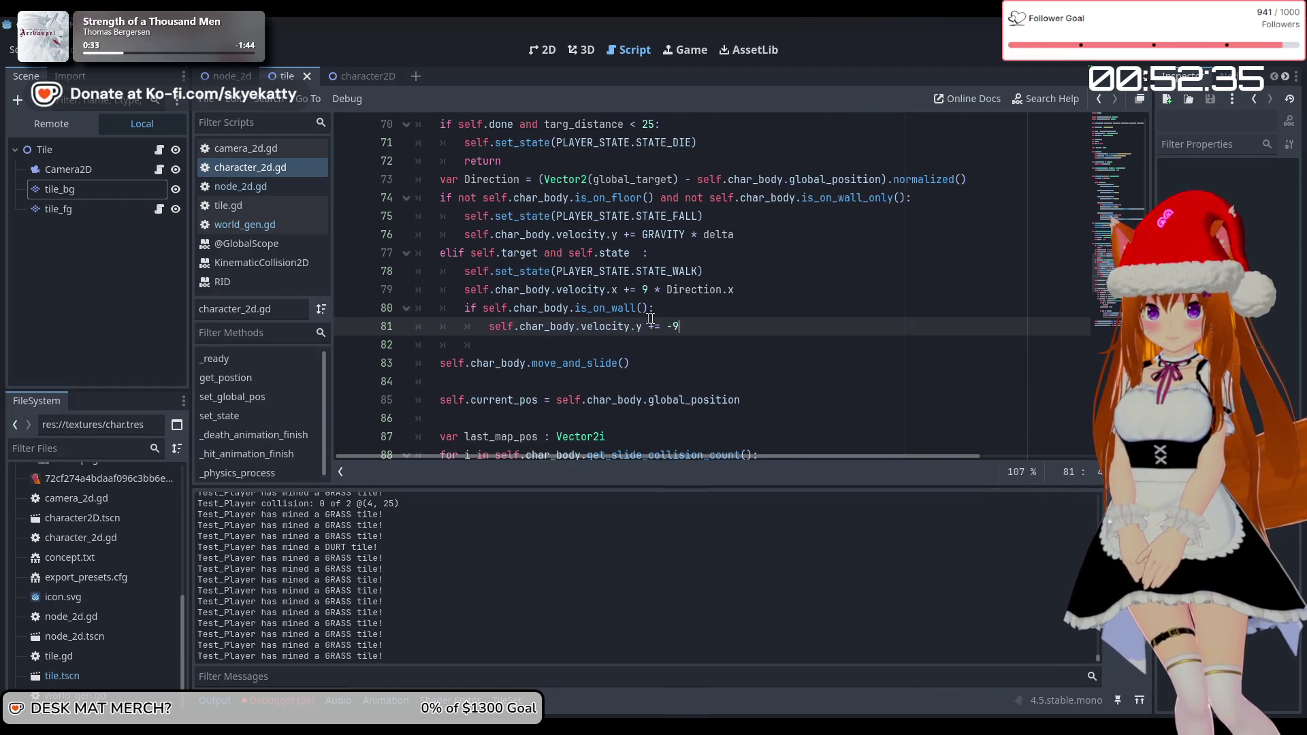
drag(702, 330, 667, 326)
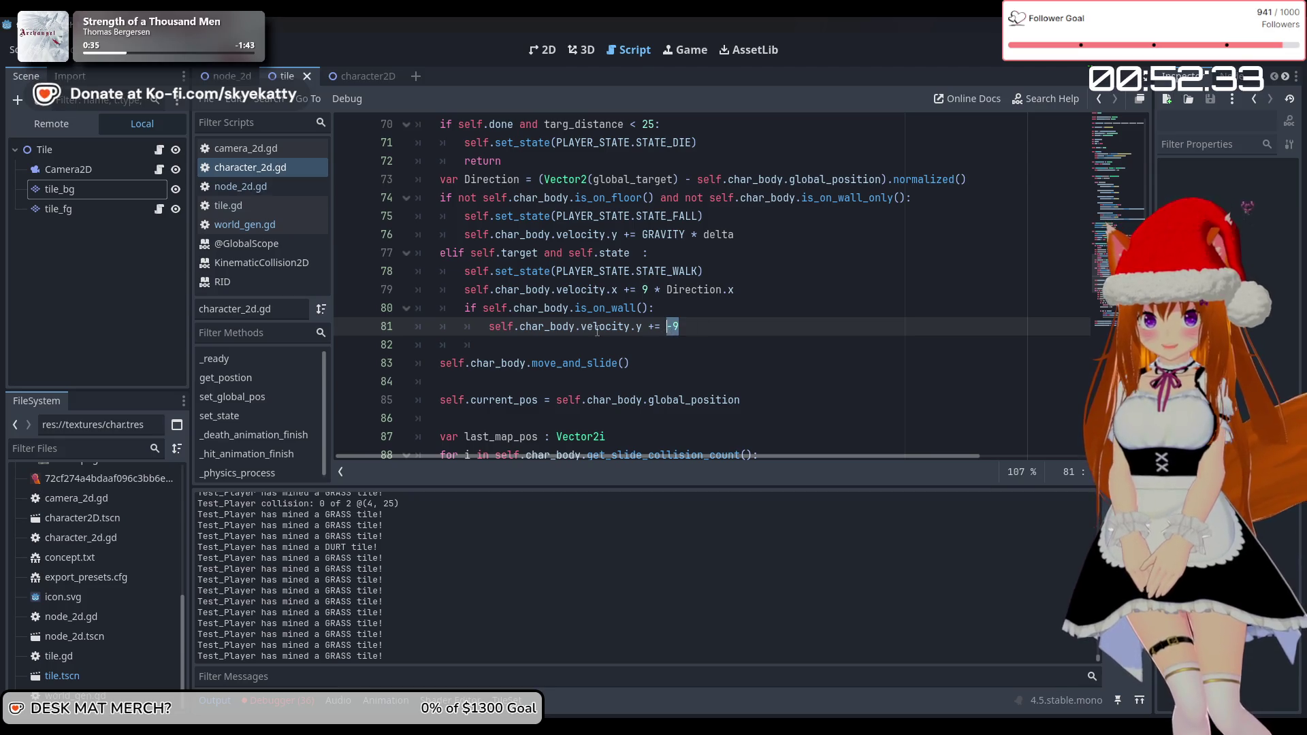
key(Down)
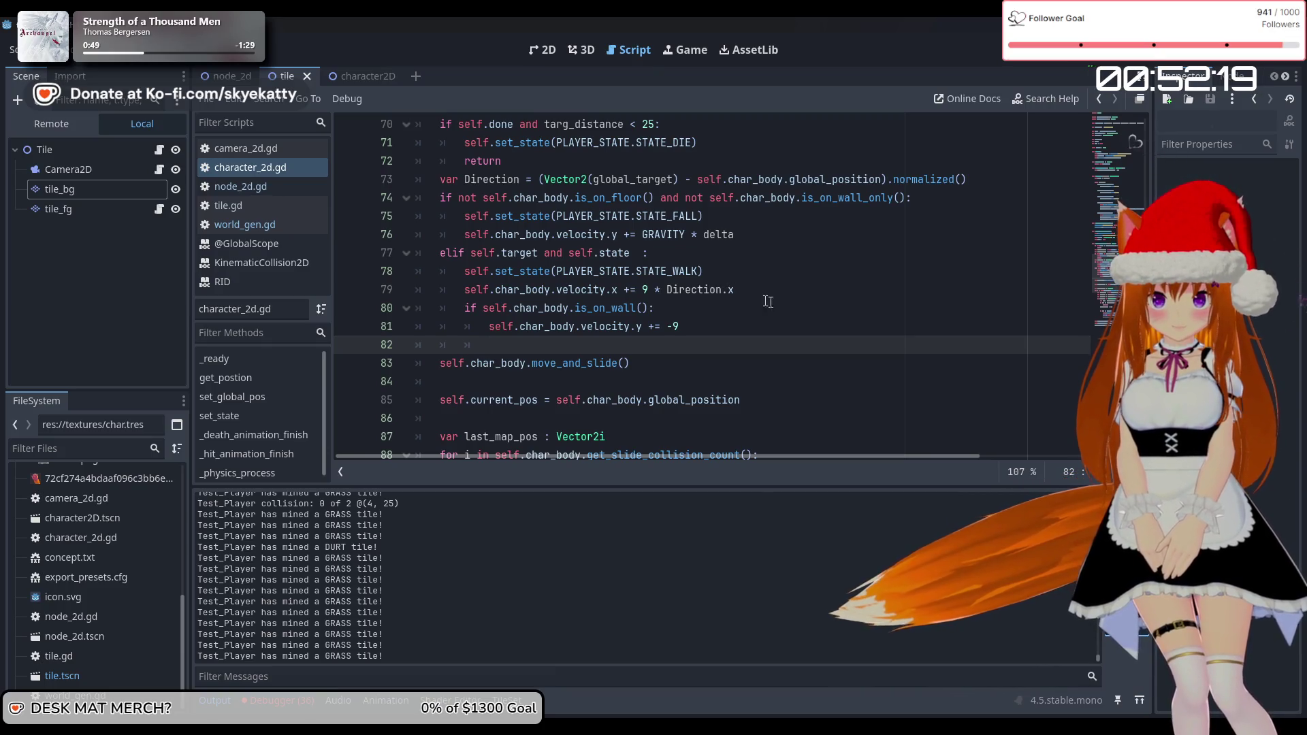
Change line 81's wall-climb velocity from -9 to -15, stop the old session and rerun with F5
click(643, 290)
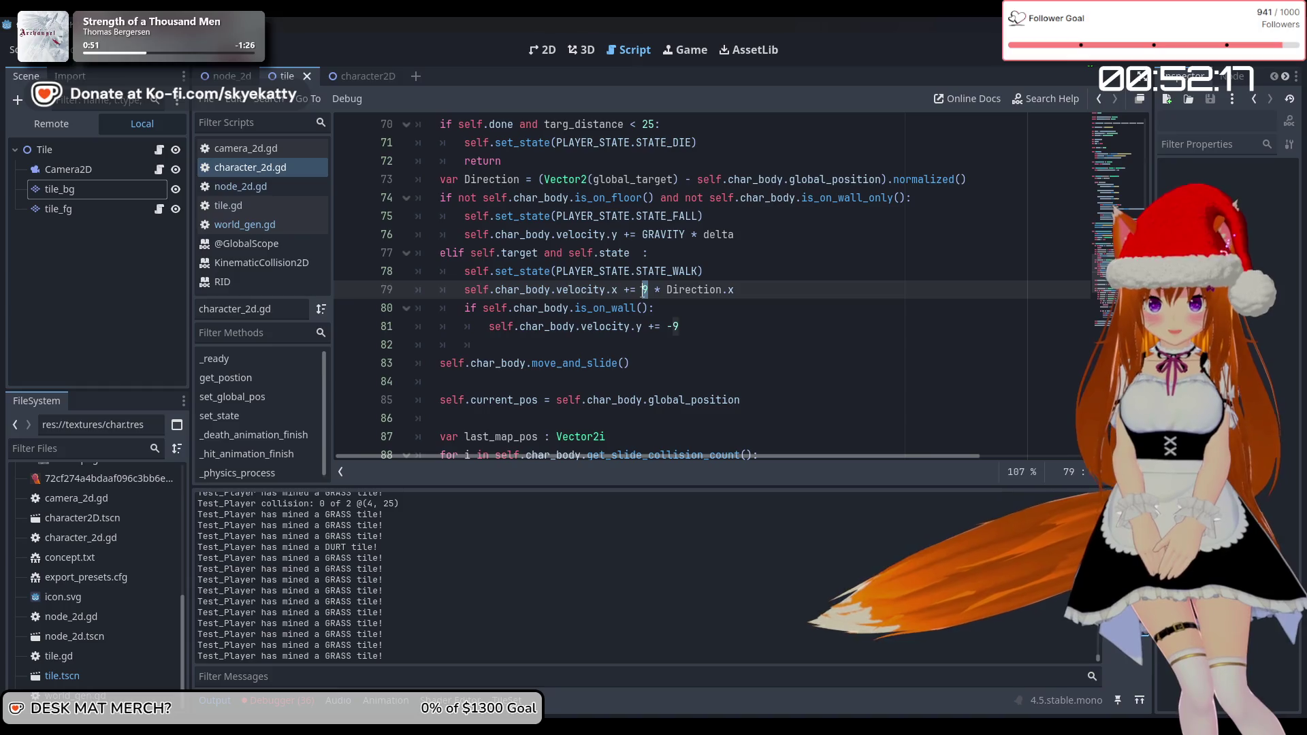
click(704, 329)
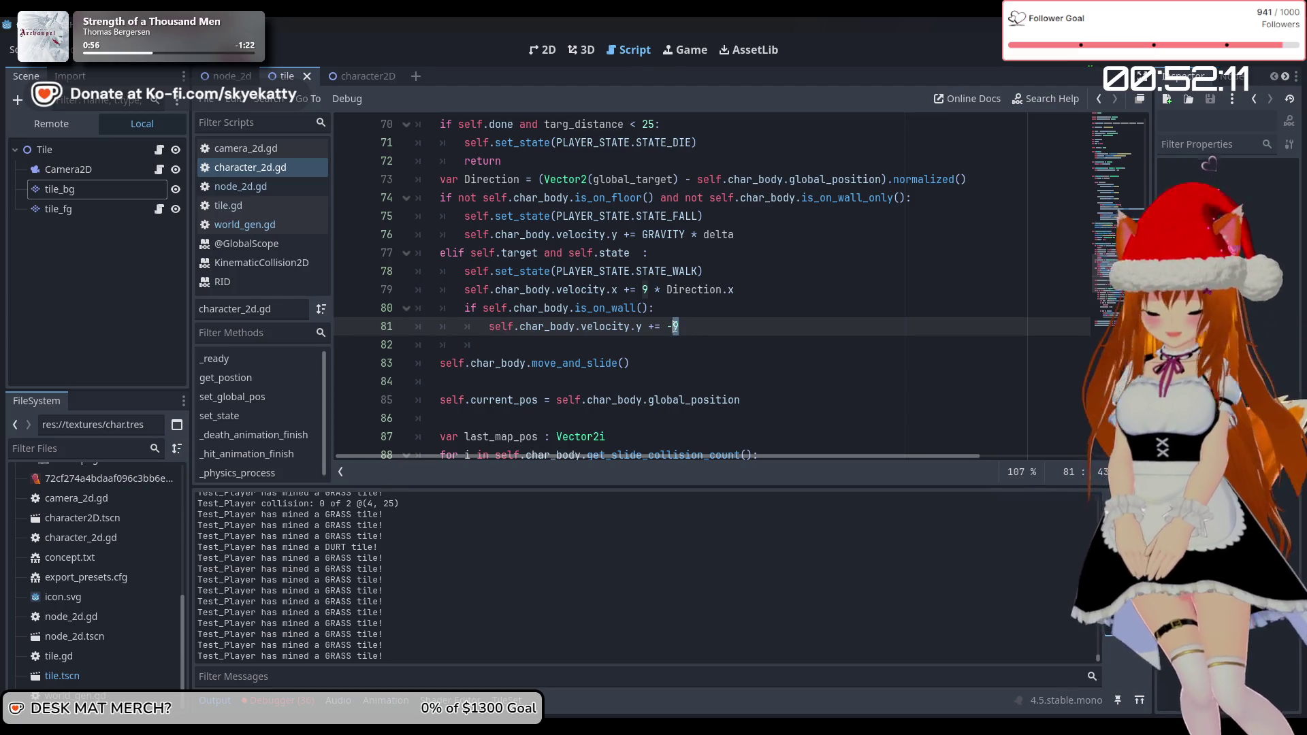
text(15)
click(701, 343)
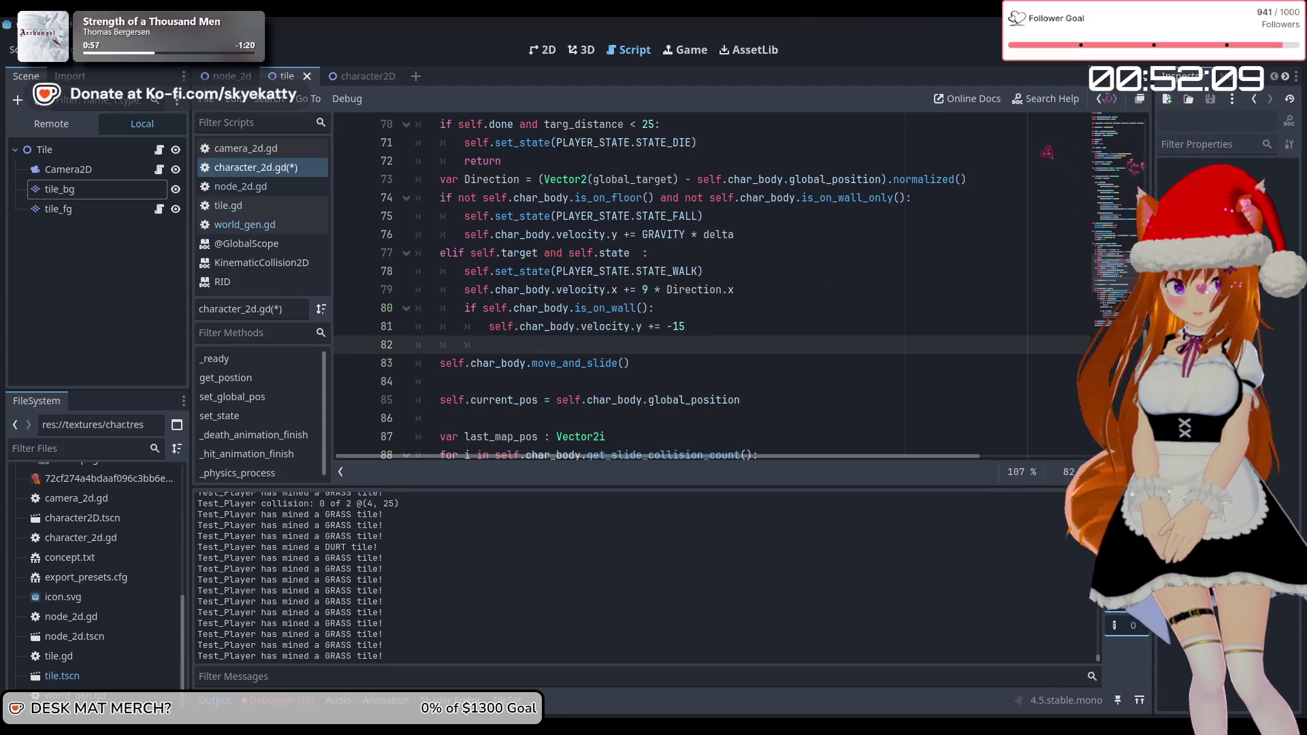
key(F8)
key(F5)
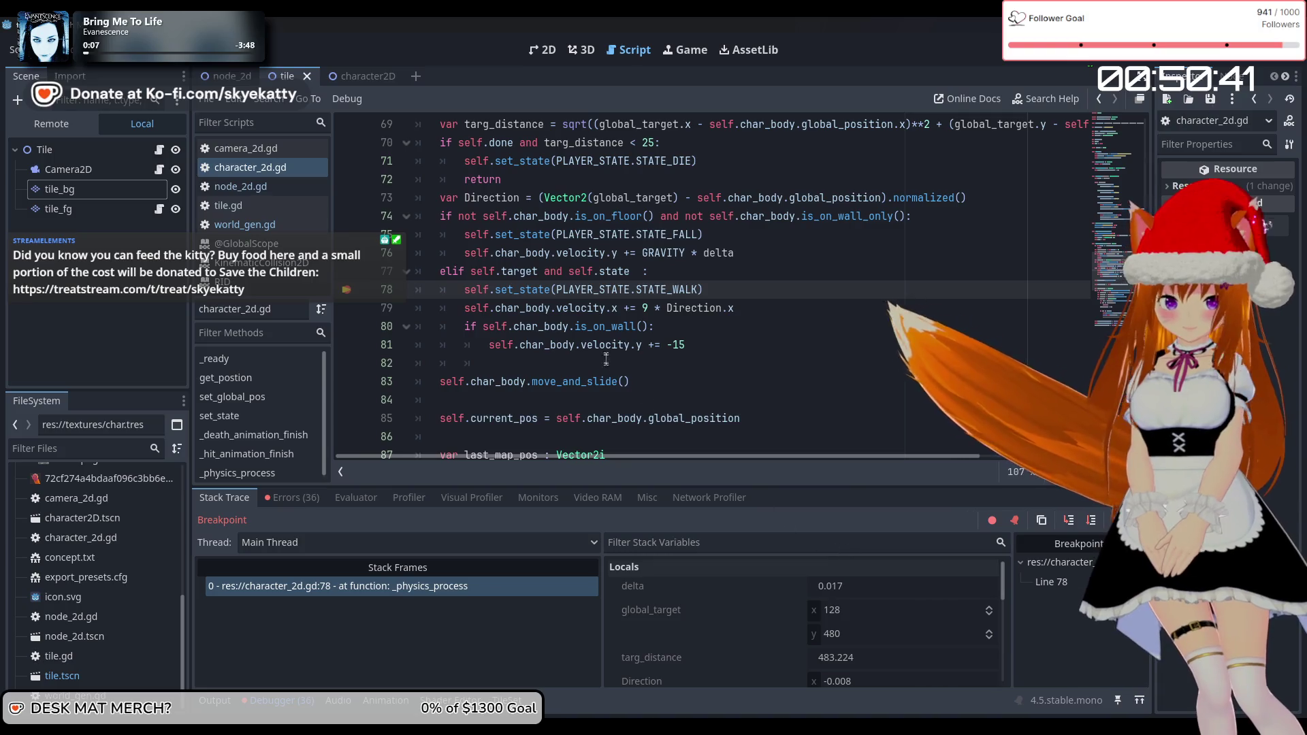
scroll(606, 342, up, 3)
scroll(607, 343, down, 4)
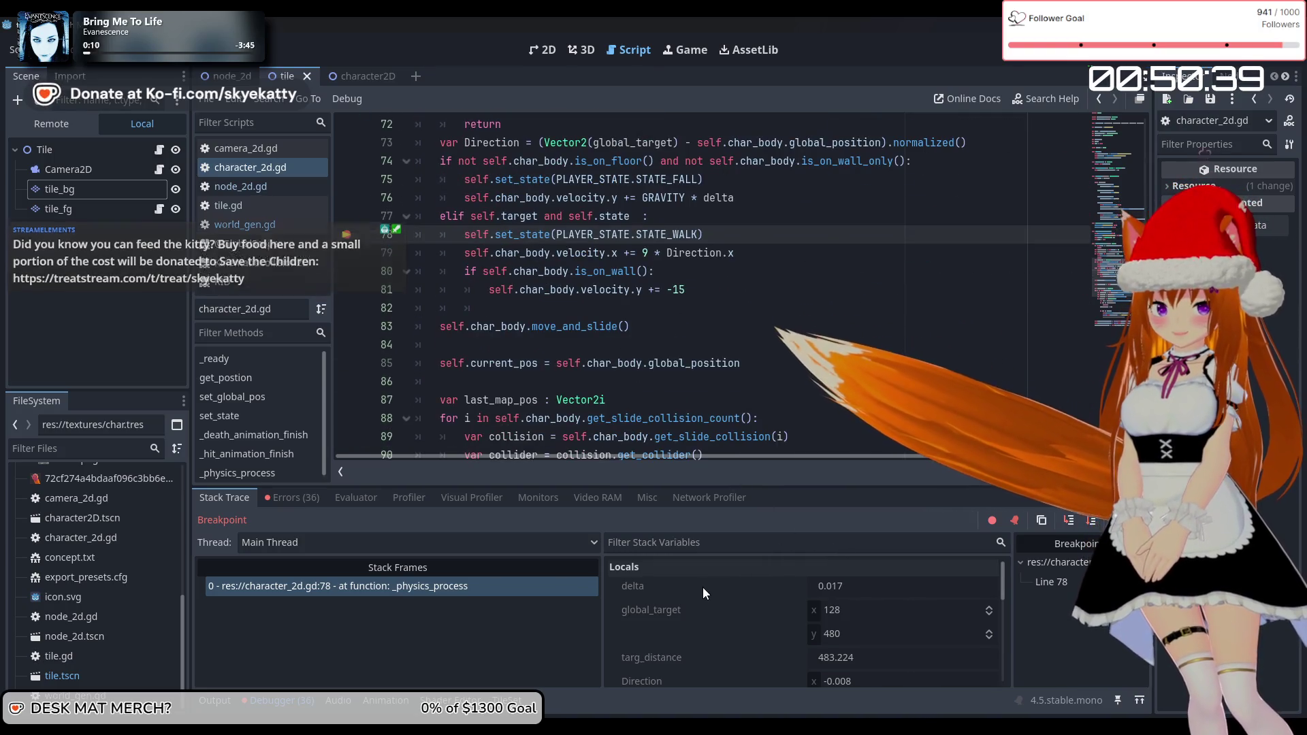
scroll(691, 598, down, 2)
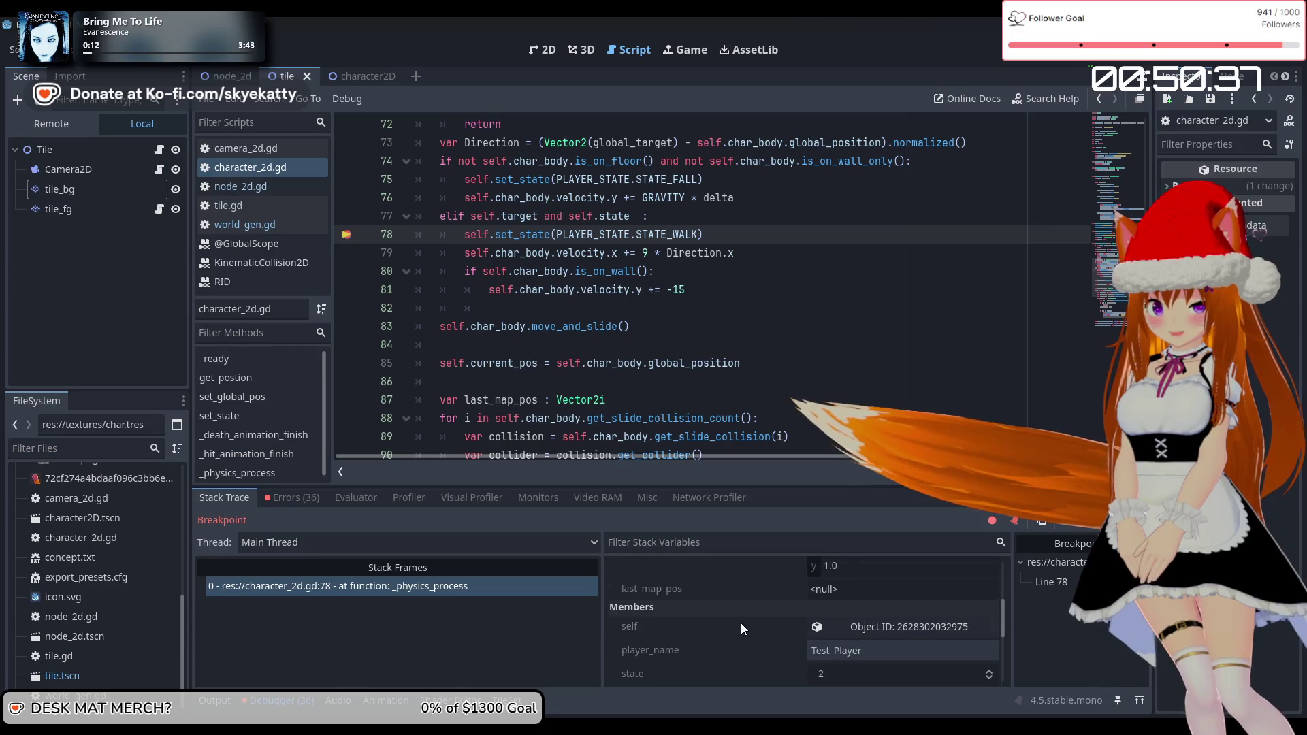
scroll(741, 623, down, 1)
drag(796, 481, 781, 319)
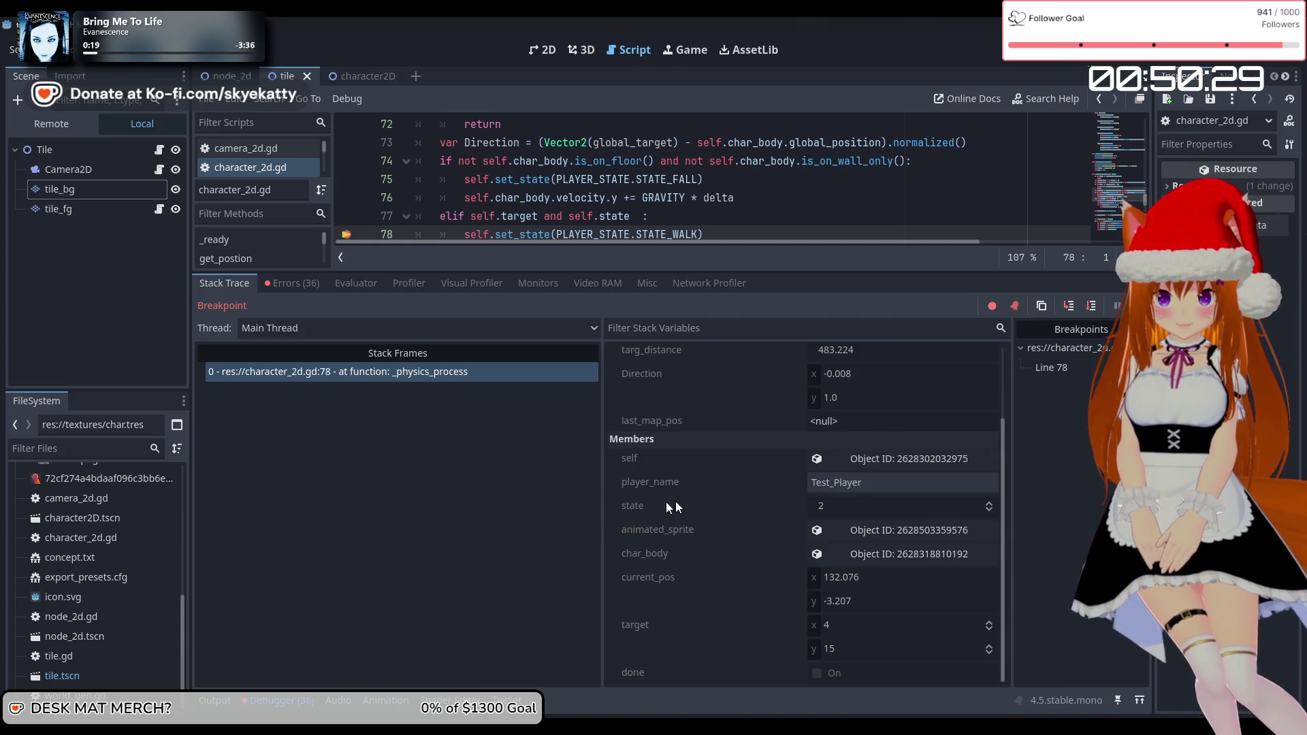
scroll(740, 209, up, 19)
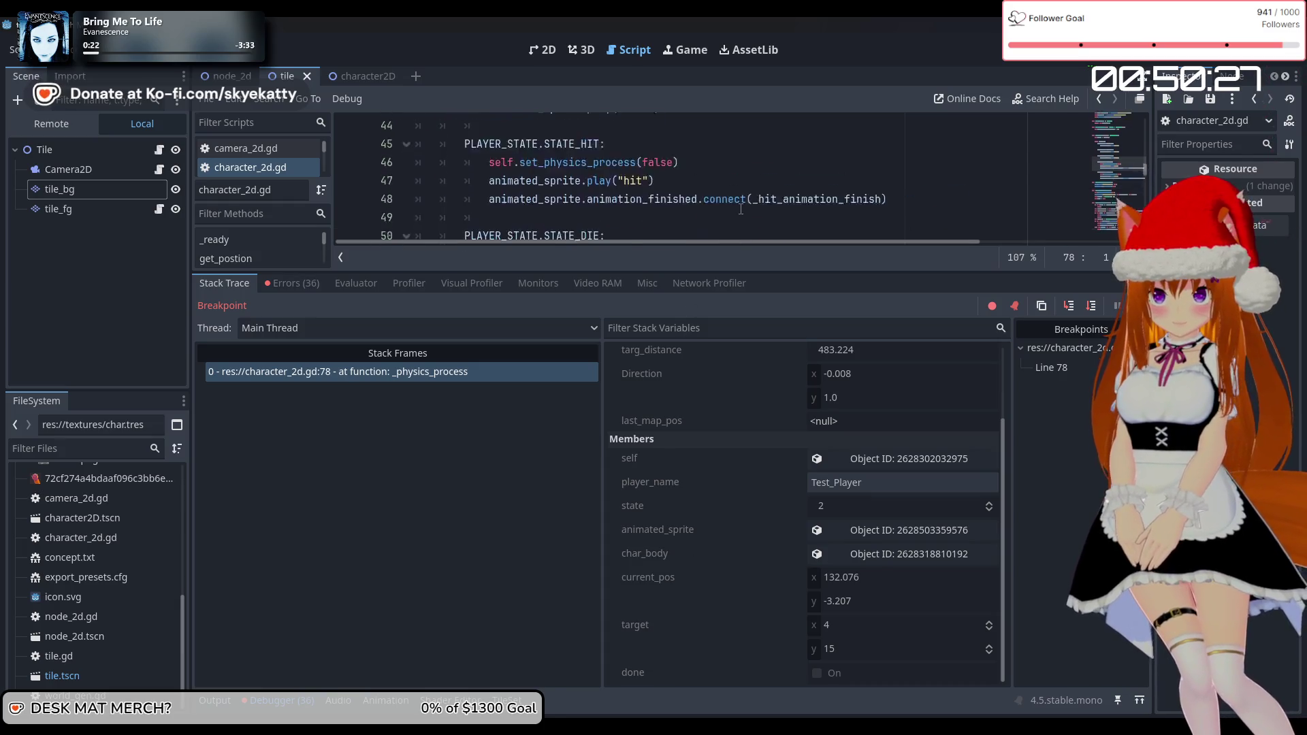
scroll(740, 208, up, 5)
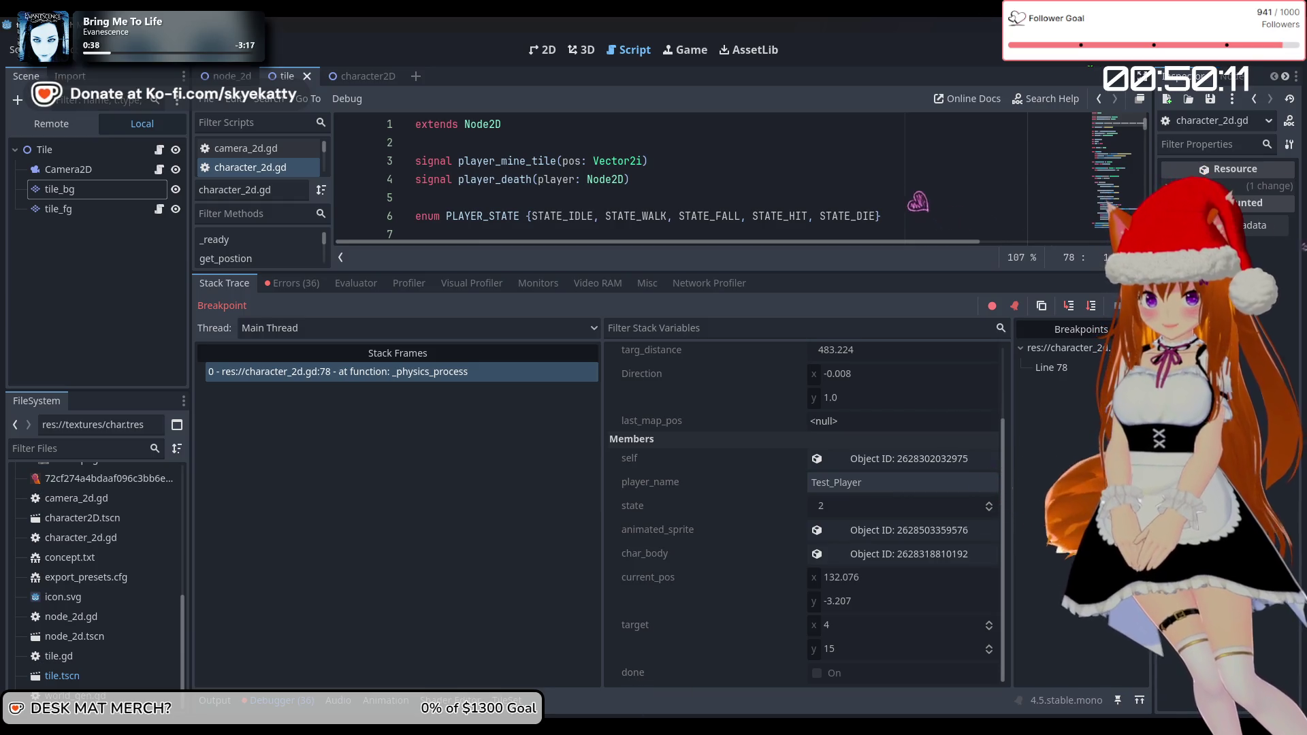
mouse_move(566, 727)
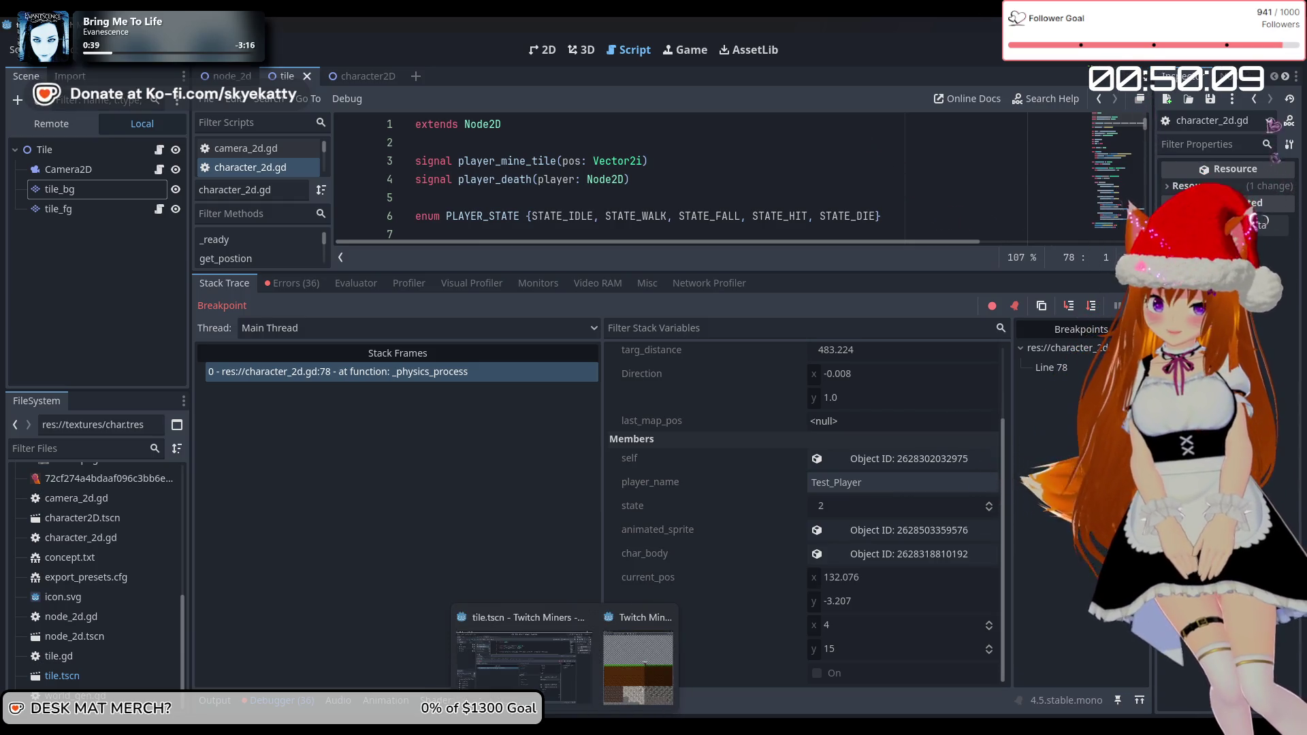
mouse_move(630, 669)
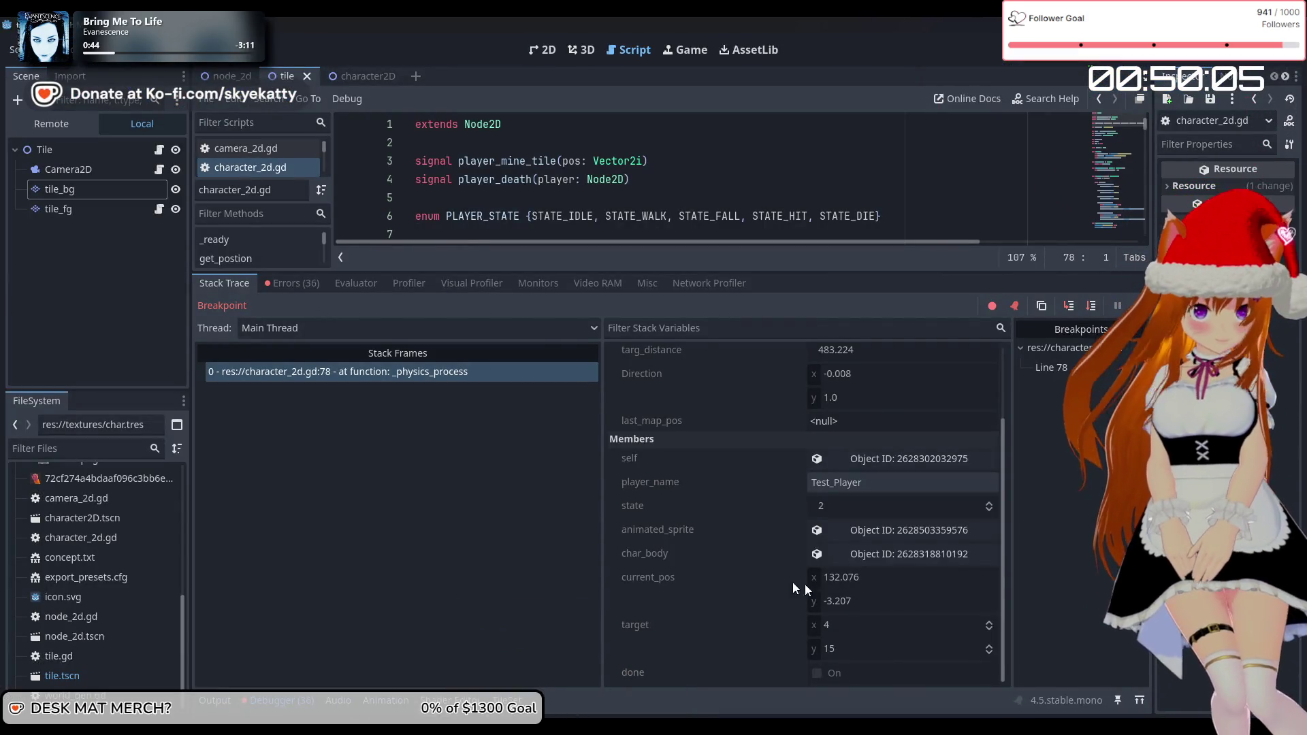
scroll(765, 573, up, 3)
scroll(776, 468, down, 3)
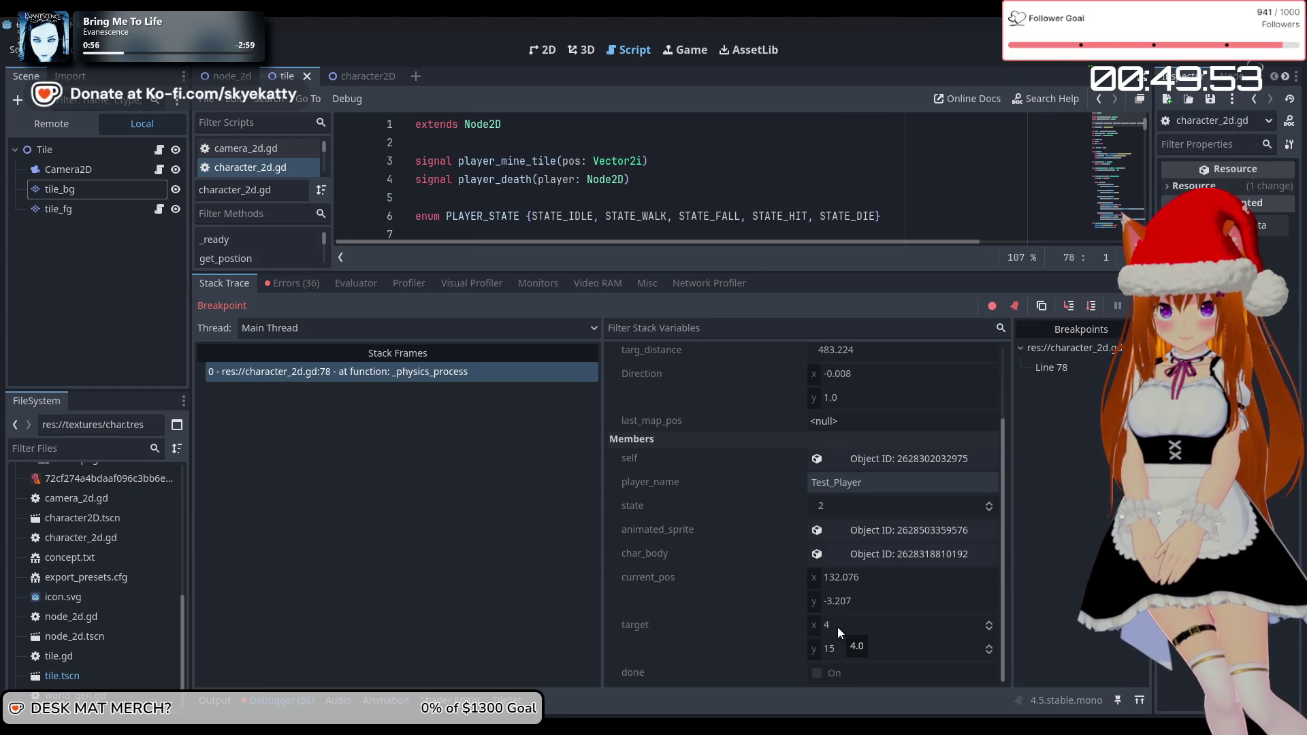
scroll(716, 596, up, 2)
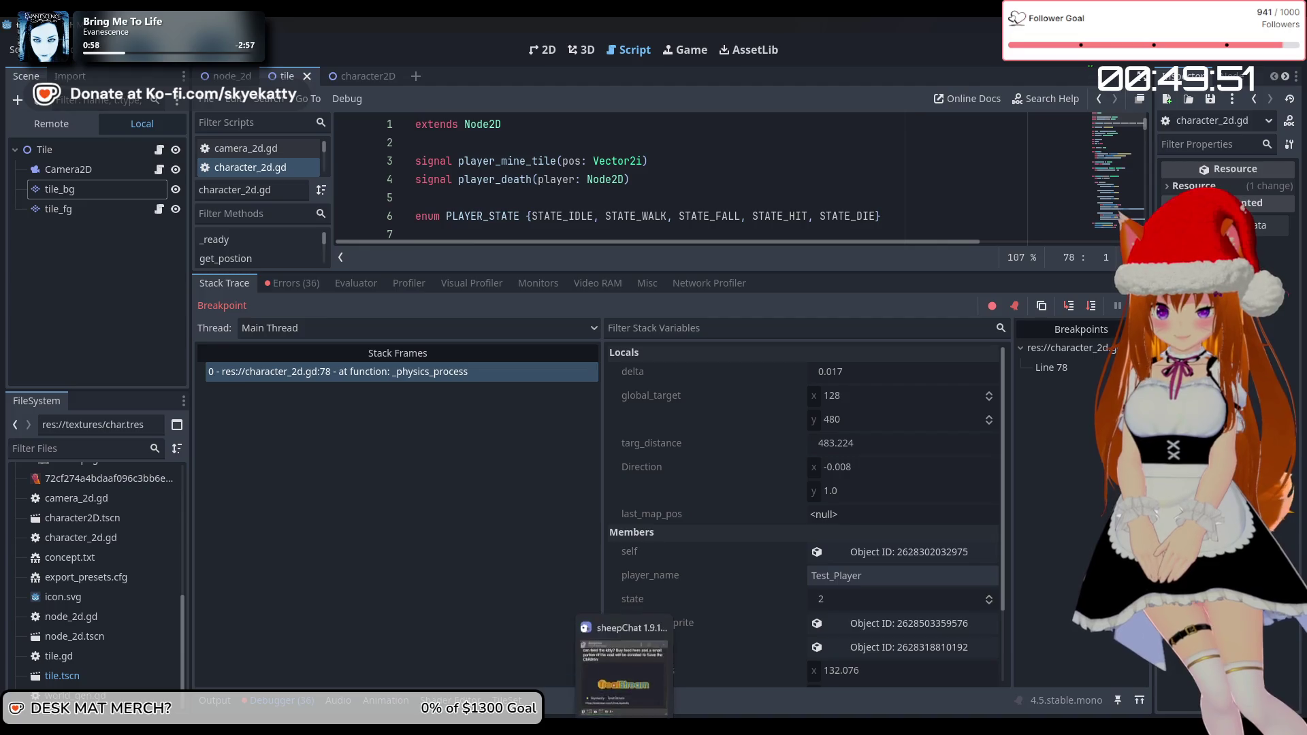
click(635, 664)
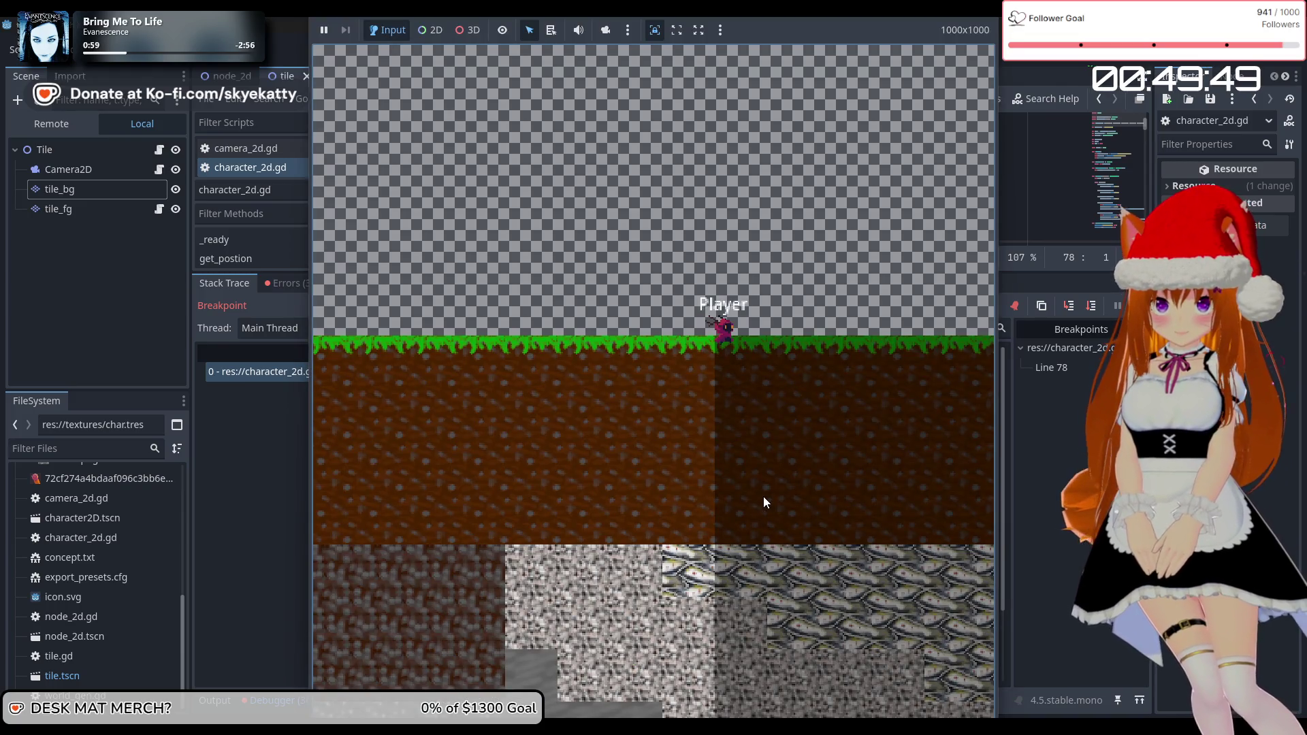
Back in the editor, clear the line 78 breakpoint, resume the game, then stop it with F8
key(alt+Tab)
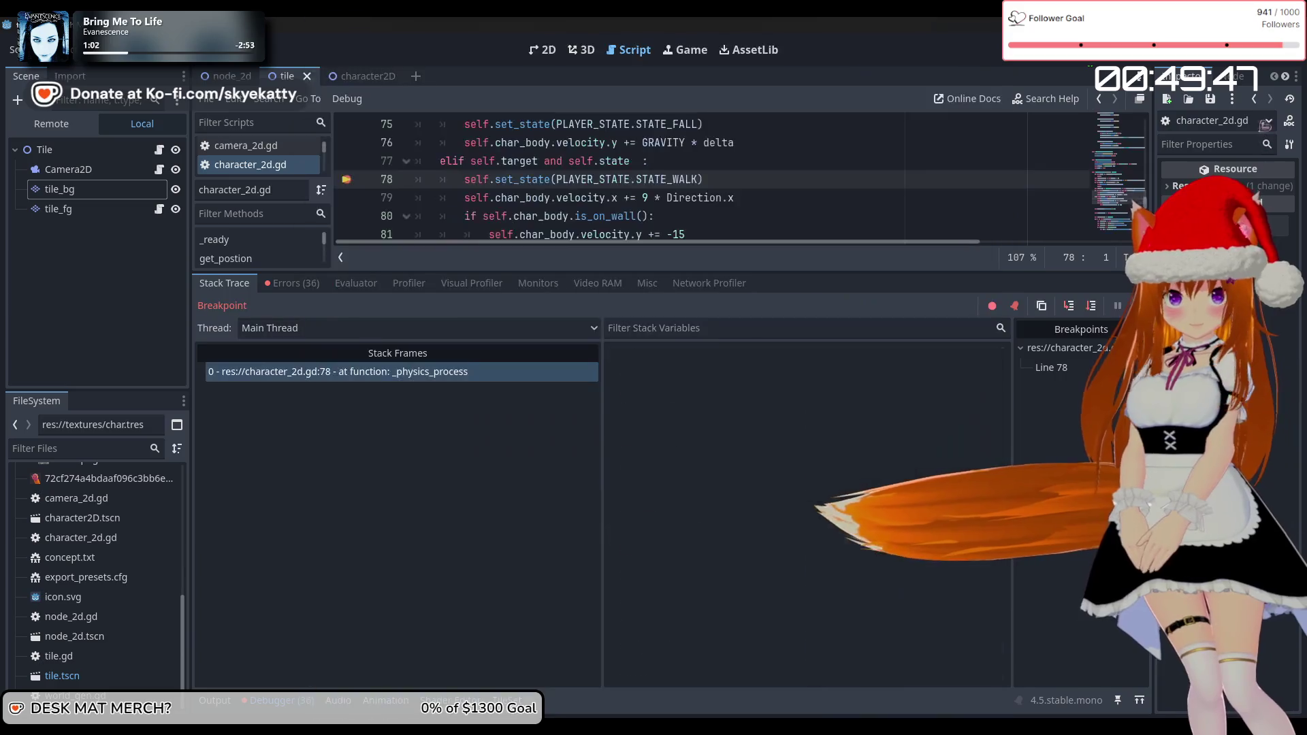
click(346, 179)
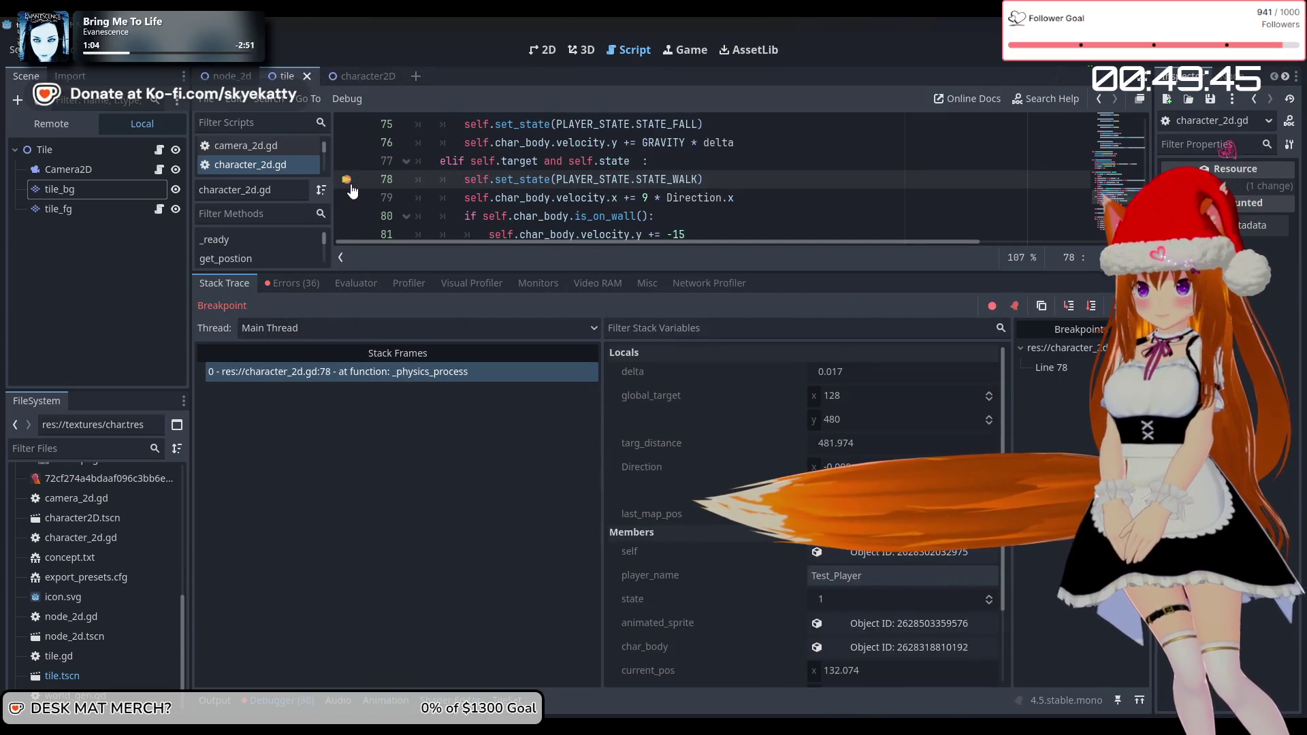
click(1135, 306)
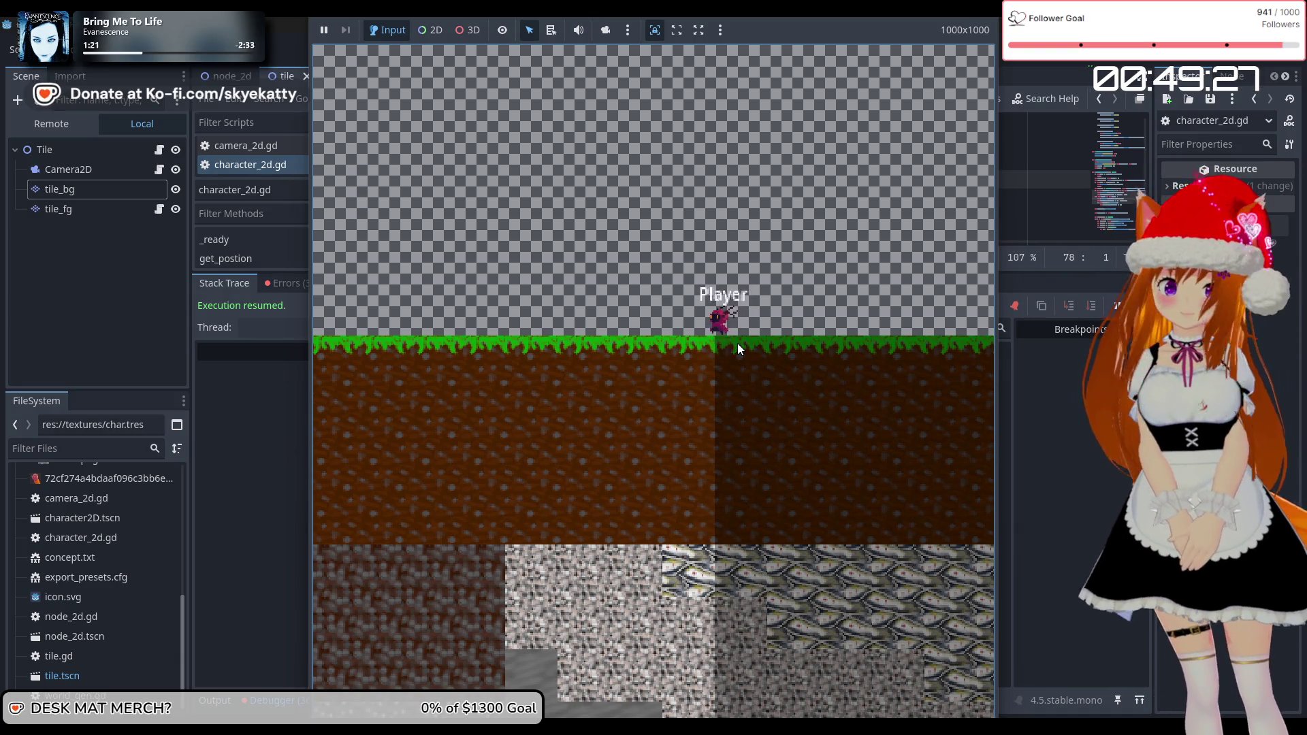
key(F8)
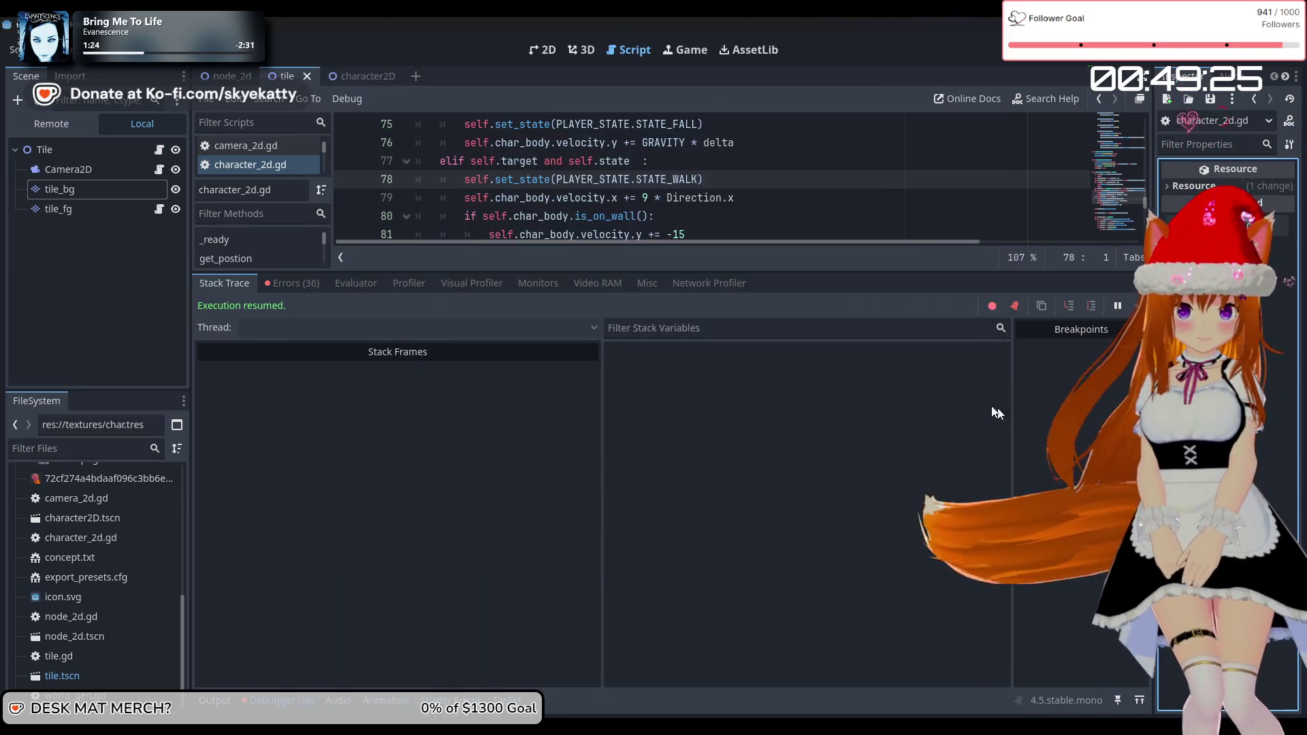
Shrink the debugger panel to enlarge the script area and scroll through the collision code
drag(777, 274, 776, 470)
scroll(746, 351, down, 5)
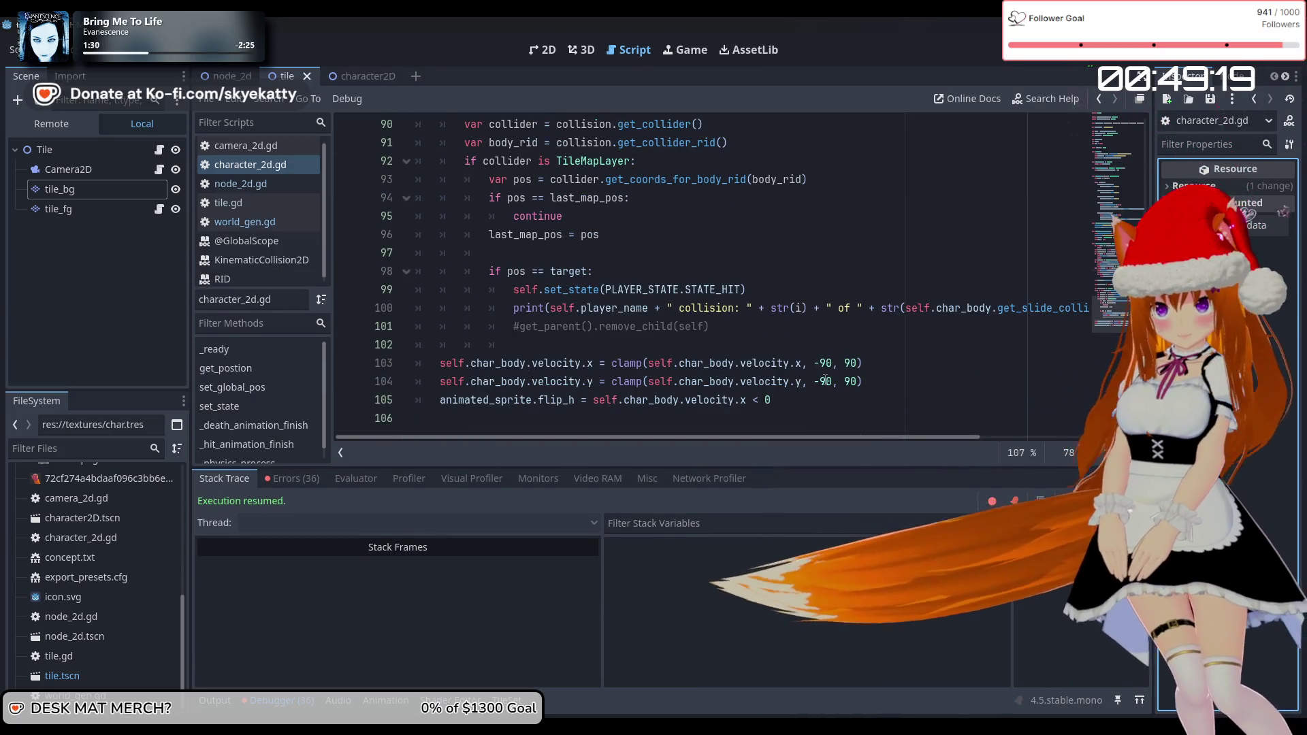
scroll(710, 376, up, 2)
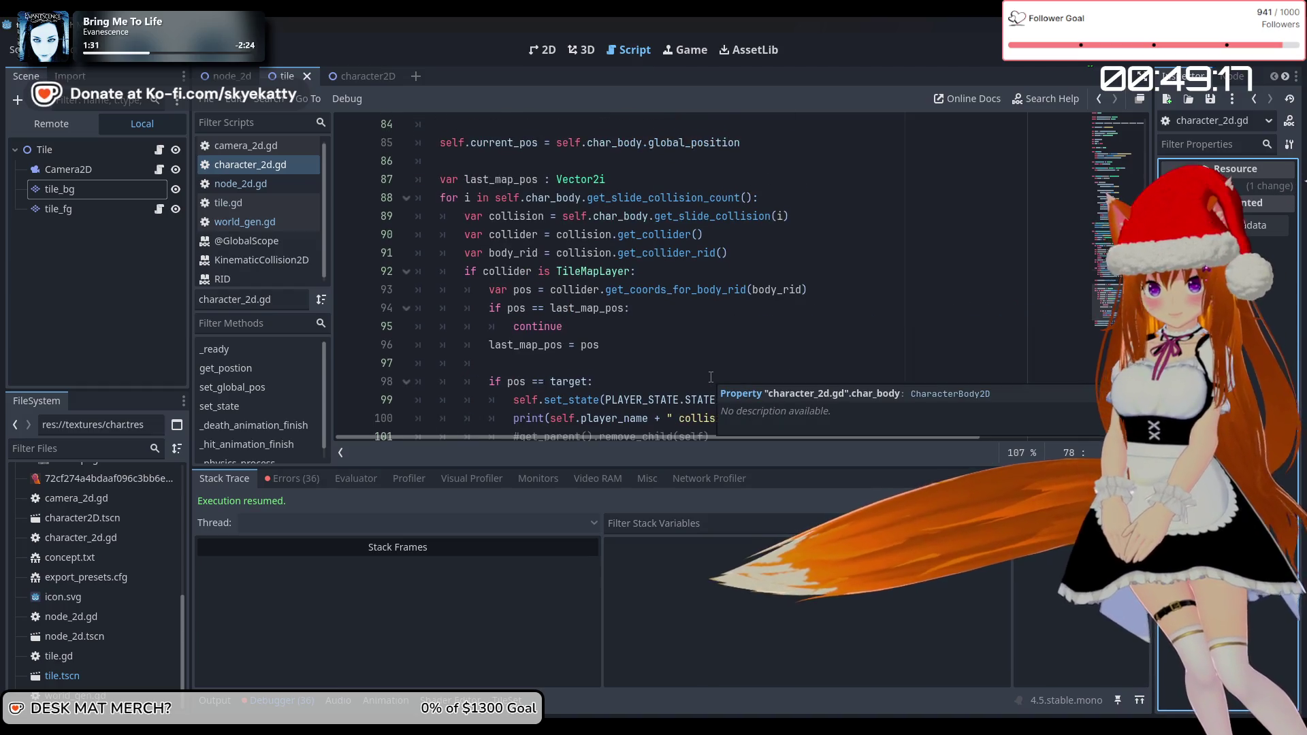
scroll(711, 377, up, 2)
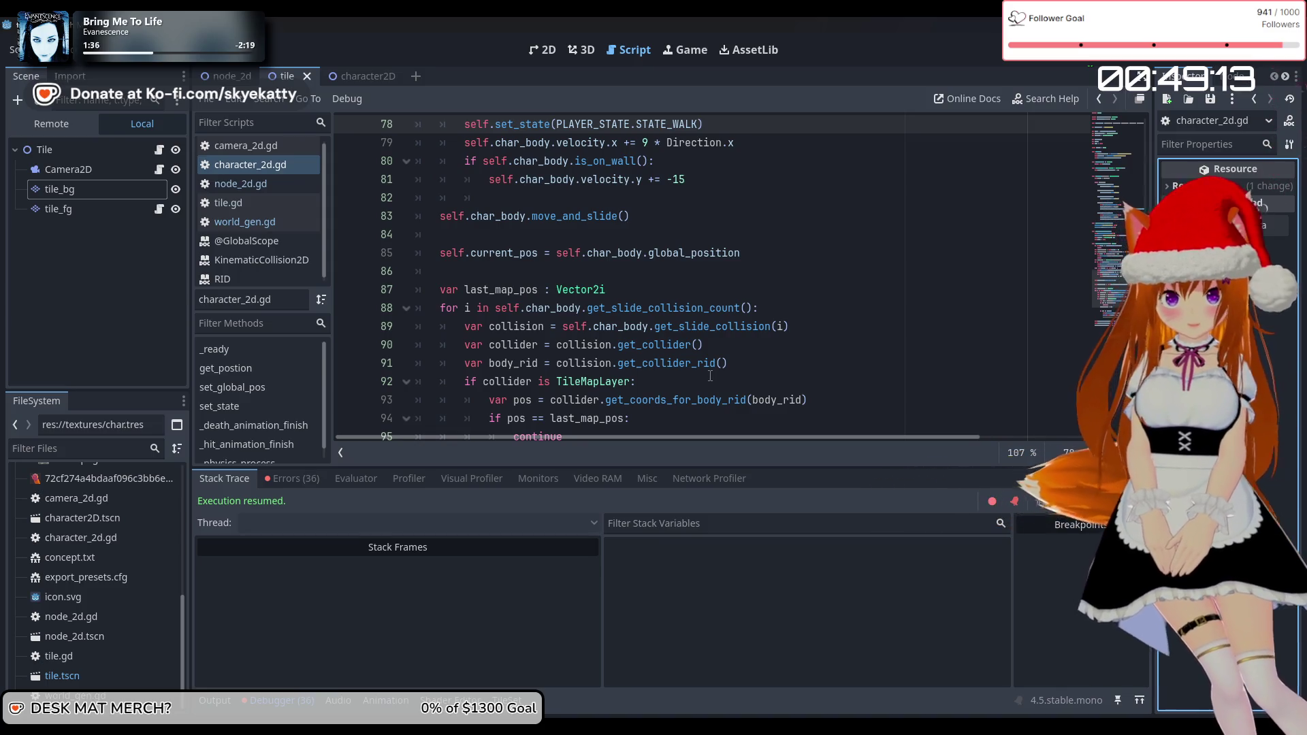
scroll(710, 376, up, 5)
scroll(710, 375, down, 3)
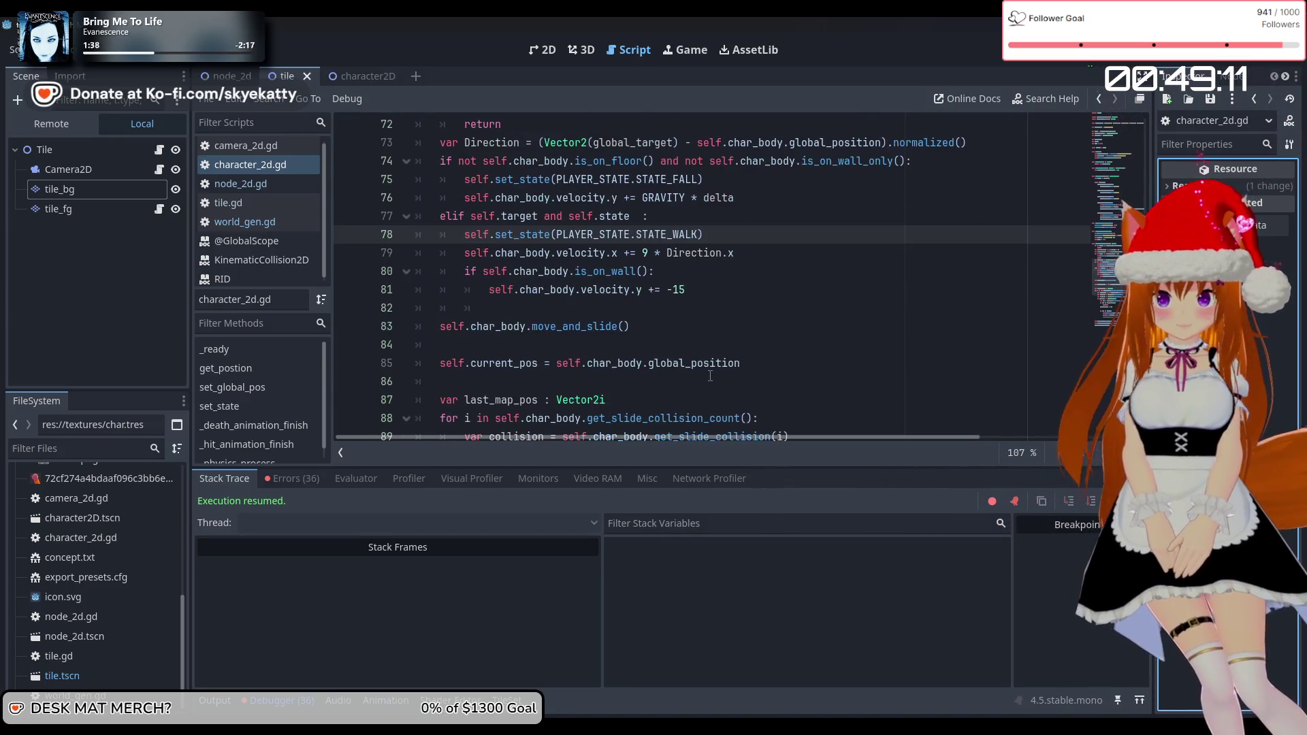
scroll(710, 376, up, 1)
scroll(716, 371, down, 7)
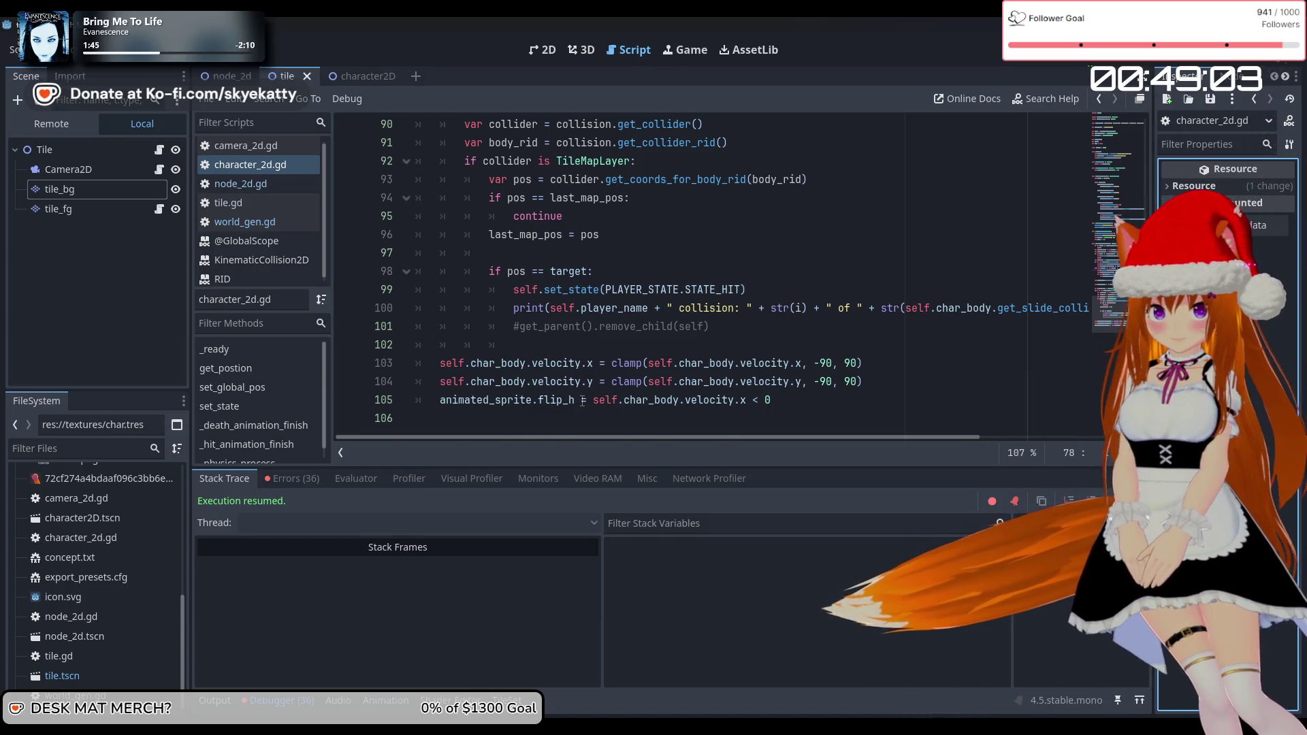
scroll(583, 399, up, 4)
scroll(790, 346, down, 4)
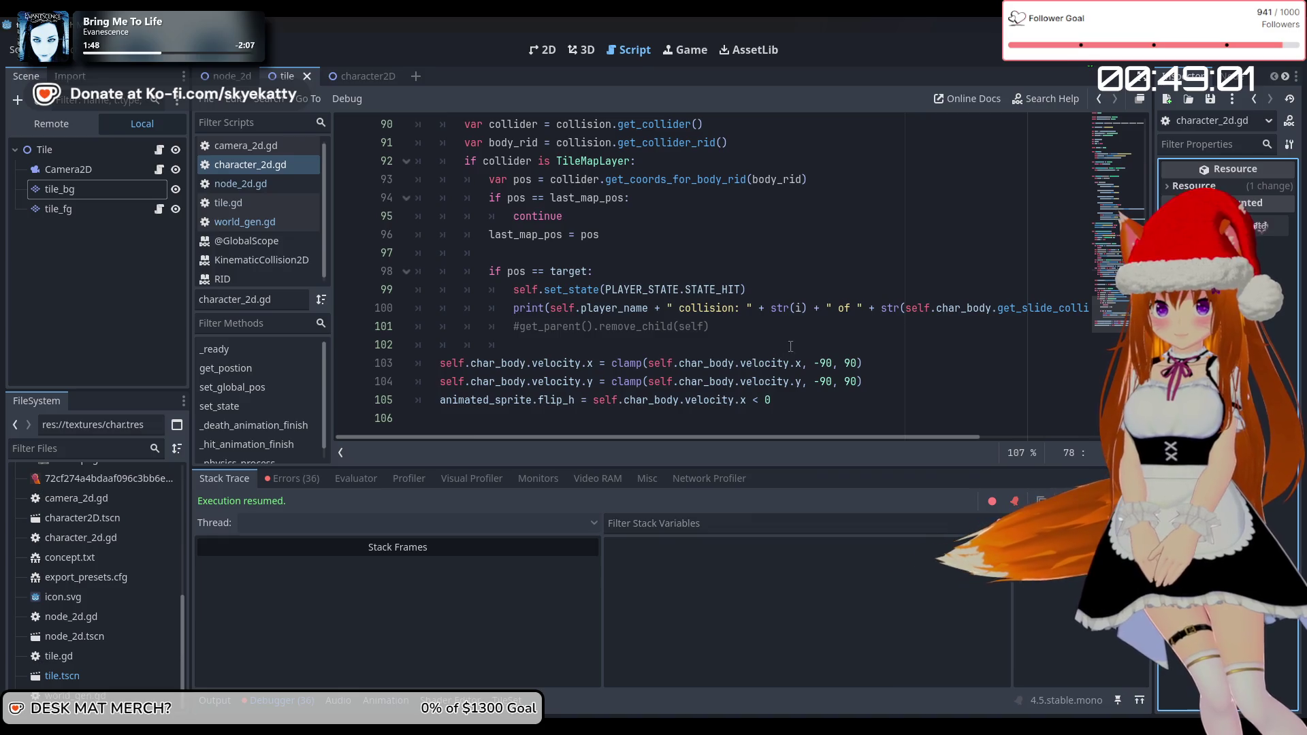
scroll(811, 337, up, 1)
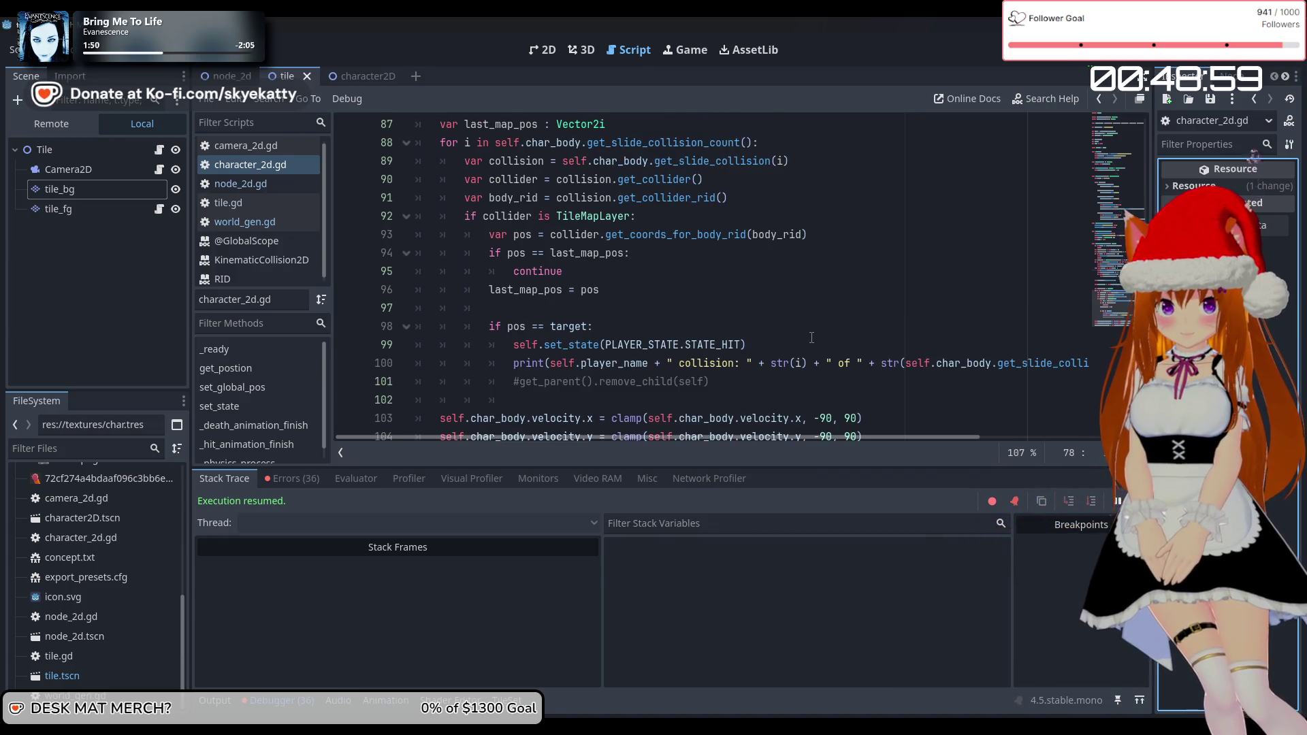
scroll(811, 338, up, 1)
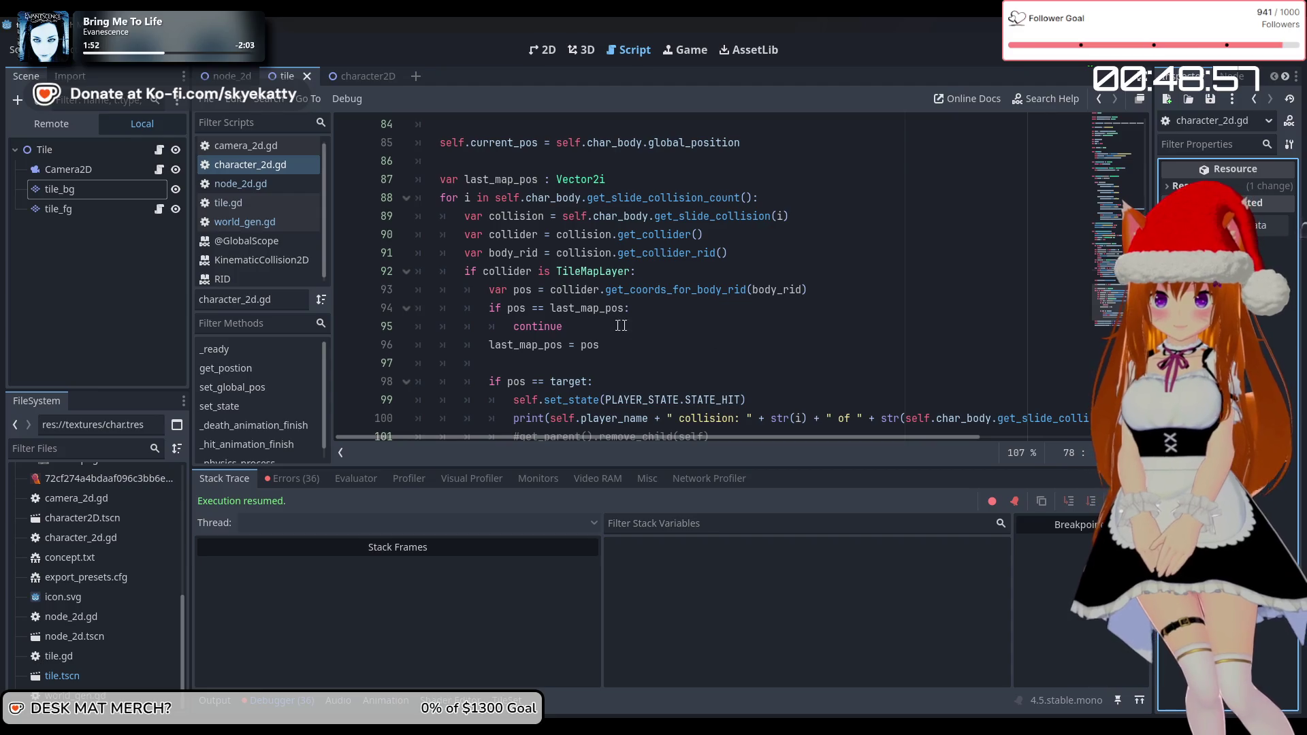
Place the caret after last_map_pos = pos, then select the target-distance check on lines 69–71
click(650, 347)
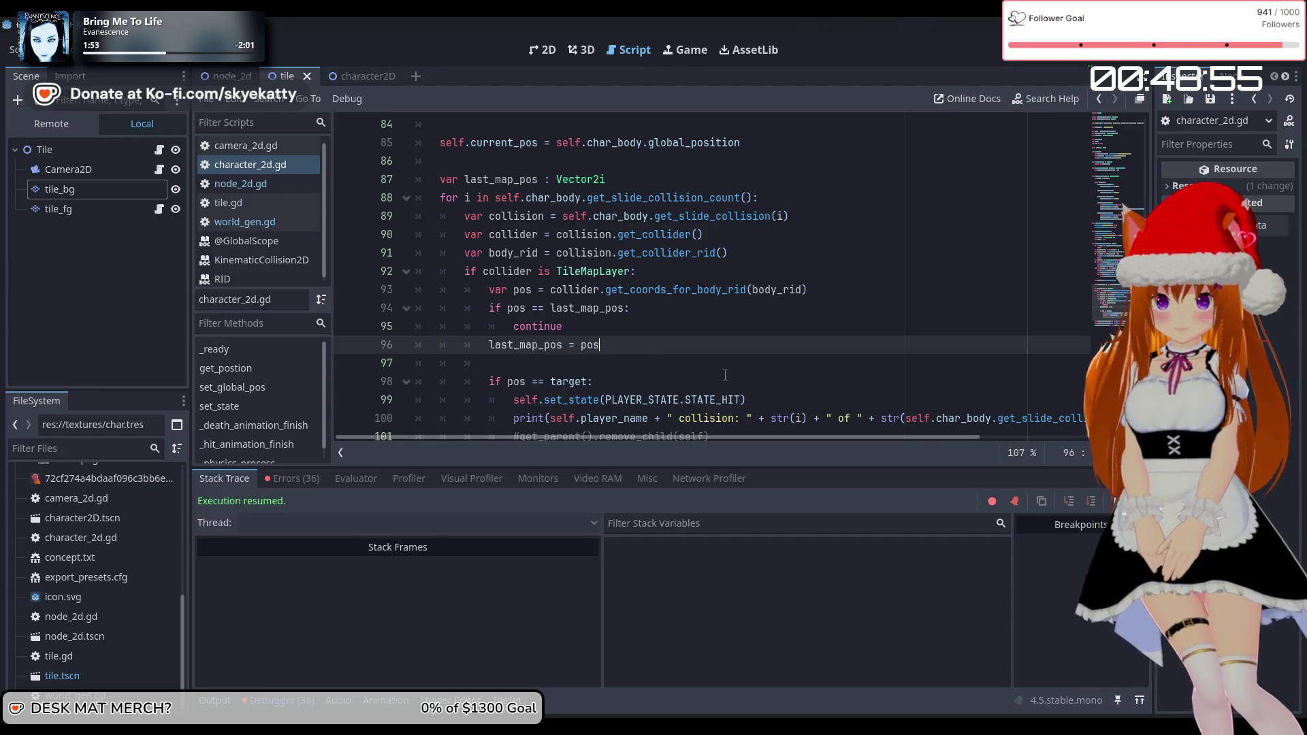
scroll(725, 375, up, 1)
scroll(604, 350, down, 3)
scroll(837, 354, up, 1)
scroll(753, 356, up, 2)
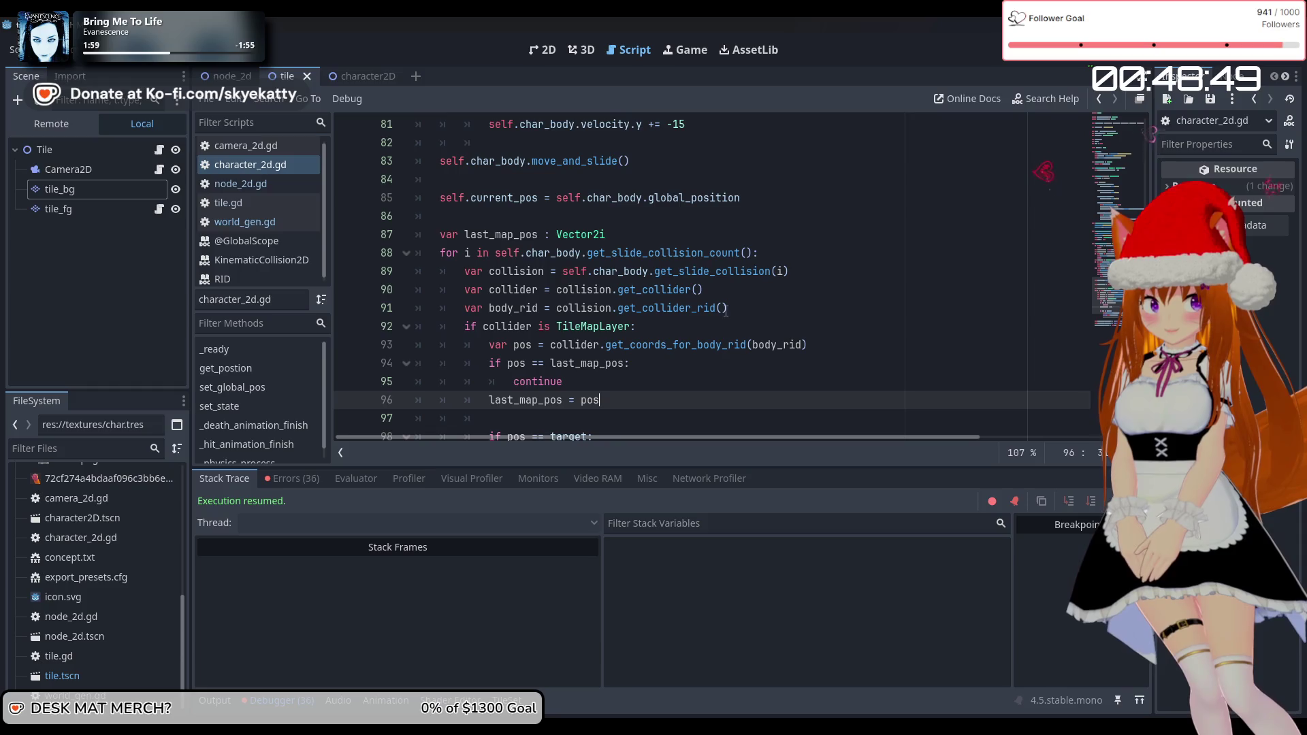
scroll(820, 331, up, 1)
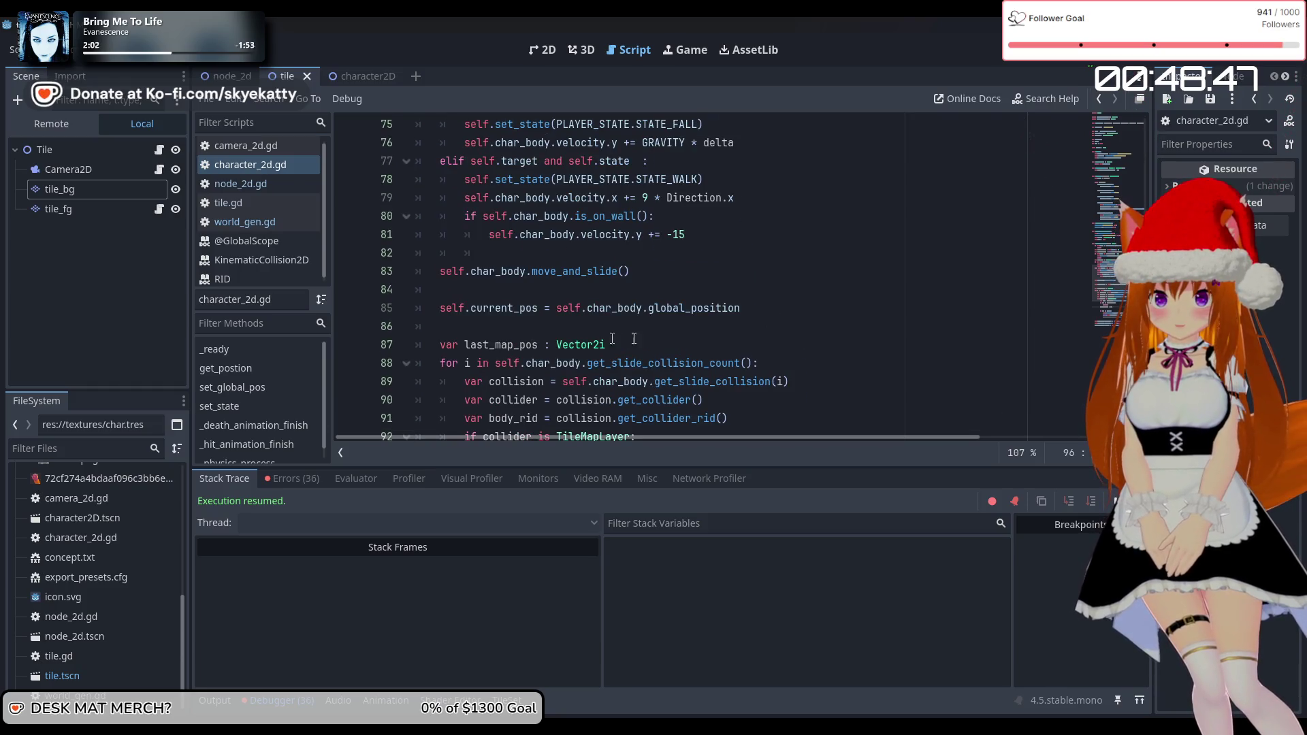
scroll(681, 340, up, 2)
scroll(749, 358, up, 1)
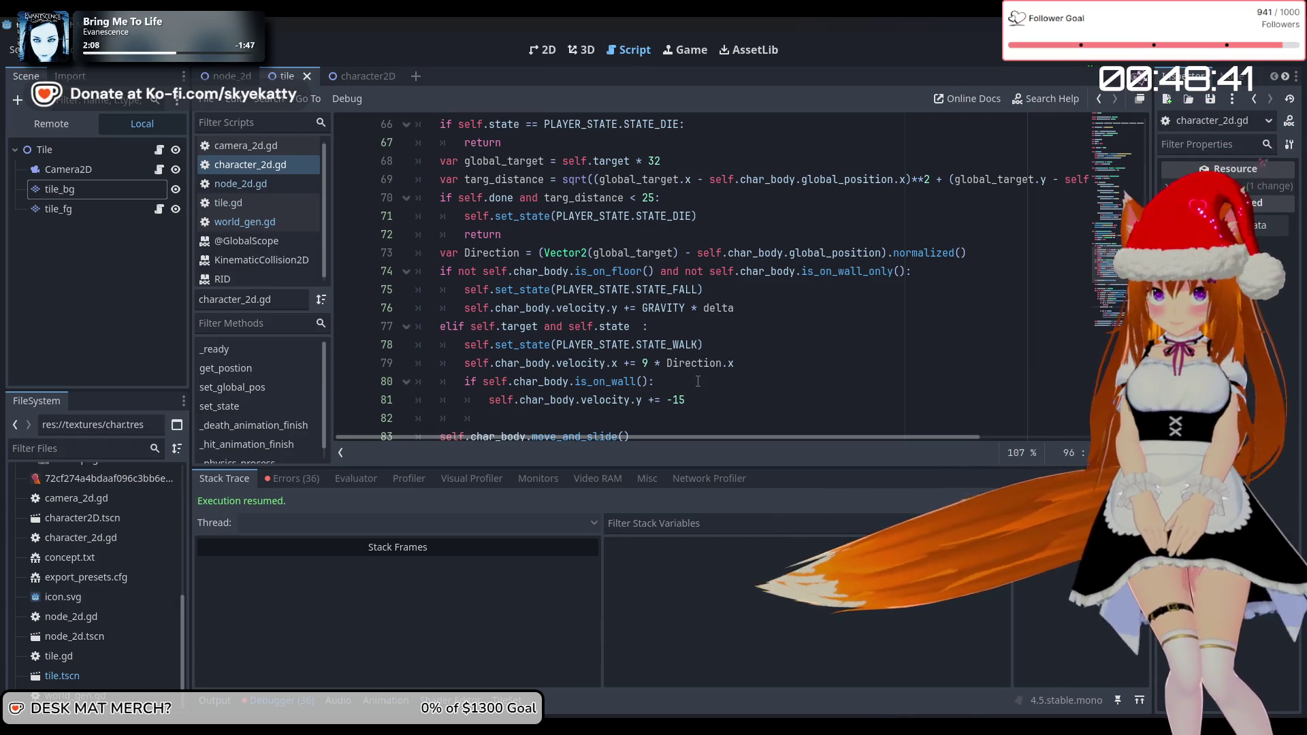
scroll(745, 383, up, 1)
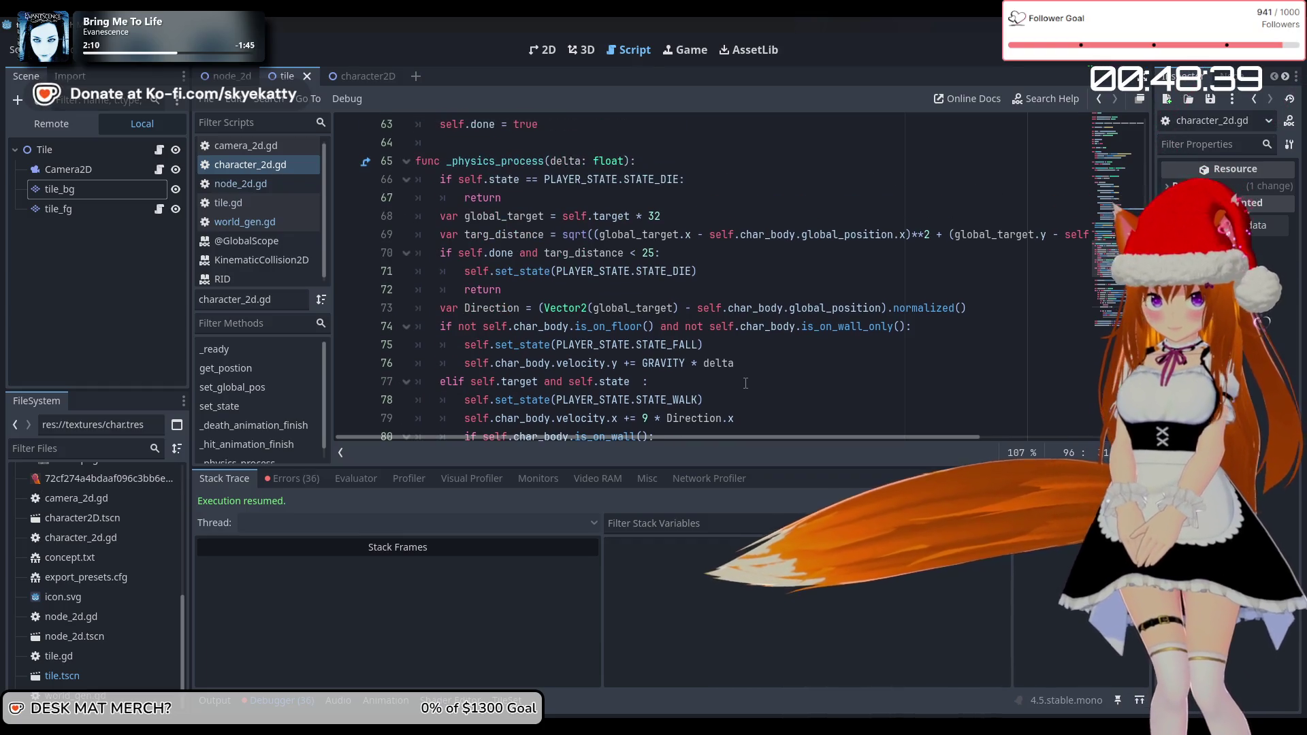
mouse_move(769, 242)
mouse_down()
mouse_move(670, 258)
mouse_move(698, 272)
mouse_up()
click(980, 307)
click(681, 272)
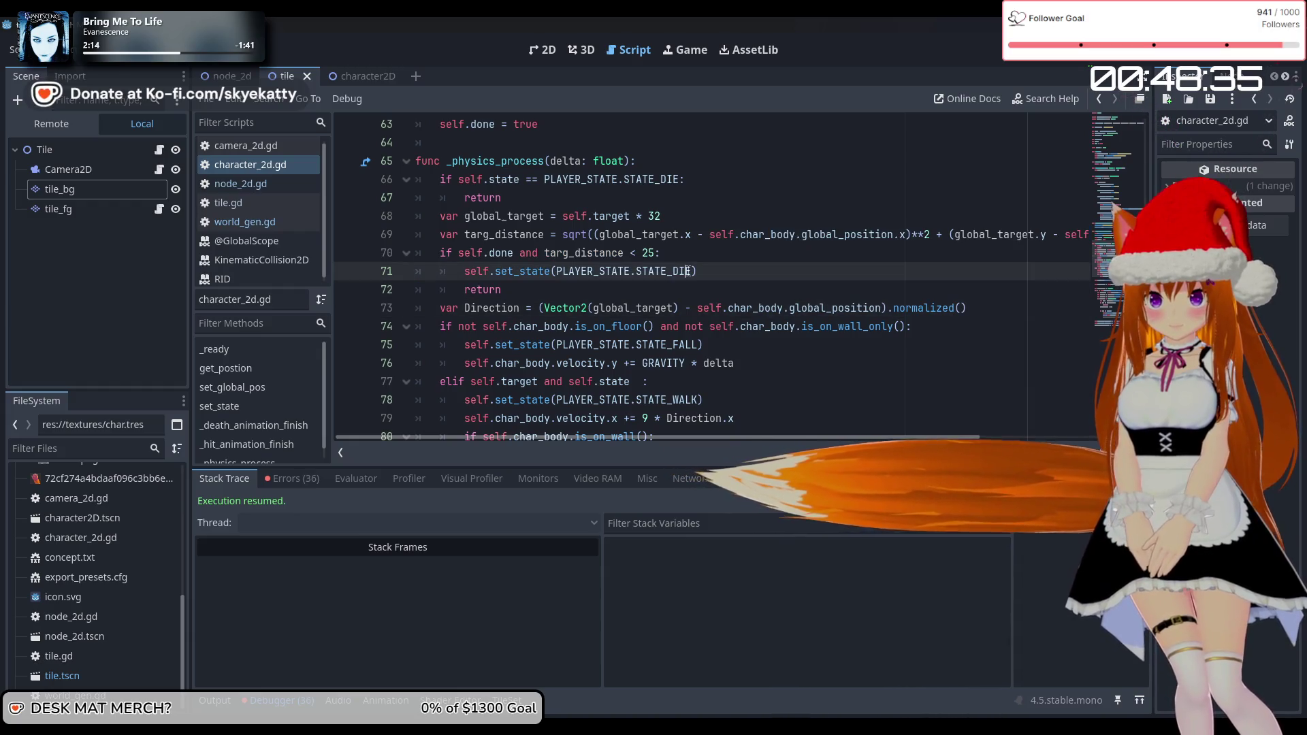
click(639, 253)
click(564, 217)
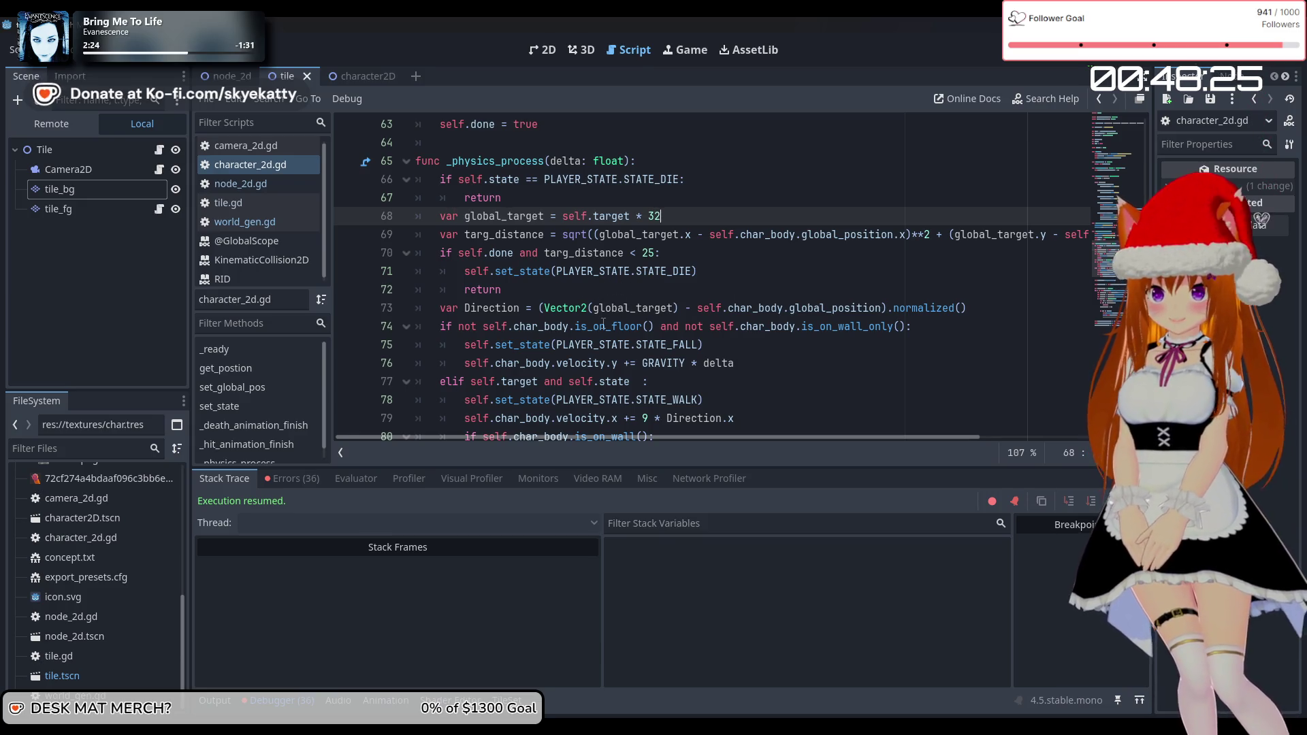
scroll(620, 329, down, 1)
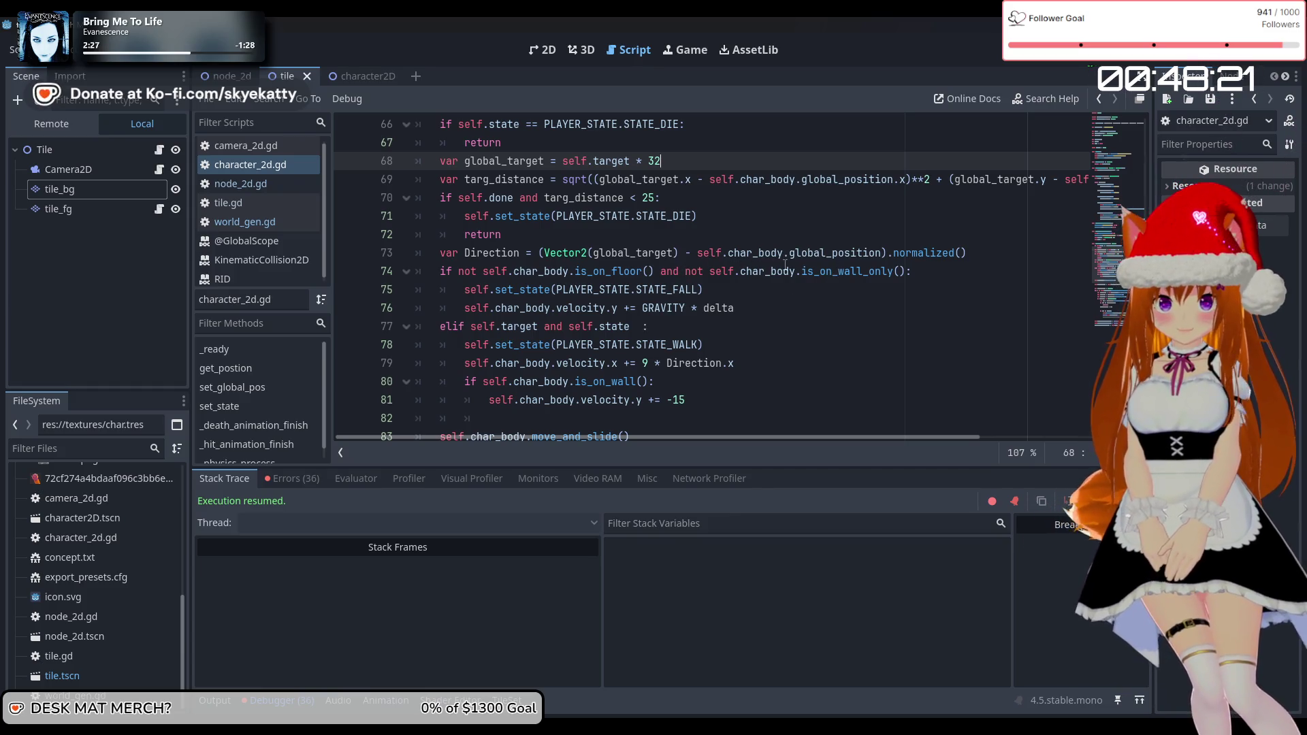
scroll(853, 257, down, 1)
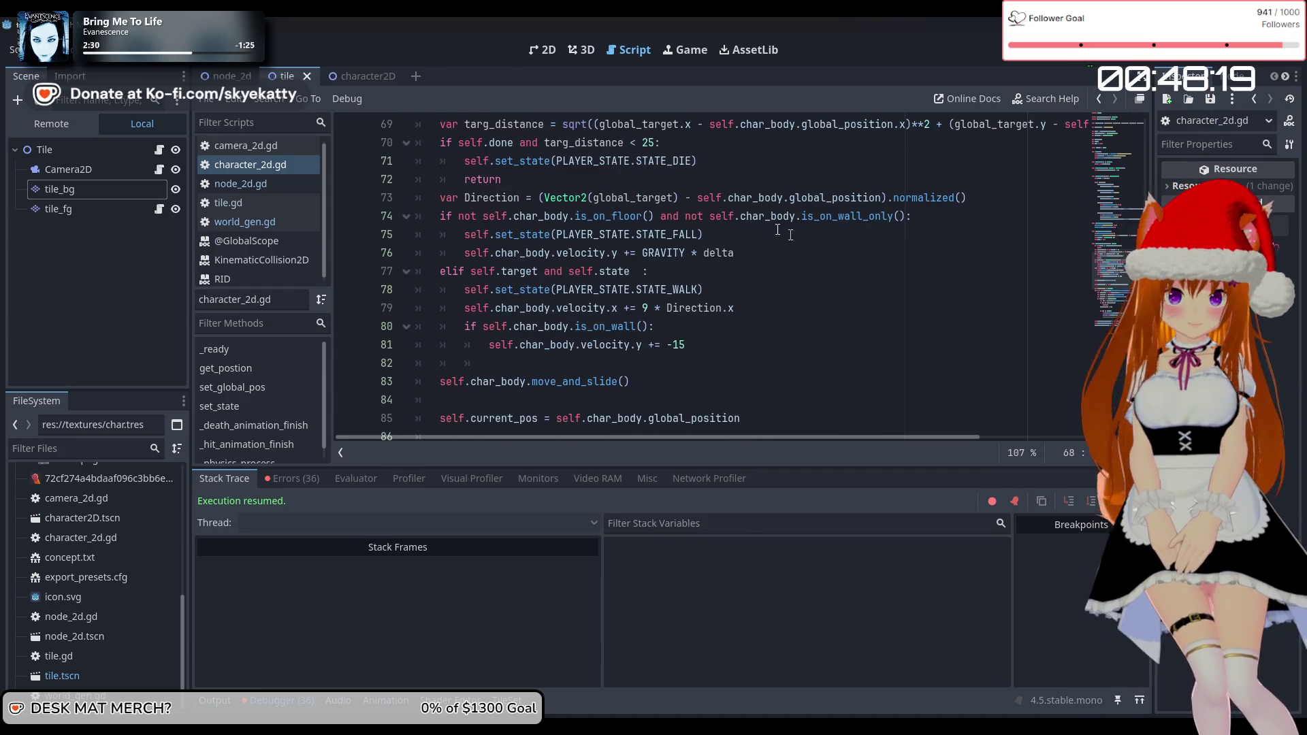
scroll(685, 241, up, 1)
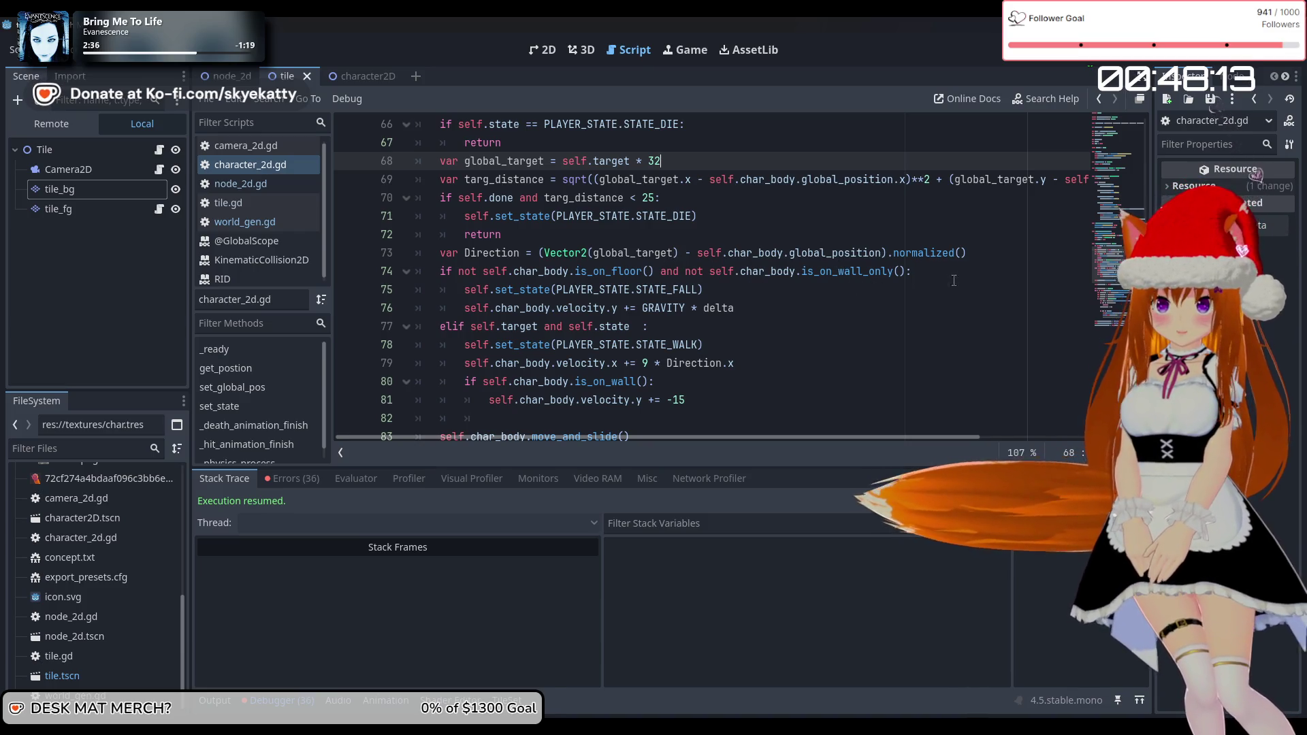
scroll(508, 188, up, 1)
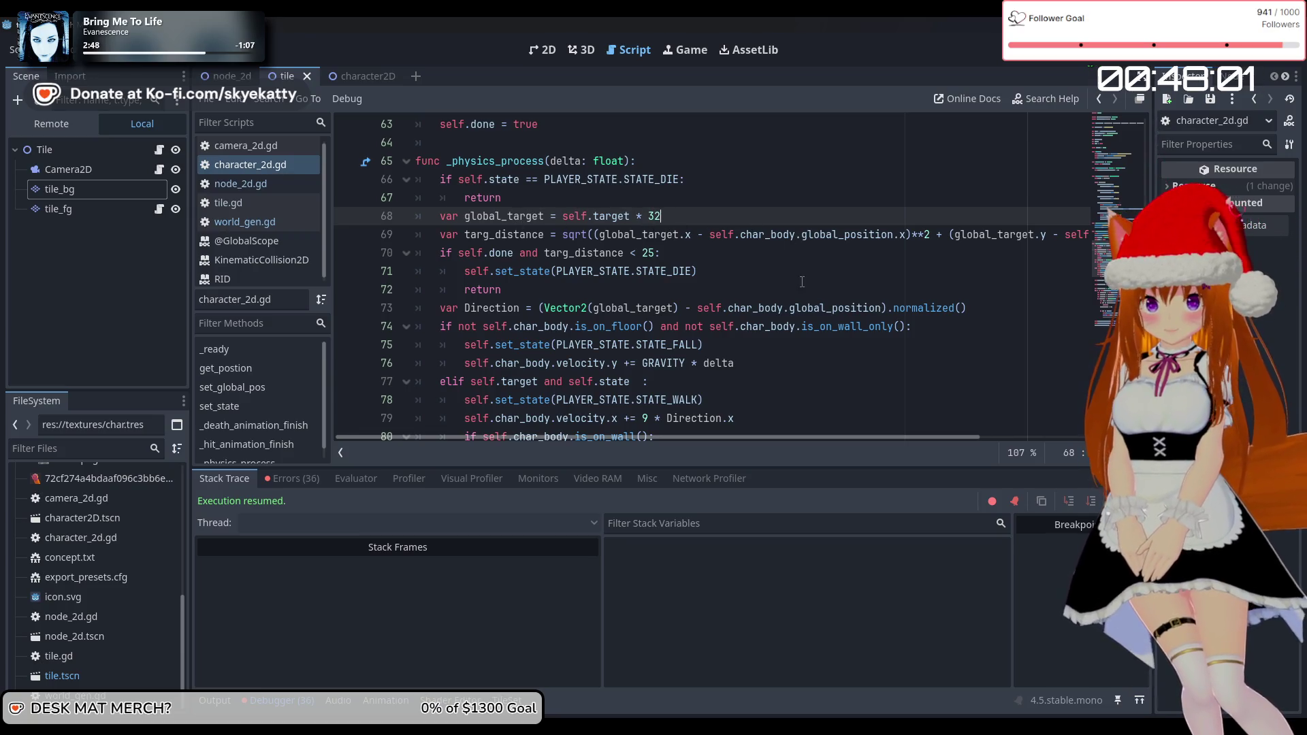
scroll(737, 275, down, 1)
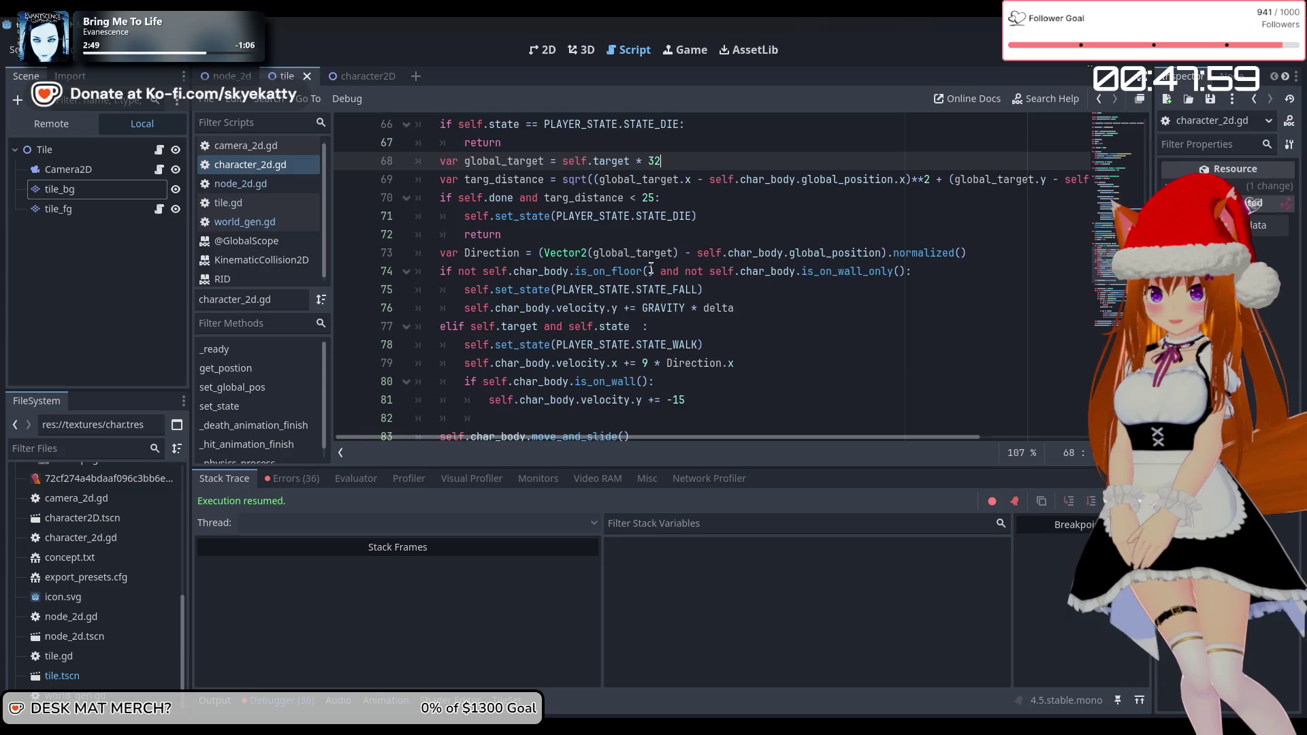
scroll(791, 256, down, 1)
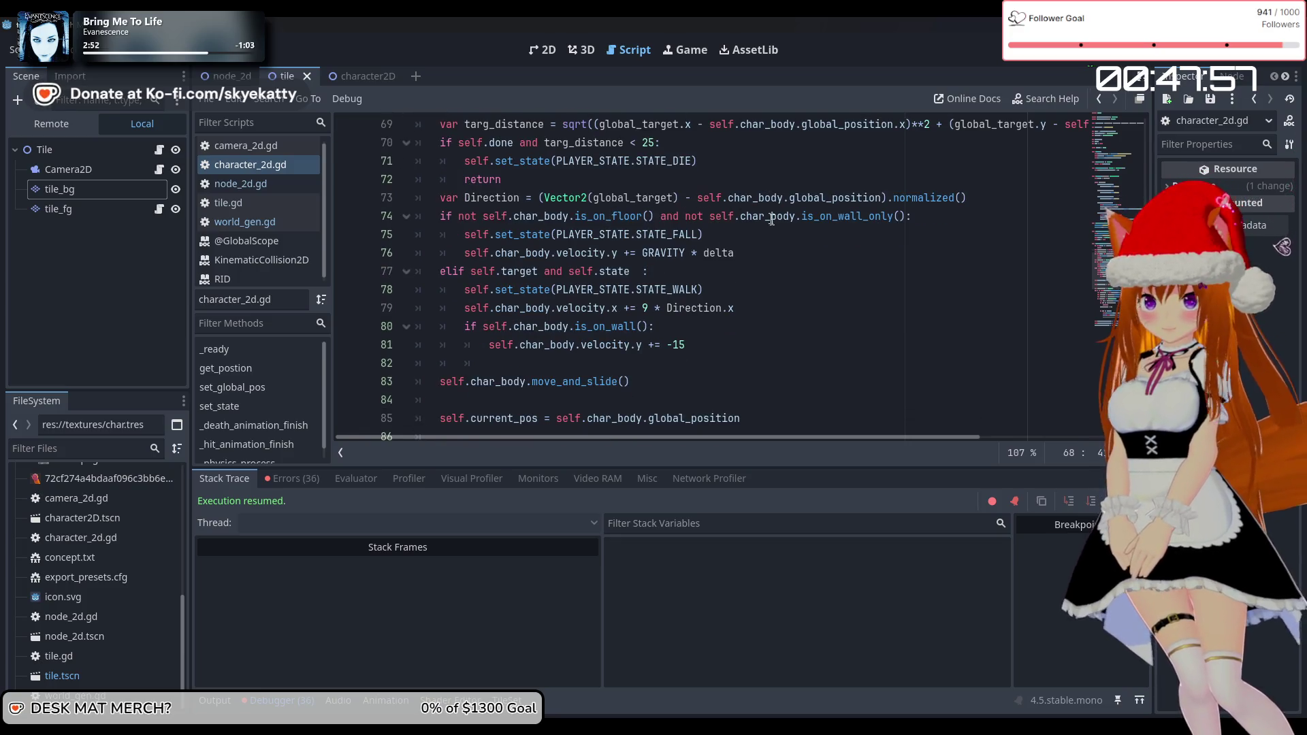
scroll(768, 218, down, 1)
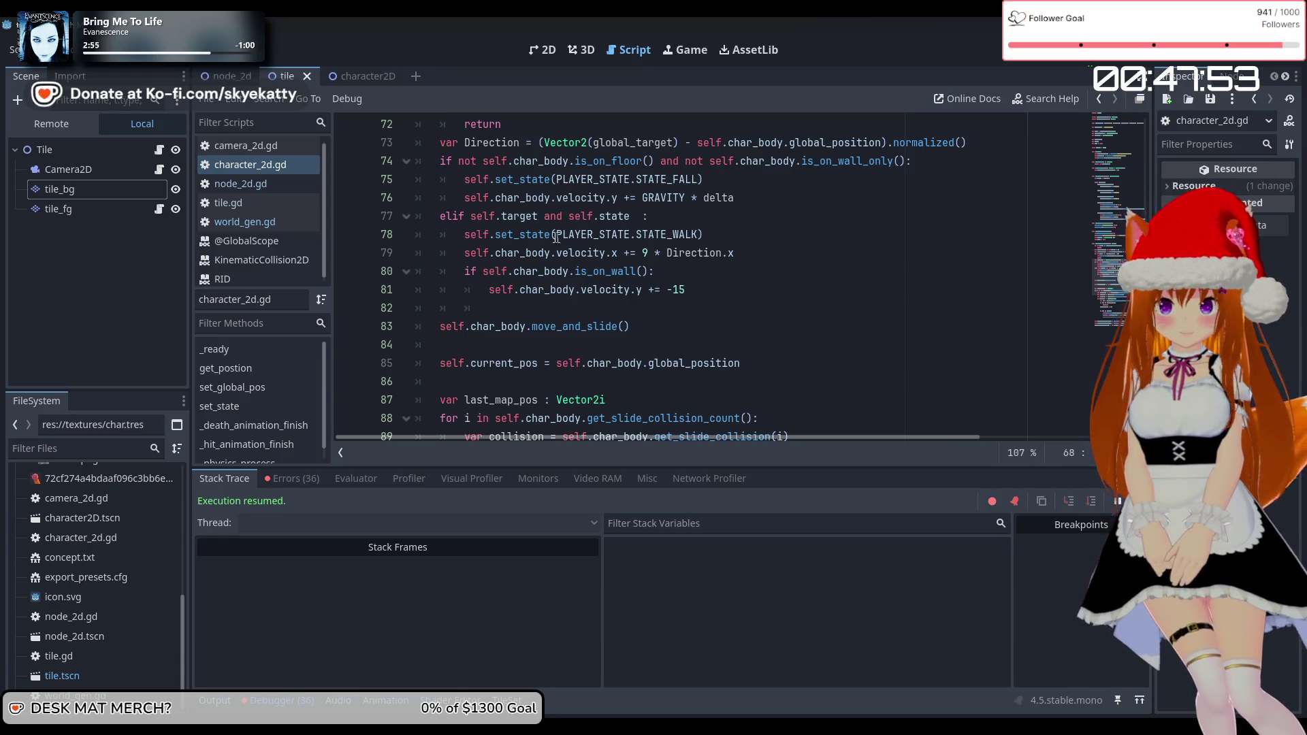
click(673, 252)
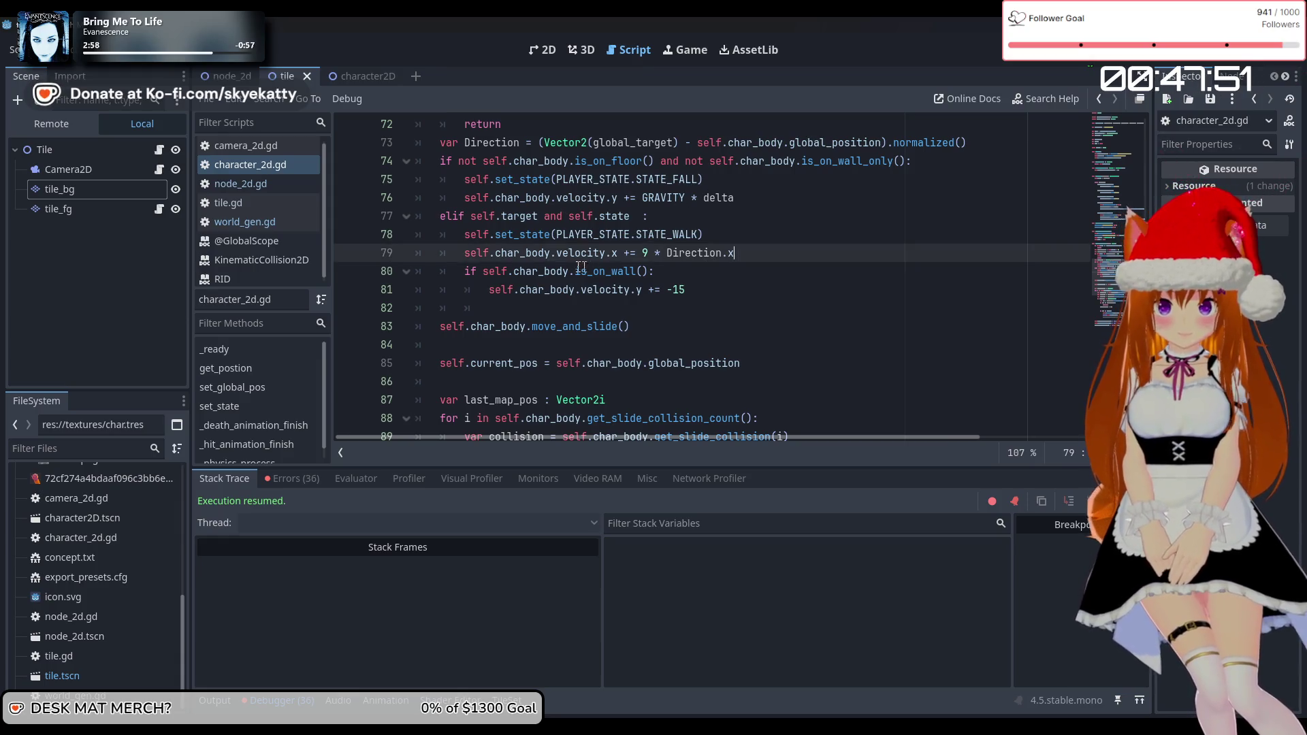
scroll(727, 259, down, 1)
scroll(701, 259, up, 1)
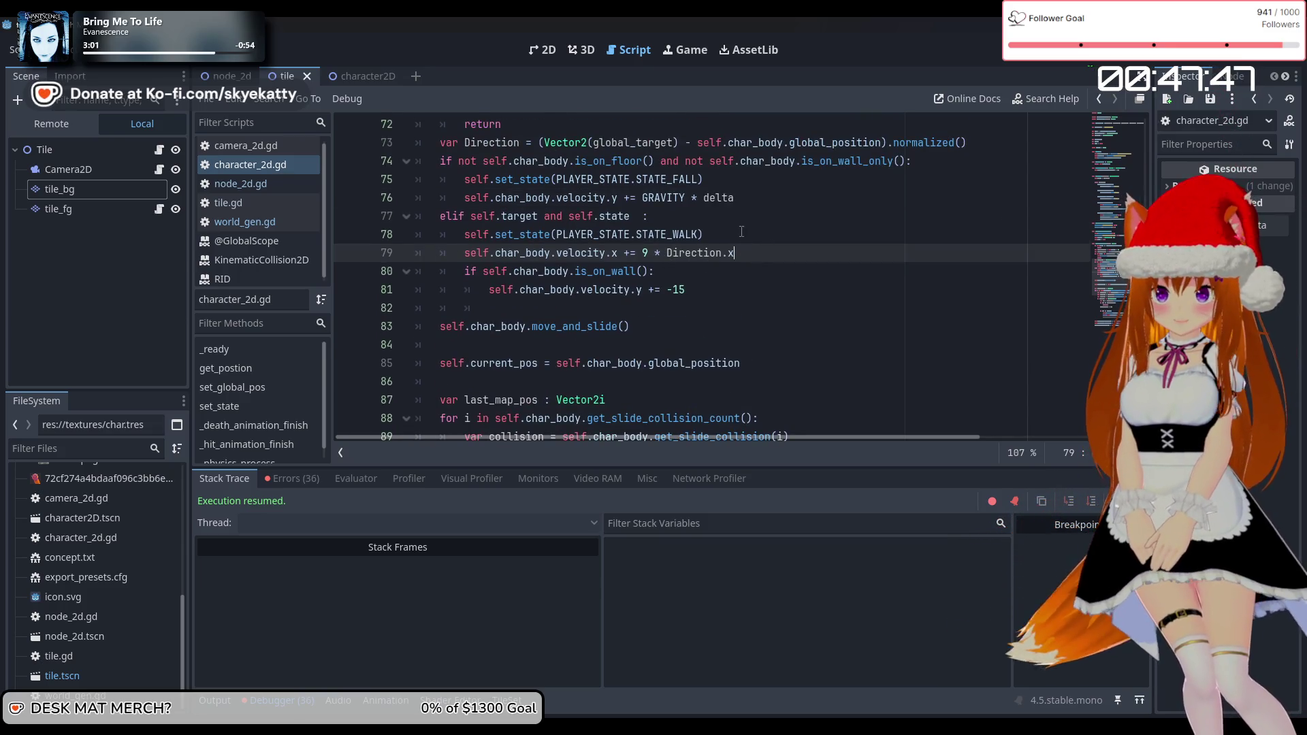
scroll(739, 232, down, 1)
scroll(729, 231, down, 4)
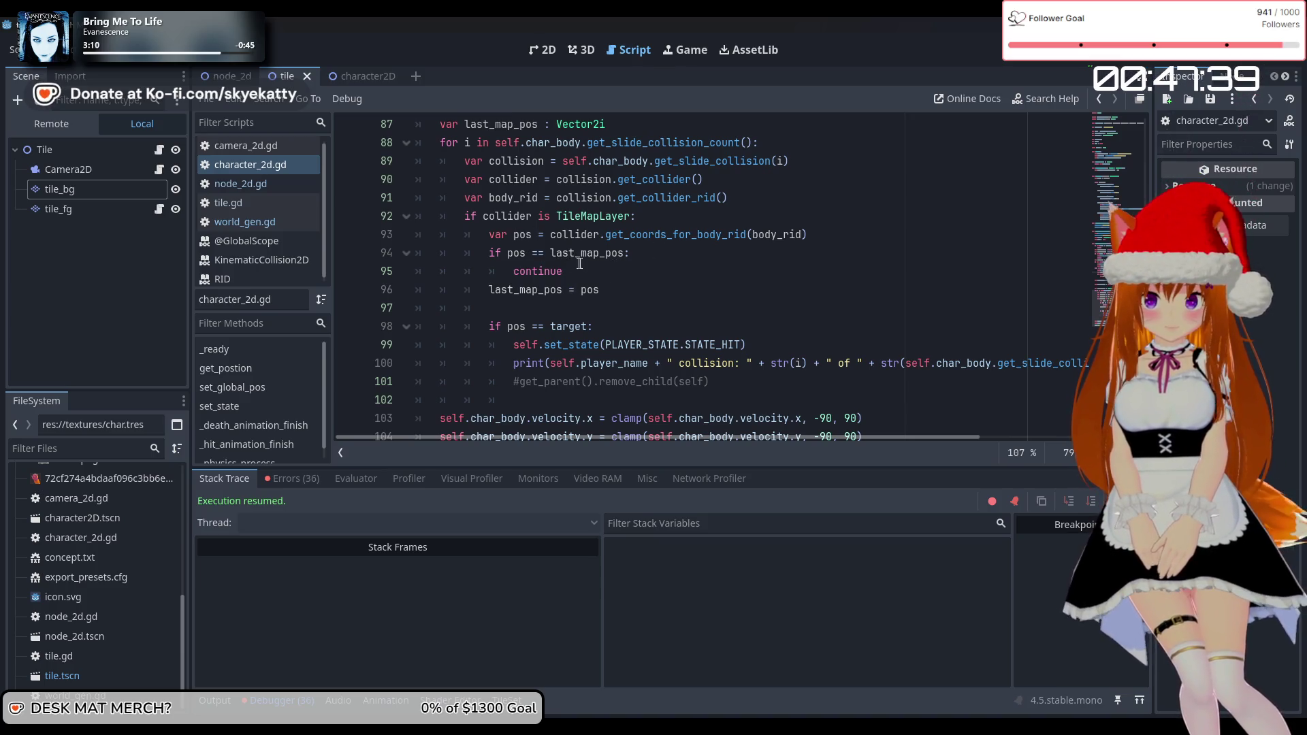
scroll(587, 269, up, 1)
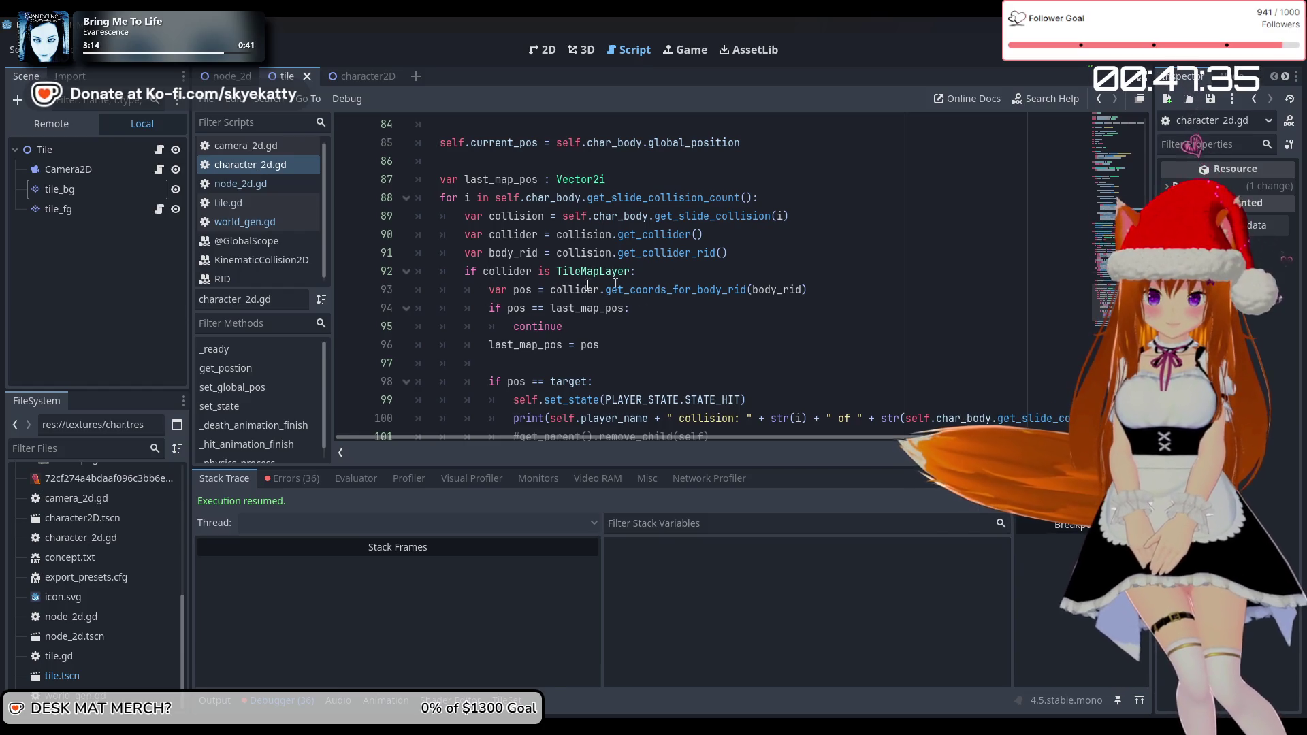
scroll(598, 303, down, 1)
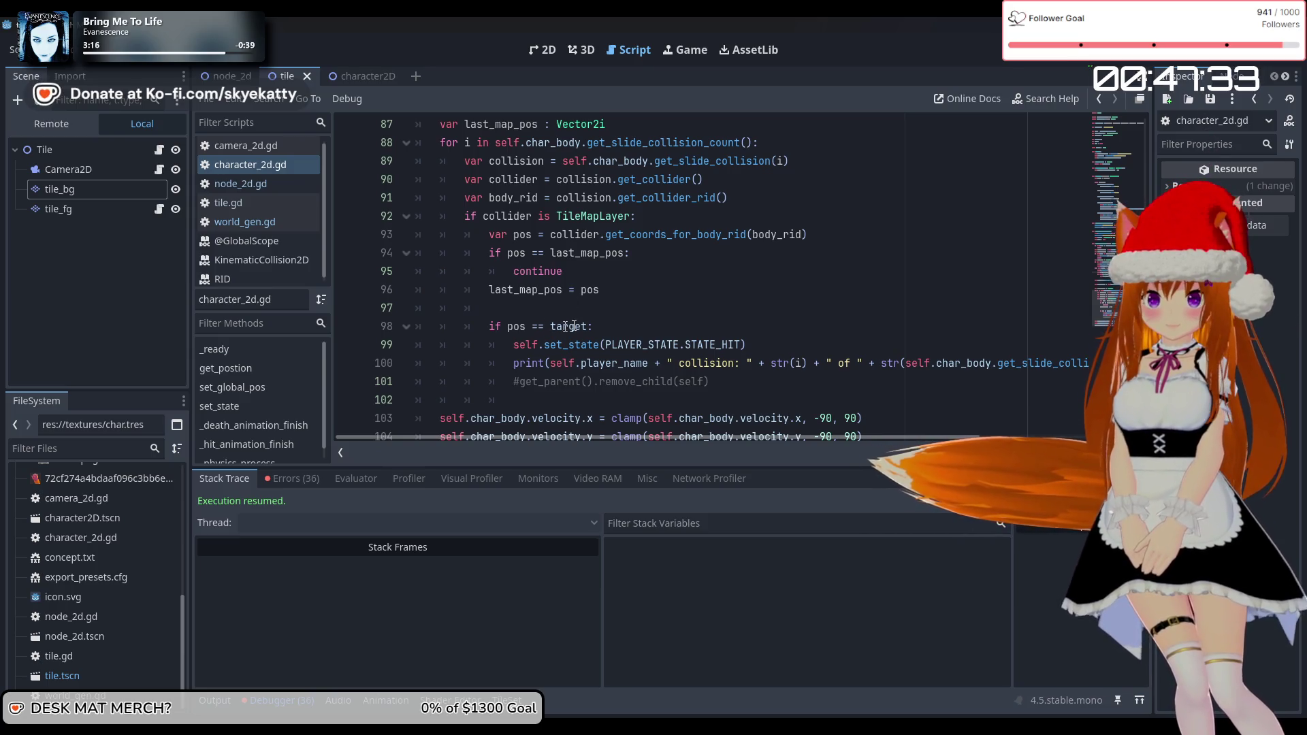
scroll(559, 327, down, 1)
scroll(559, 313, up, 1)
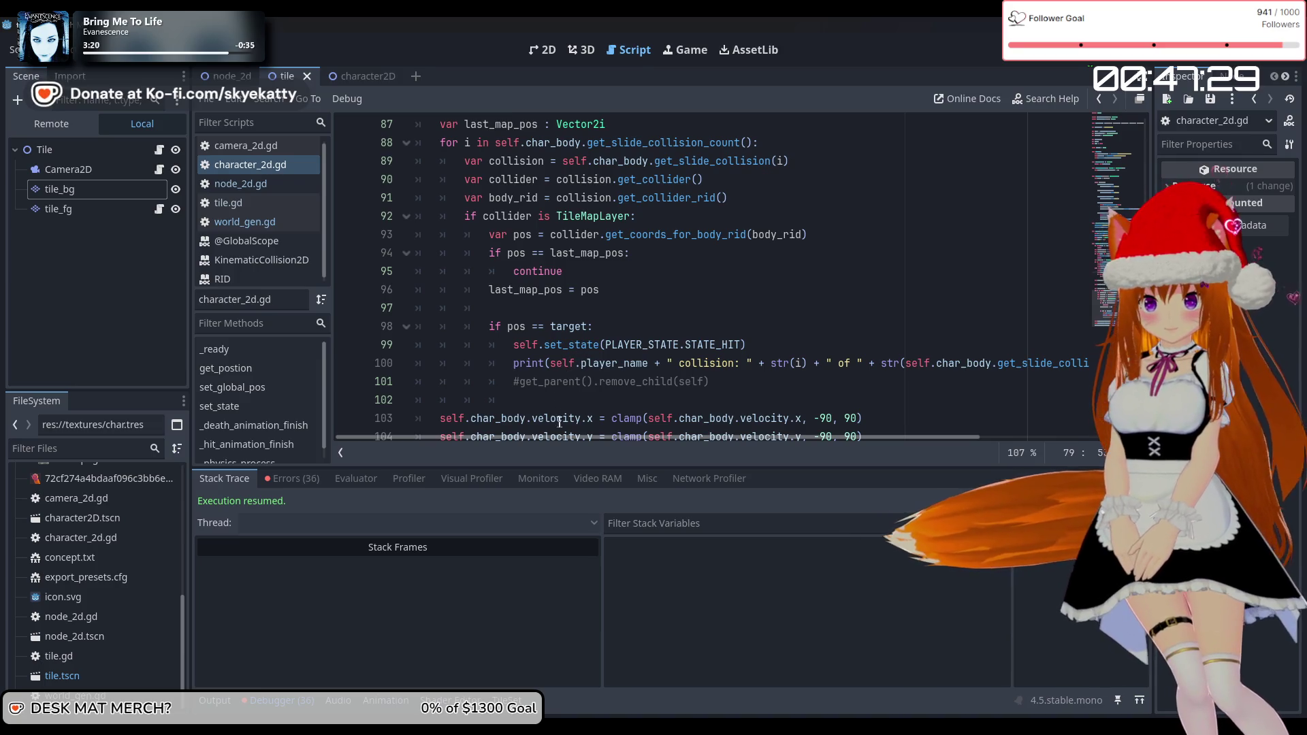
scroll(625, 348, down, 1)
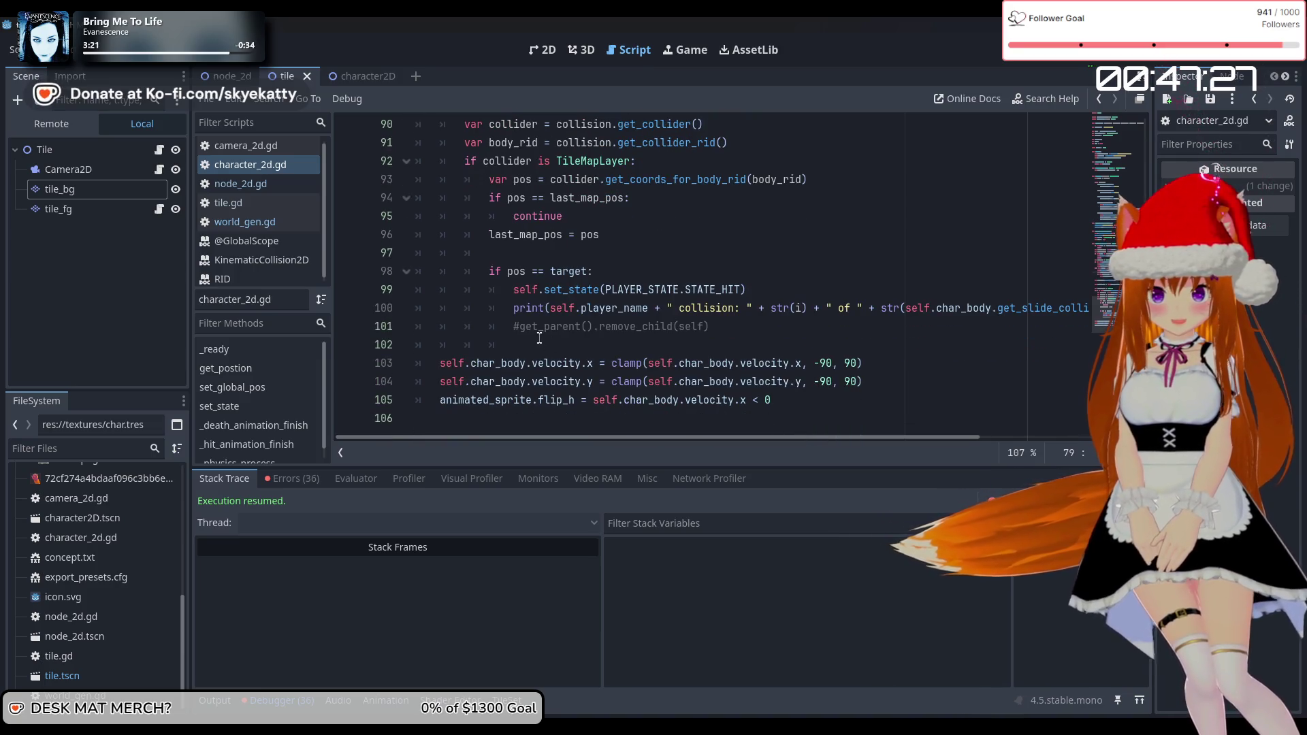
scroll(615, 338, up, 1)
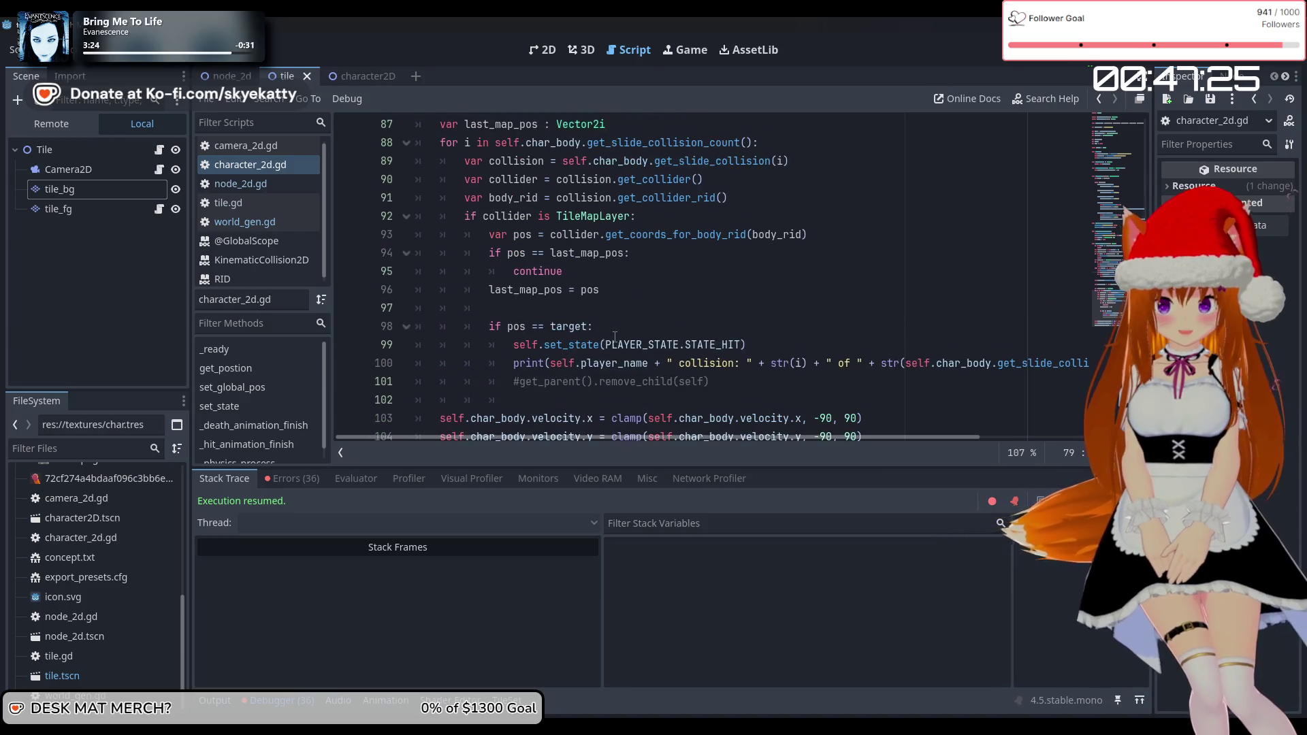
scroll(614, 337, down, 1)
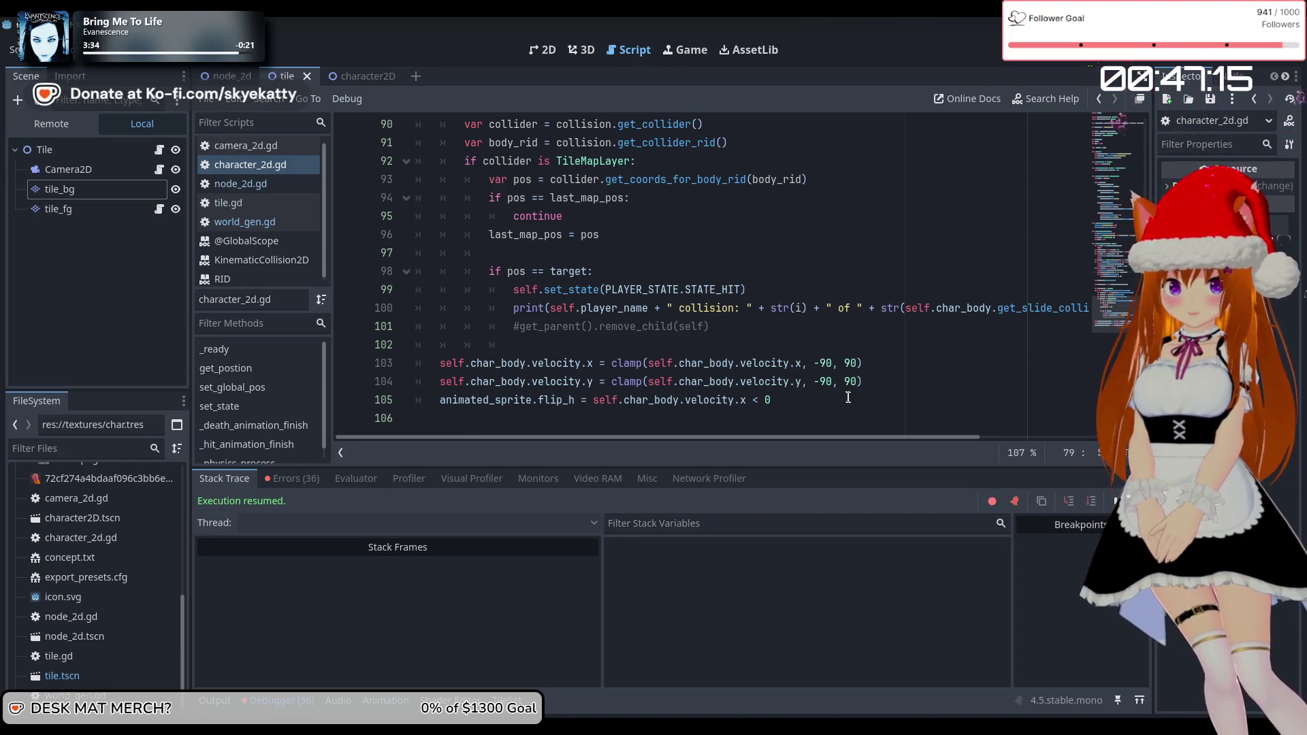
scroll(842, 398, up, 1)
scroll(847, 397, down, 1)
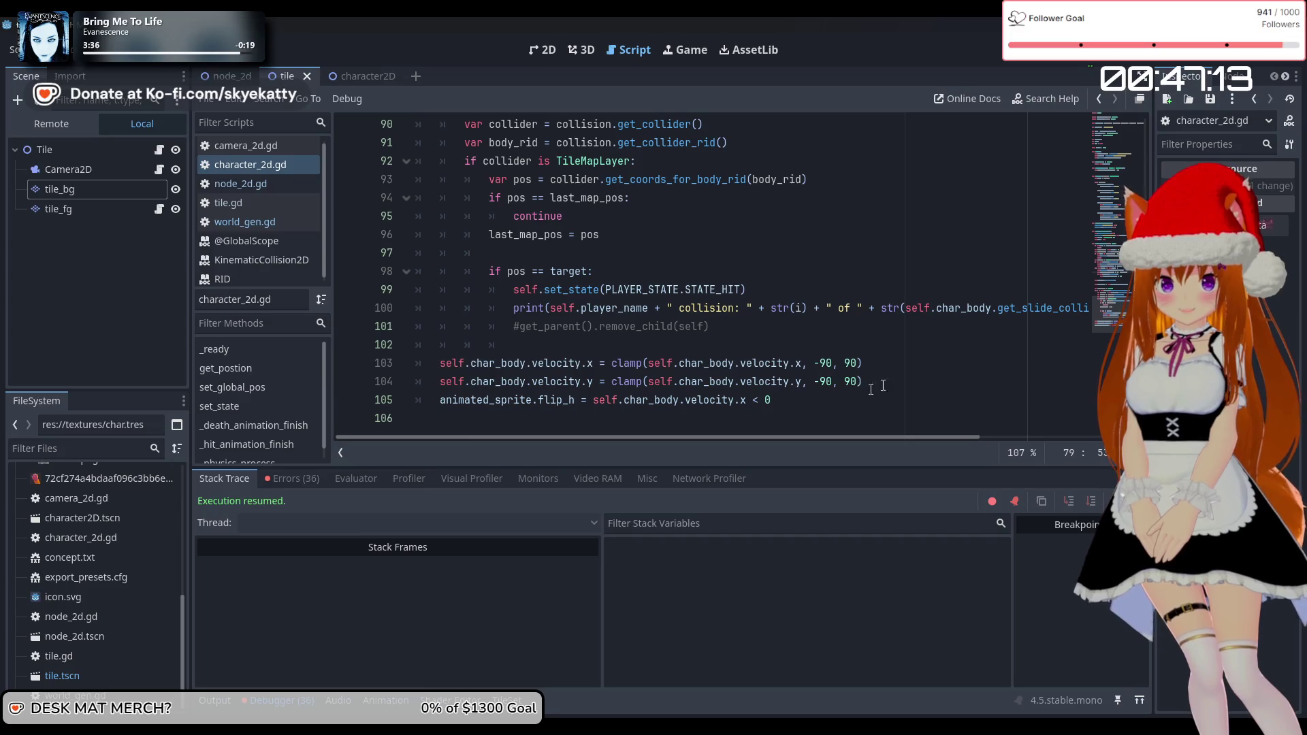
scroll(916, 363, up, 1)
scroll(817, 373, up, 1)
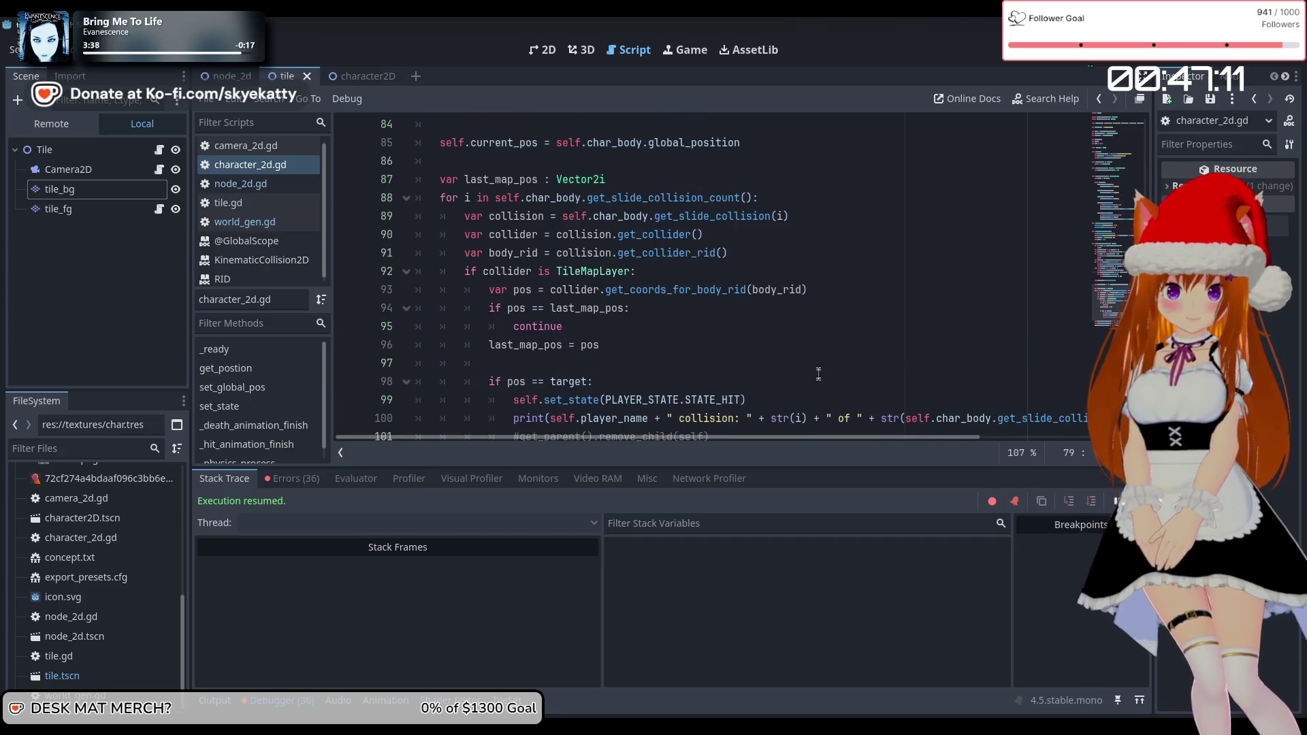
scroll(819, 369, down, 2)
scroll(818, 371, up, 1)
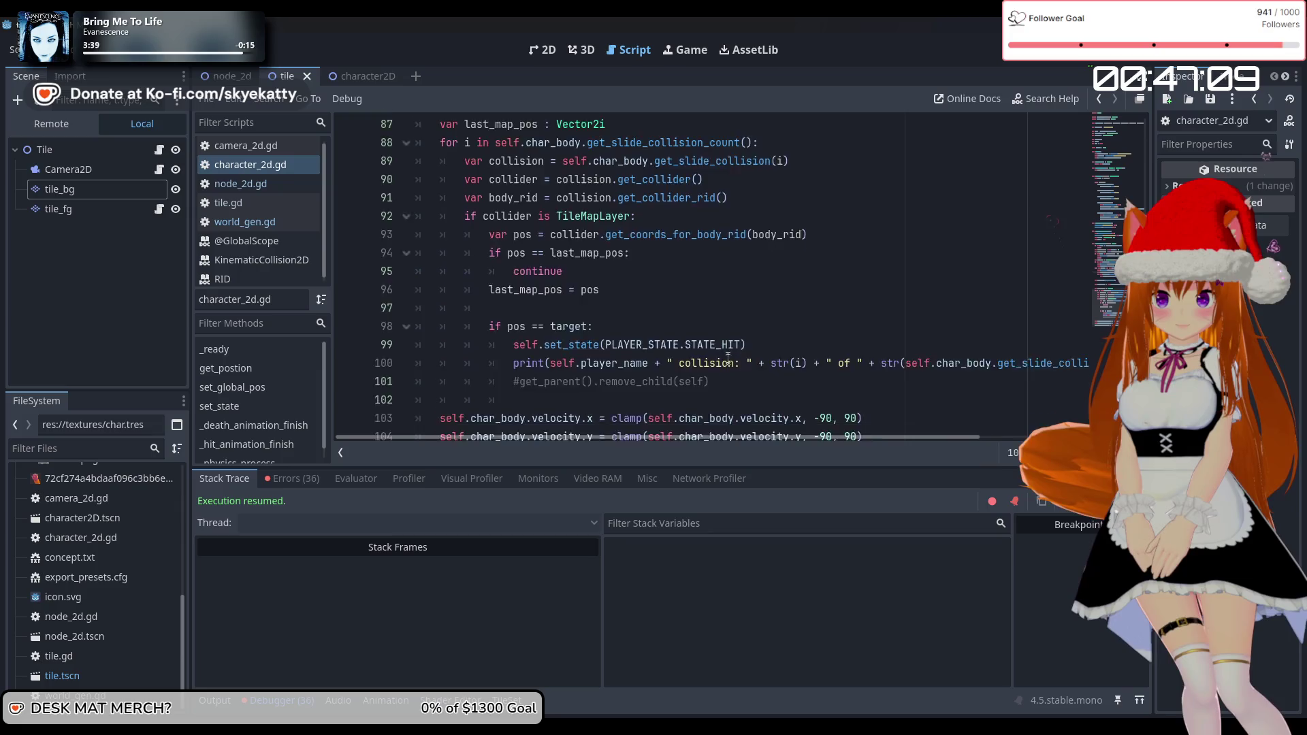
scroll(728, 358, up, 2)
scroll(727, 355, down, 1)
scroll(726, 353, up, 4)
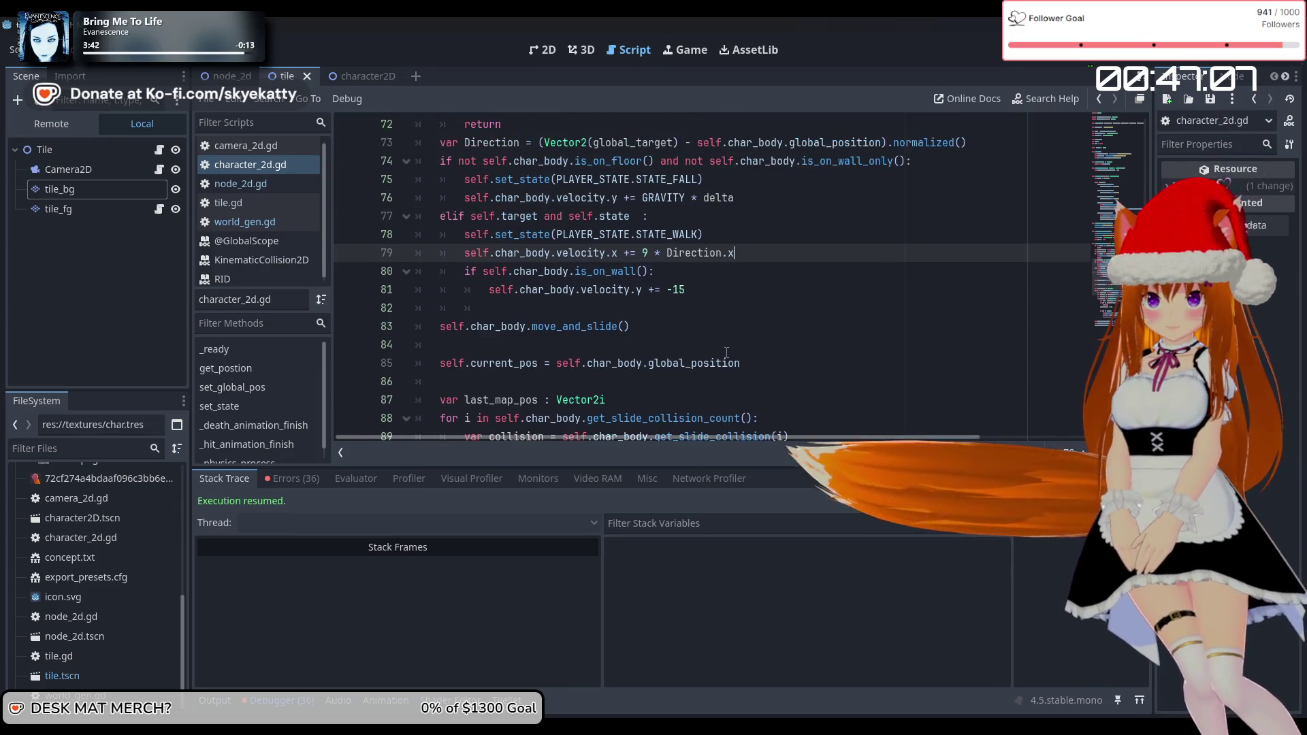
scroll(727, 352, up, 2)
scroll(721, 349, down, 8)
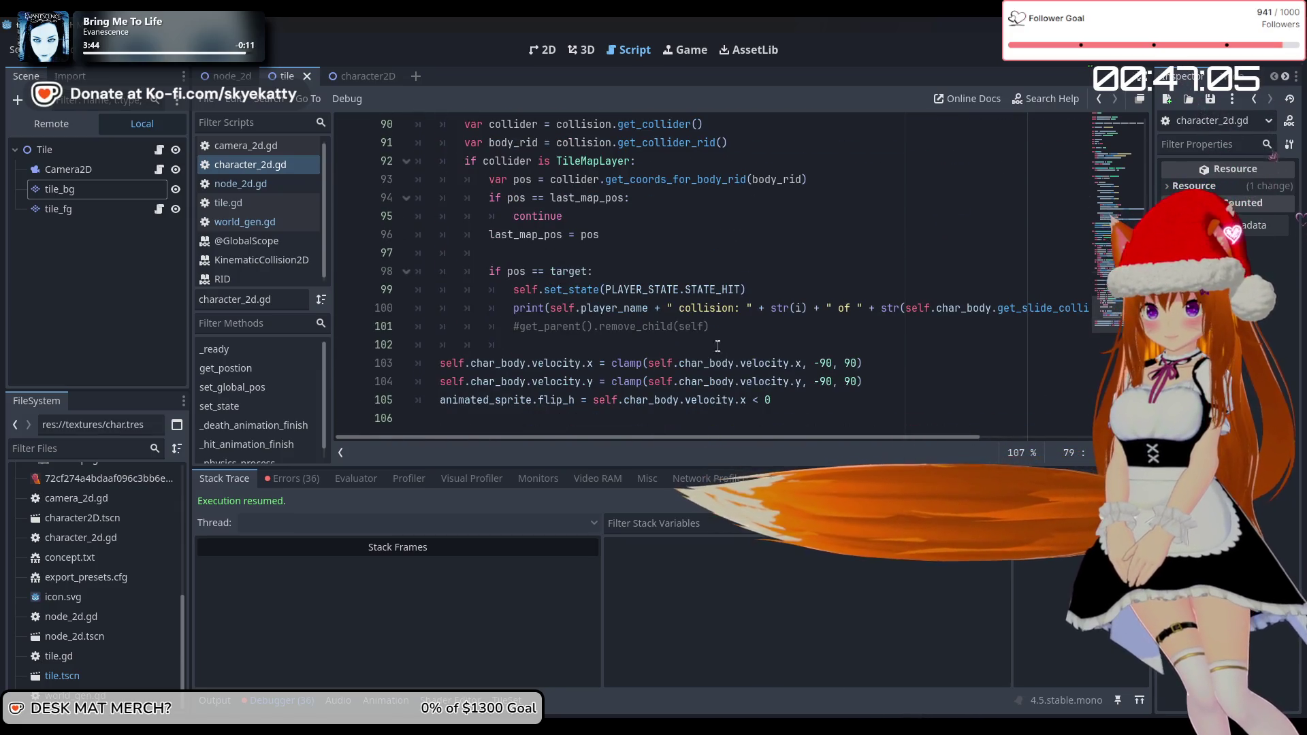
scroll(719, 345, up, 2)
scroll(735, 343, down, 2)
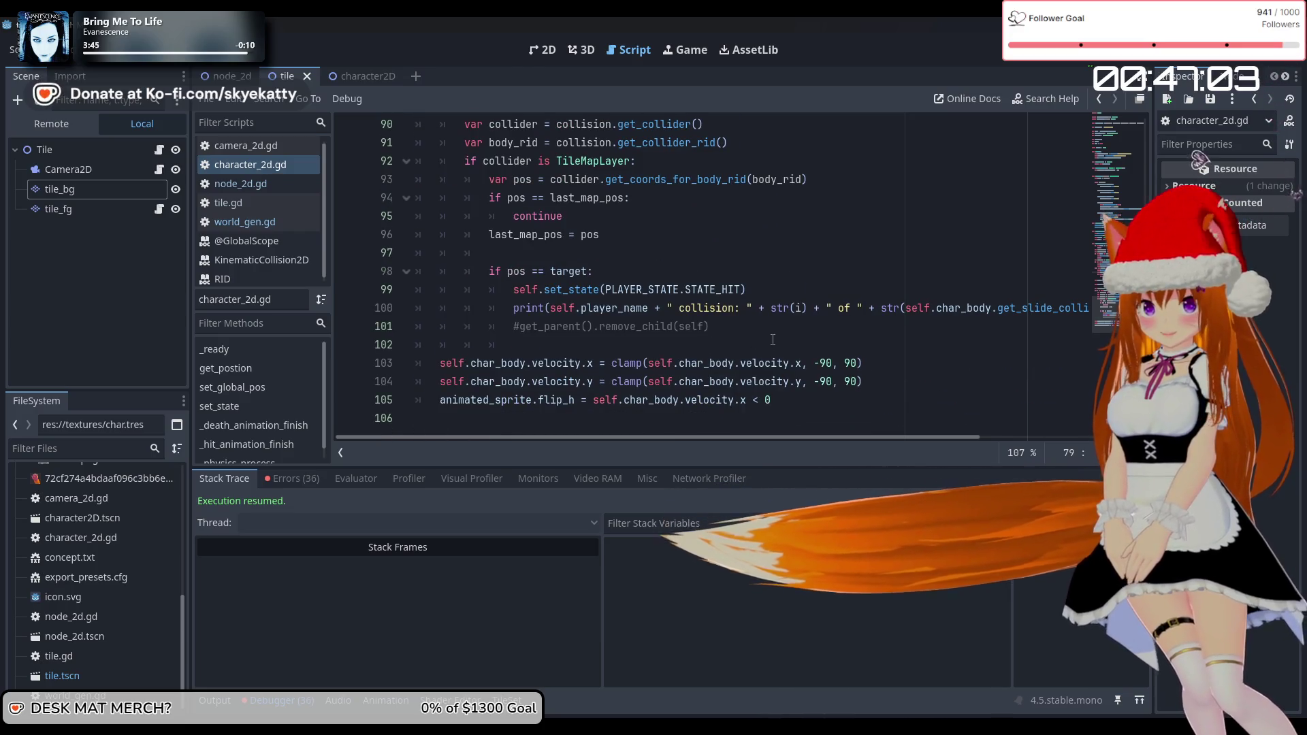
scroll(771, 343, up, 7)
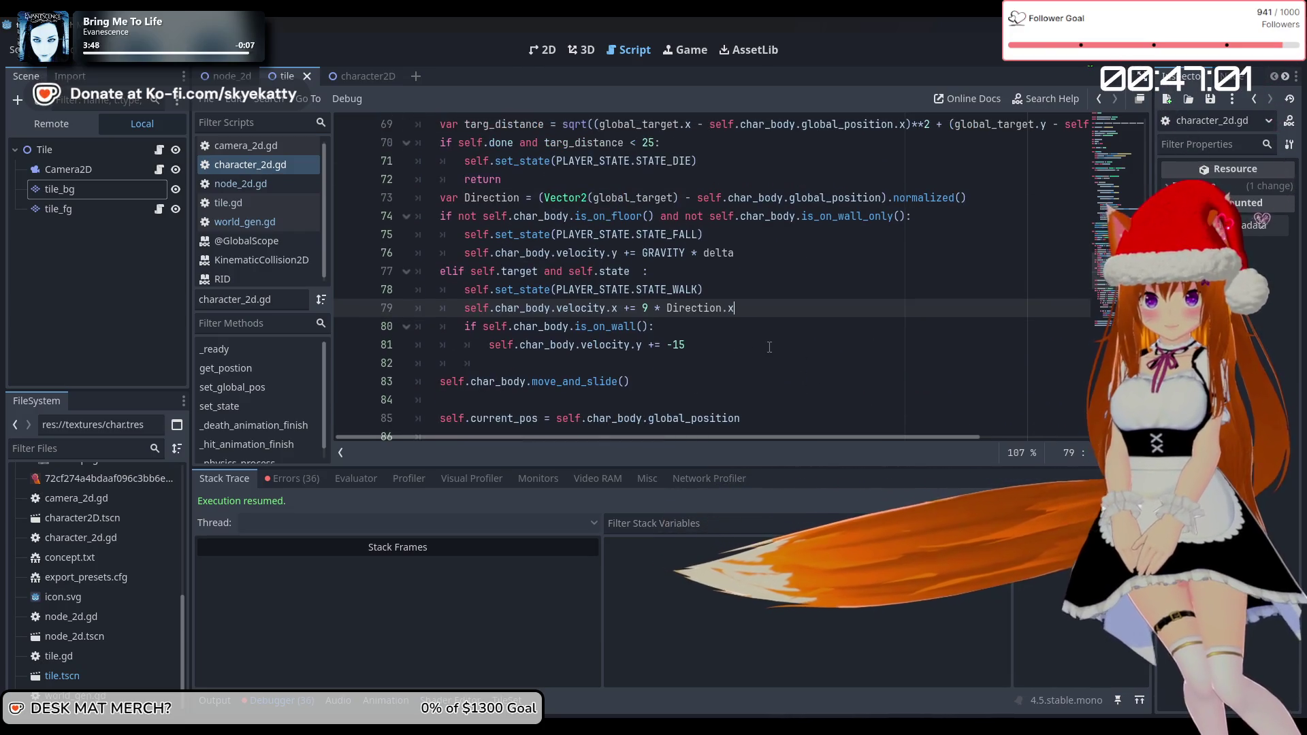
scroll(768, 343, up, 1)
click(762, 307)
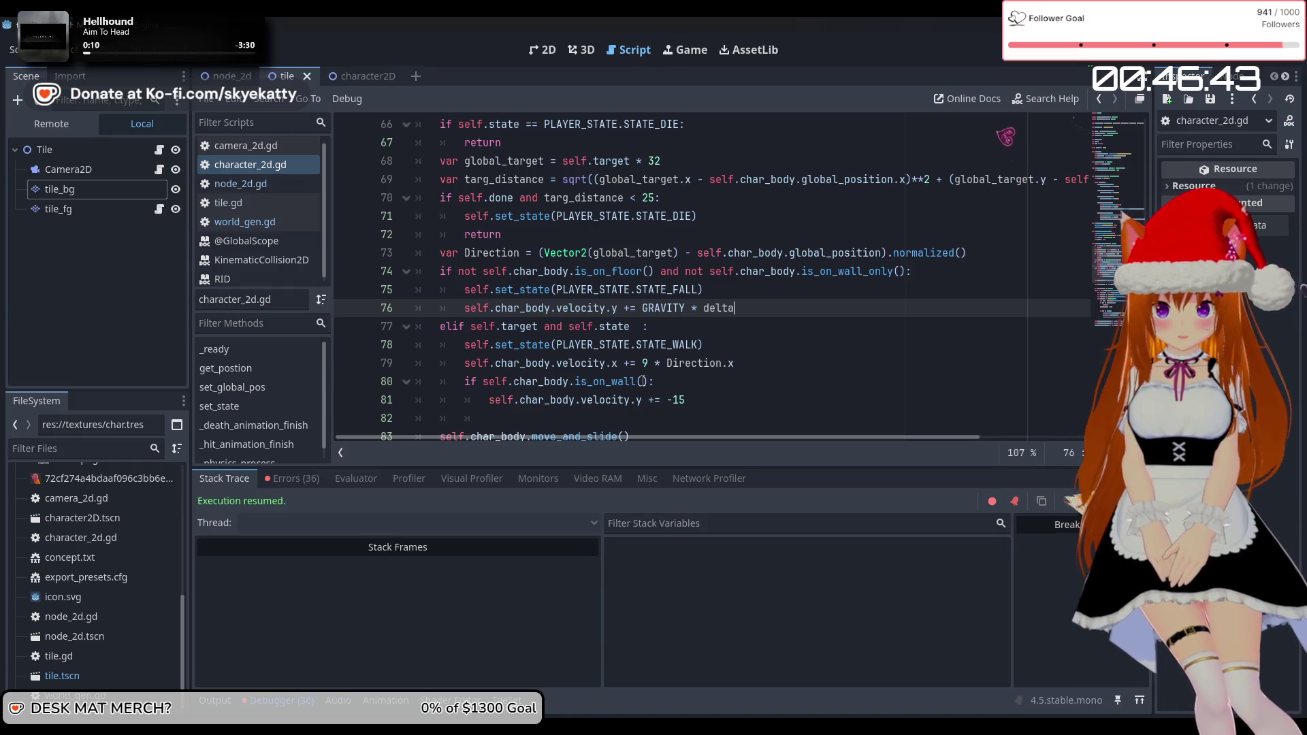
click(639, 381)
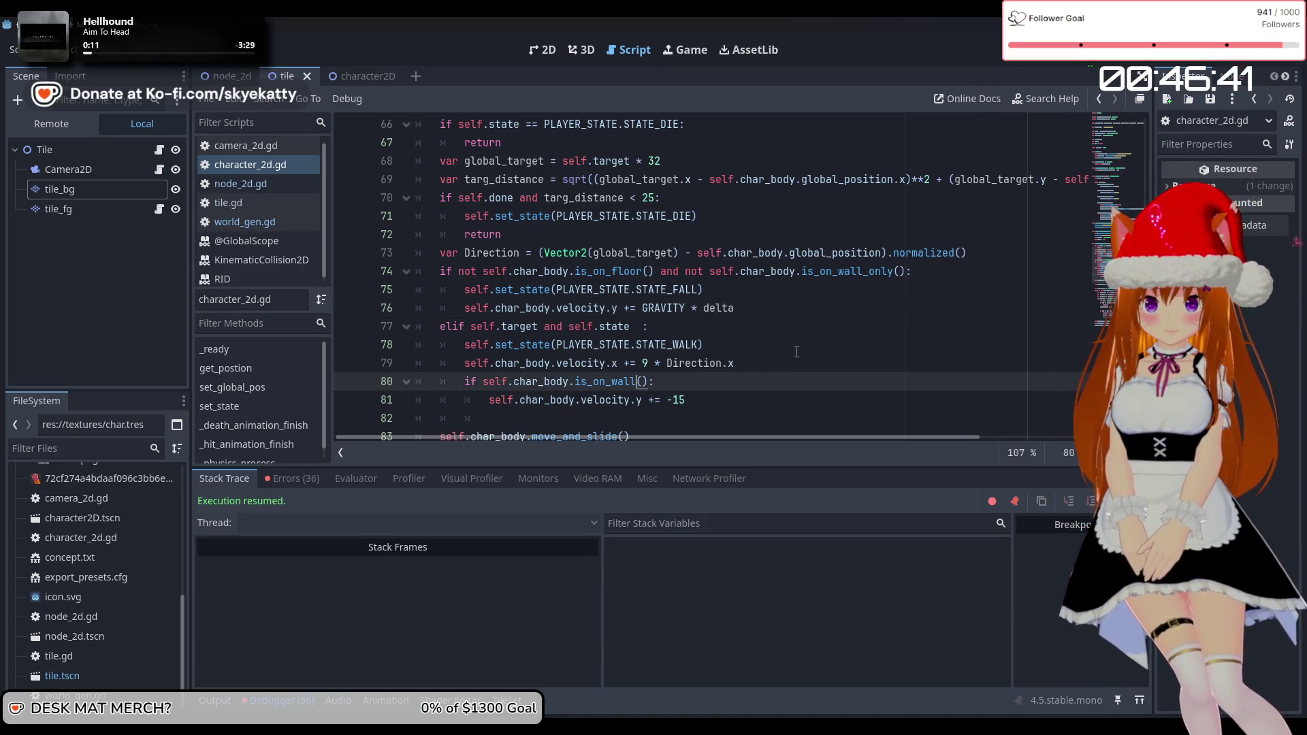
scroll(796, 352, down, 1)
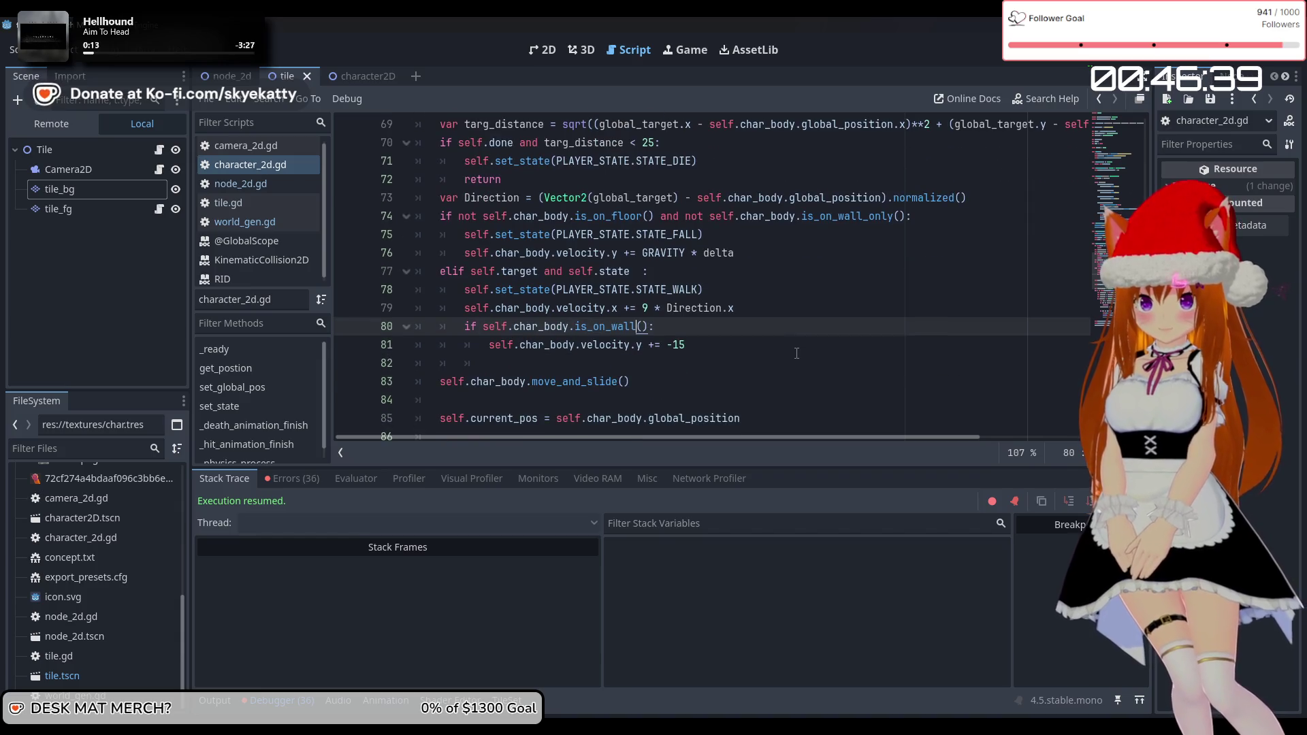
text(_only)
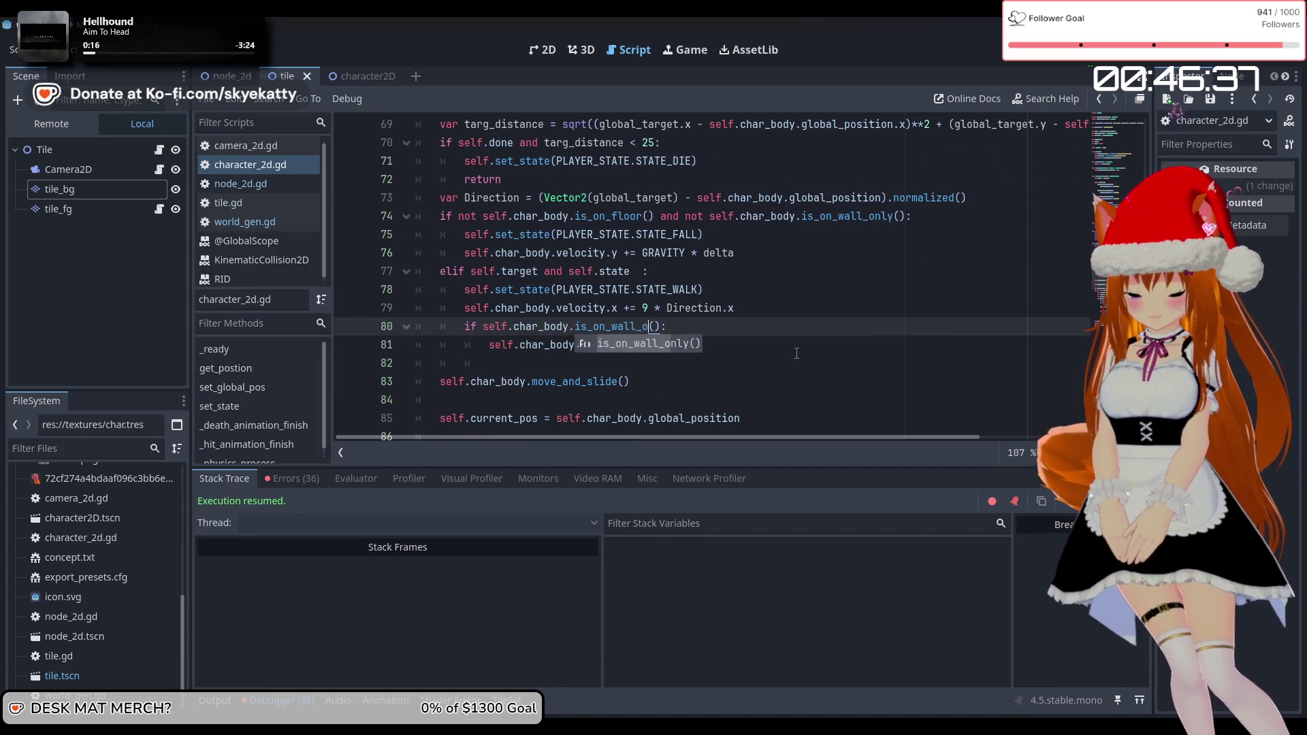
text(velocity.y += -15)
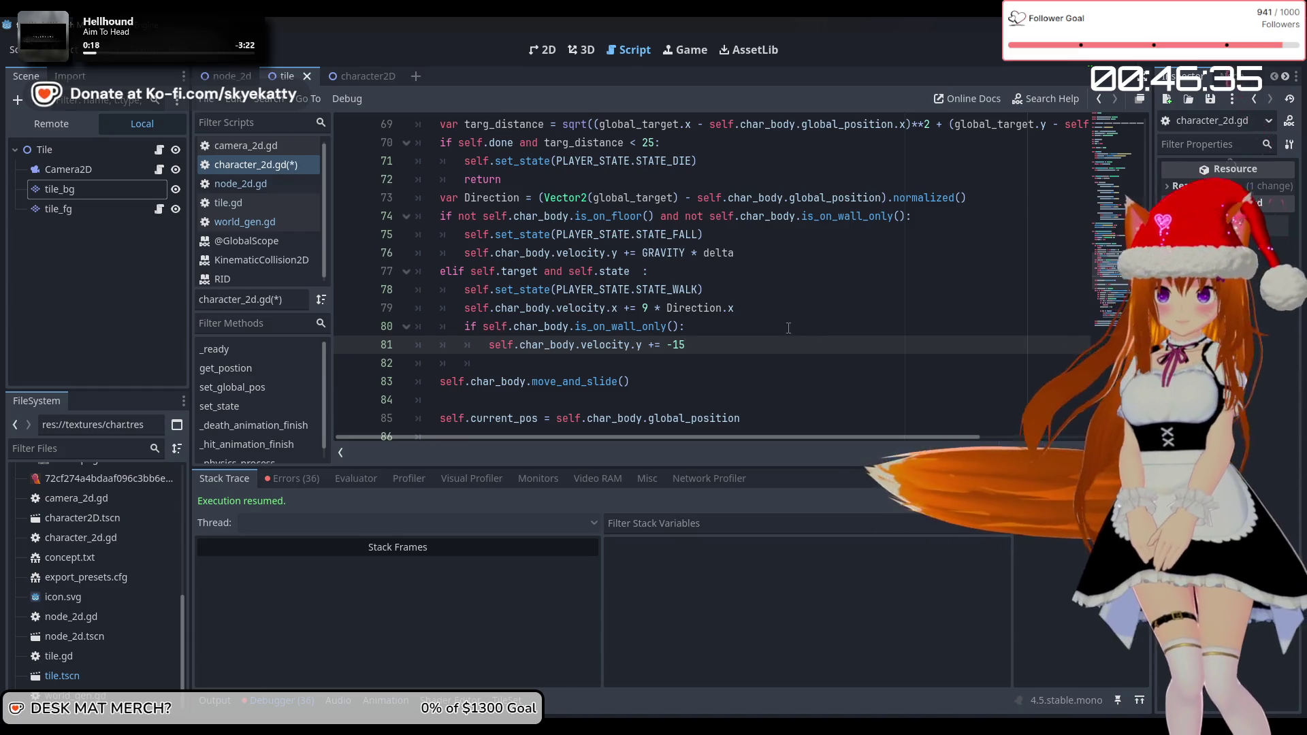
scroll(731, 318, up, 1)
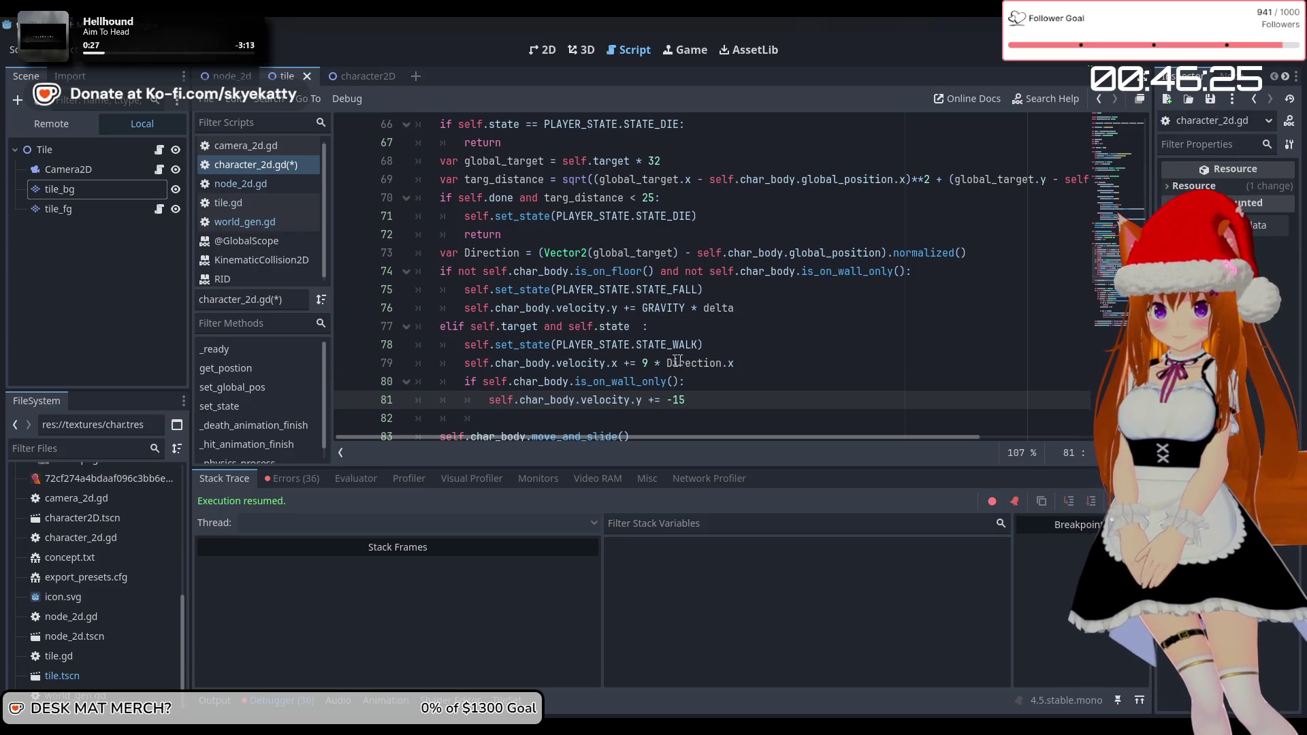
scroll(720, 360, down, 1)
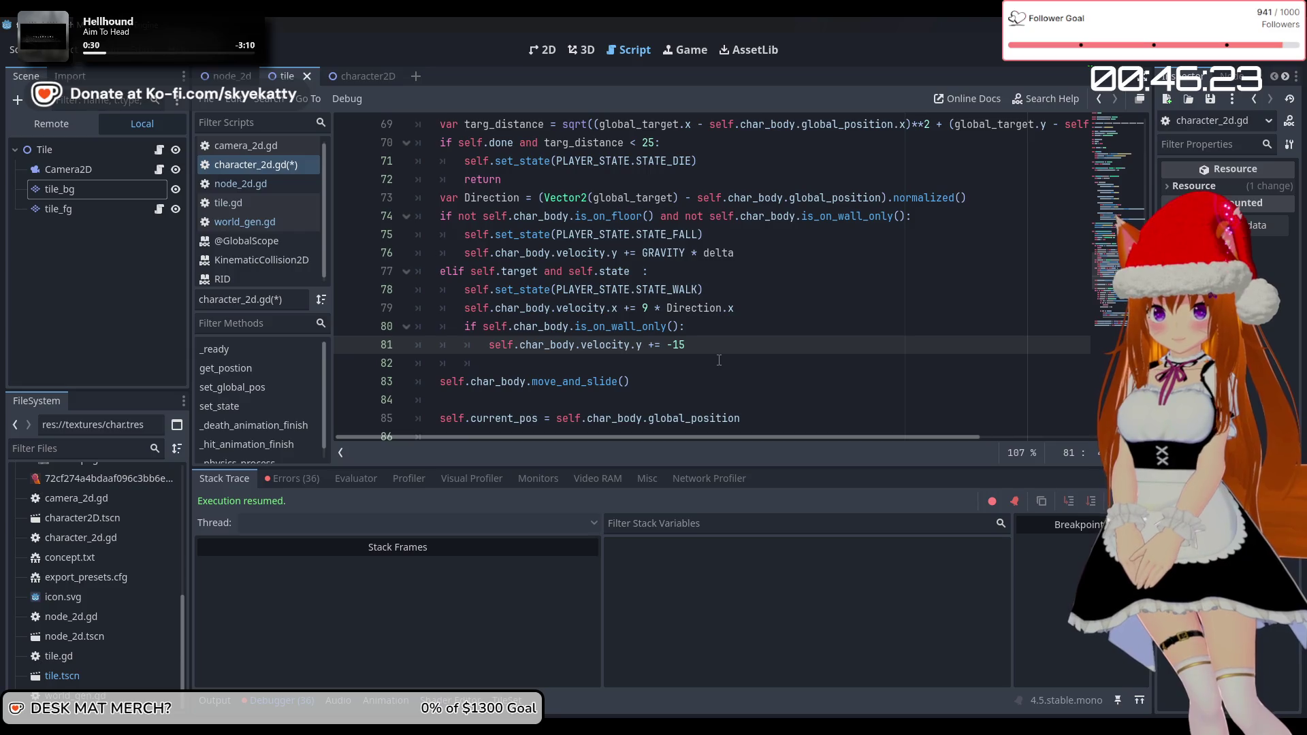
scroll(734, 362, up, 1)
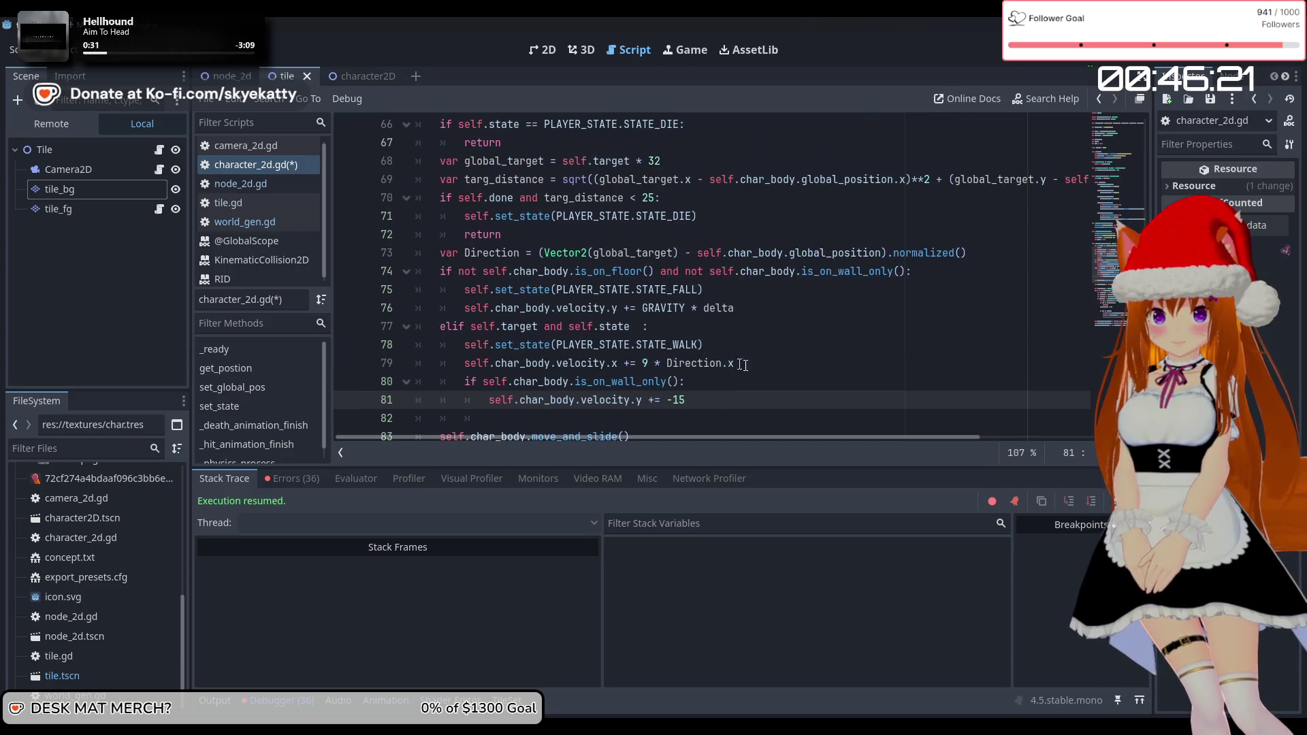
scroll(757, 365, up, 1)
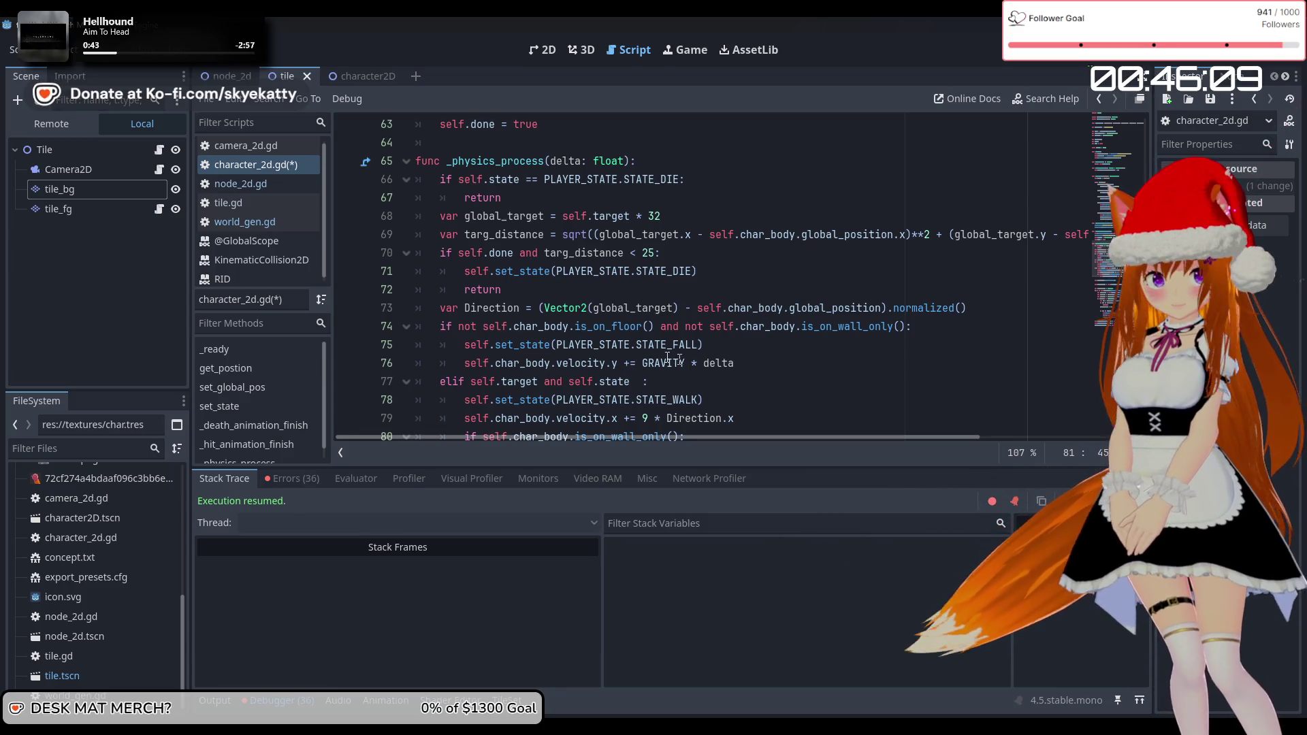
click(738, 344)
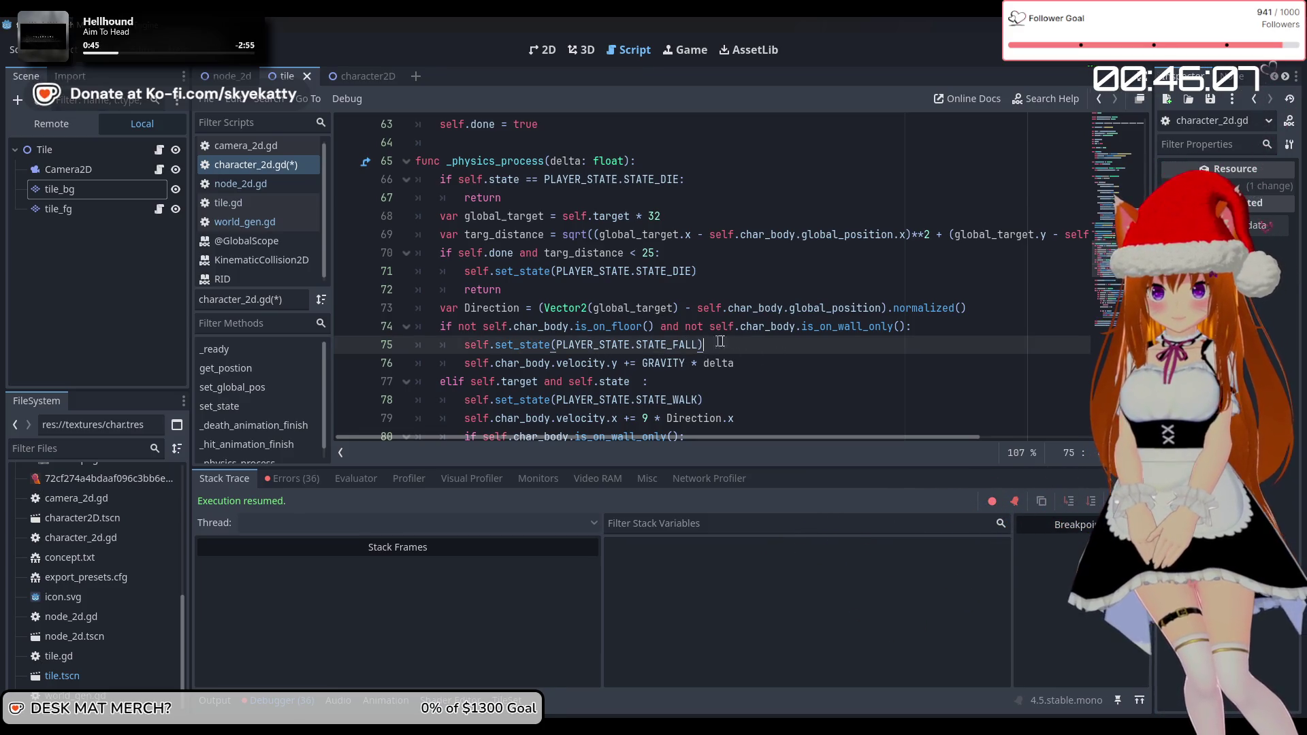
scroll(766, 341, down, 1)
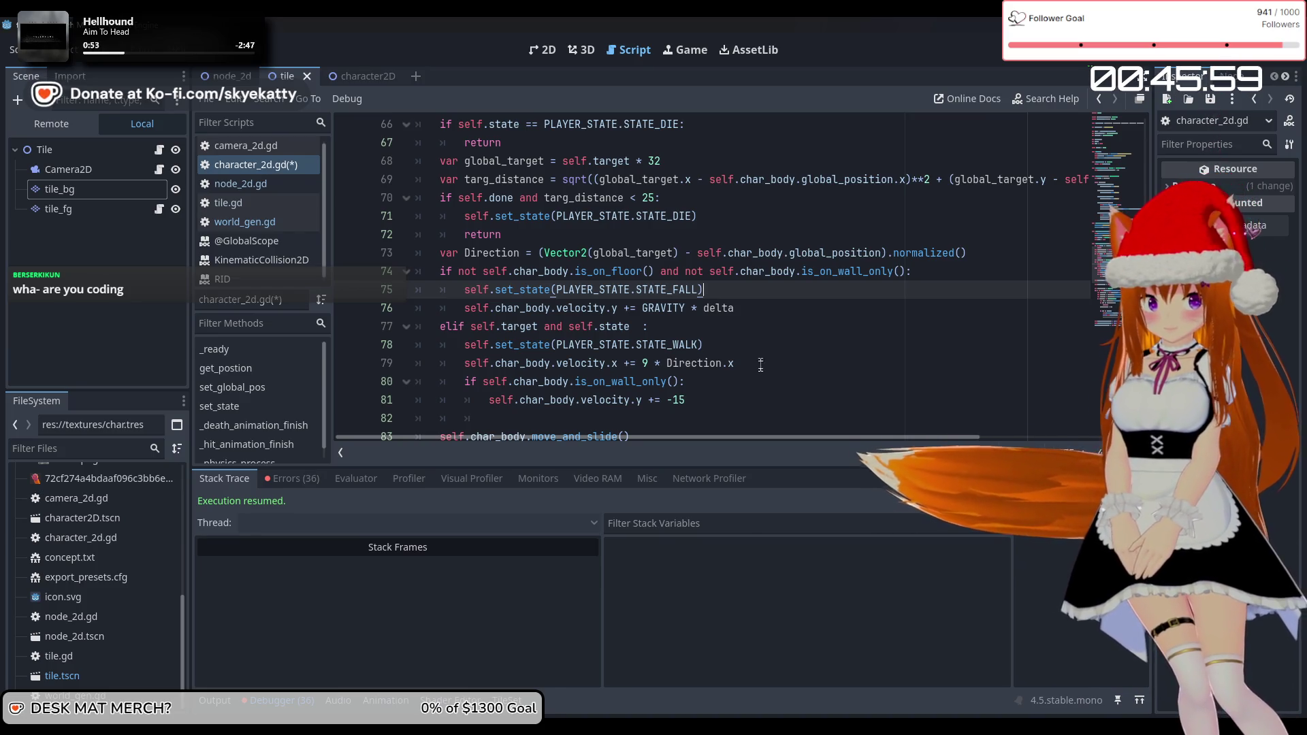
click(760, 364)
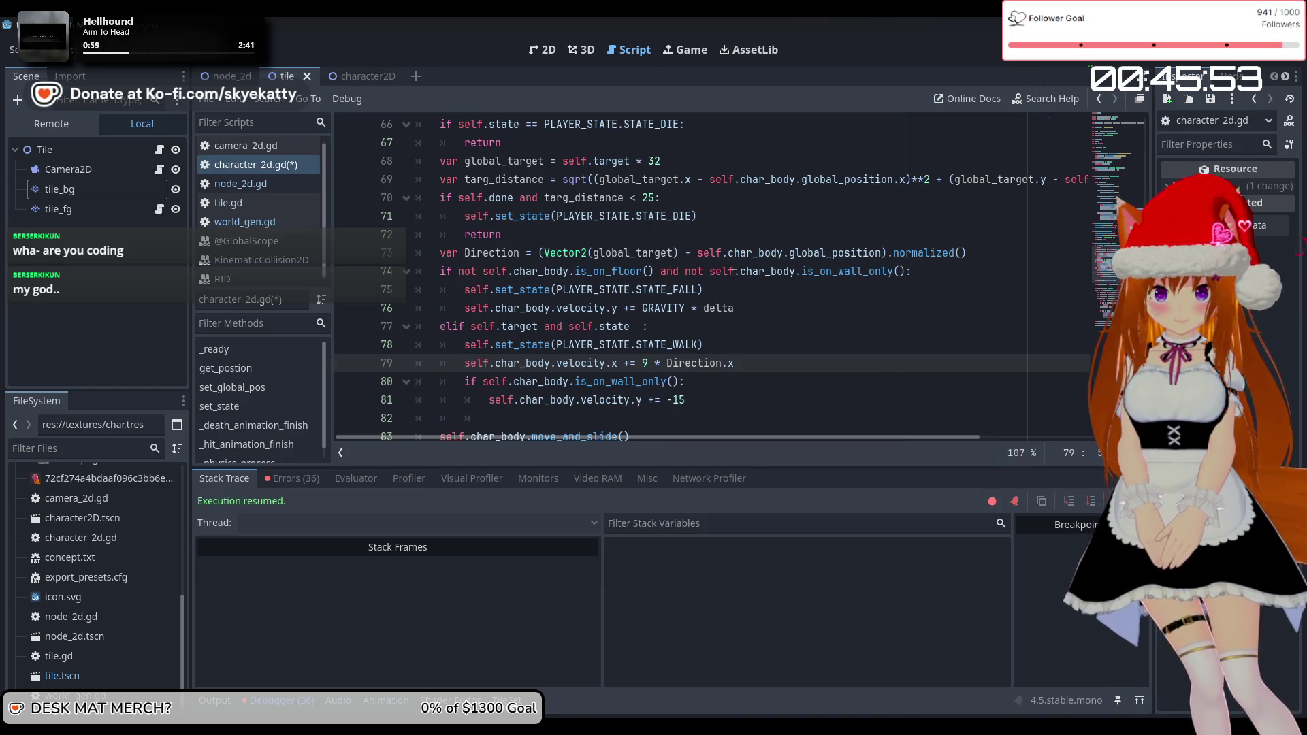
scroll(762, 366, down, 3)
scroll(649, 306, up, 2)
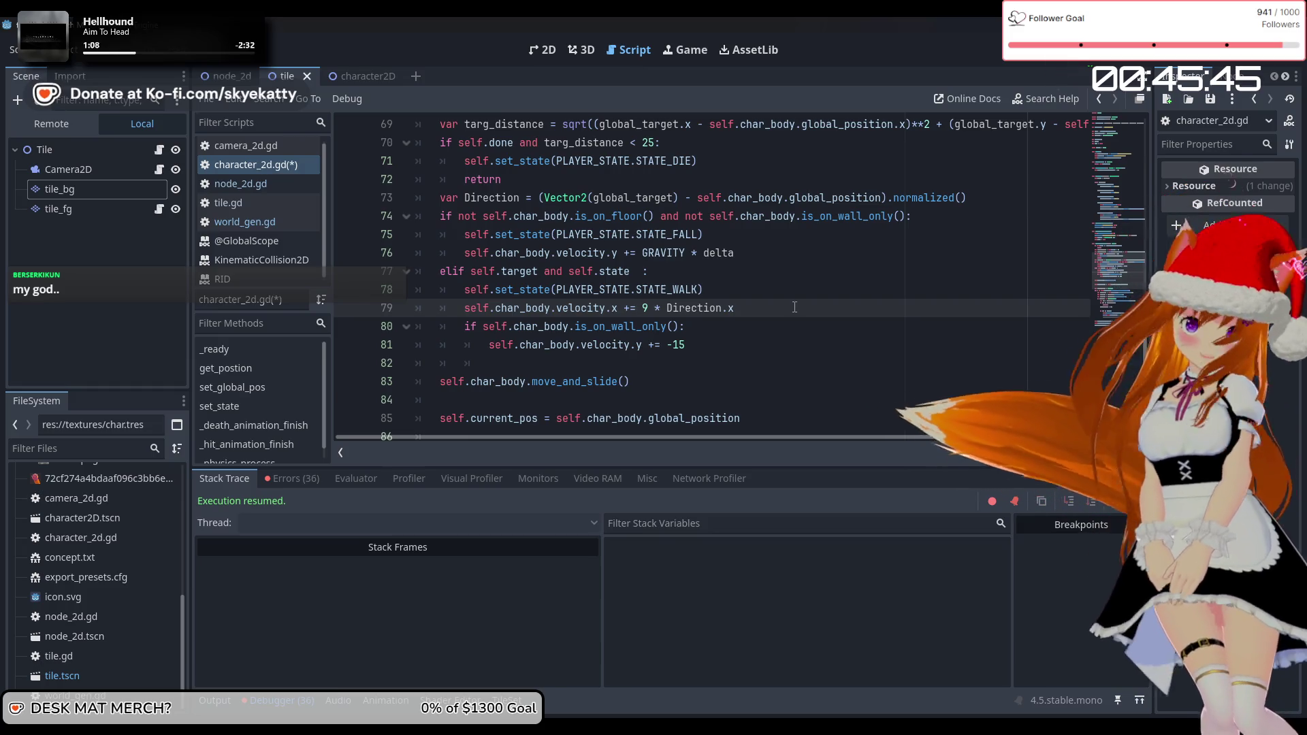
Rewrite line 79 as (9 * Direction.x) * delta and line 81 as (-15) * delta
text(()
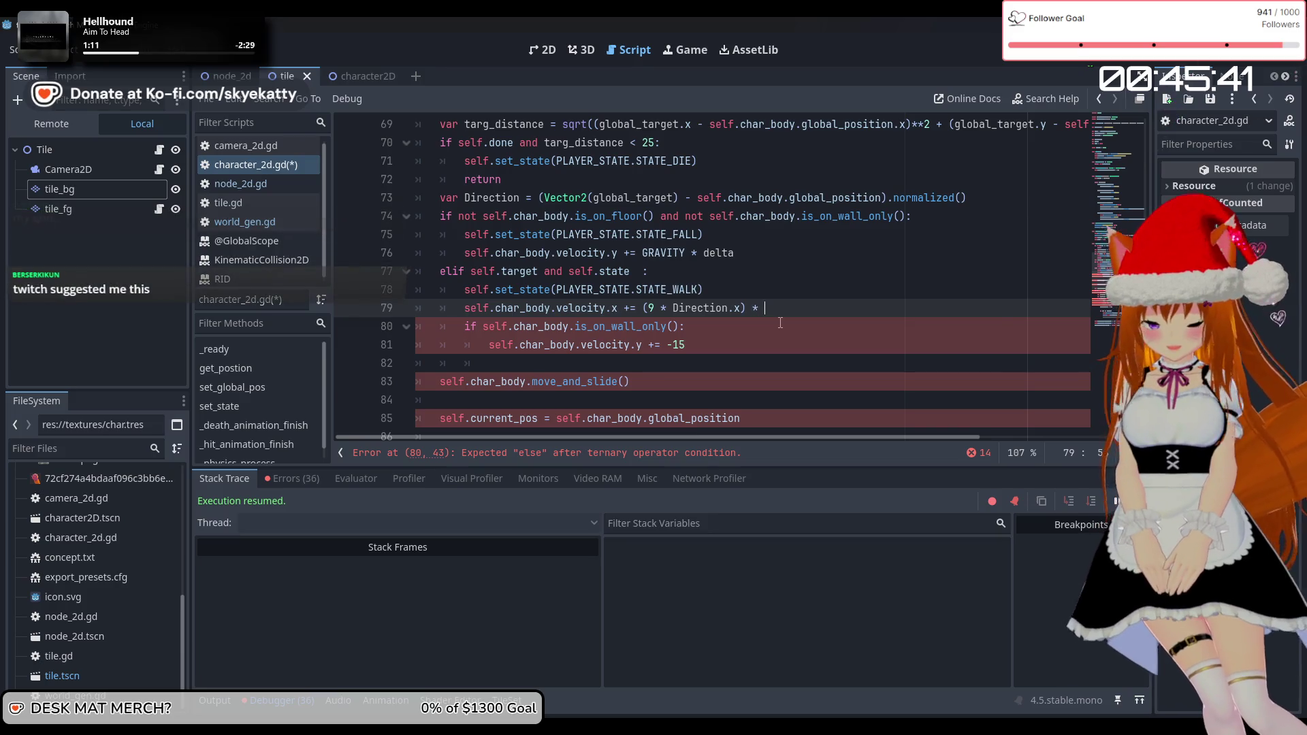
text() * del)
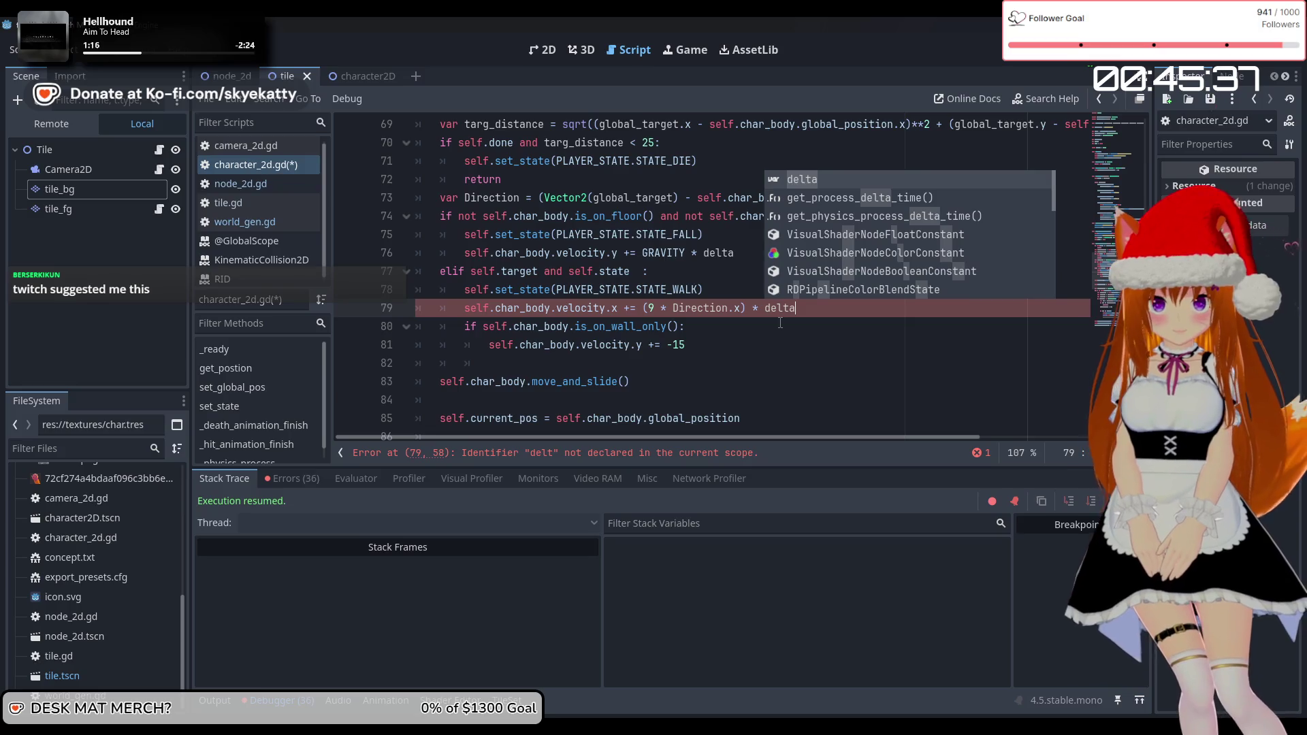
text(ta)
click(678, 345)
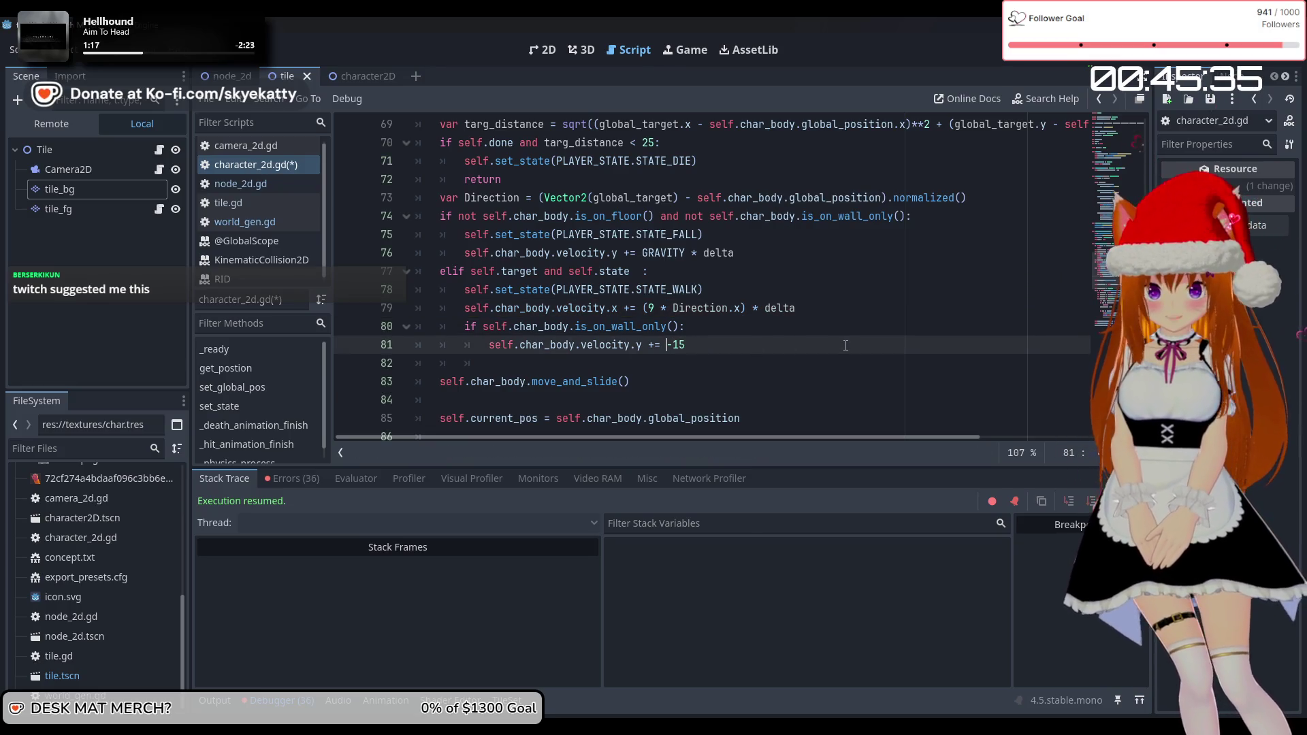
click(667, 345)
text(()
key(Delete)
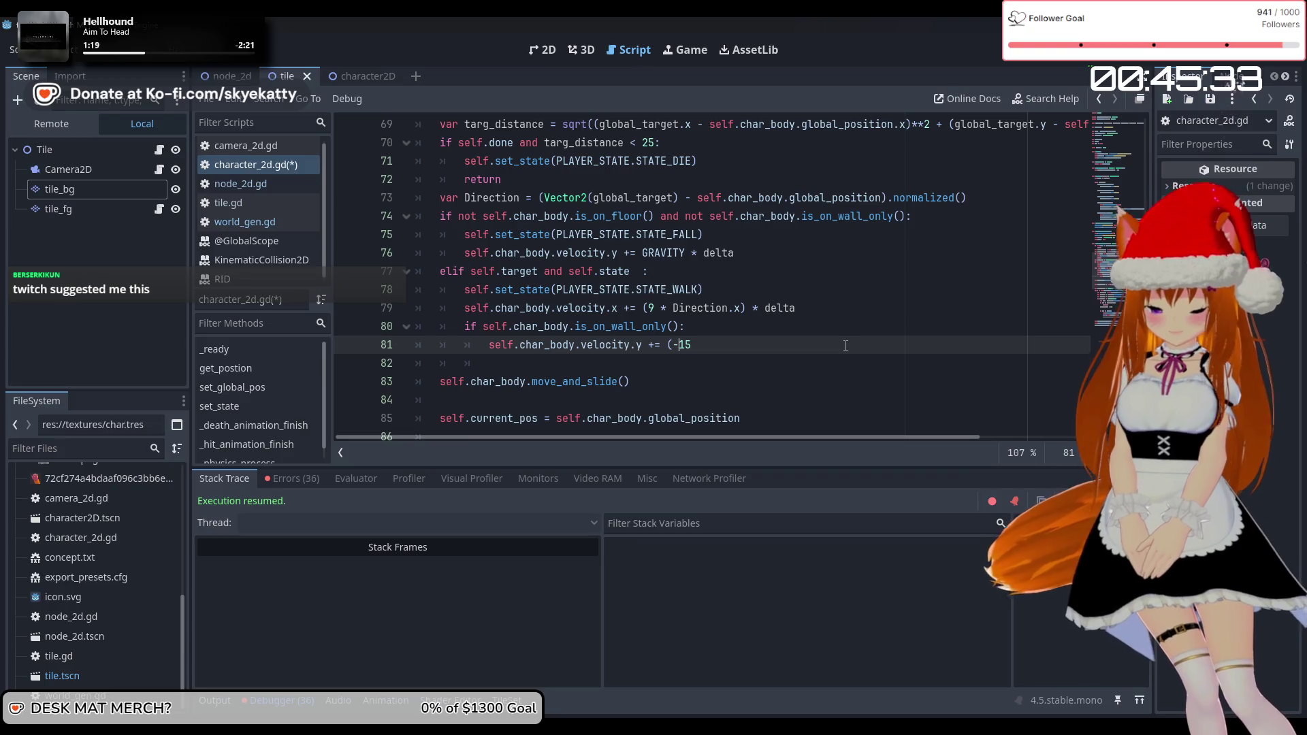
text())
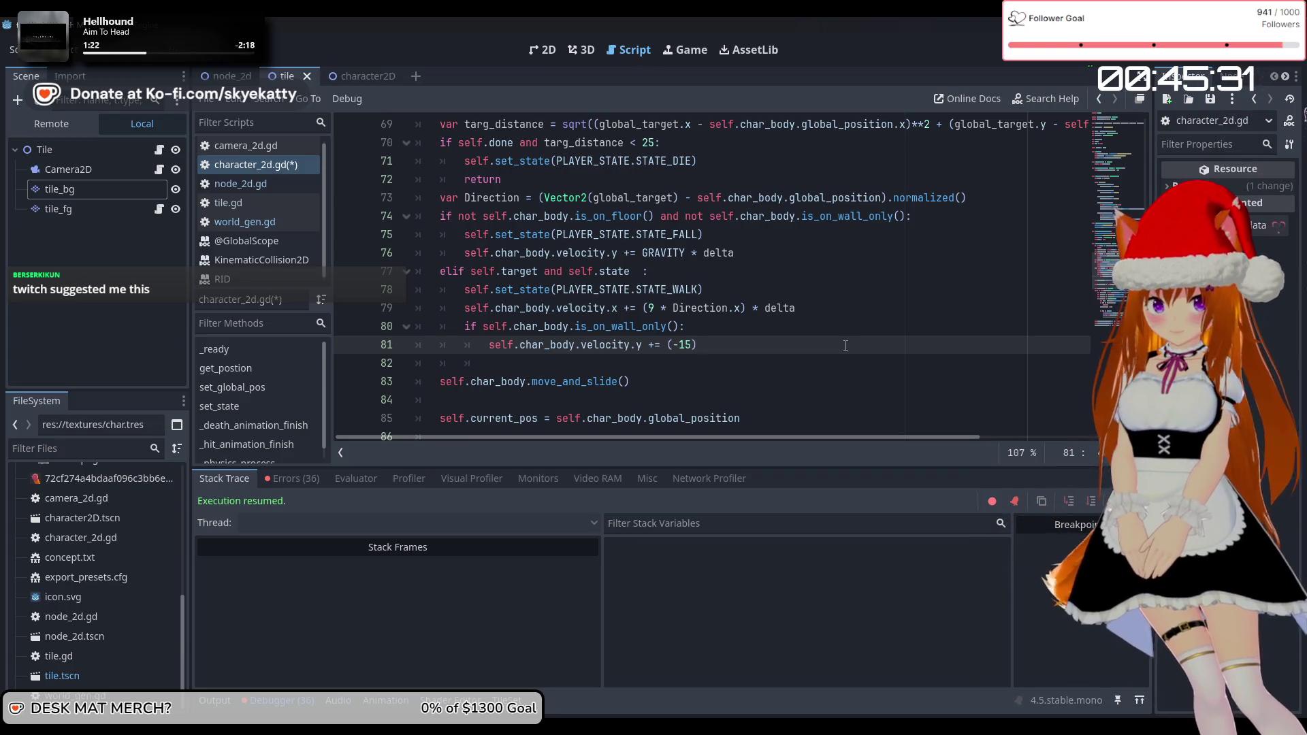
text( * delta)
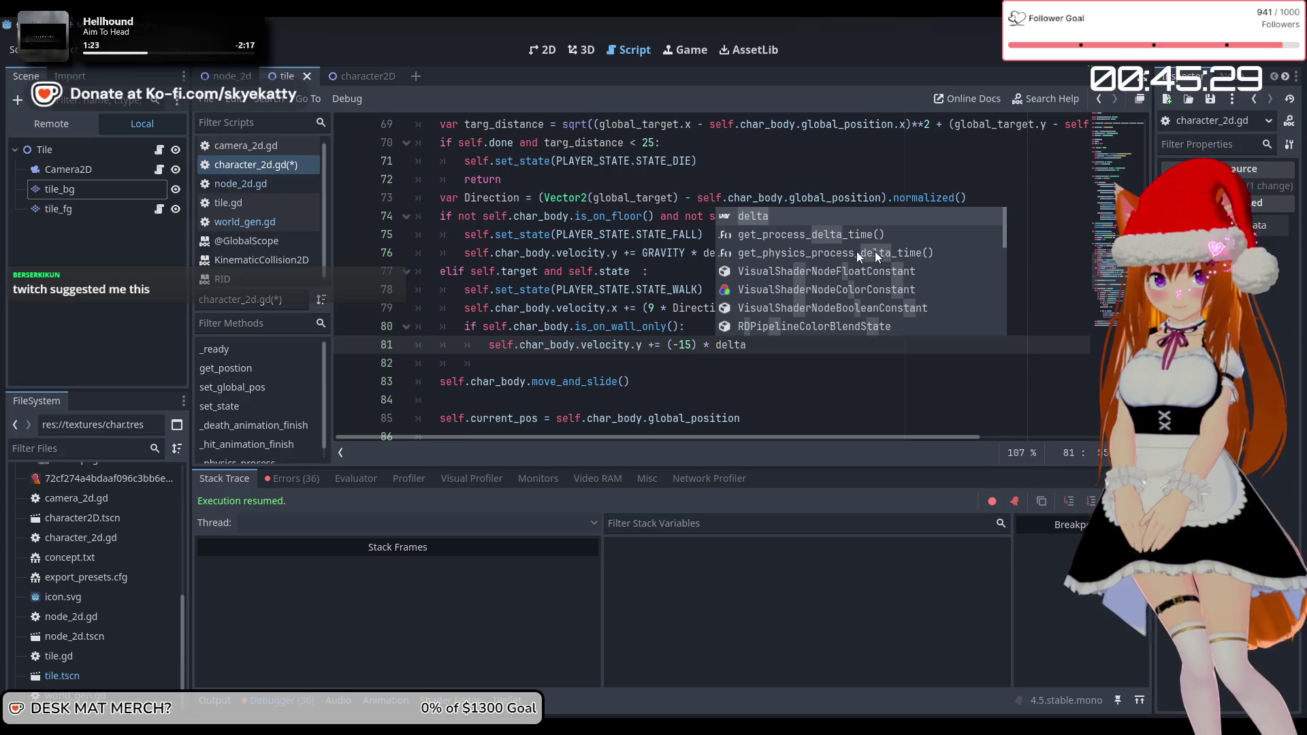
key(Return)
Scroll back over the edited movement code and stop the previously running game
scroll(781, 322, down, 3)
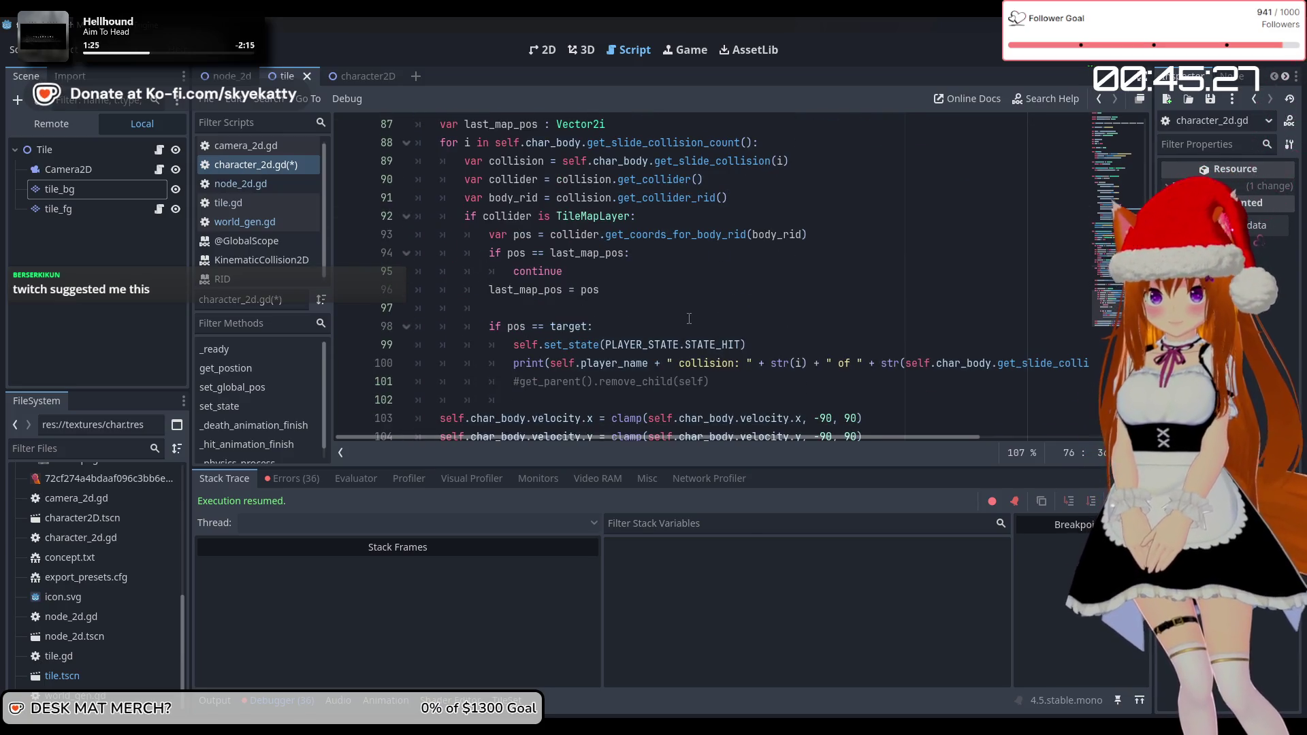
scroll(689, 318, up, 5)
scroll(786, 293, down, 6)
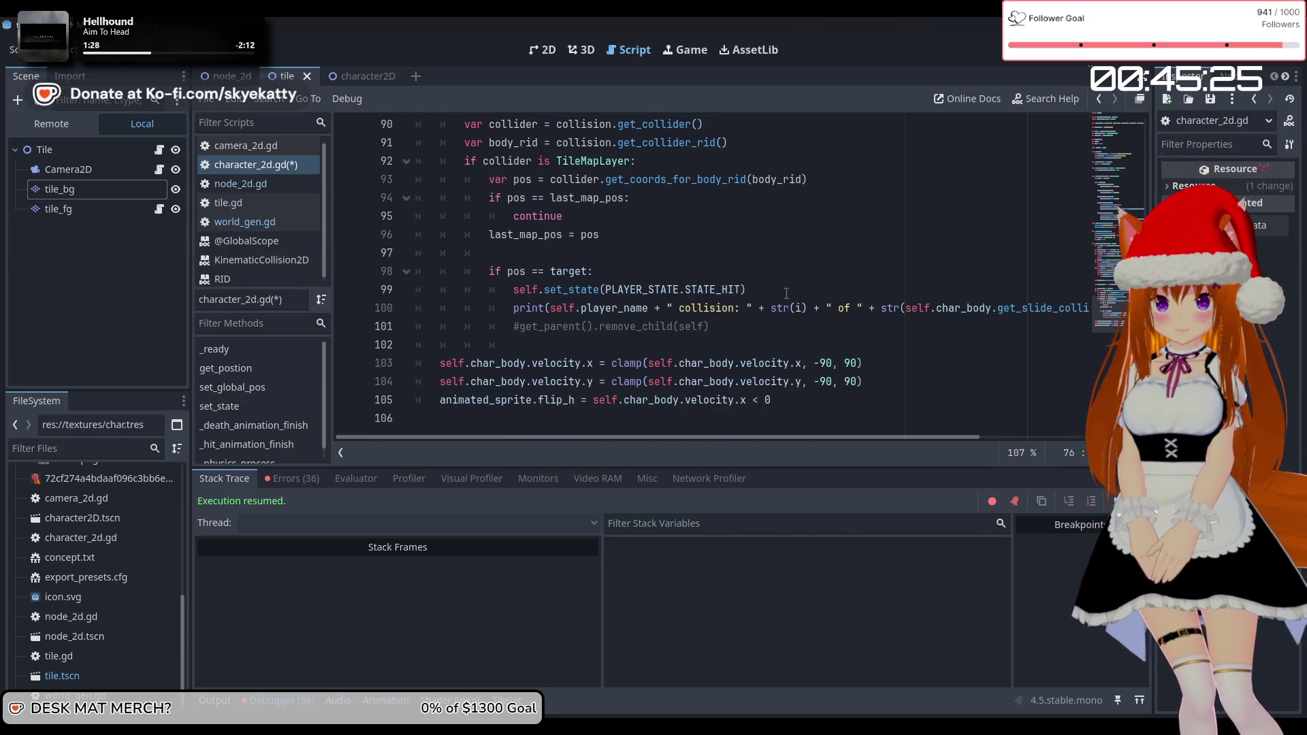
scroll(810, 354, up, 5)
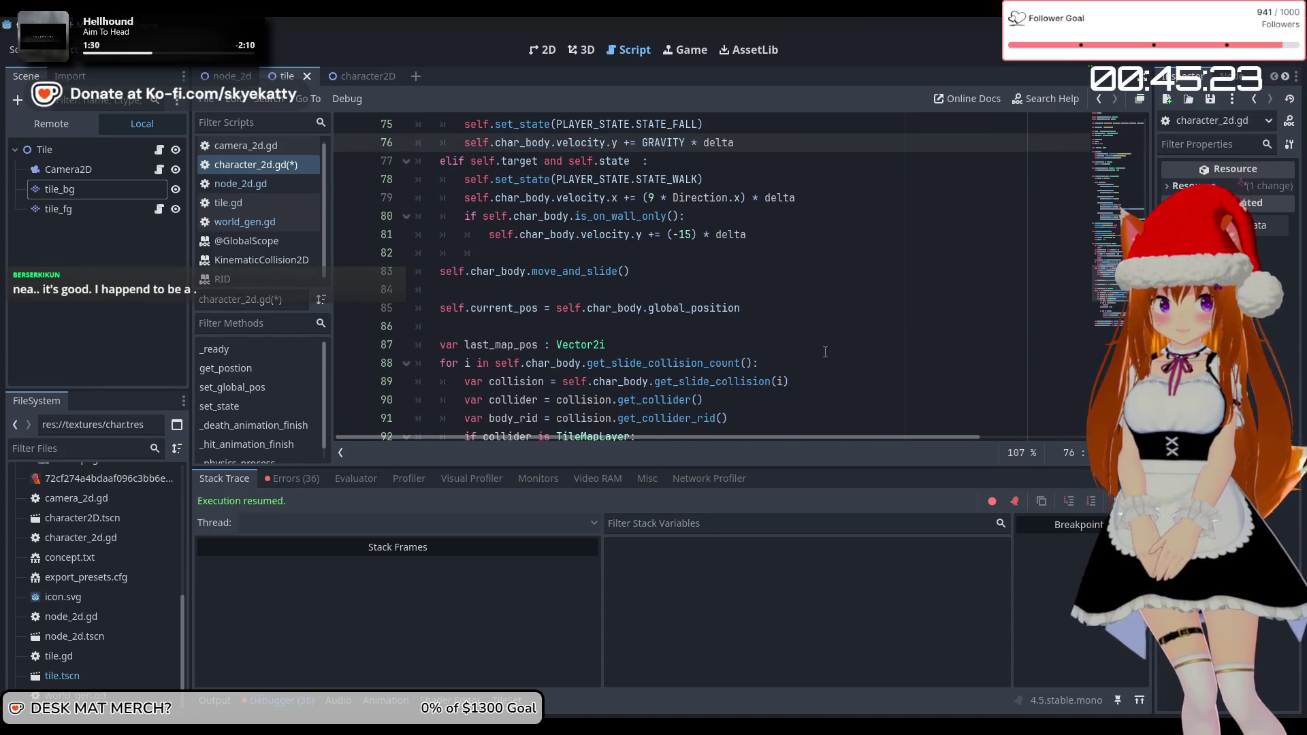
scroll(825, 352, up, 1)
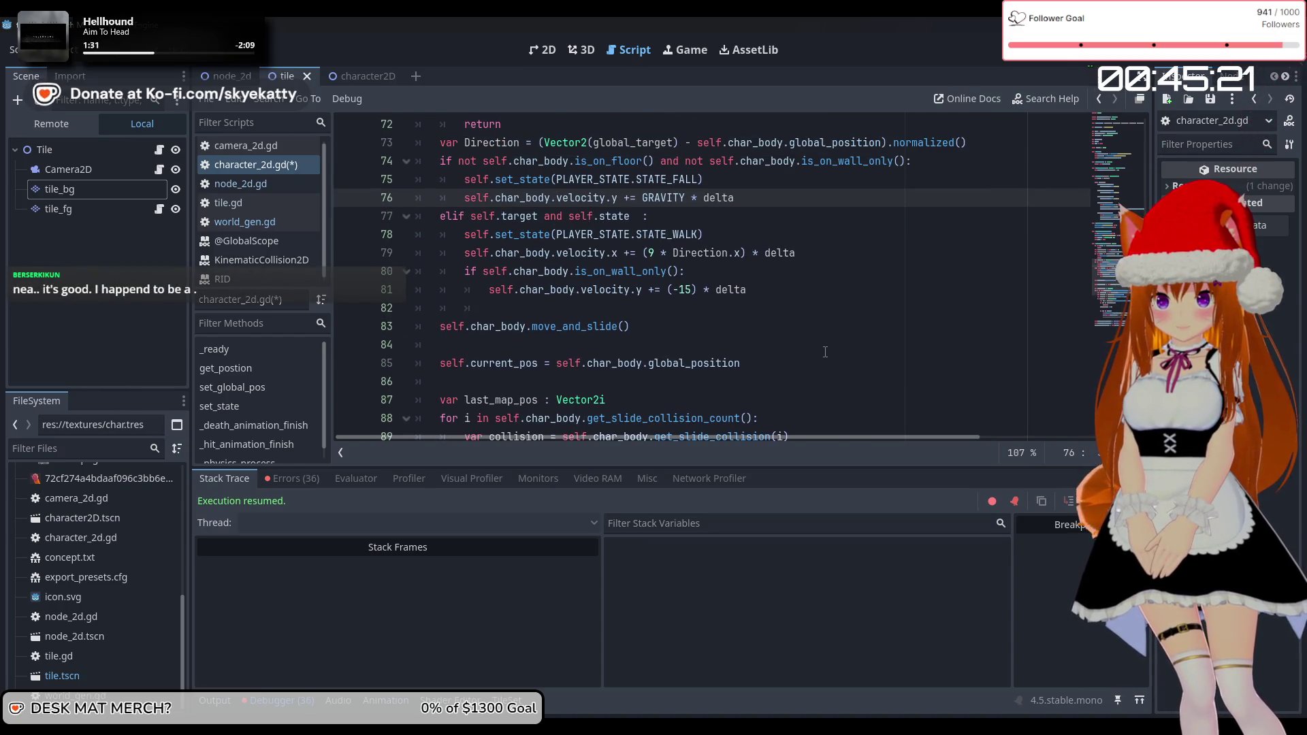
scroll(825, 352, up, 1)
click(1124, 63)
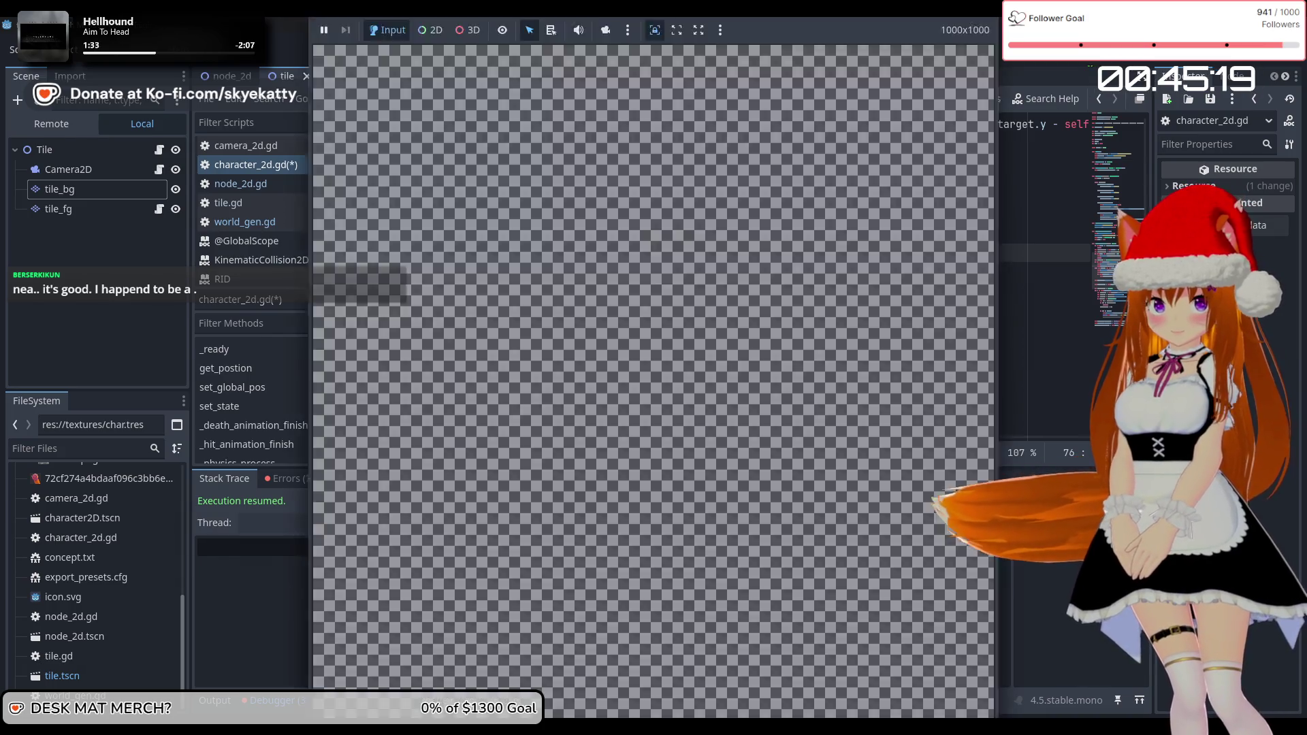
Run the project to watch the players dig with delta-scaled movement, then stop it with F8
click(1072, 59)
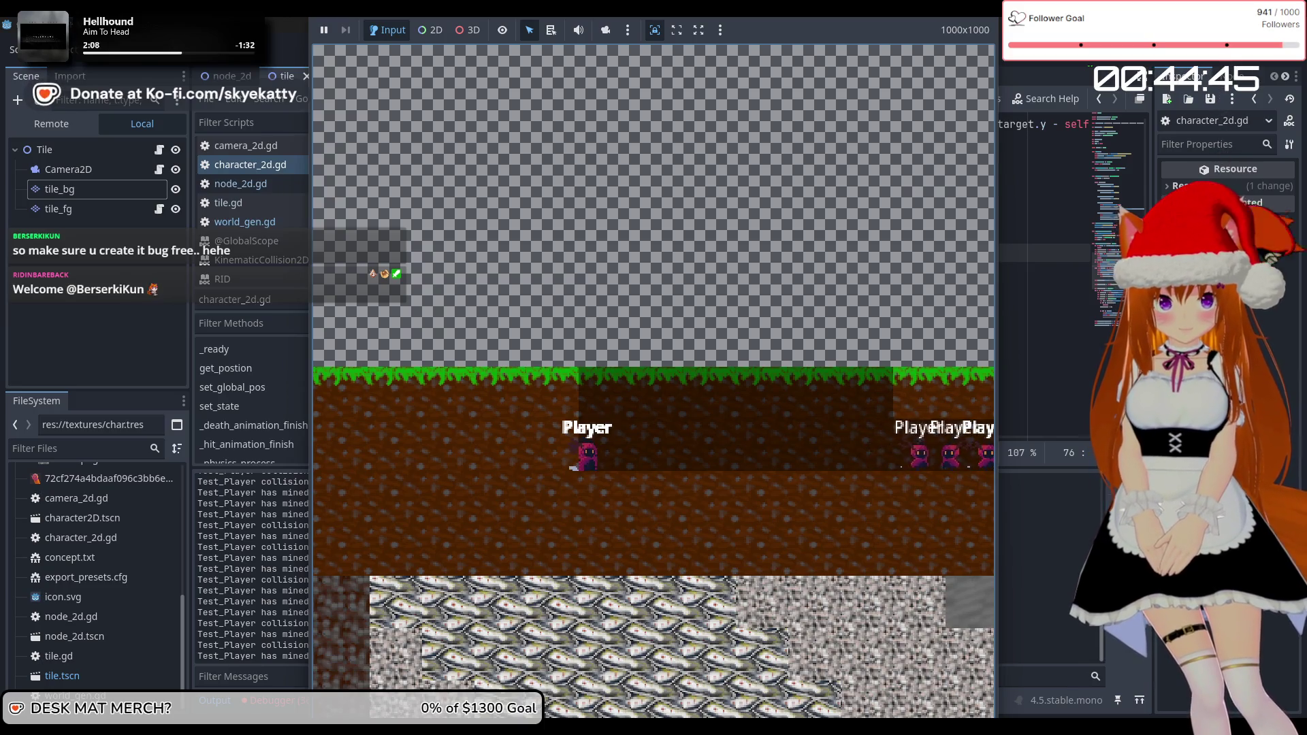
key(F8)
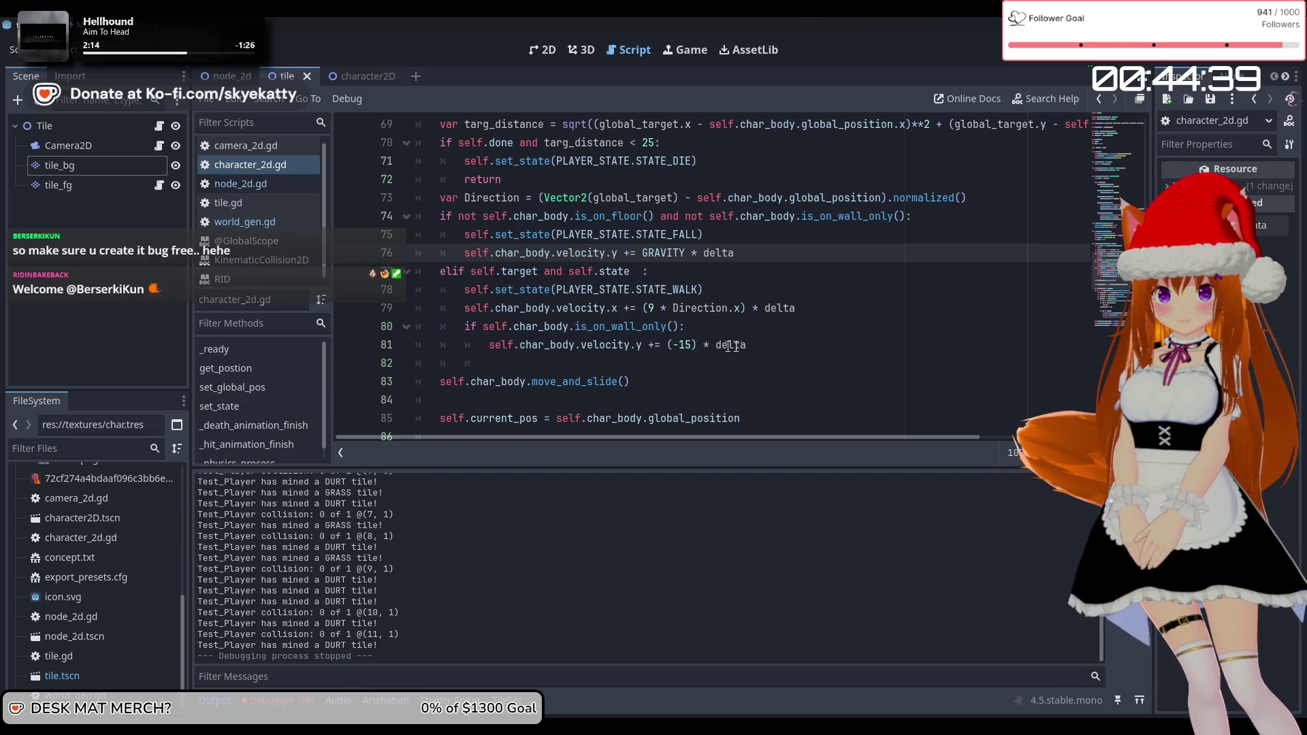
Restore line 81 to velocity.y += -15 by removing the parentheses and * delta
click(696, 344)
key(BackSpace)
click(677, 344)
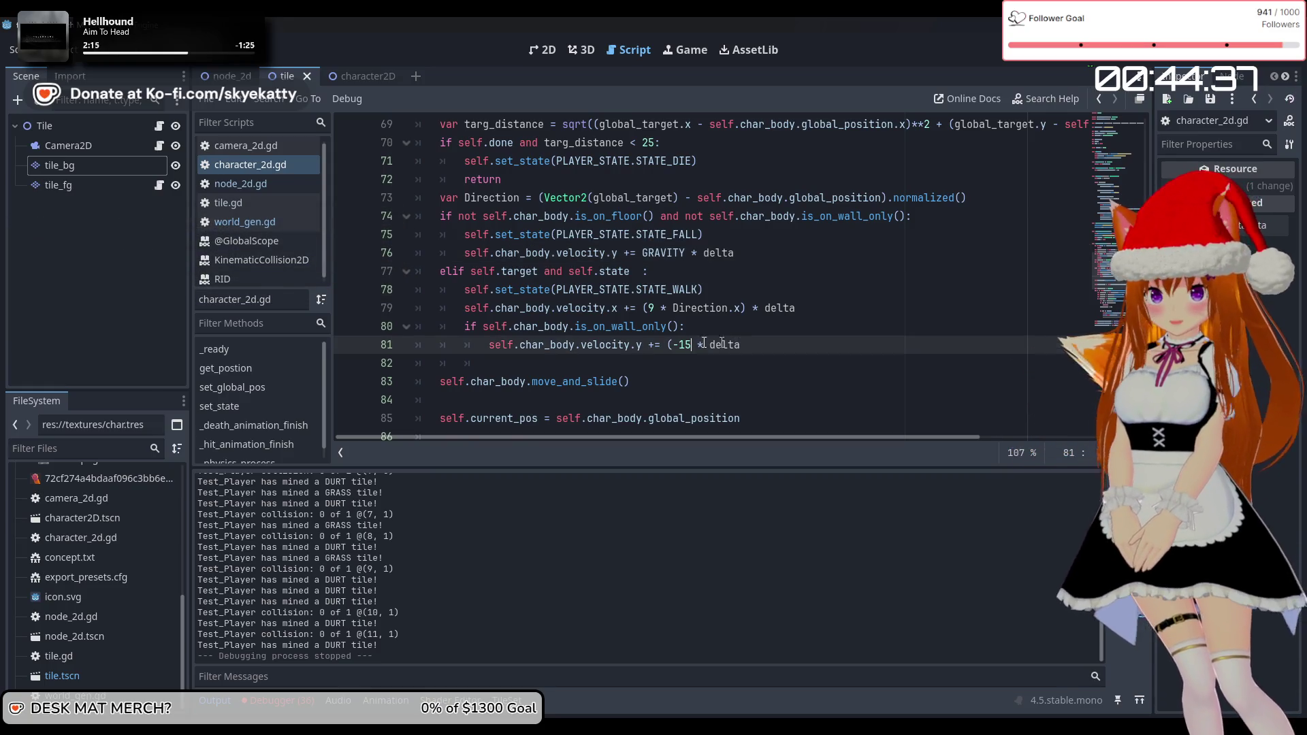
key(BackSpace)
key(ctrl+Right)
key(shift+End)
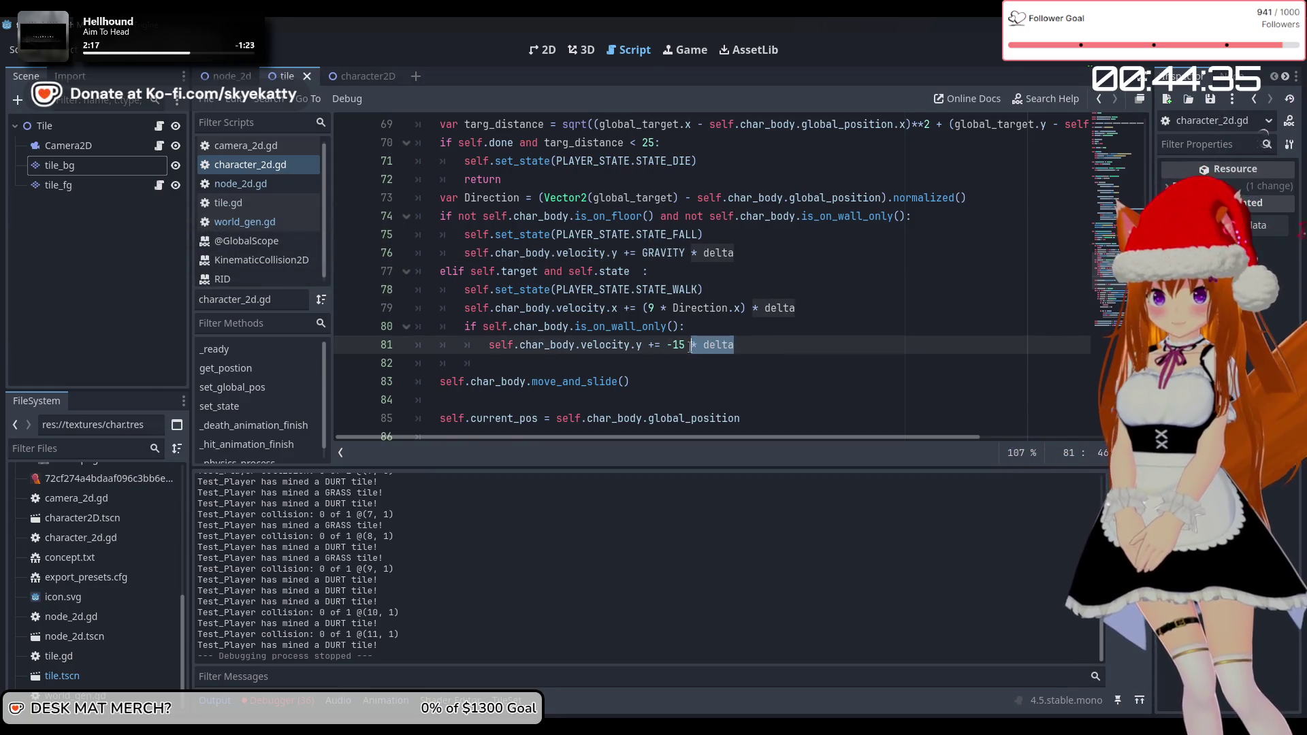
key(Delete)
Revert line 79 to 9 * Direction.x by deleting the parentheses and * delta
double_click(762, 315)
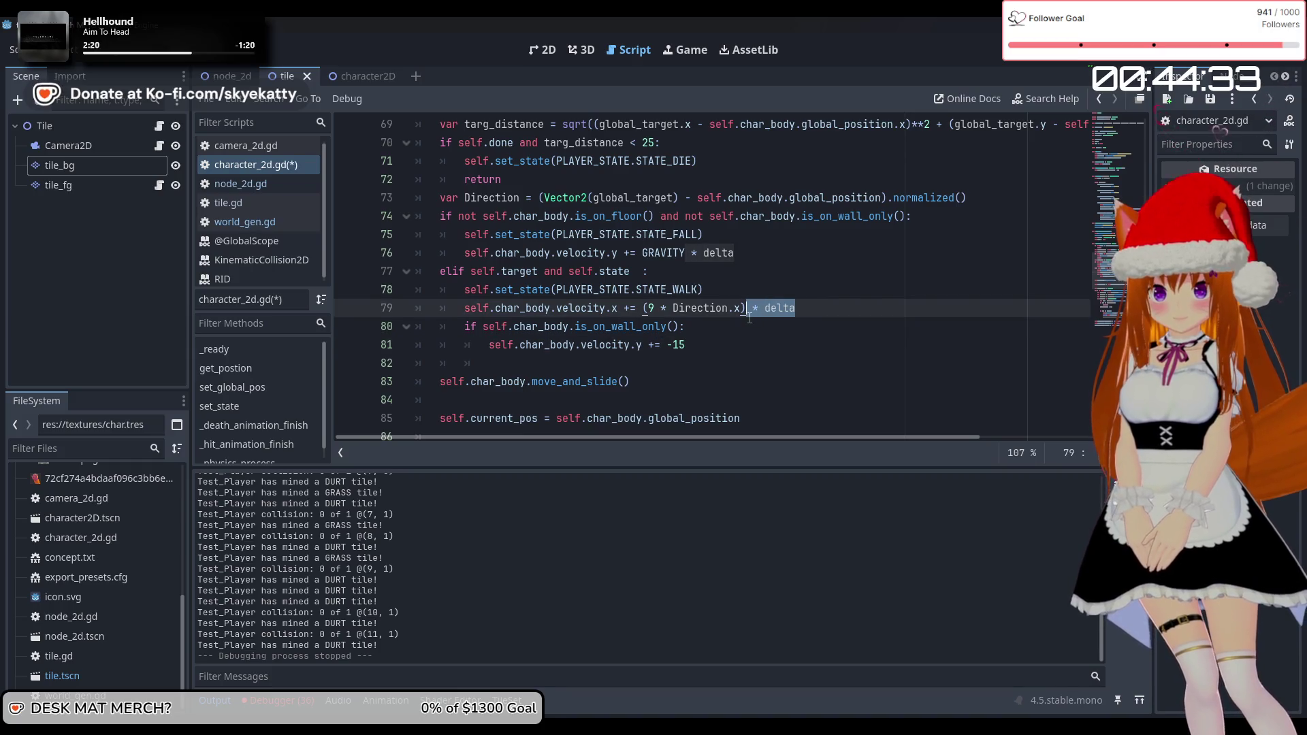
key(Delete)
click(646, 315)
key(BackSpace)
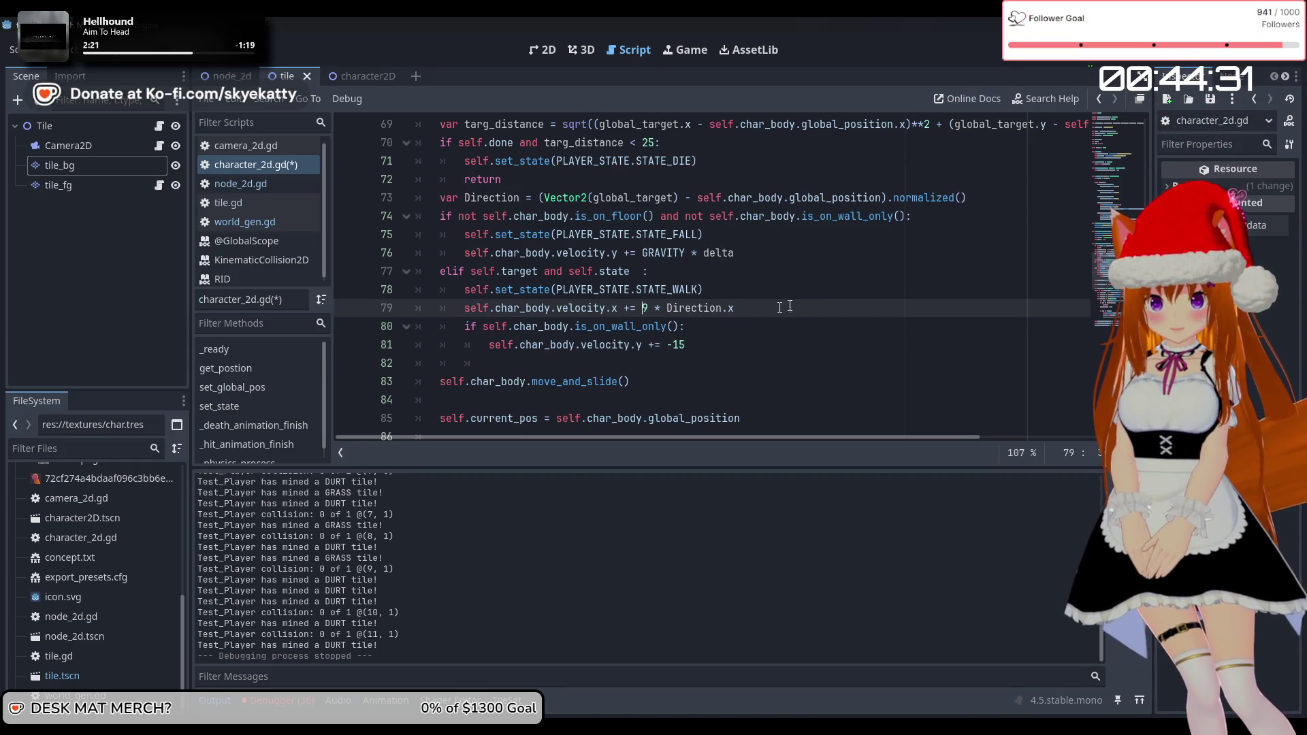
key(Down)
key(Down)
key(Down)
Remove the space before the colon on line 77 and run the project
key(Up)
key(Up)
key(Up)
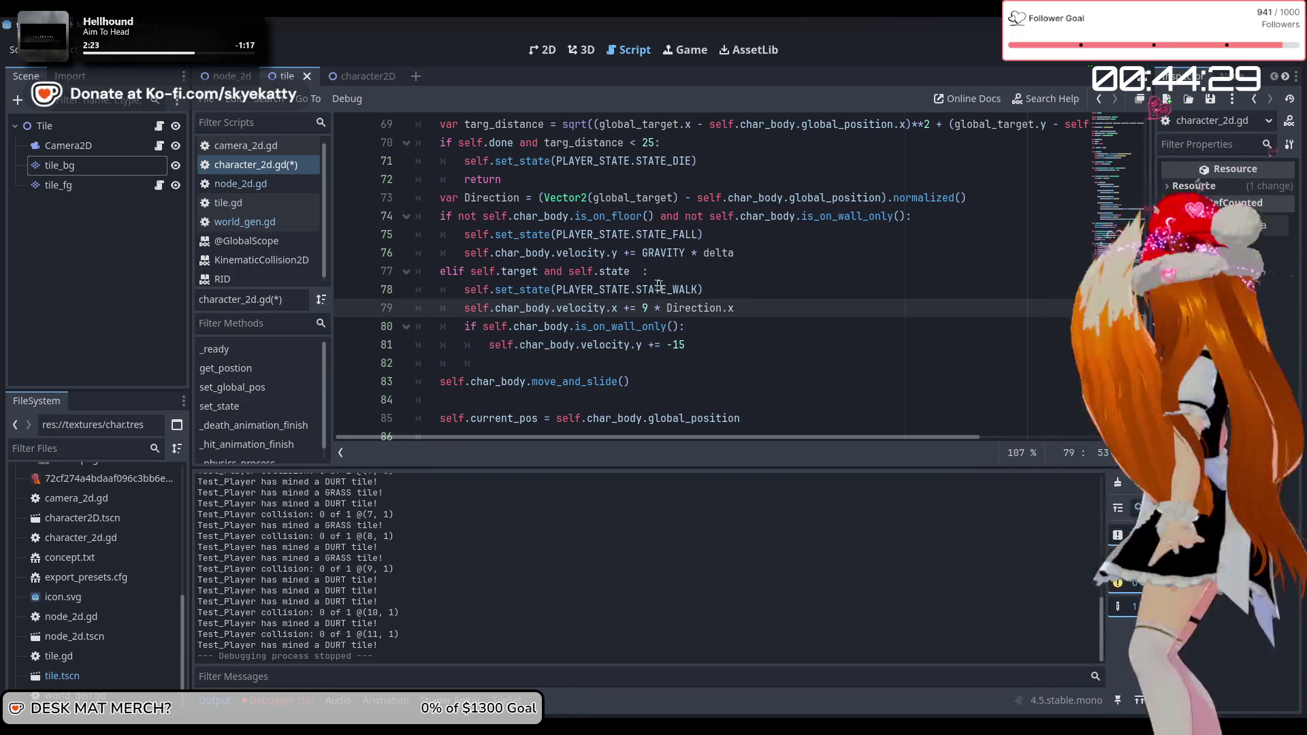
key(End)
key(Left)
key(BackSpace)
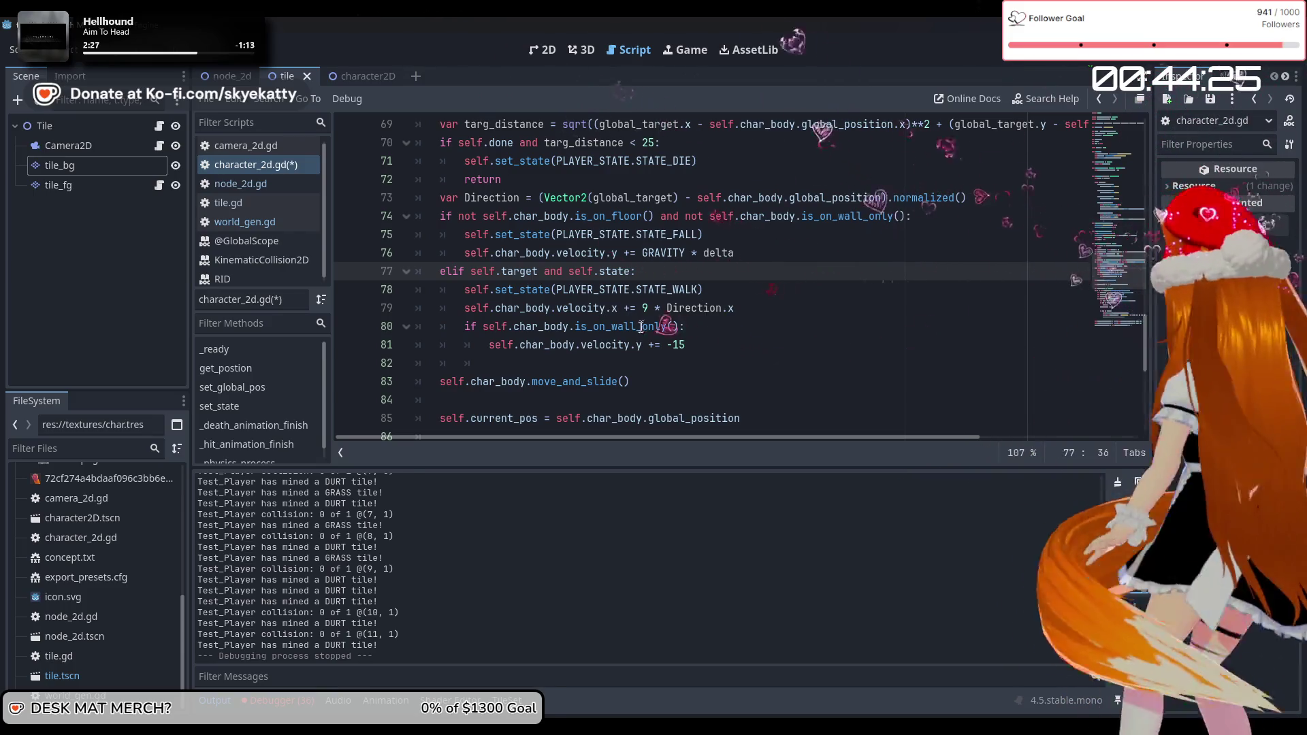
click(1096, 49)
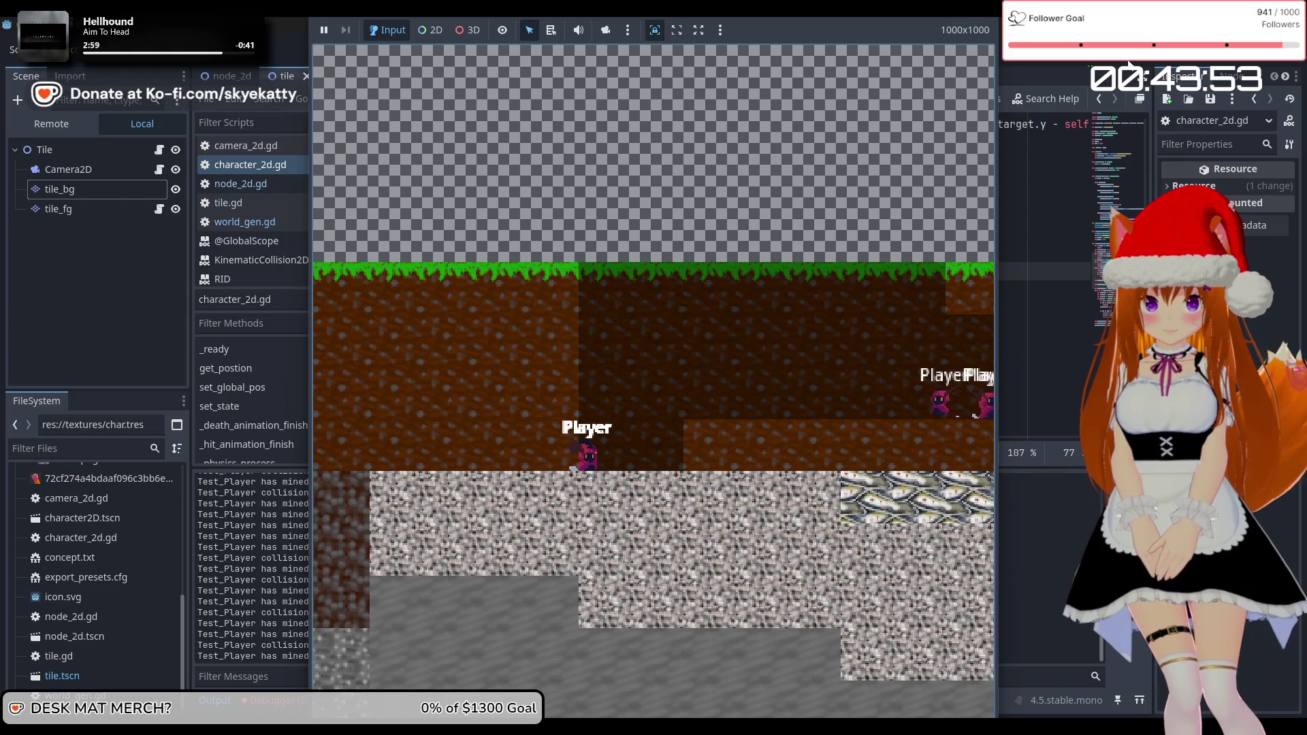
Stop the test run and change line 80's wall check from is_on_wall_only() to is_on_wall()
key(F8)
click(666, 327)
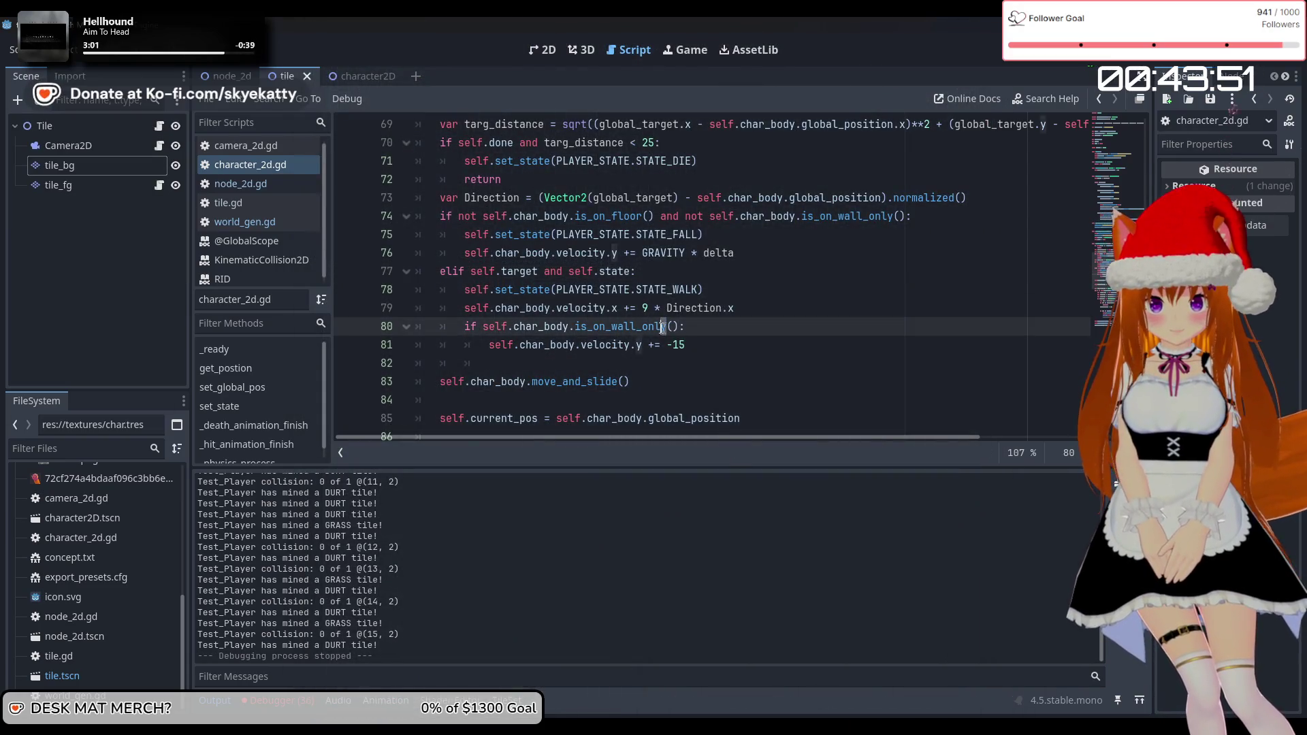
key(Down)
key(End)
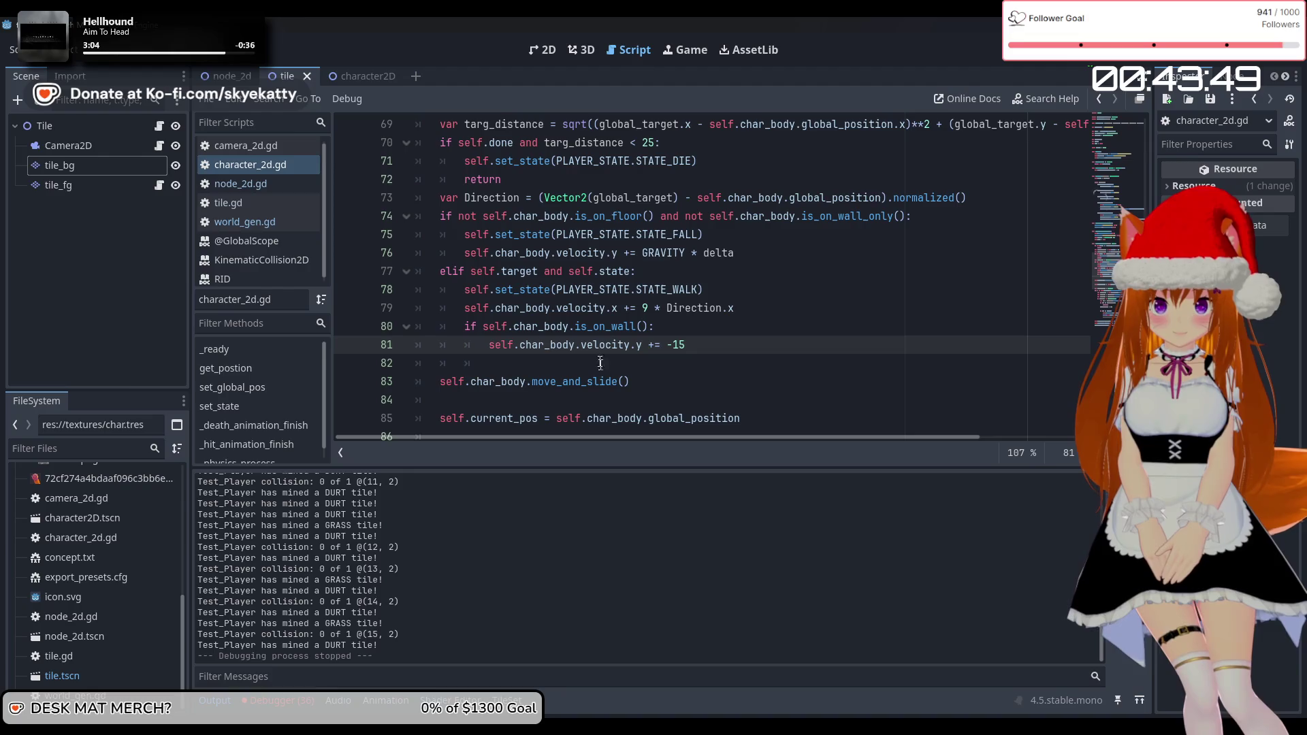